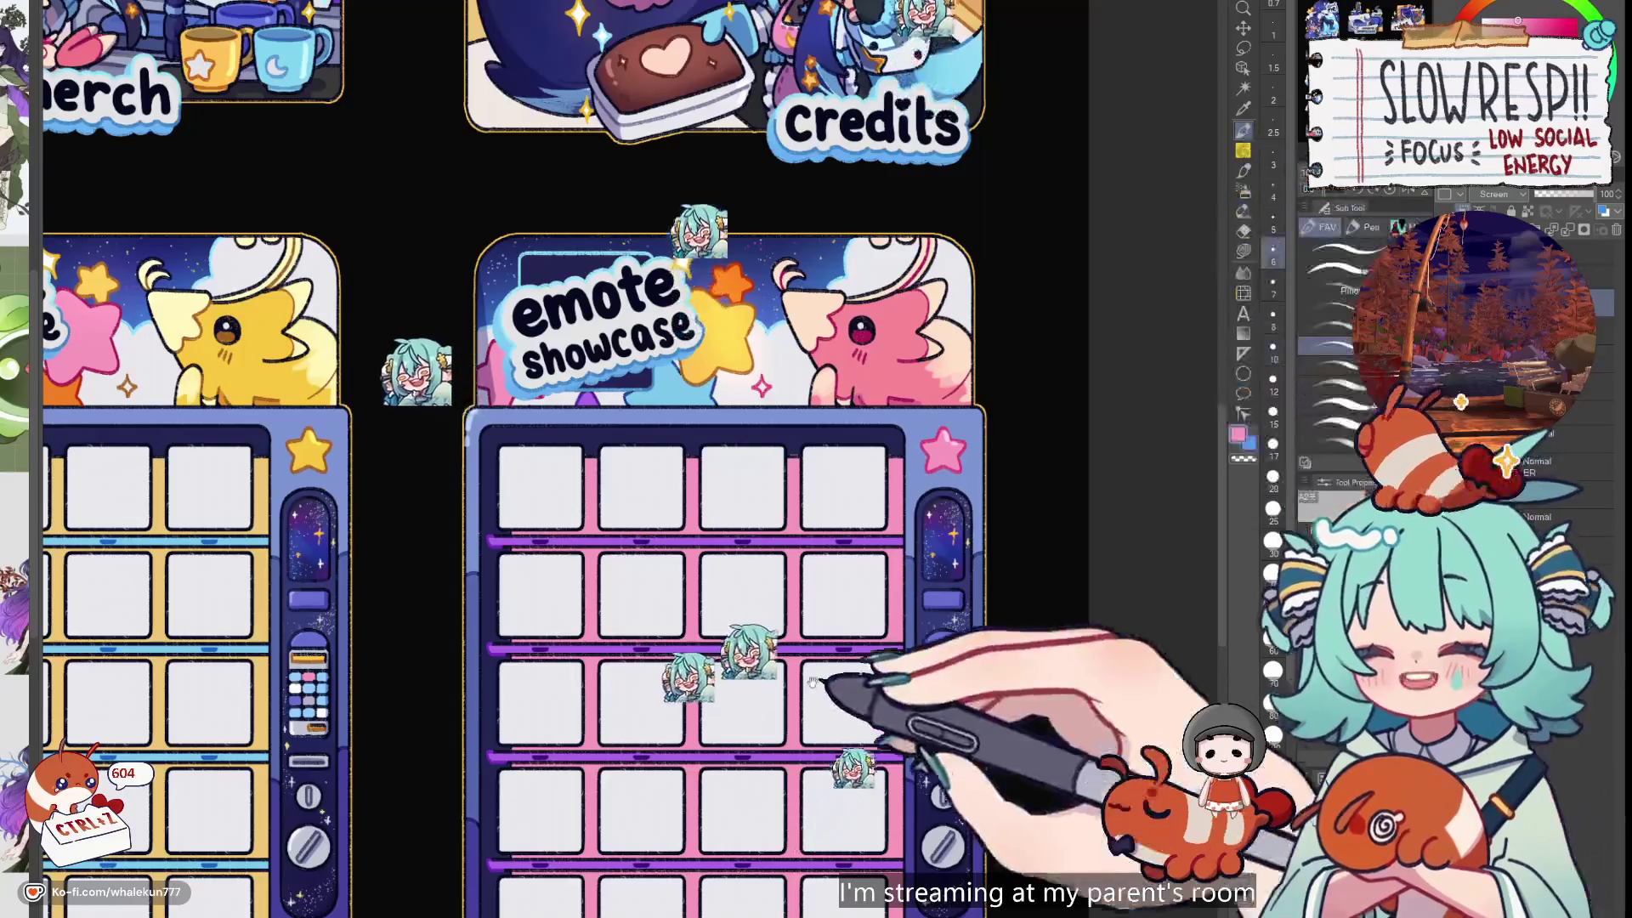
Pan through the emote showcase, yellow-and-blue emote and vending machine panels to inspect them
drag(1011, 476, 930, 133)
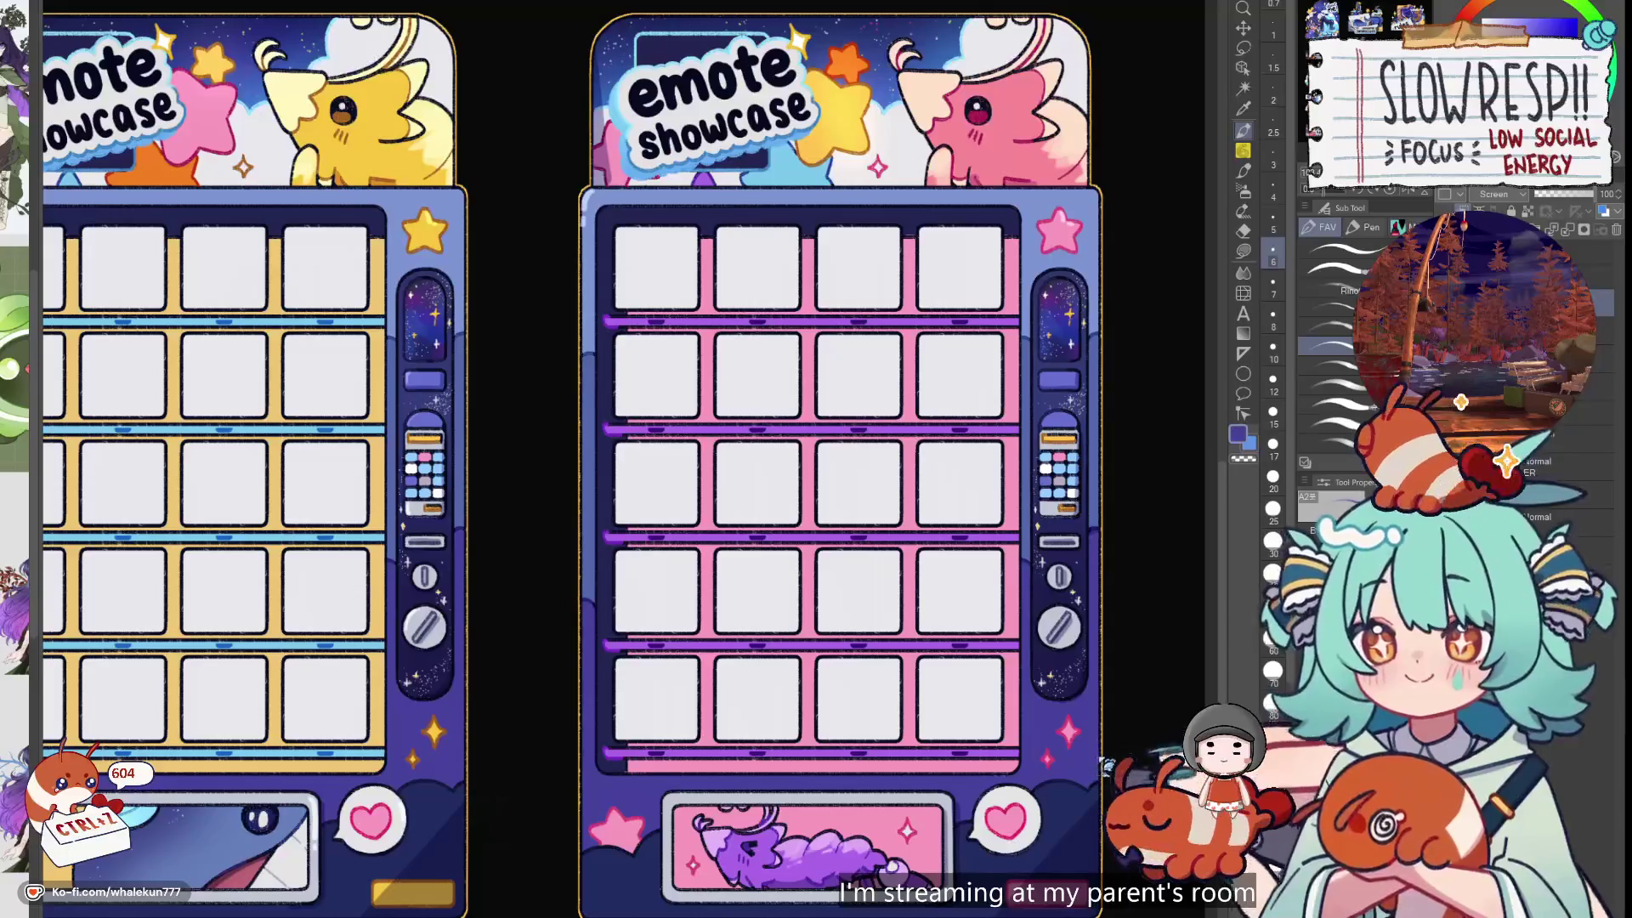
drag(875, 790, 922, 566)
scroll(877, 586, up, 4)
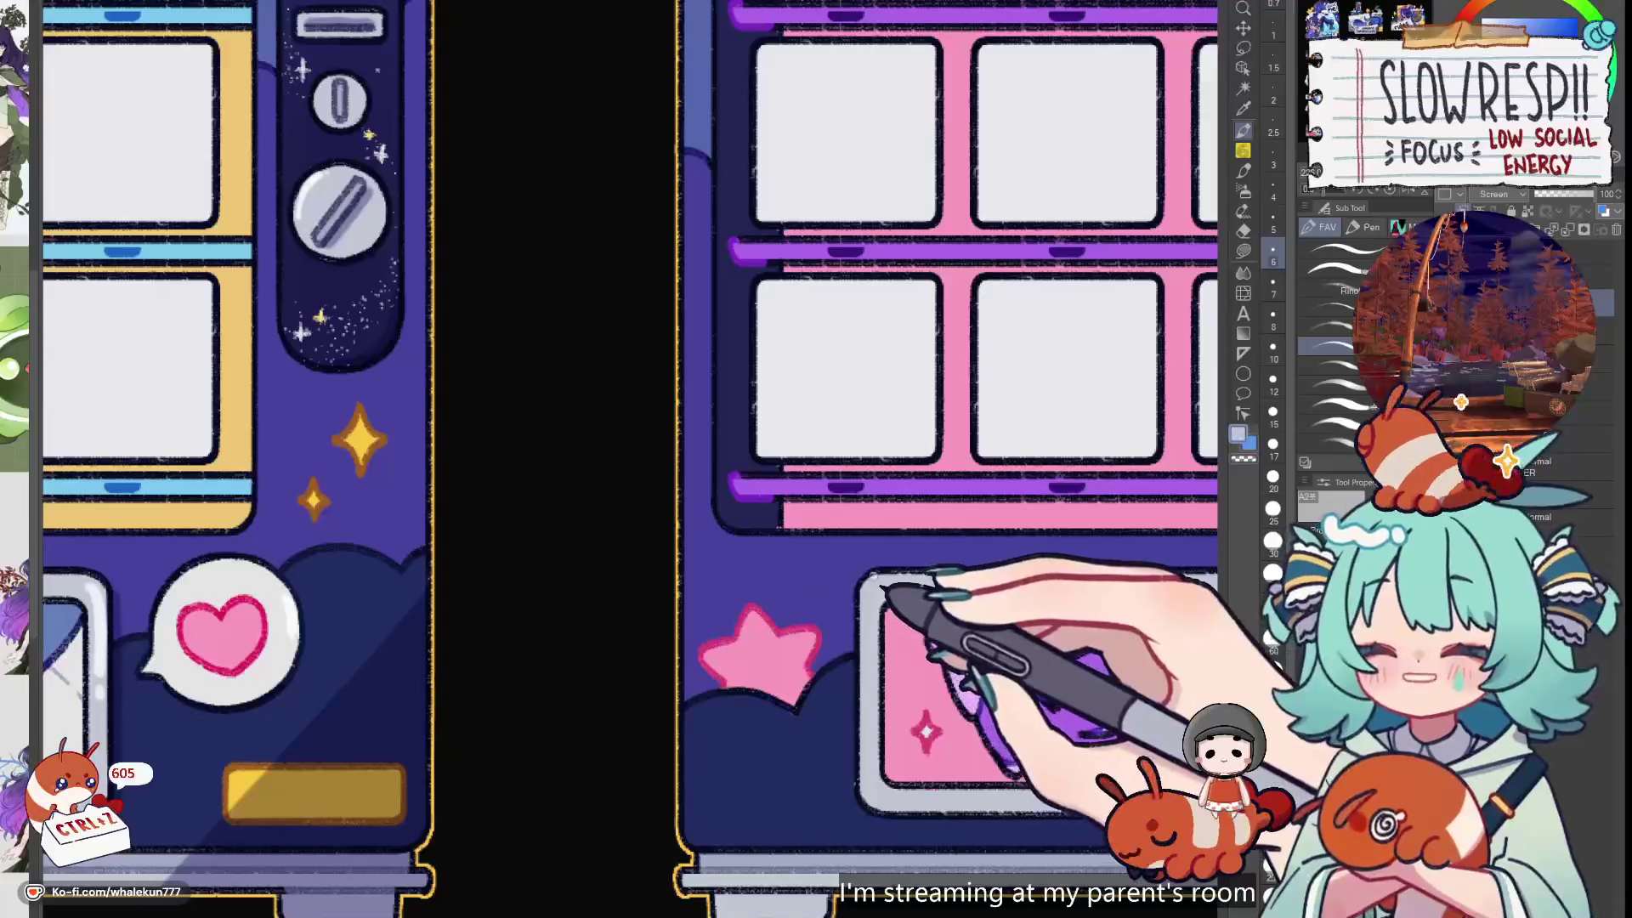
mouse_move(863, 662)
mouse_down()
mouse_move(935, 629)
mouse_move(983, 666)
mouse_up()
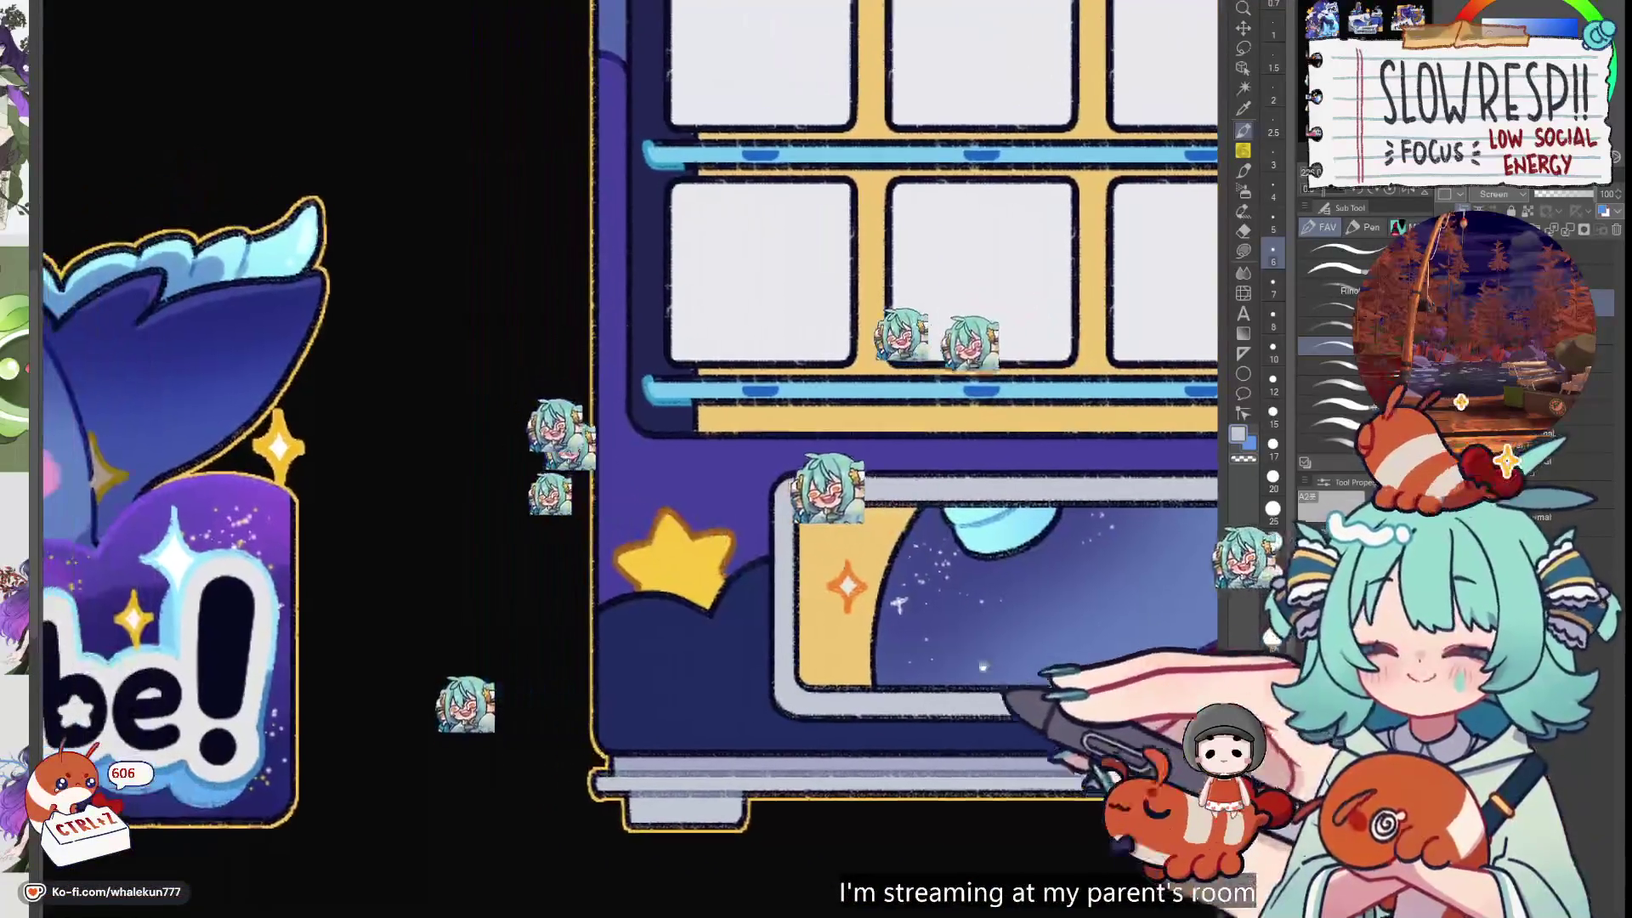
drag(799, 523, 820, 588)
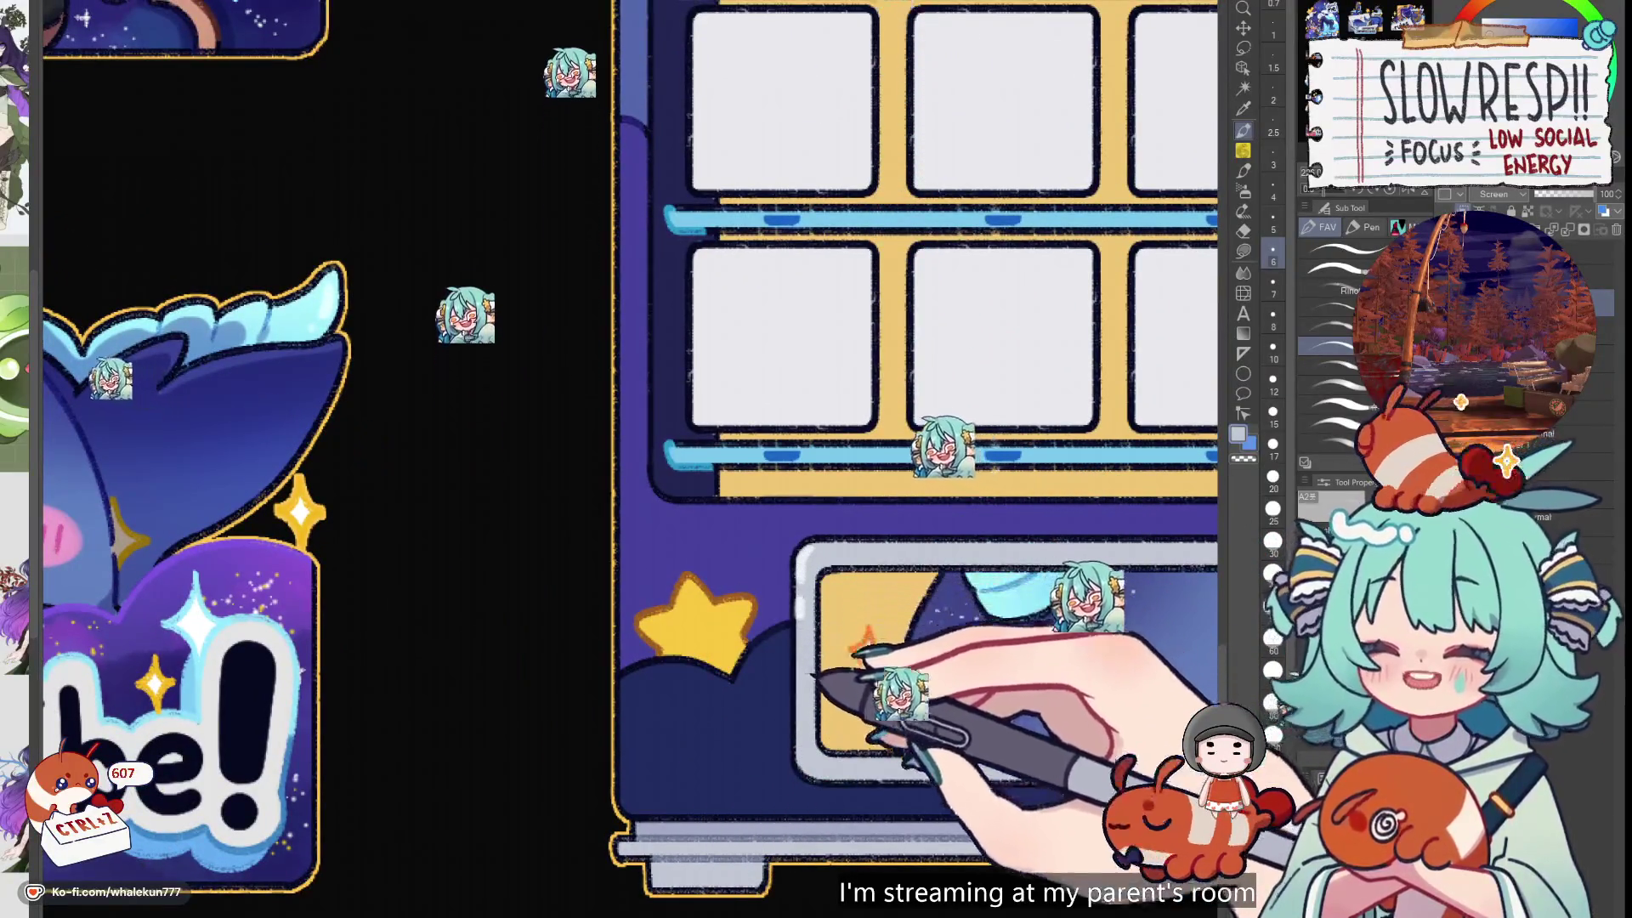
scroll(816, 671, down, 3)
scroll(789, 663, up, 4)
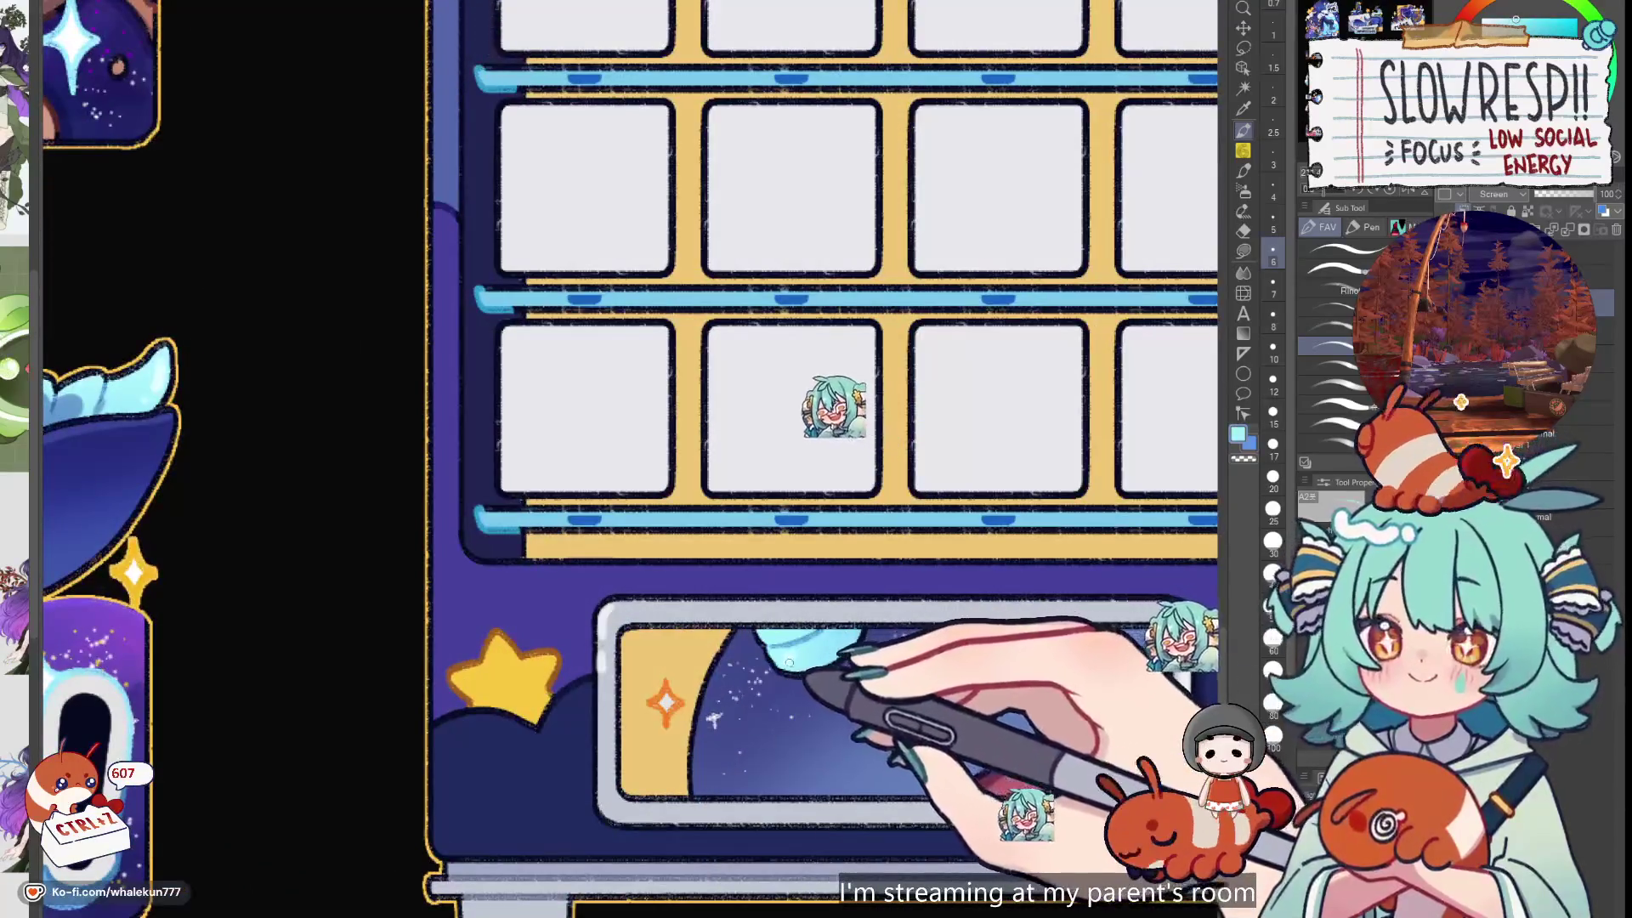
scroll(789, 663, down, 4)
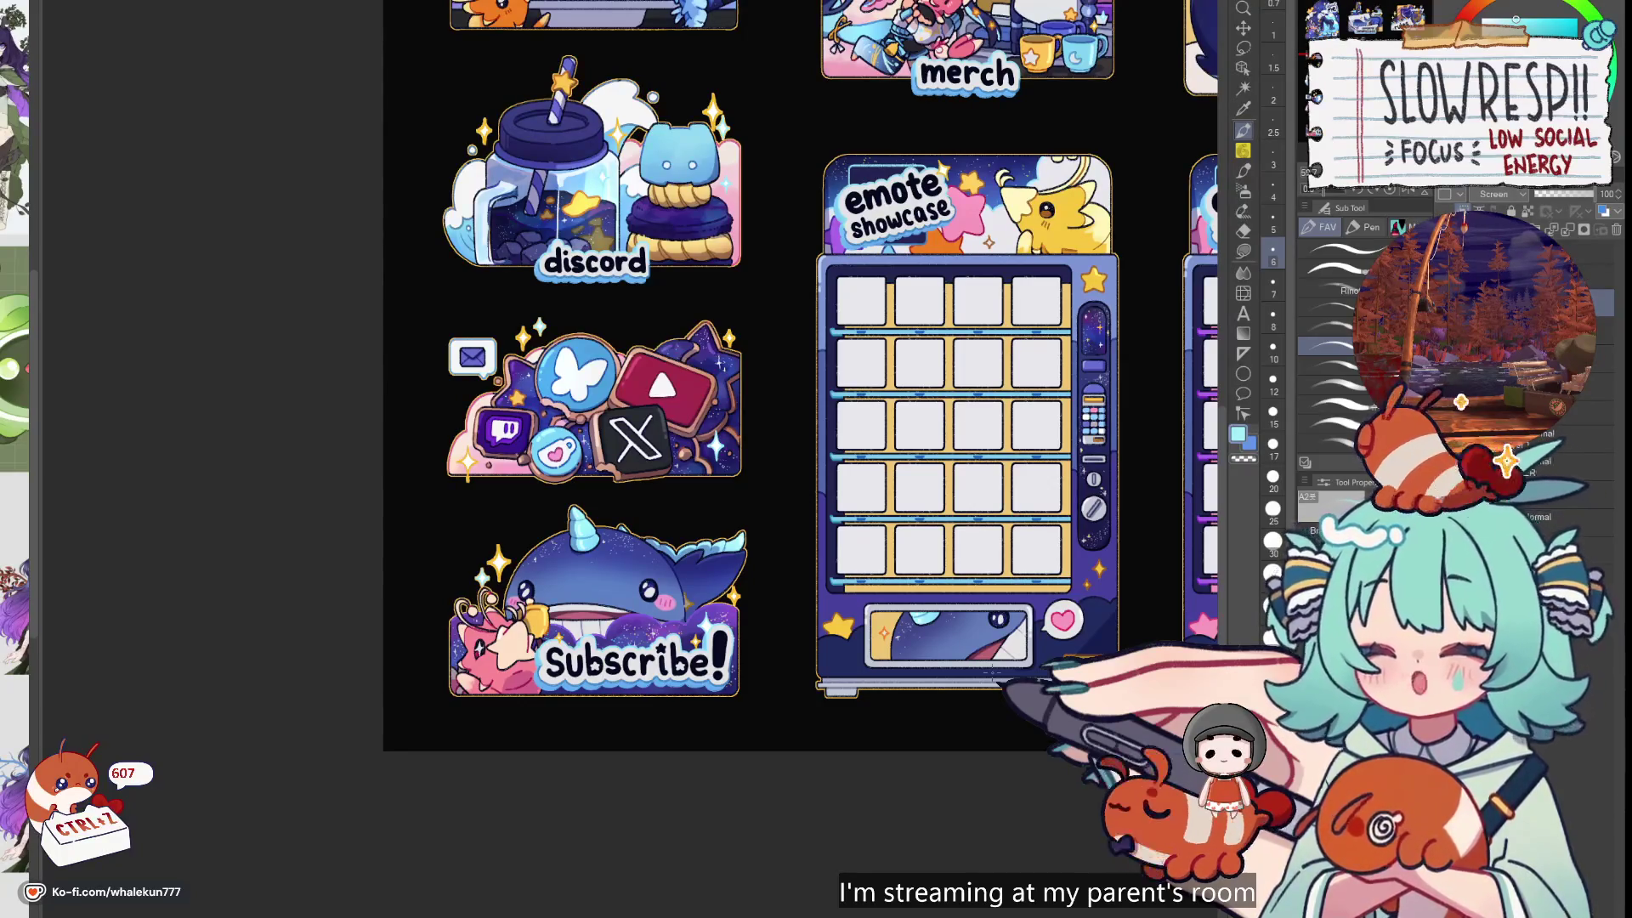
Sample the yellow of the straw's star and the dark purple of the discord jar lid
drag(867, 291, 904, 510)
scroll(903, 510, up, 3)
alt+click(820, 370)
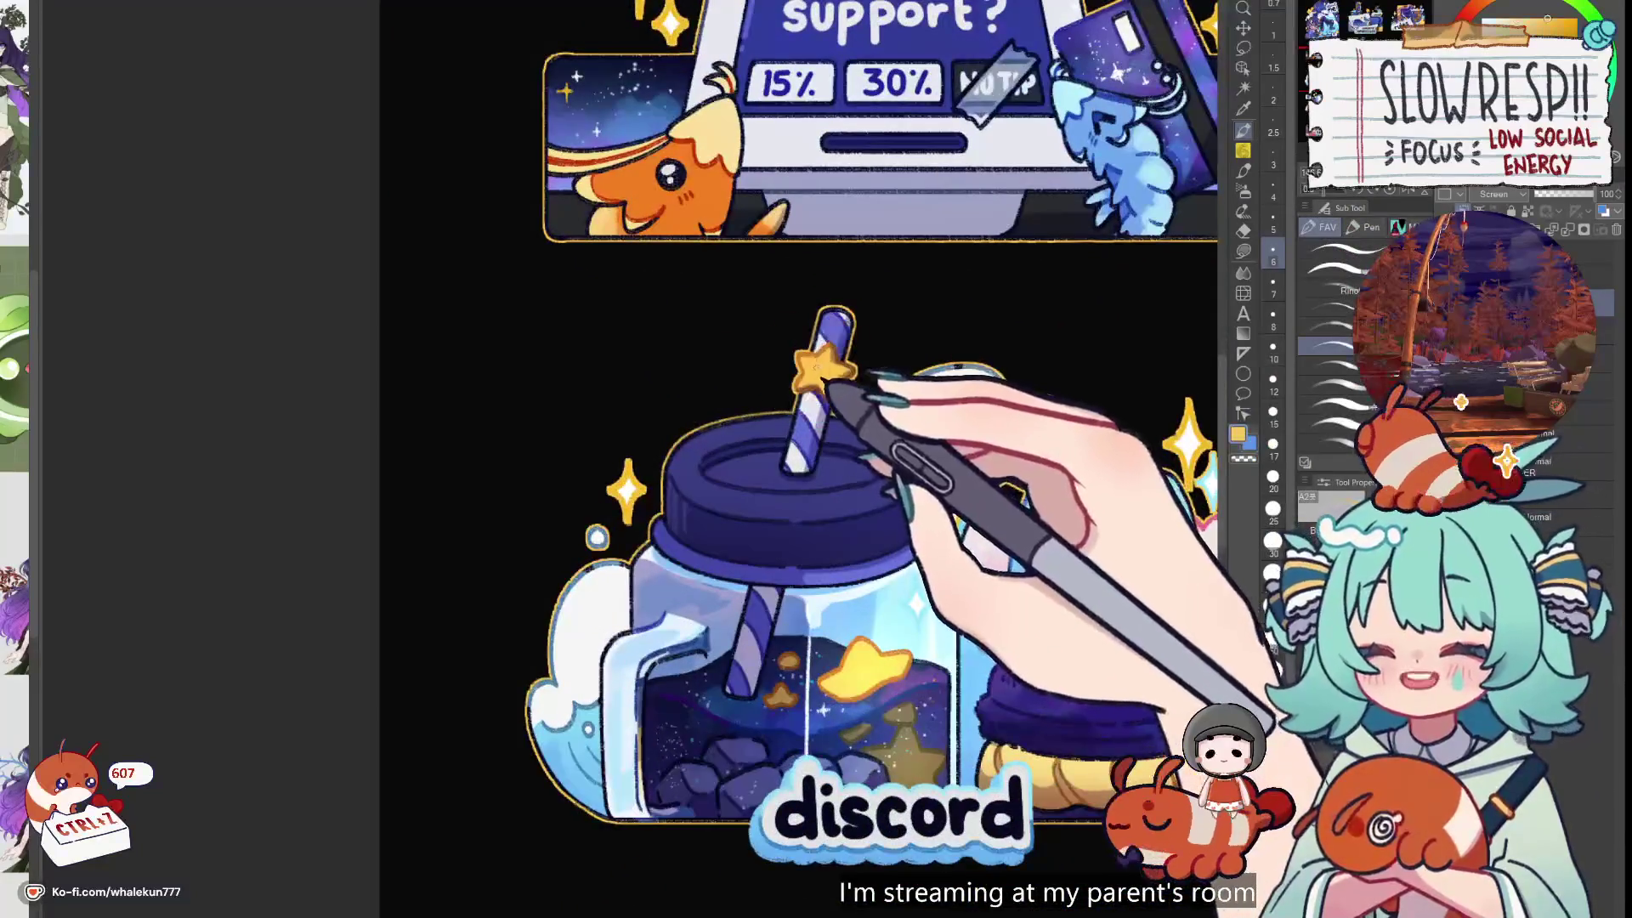
alt+click(920, 489)
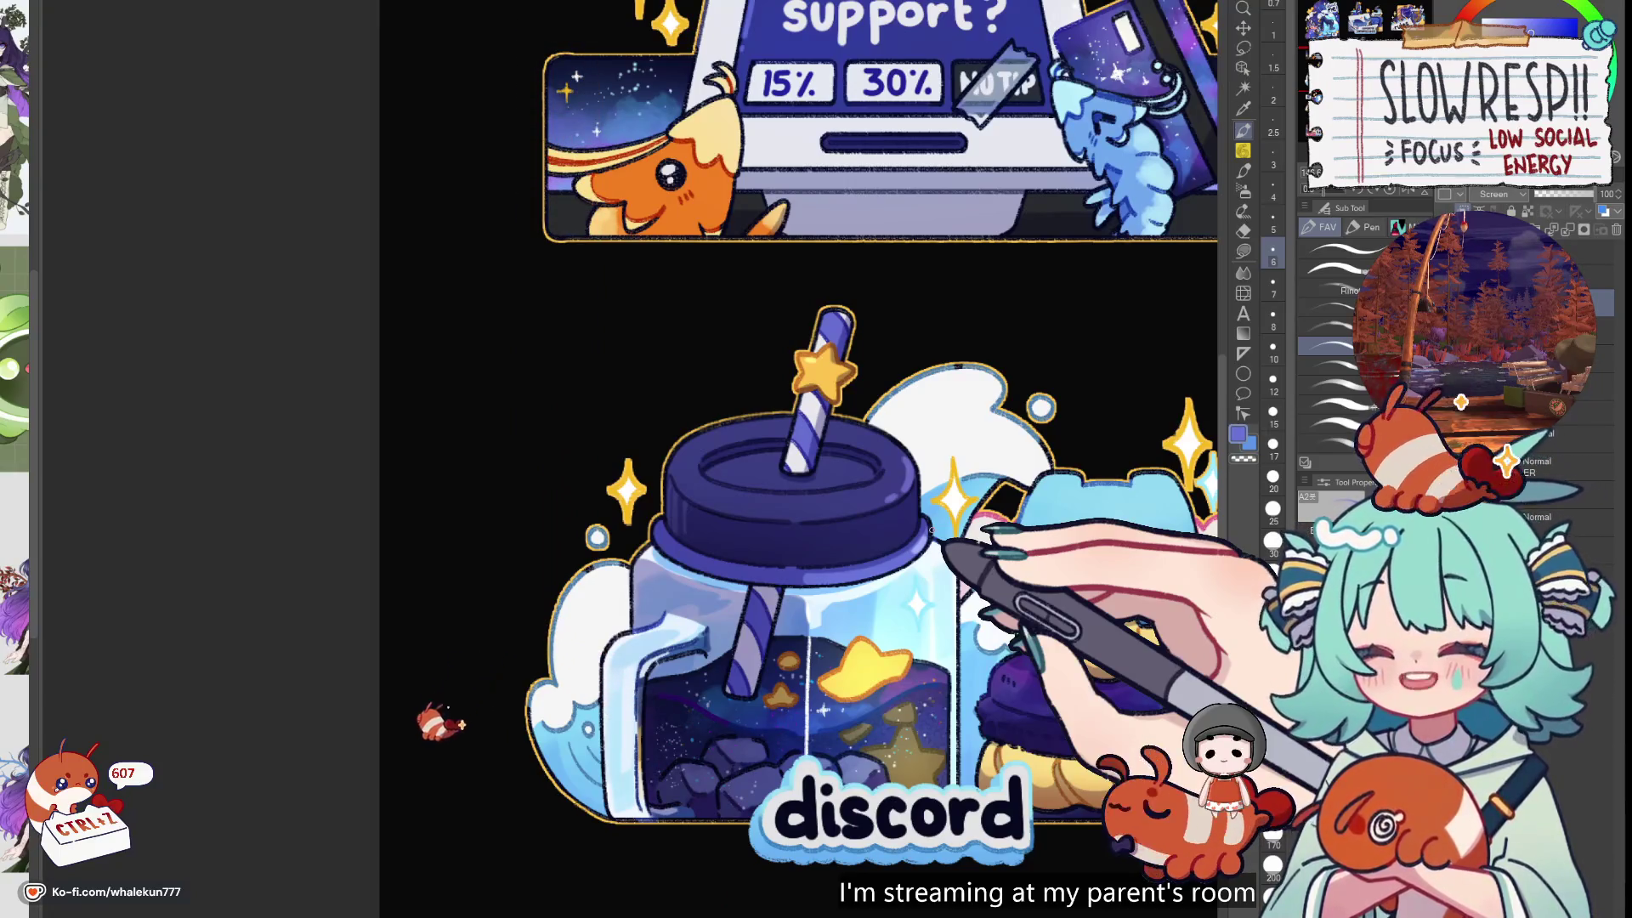
Pick the light blue of the discord mascot's head as the colour, then undo one stray edit
drag(799, 459, 663, 284)
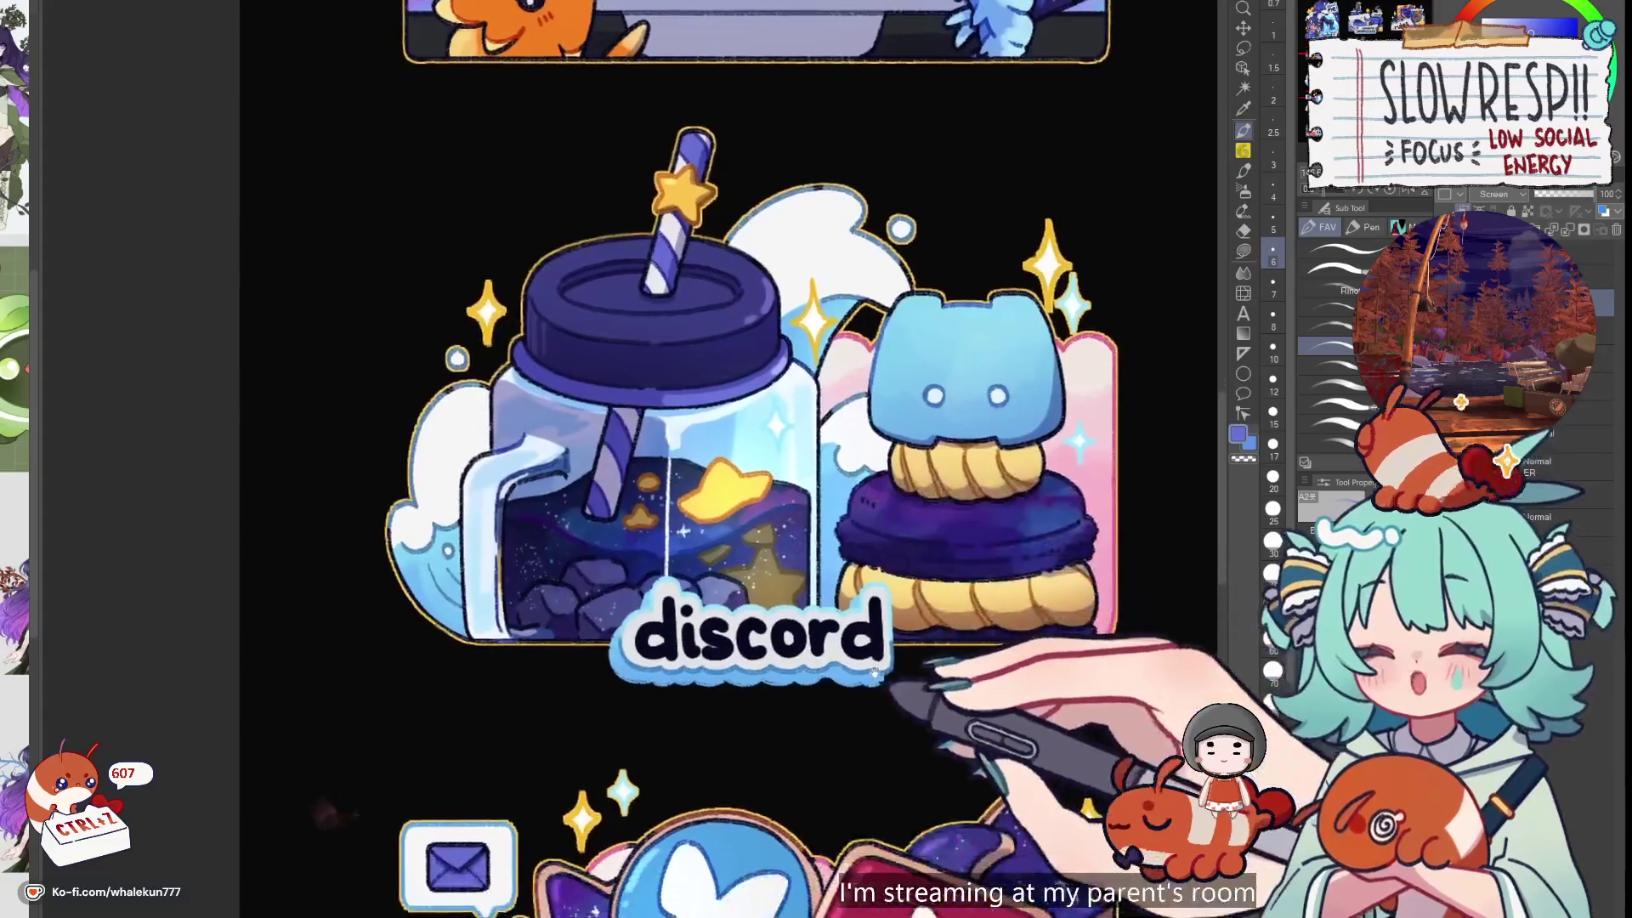
scroll(874, 671, down, 2)
mouse_move(874, 671)
mouse_down()
mouse_move(875, 484)
mouse_move(731, 561)
mouse_up()
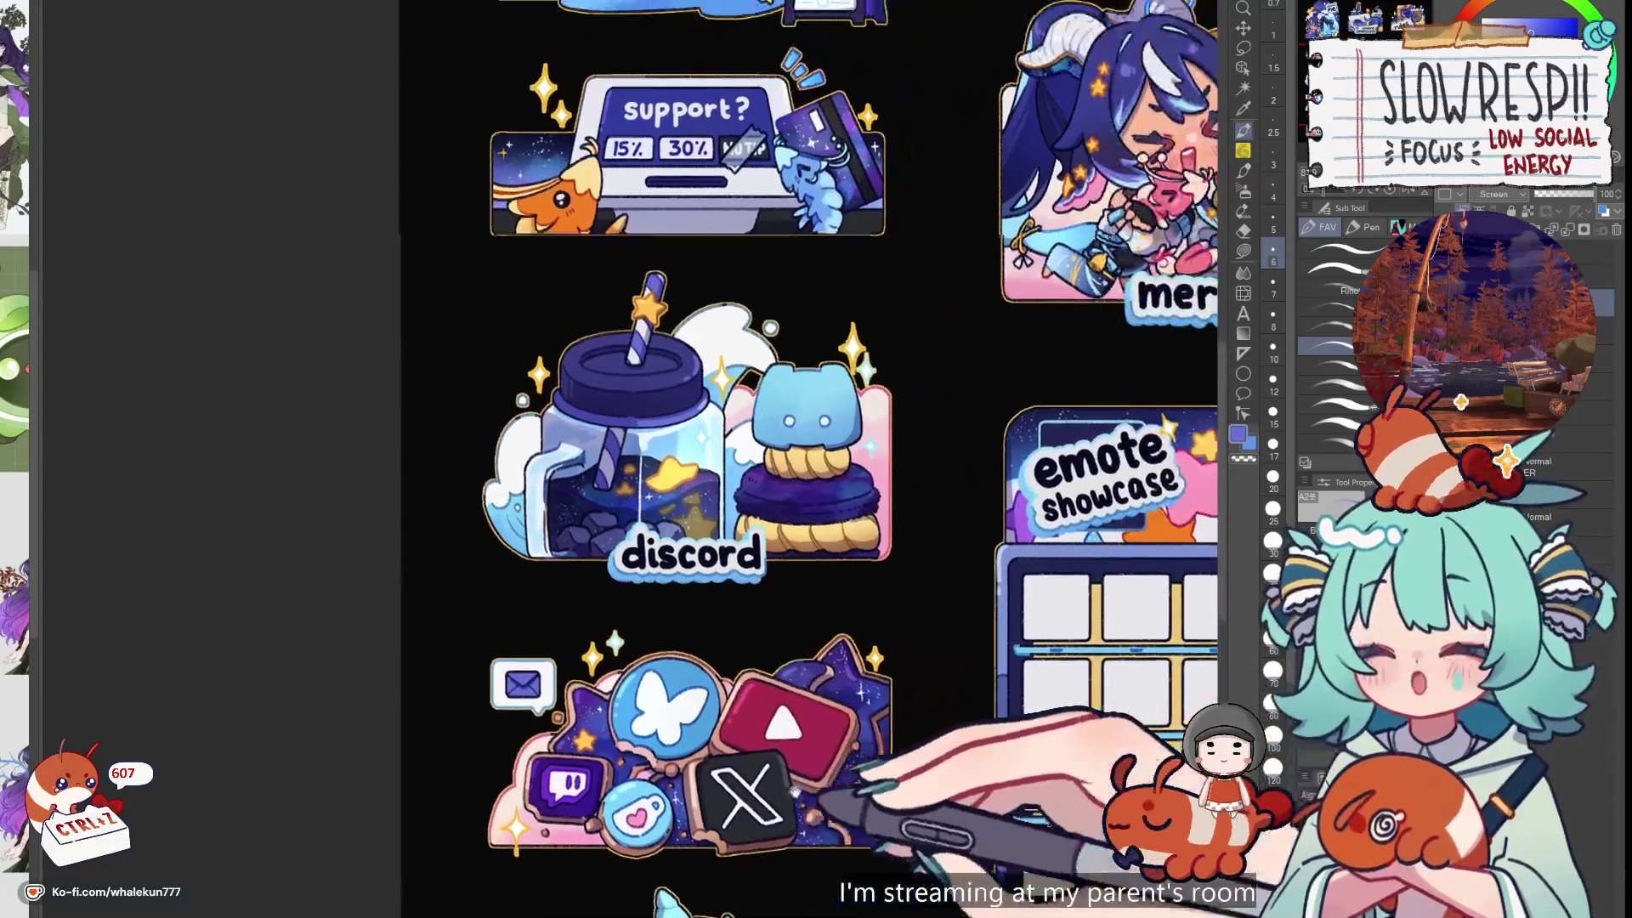
drag(910, 782, 935, 693)
scroll(900, 544, up, 3)
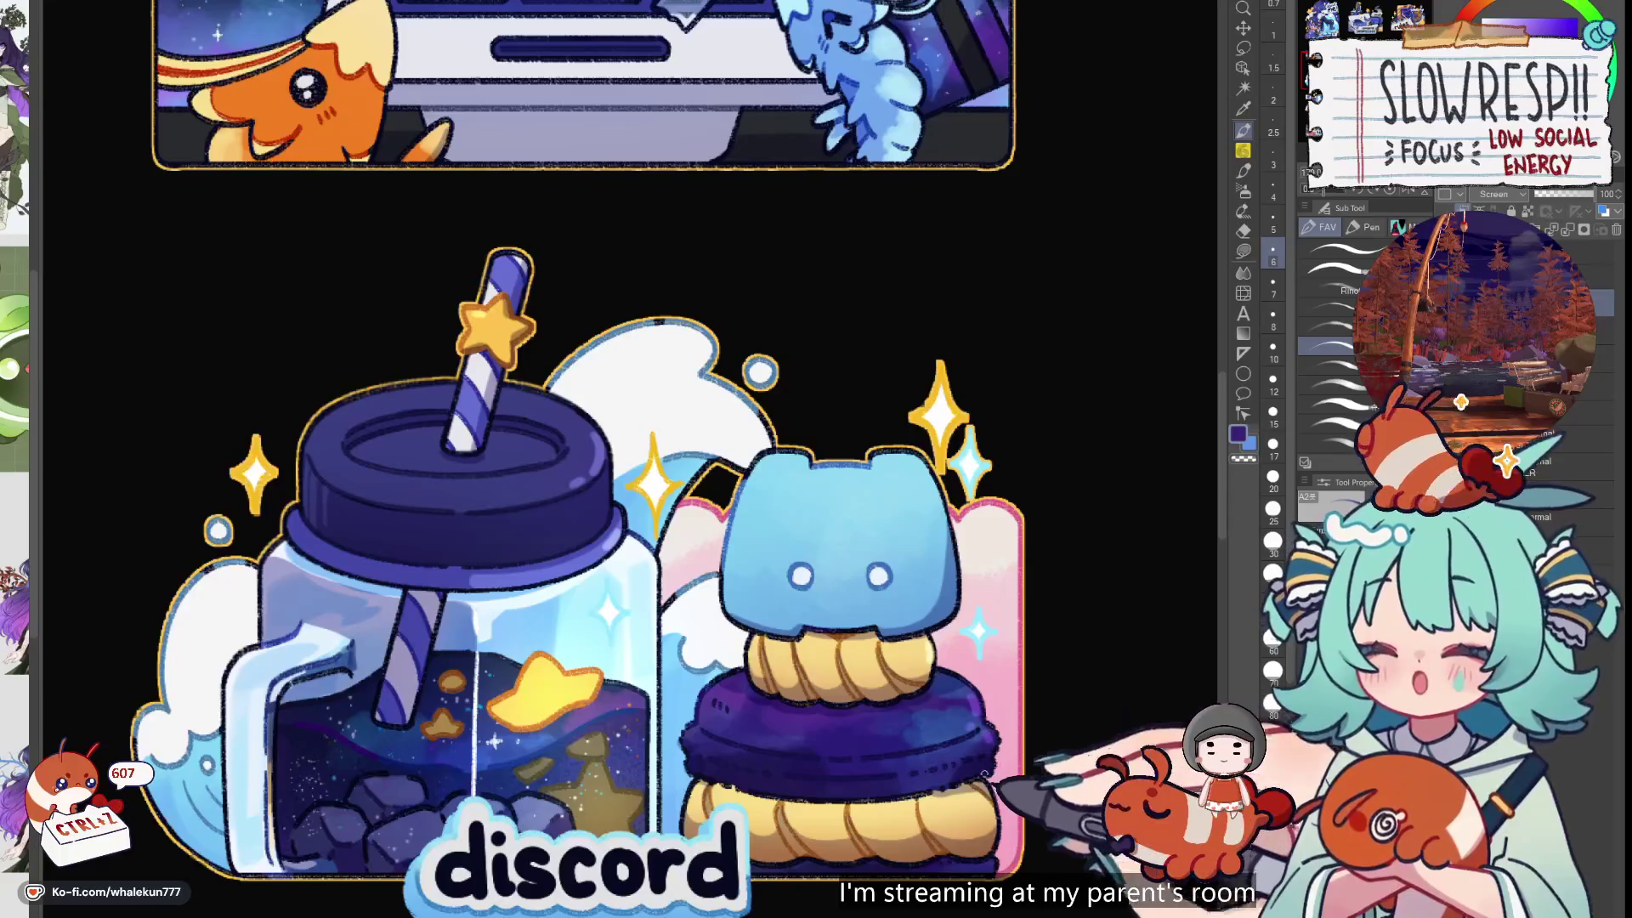
drag(833, 594, 851, 674)
alt+click(778, 576)
key(ctrl+z)
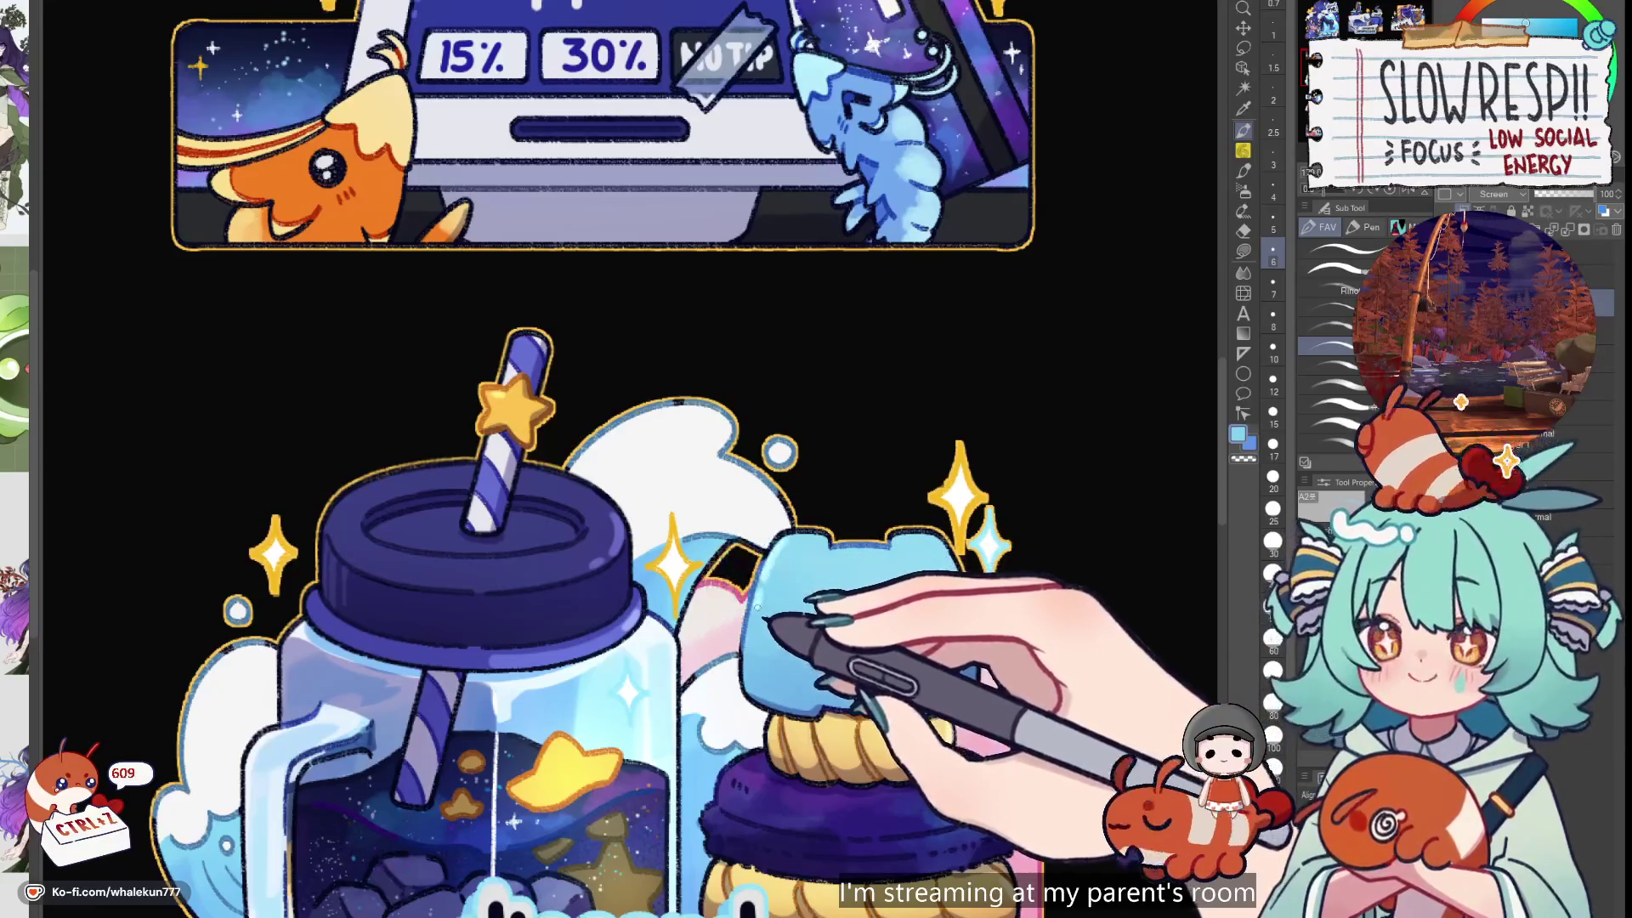
Mirror the view to check the social-icons panel and bring the whale Subscribe panel into view
scroll(765, 587, down, 3)
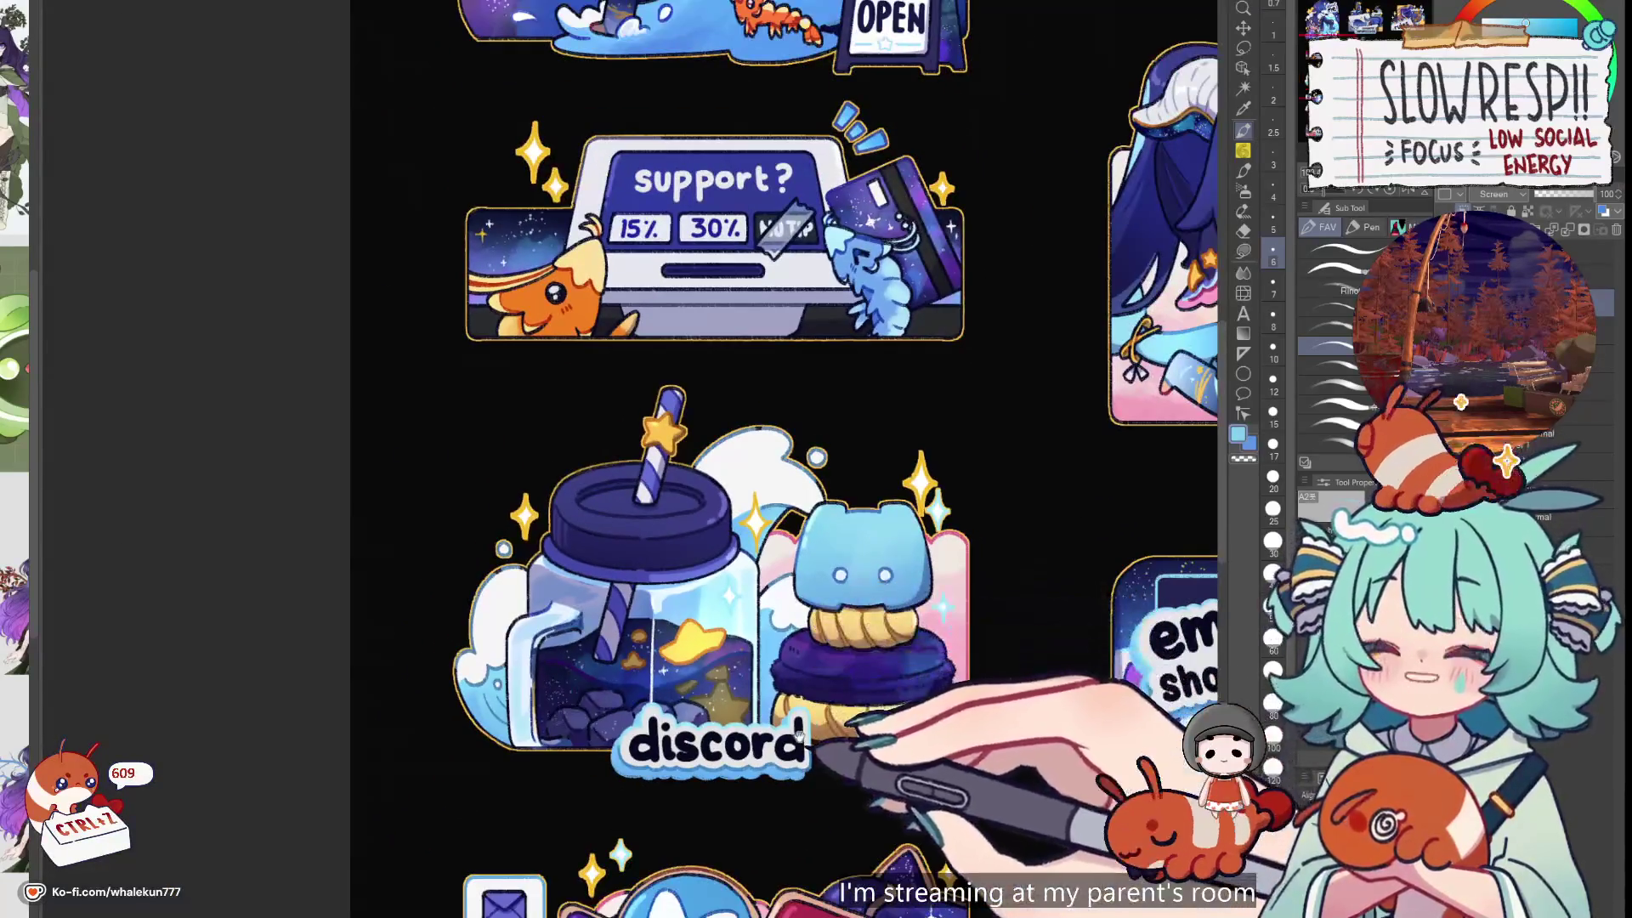
drag(837, 850, 859, 739)
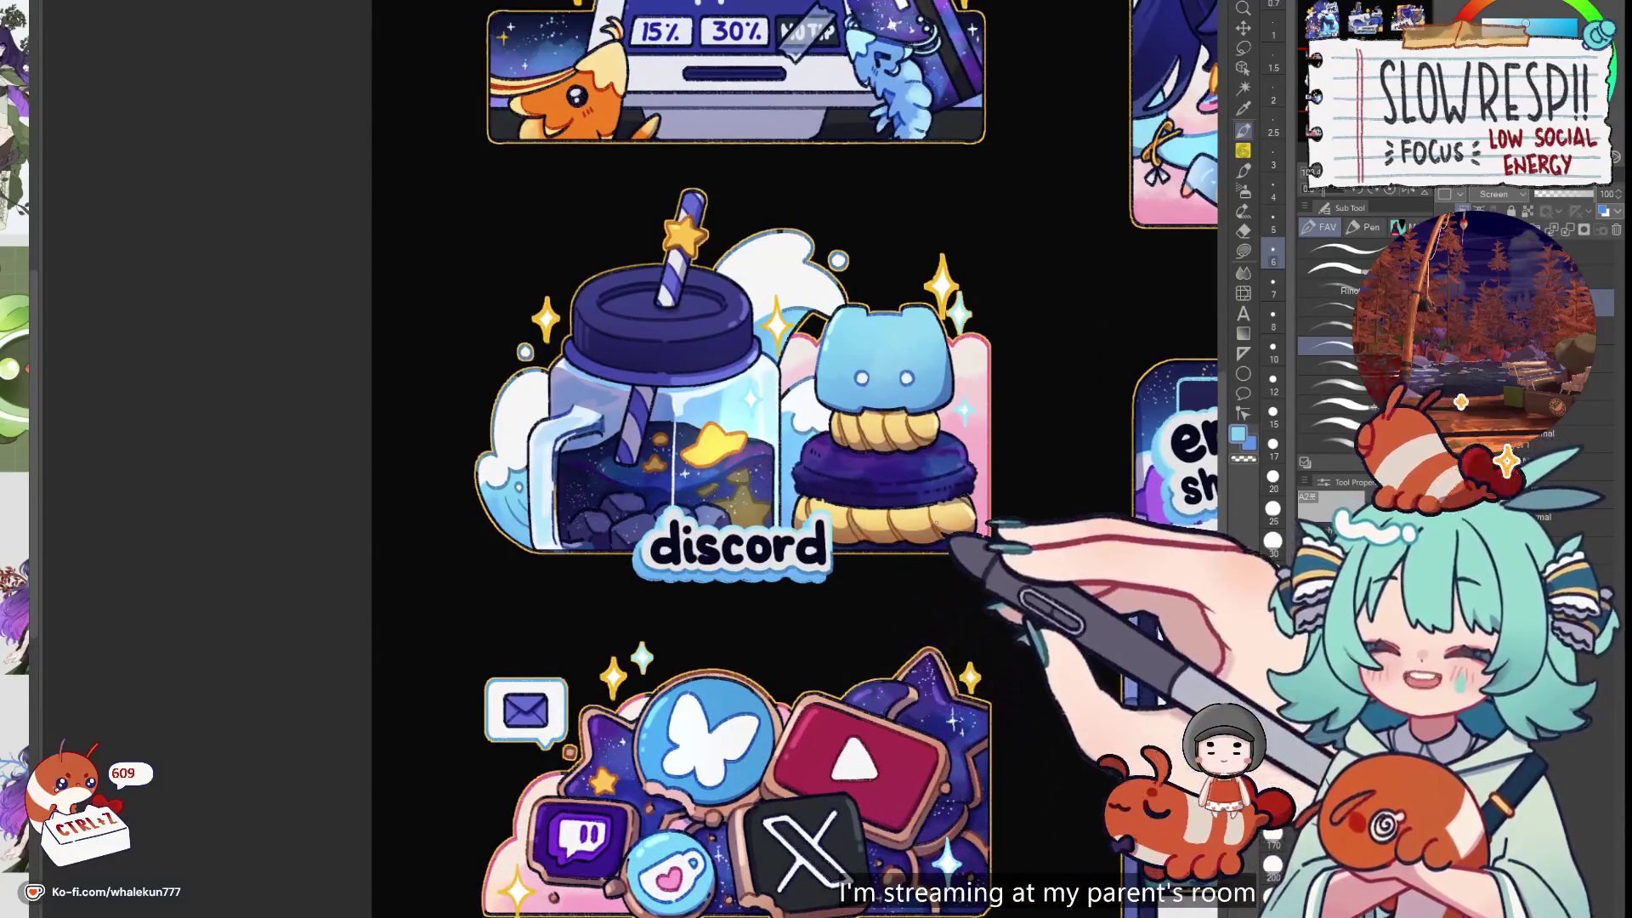
key(h)
key(h)
mouse_move(848, 820)
mouse_down()
mouse_move(869, 561)
mouse_move(949, 349)
mouse_up()
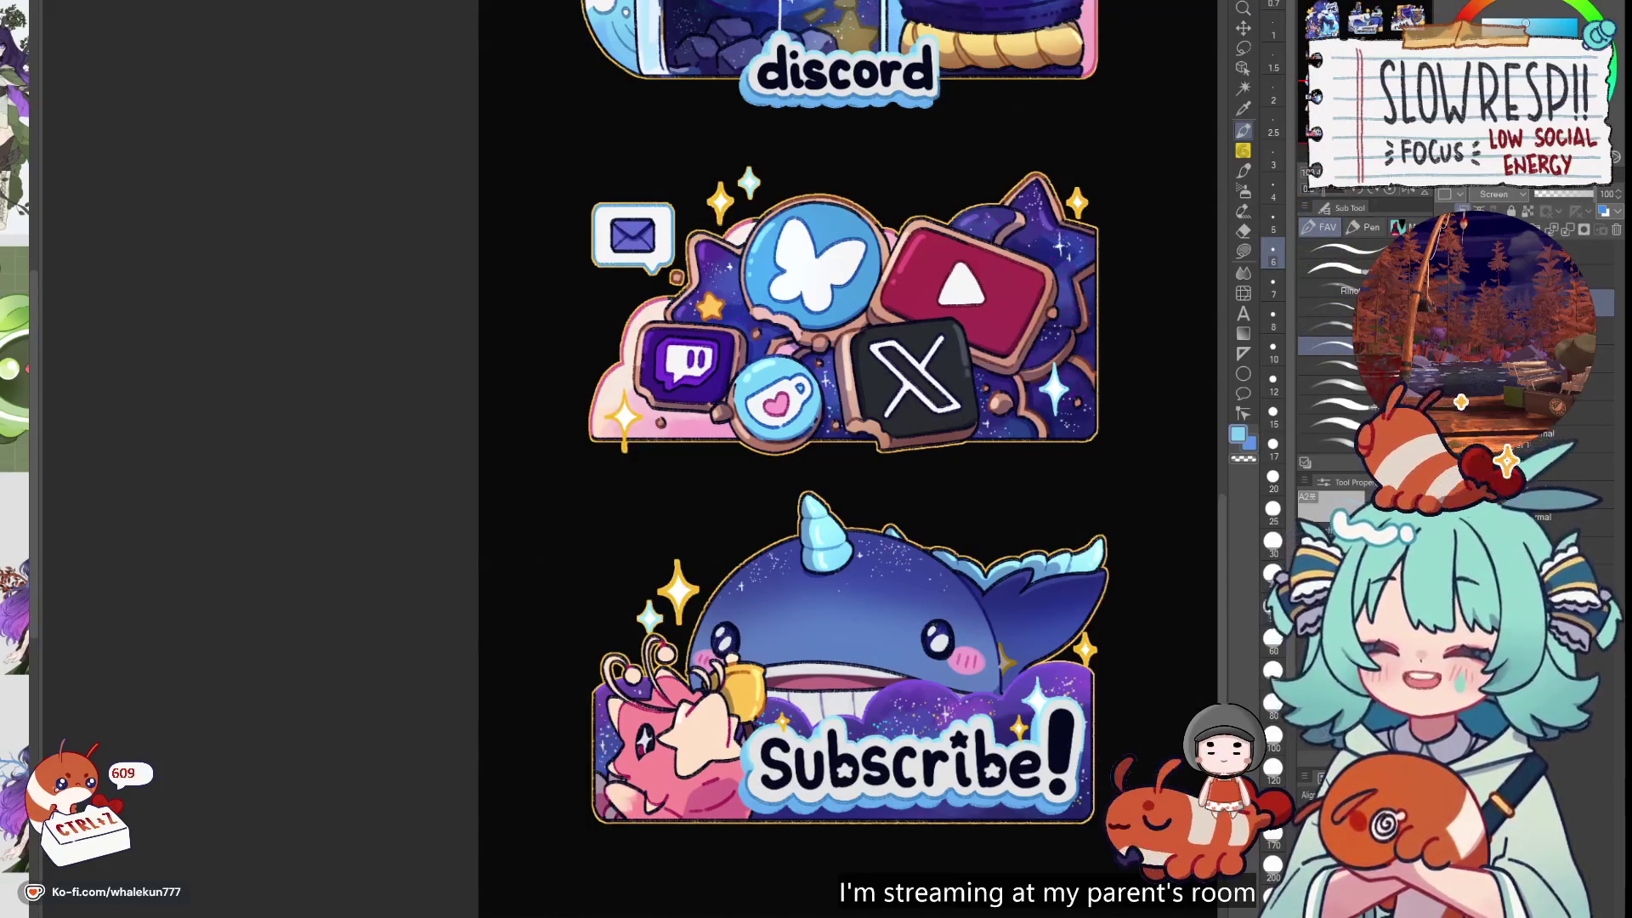
Revert the last two edits on the Subscribe whale banner and scroll back to the discord panel
scroll(846, 459, down, 3)
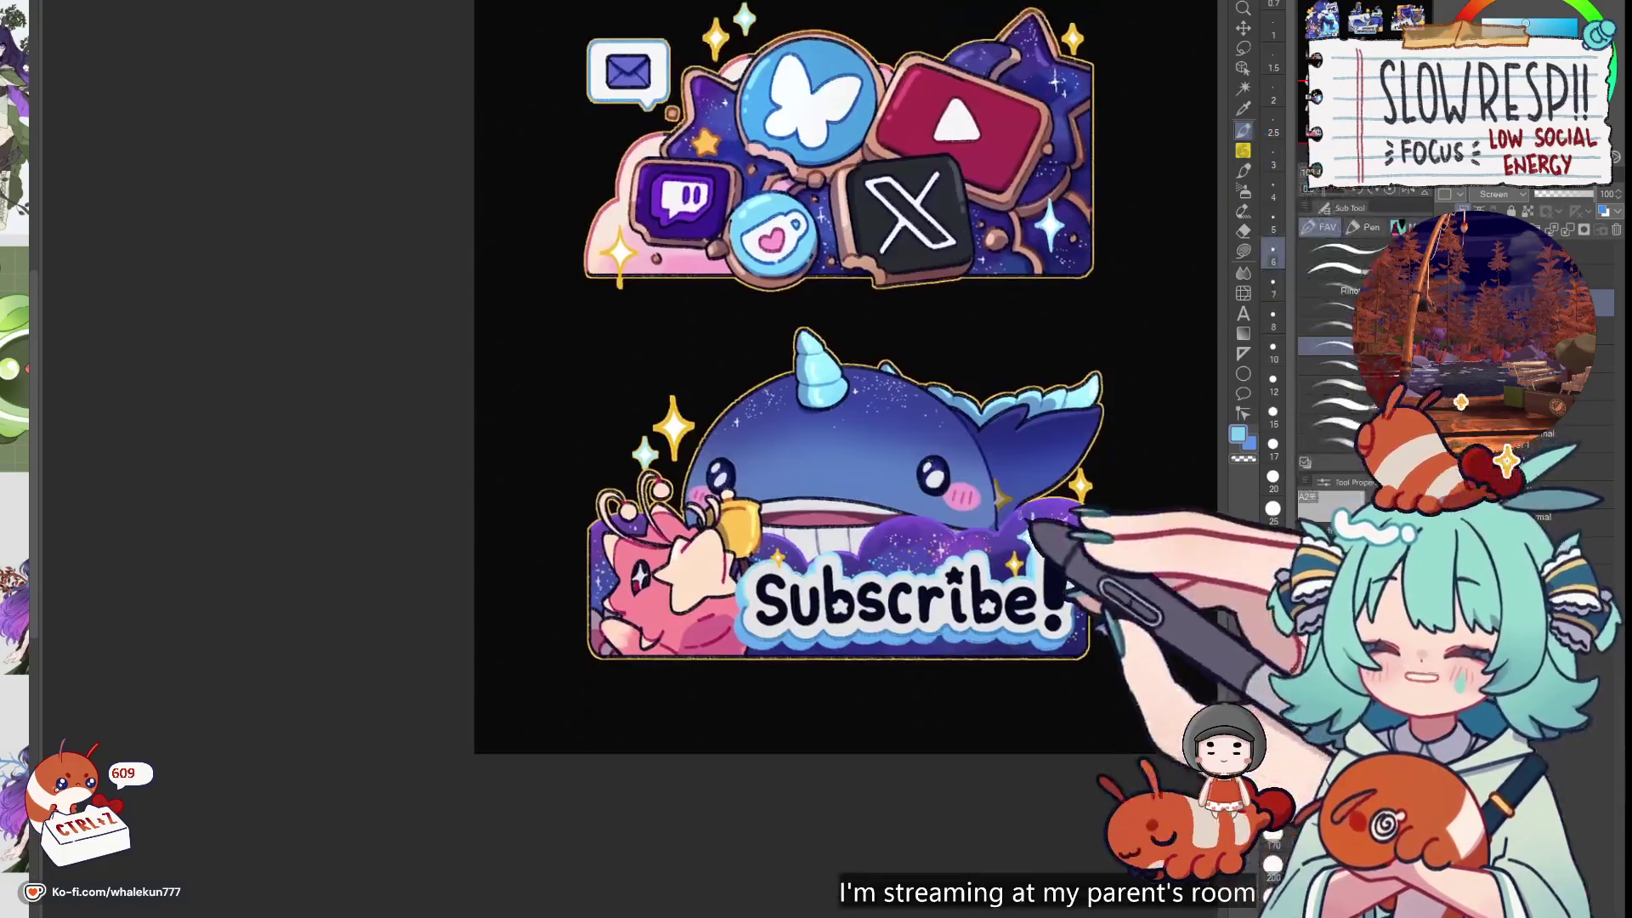
scroll(816, 459, up, 3)
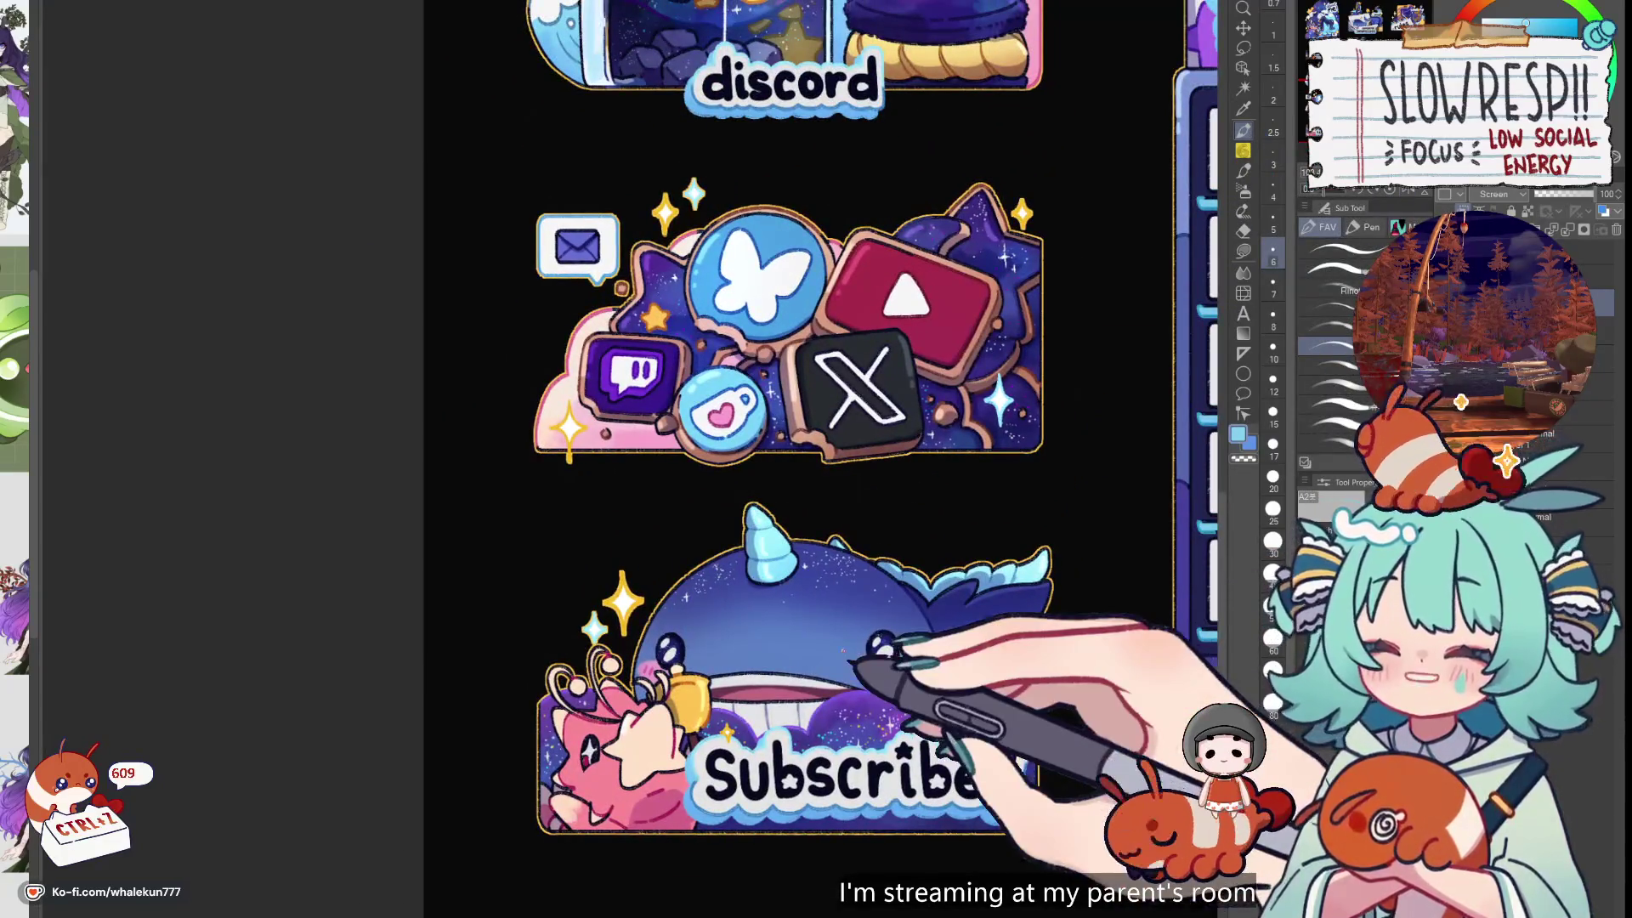
scroll(680, 458, up, 3)
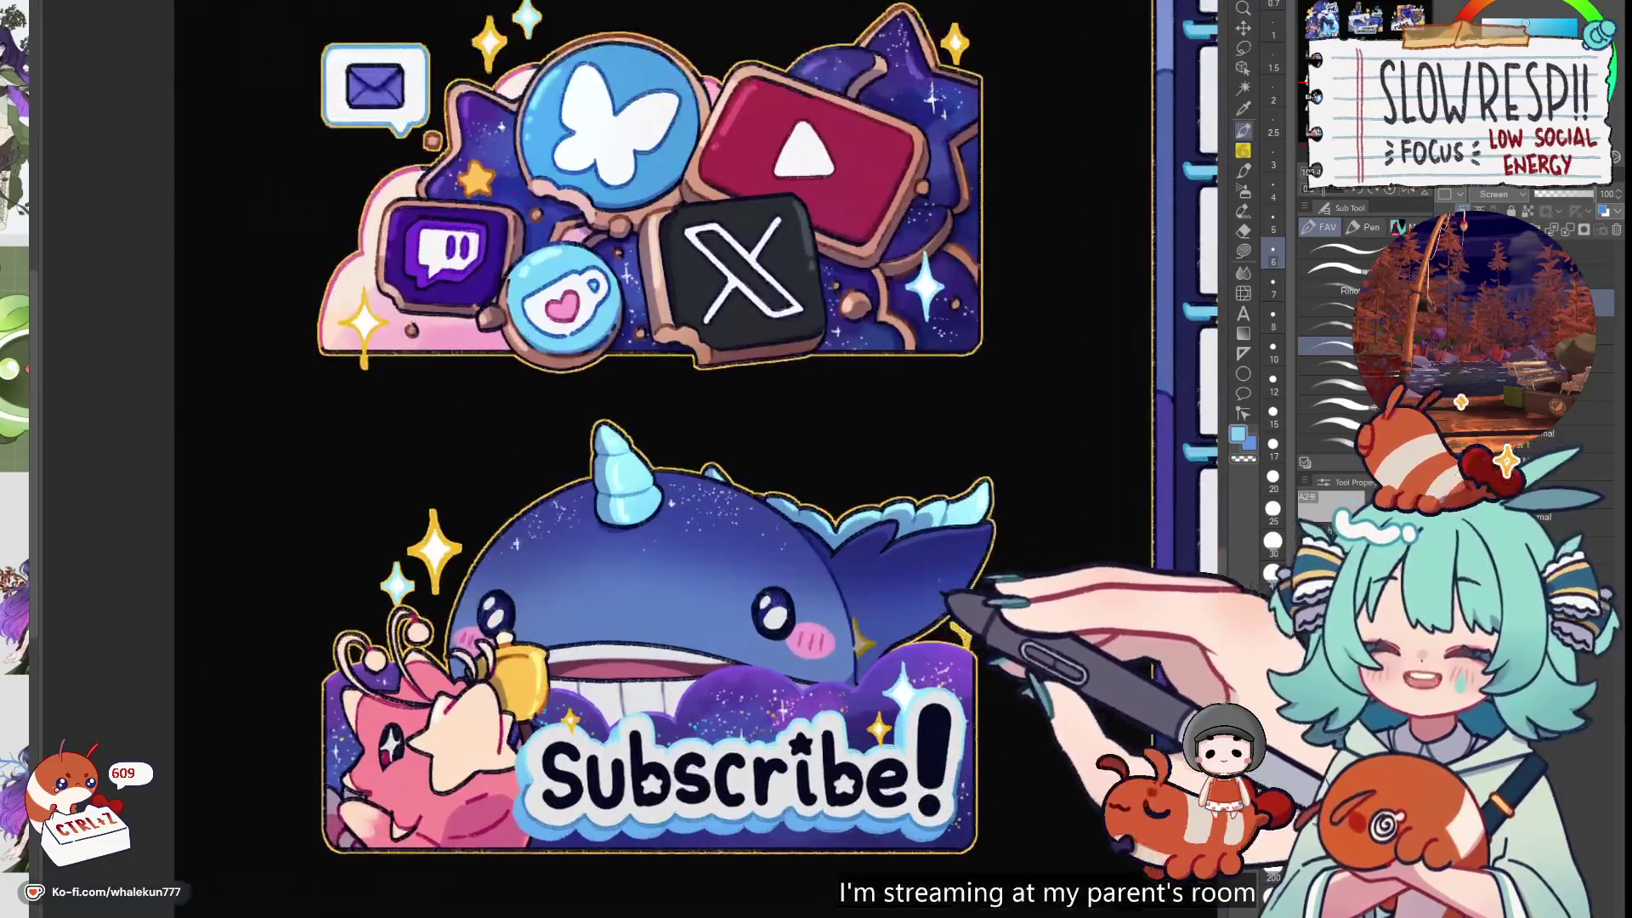
key(ctrl+z)
key(ctrl+z)
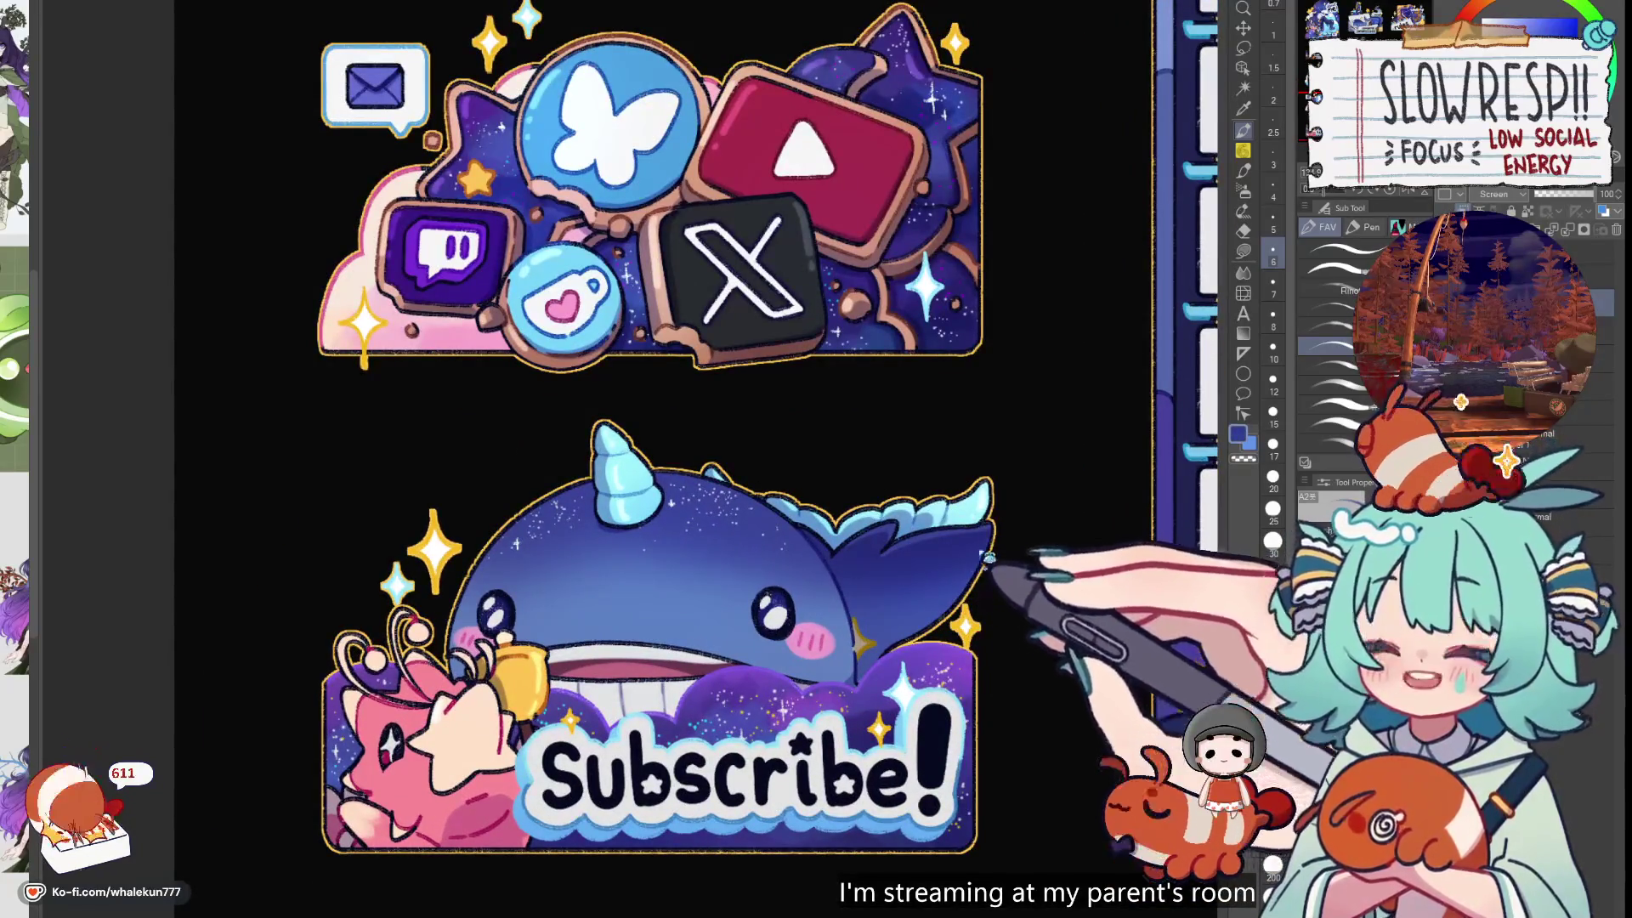
scroll(976, 570, down, 3)
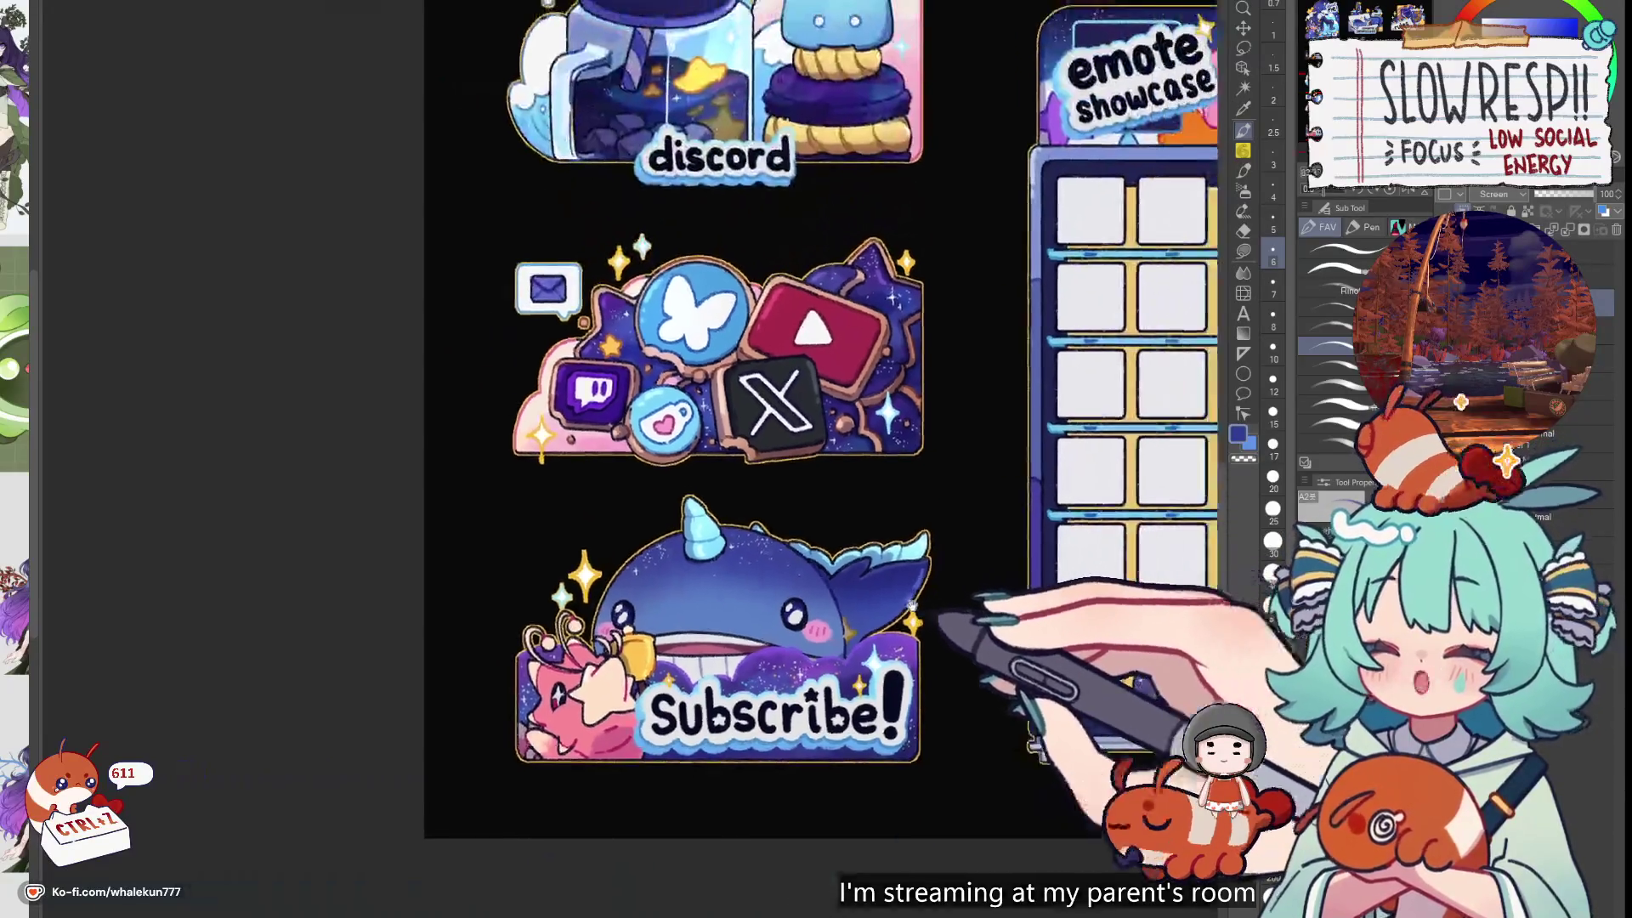
scroll(877, 708, up, 3)
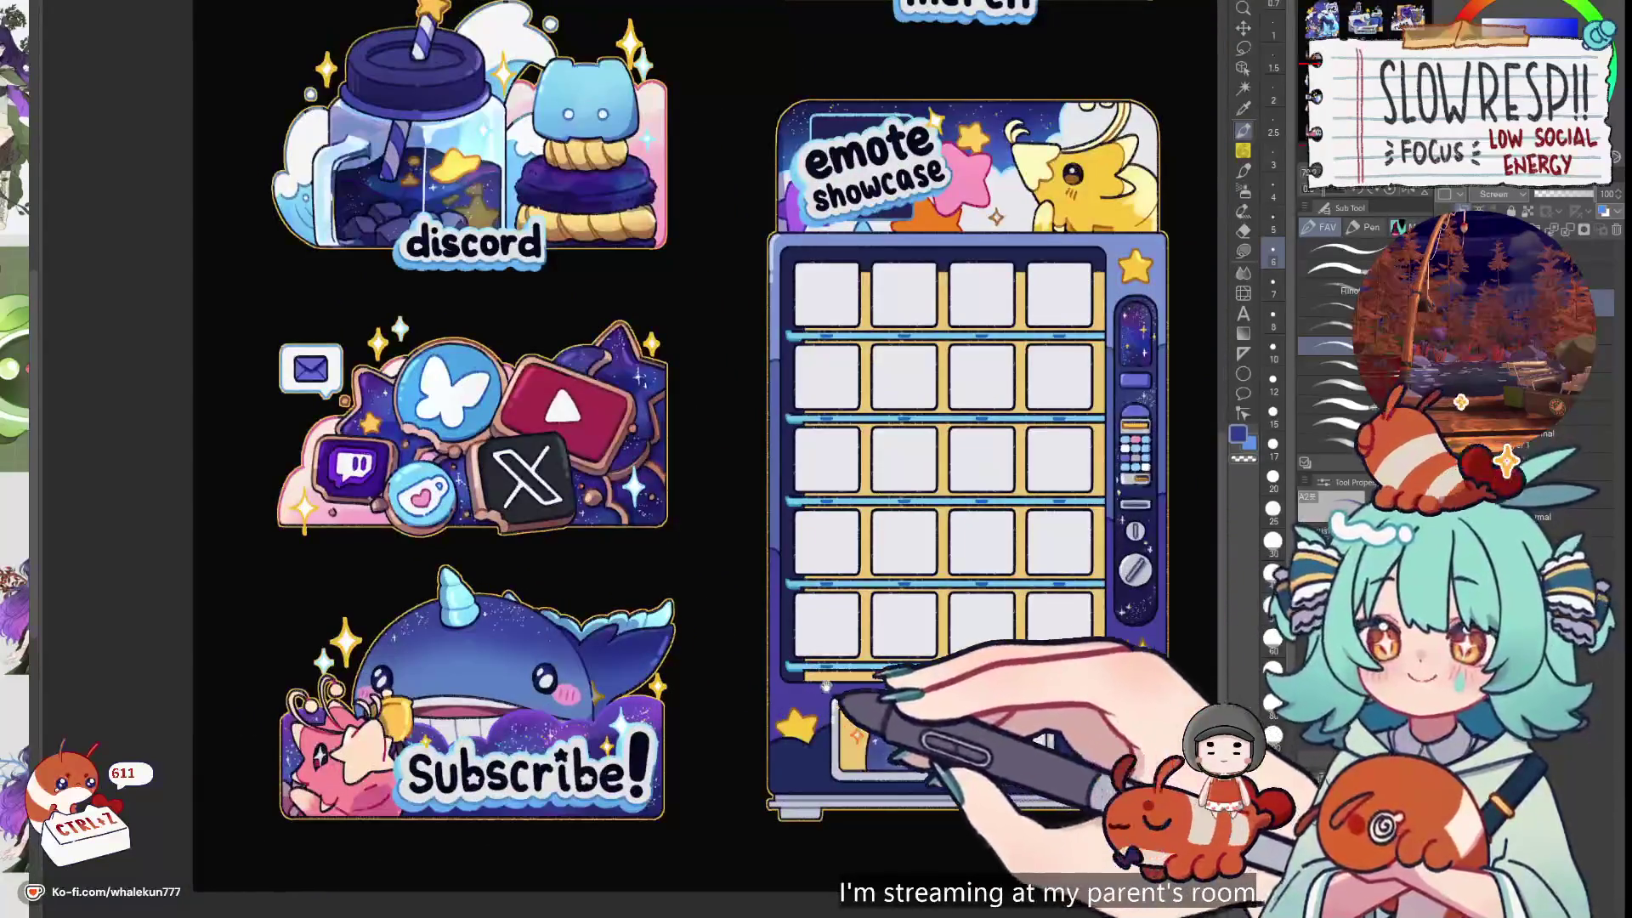
scroll(877, 708, up, 3)
scroll(877, 707, up, 2)
scroll(587, 518, up, 5)
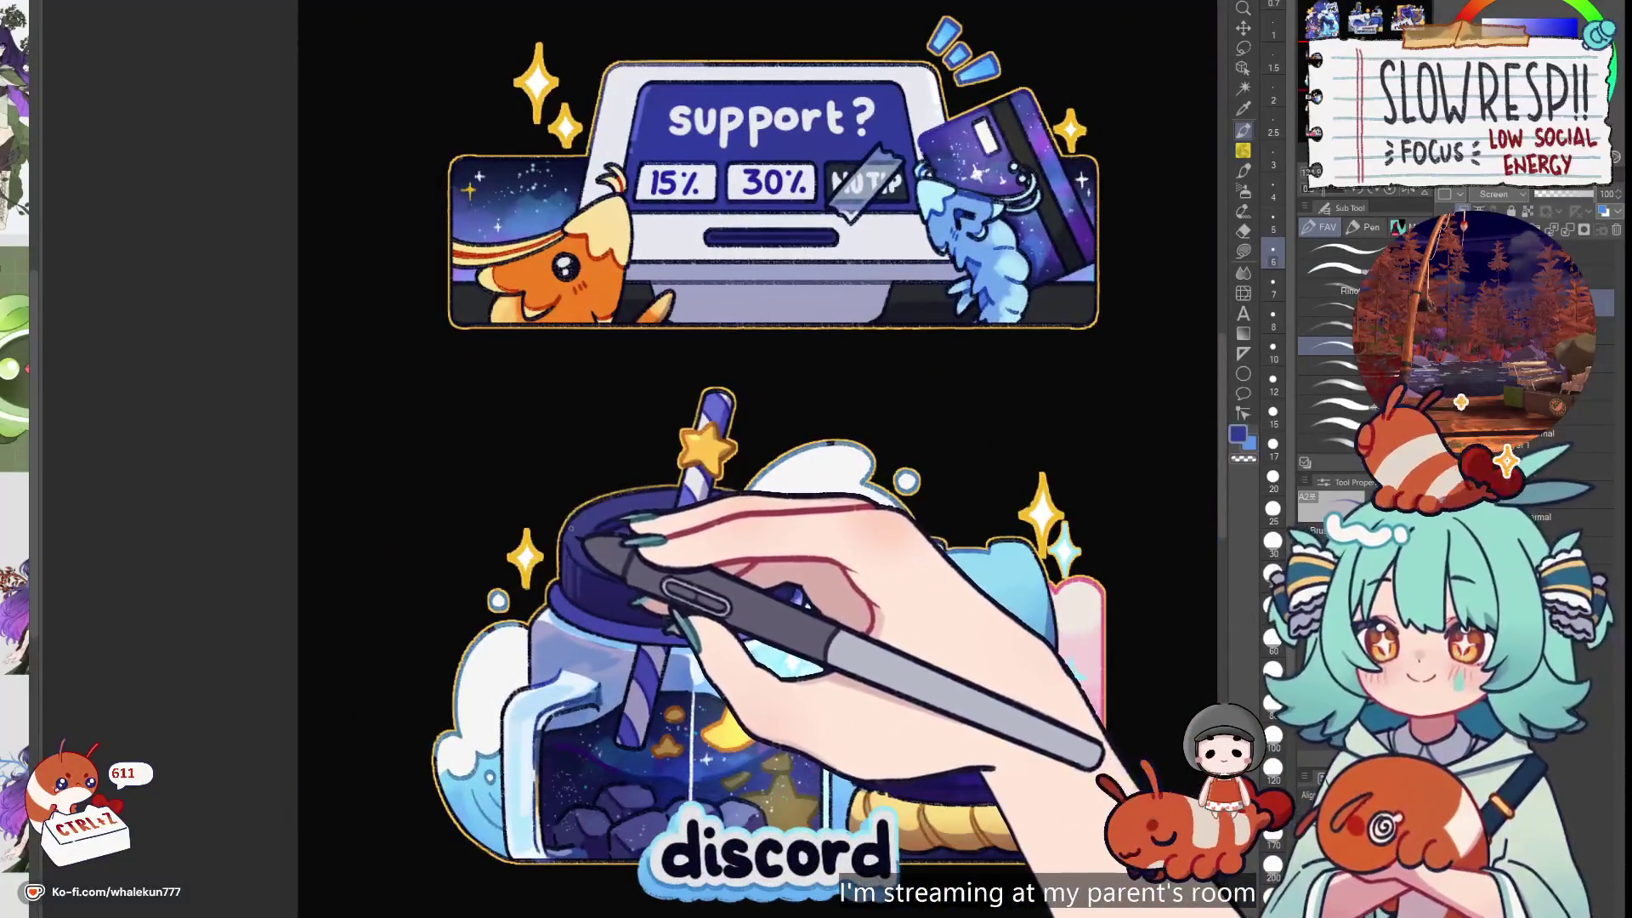
drag(975, 585, 953, 564)
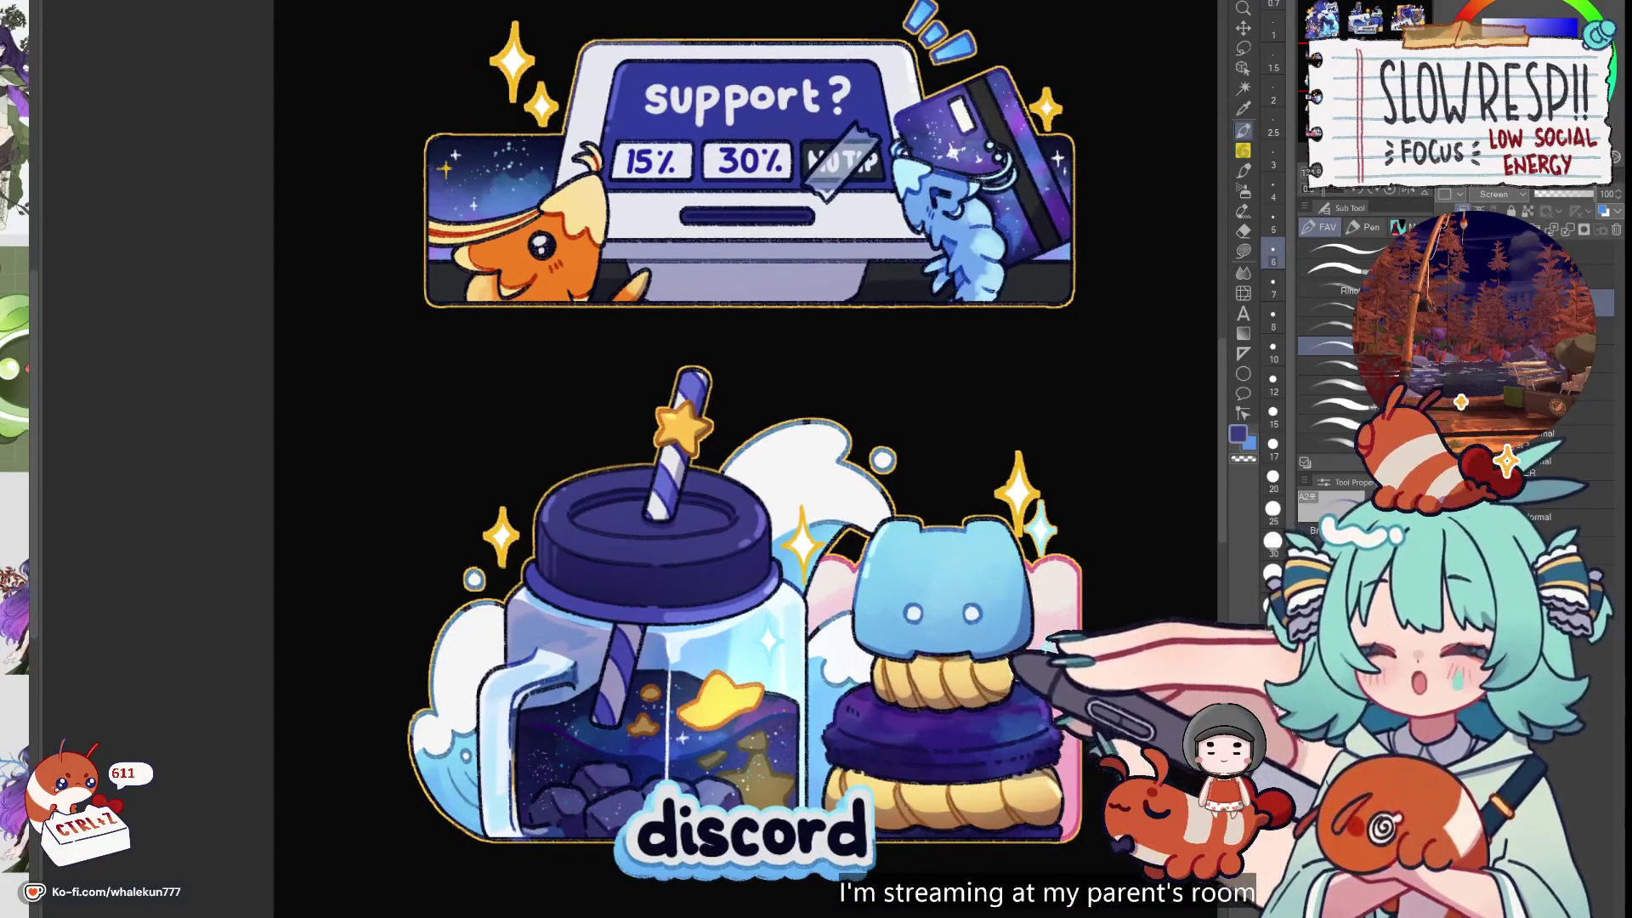
Undo the last stroke and ready the MaaBlur Brush at size 12
key(j)
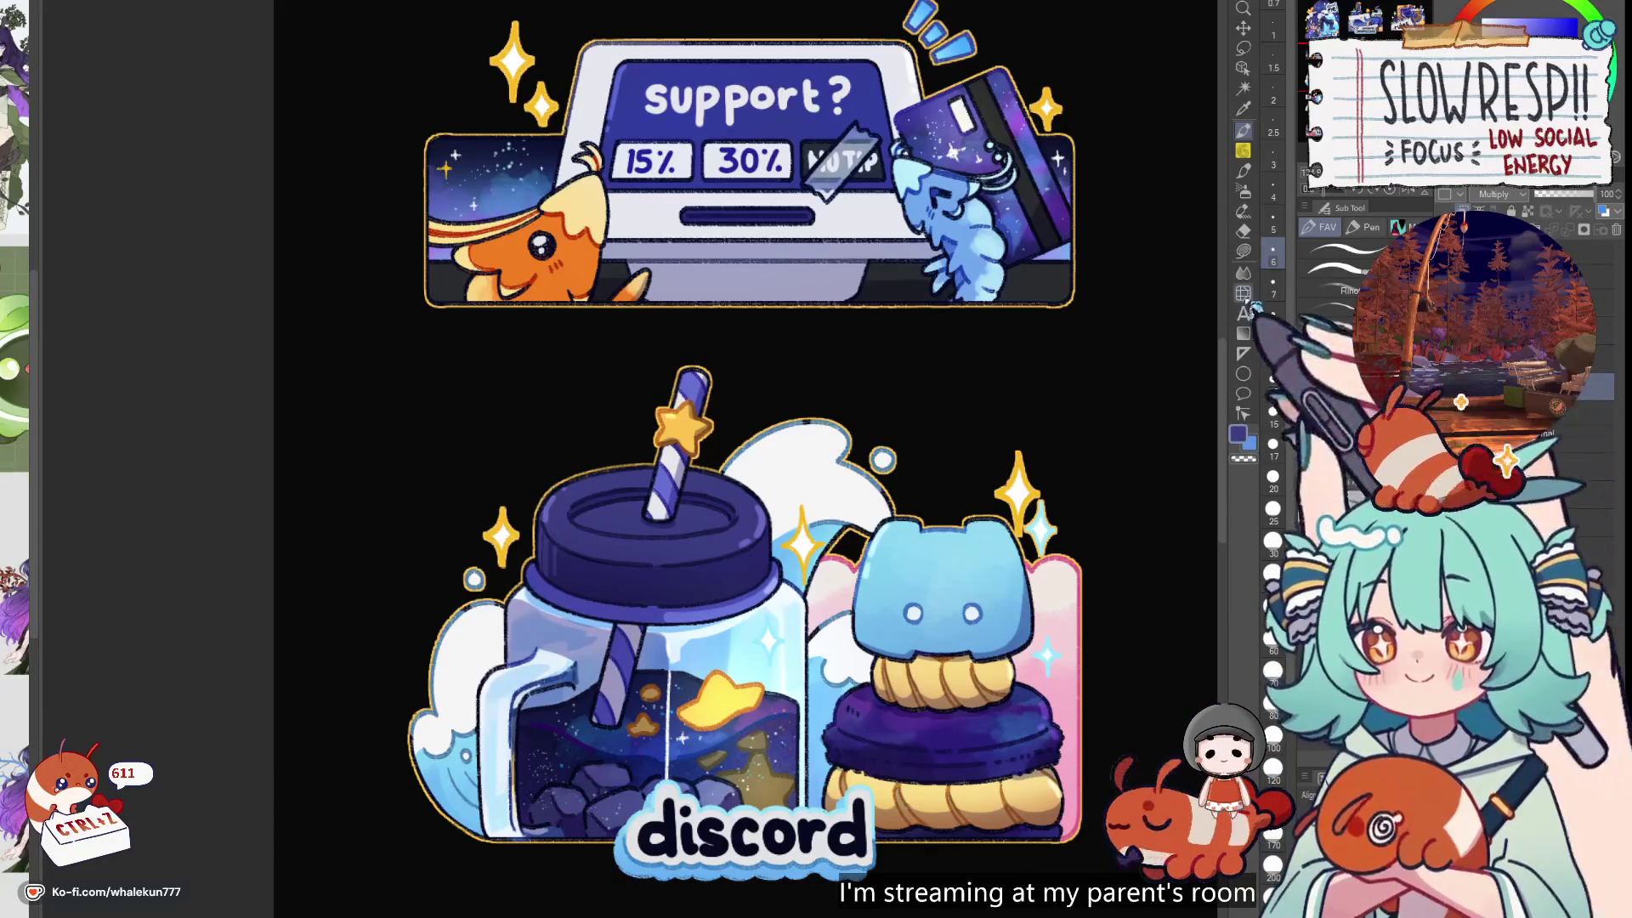
drag(569, 548, 943, 471)
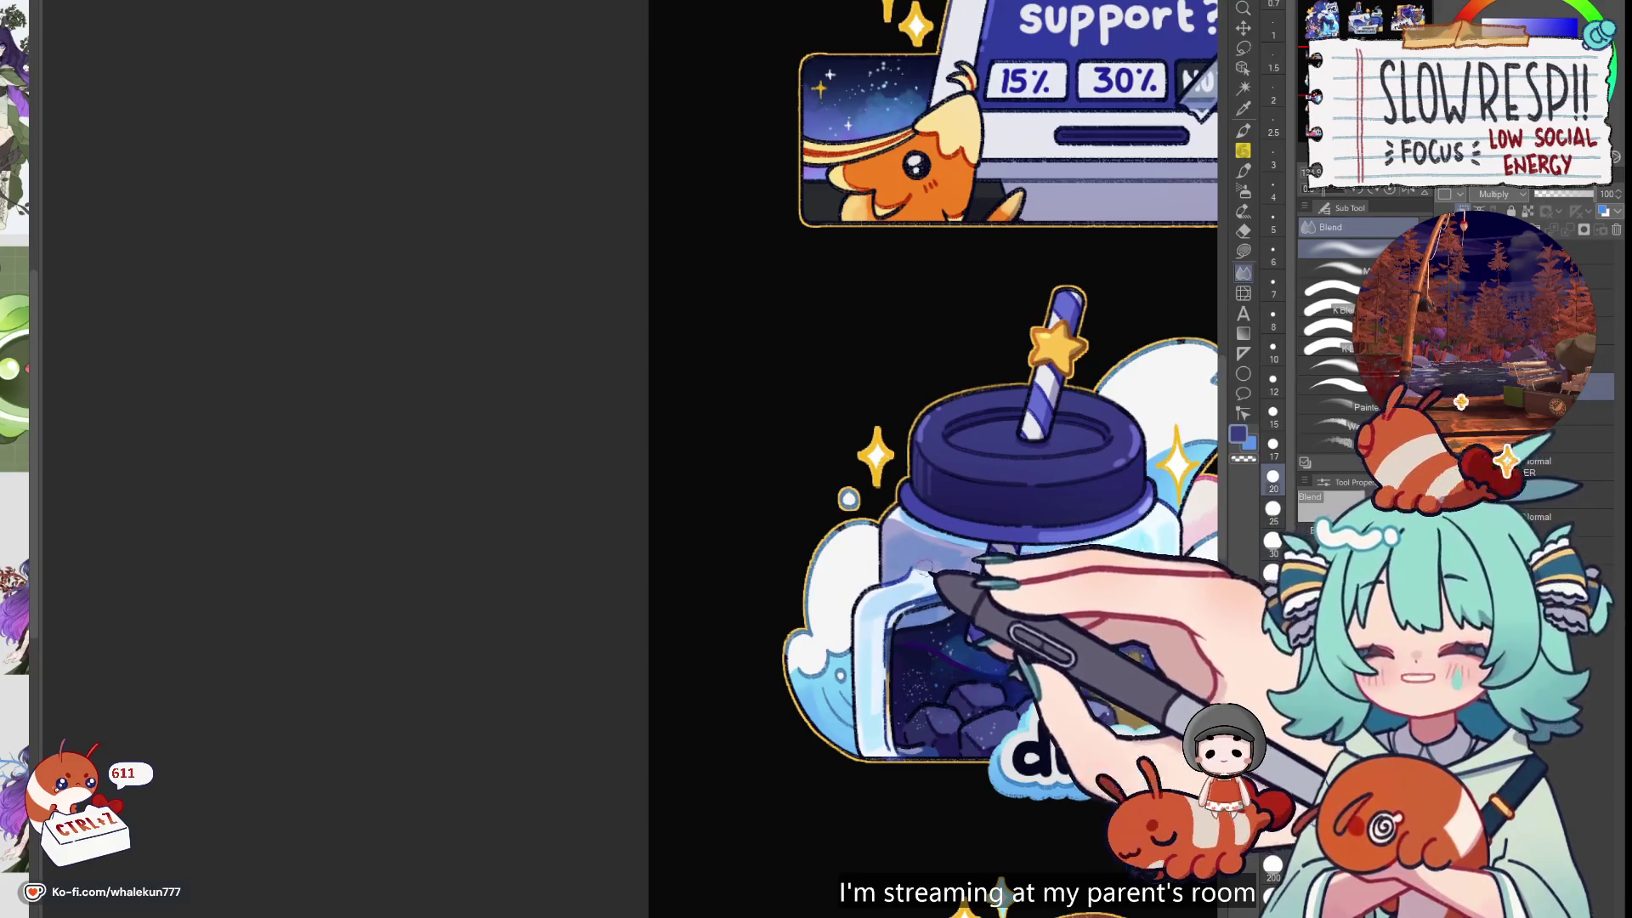
key(ctrl+z)
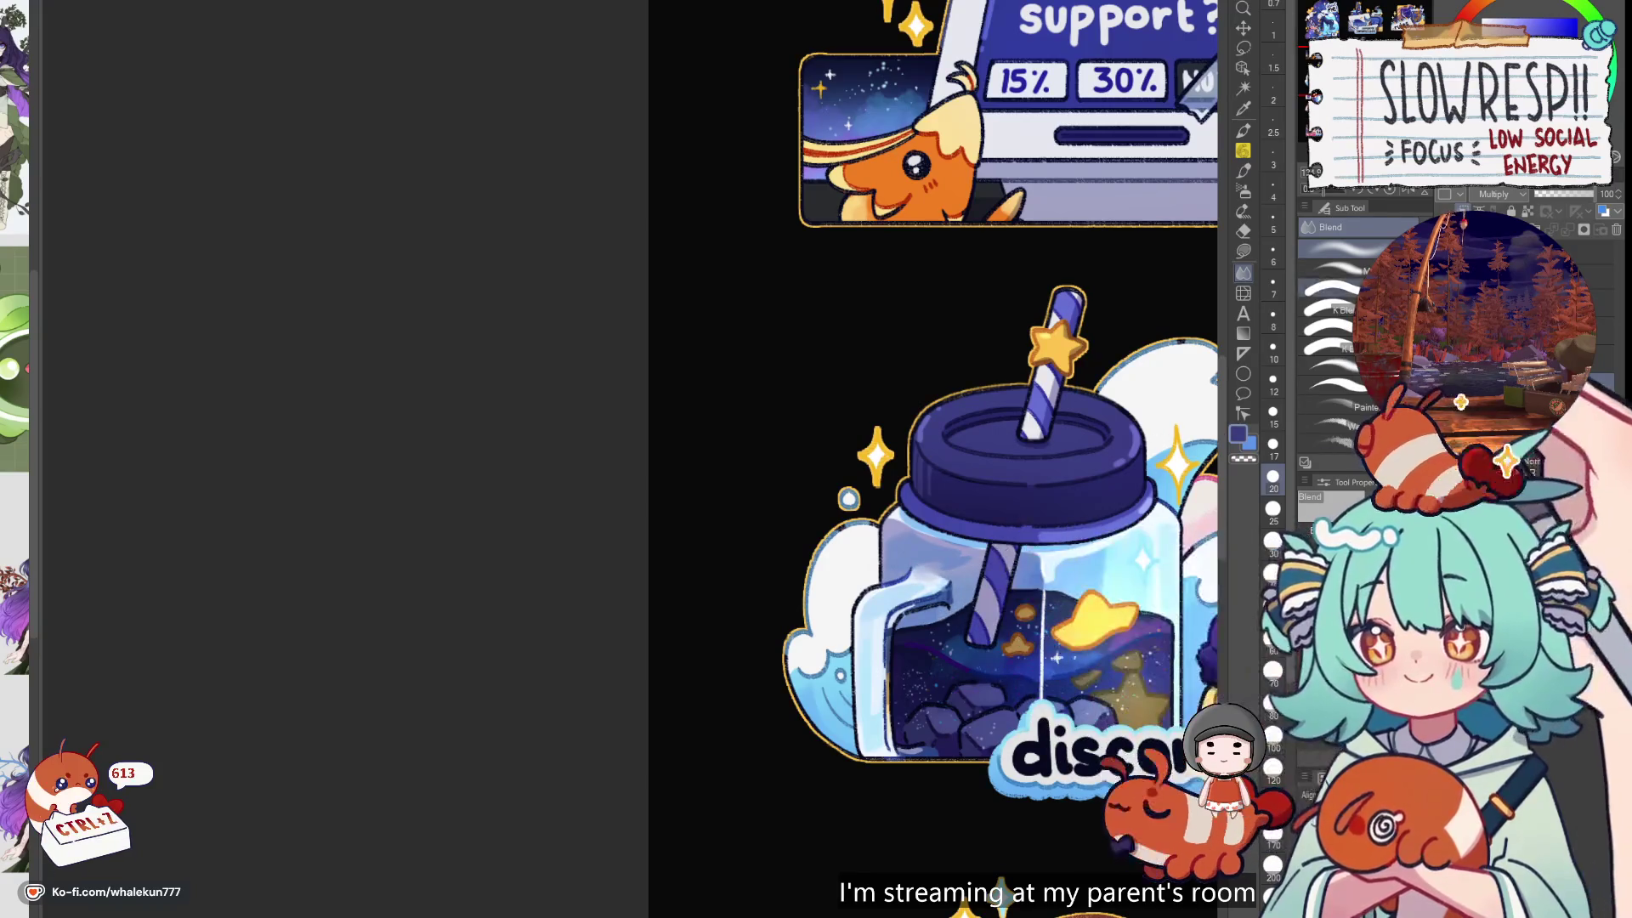
click(1330, 268)
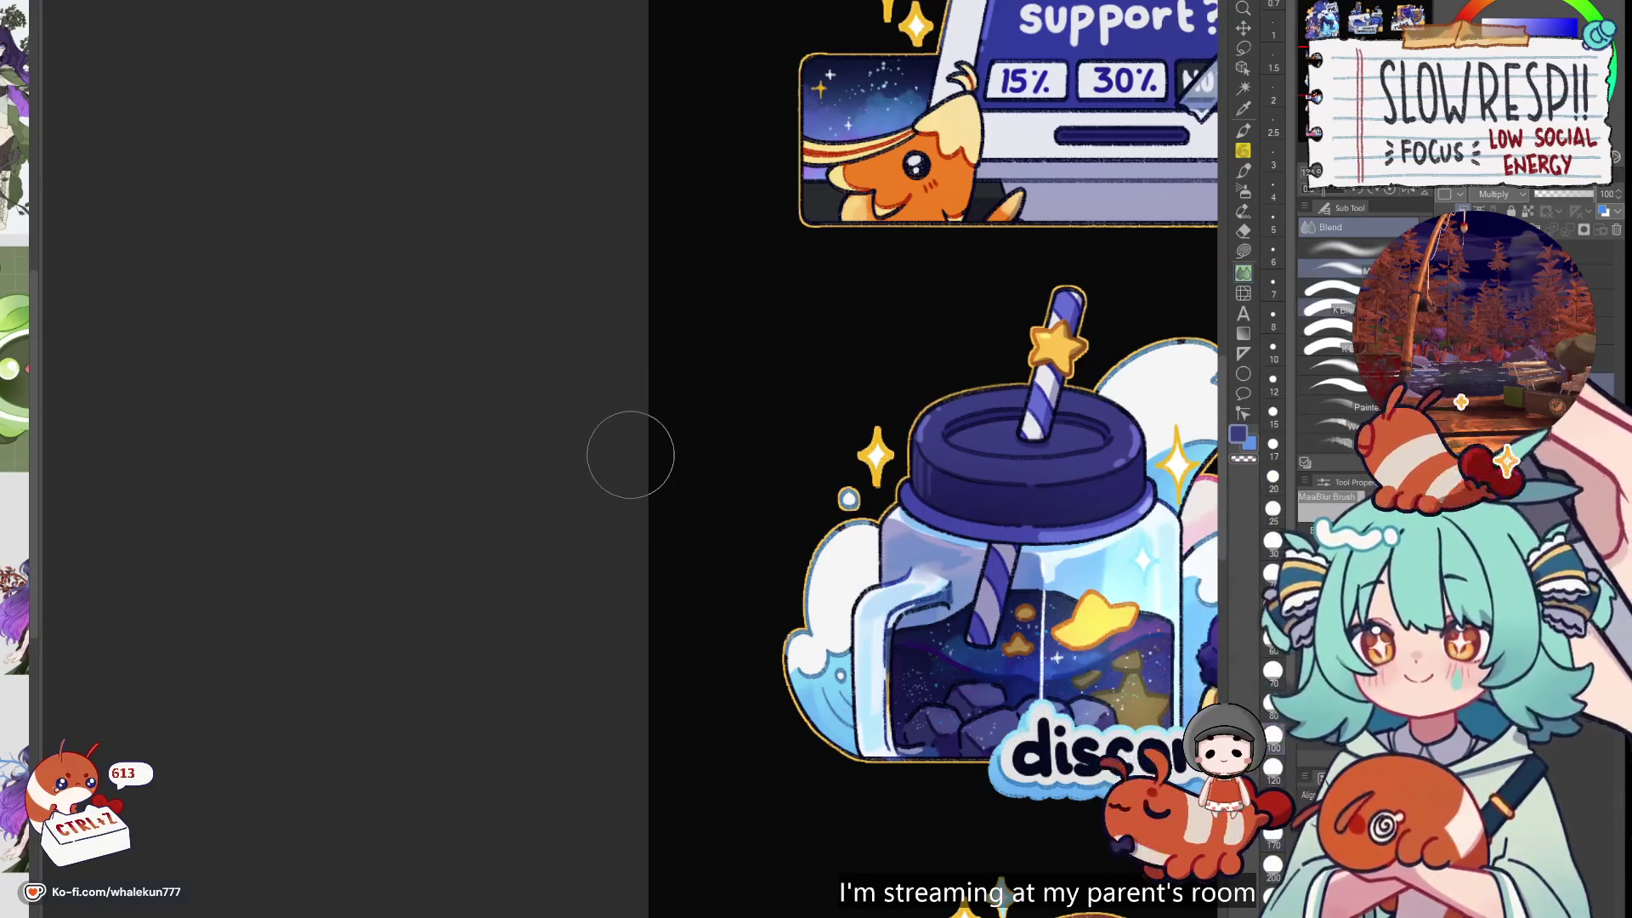
click(1272, 380)
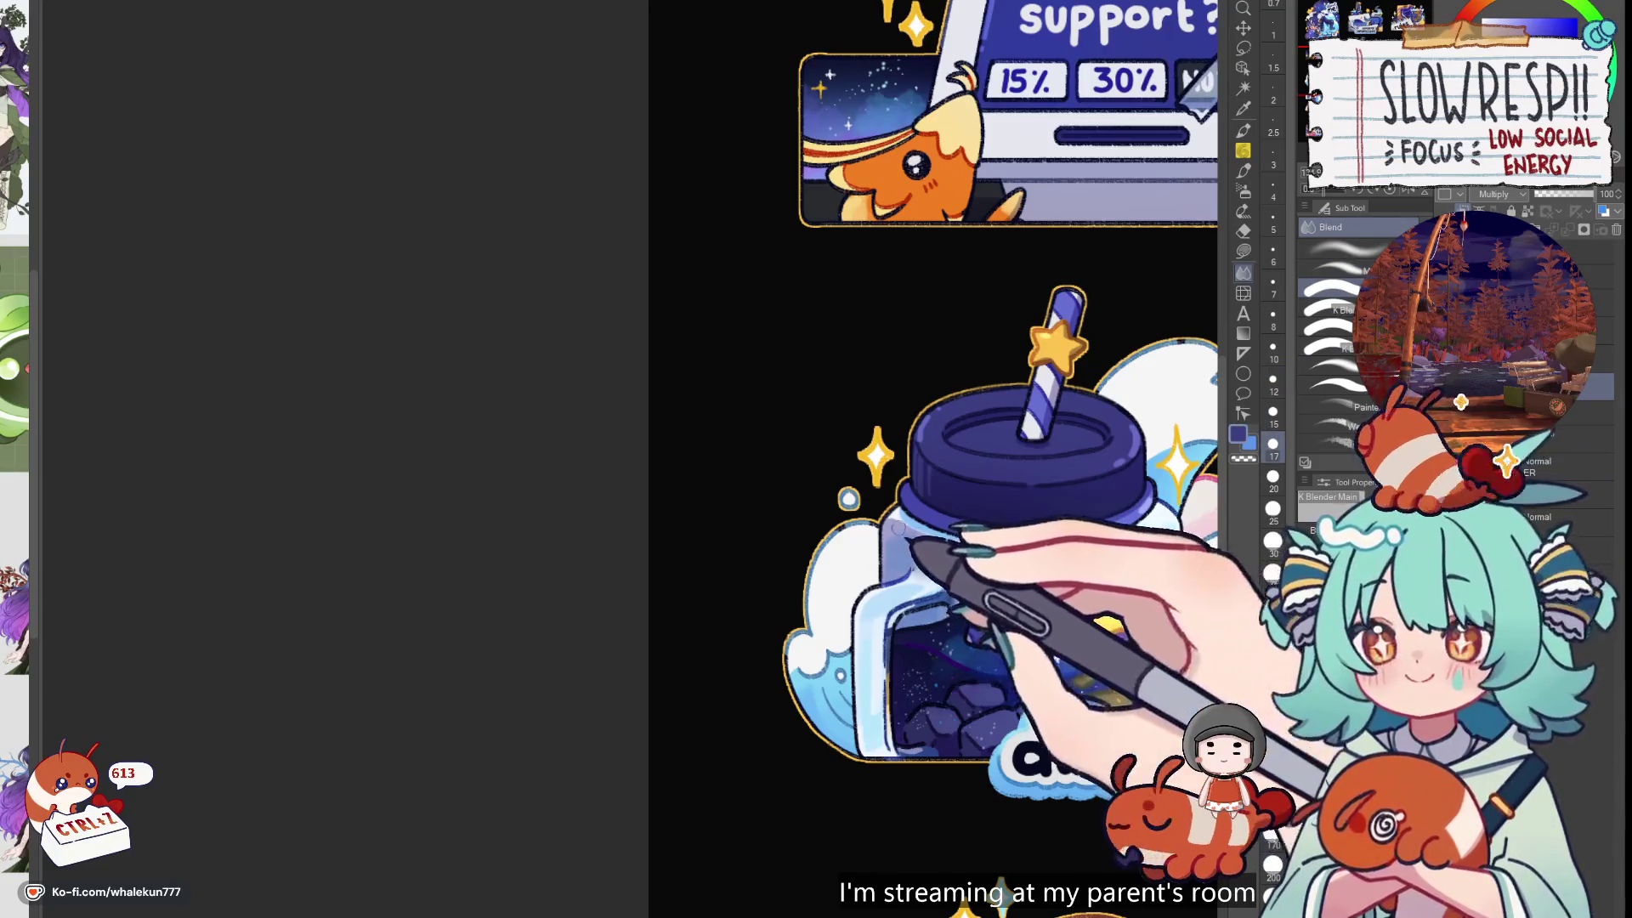
Flip the canvas horizontally and back, then zoom out to the whole sticker sheet
key(ctrl+minus)
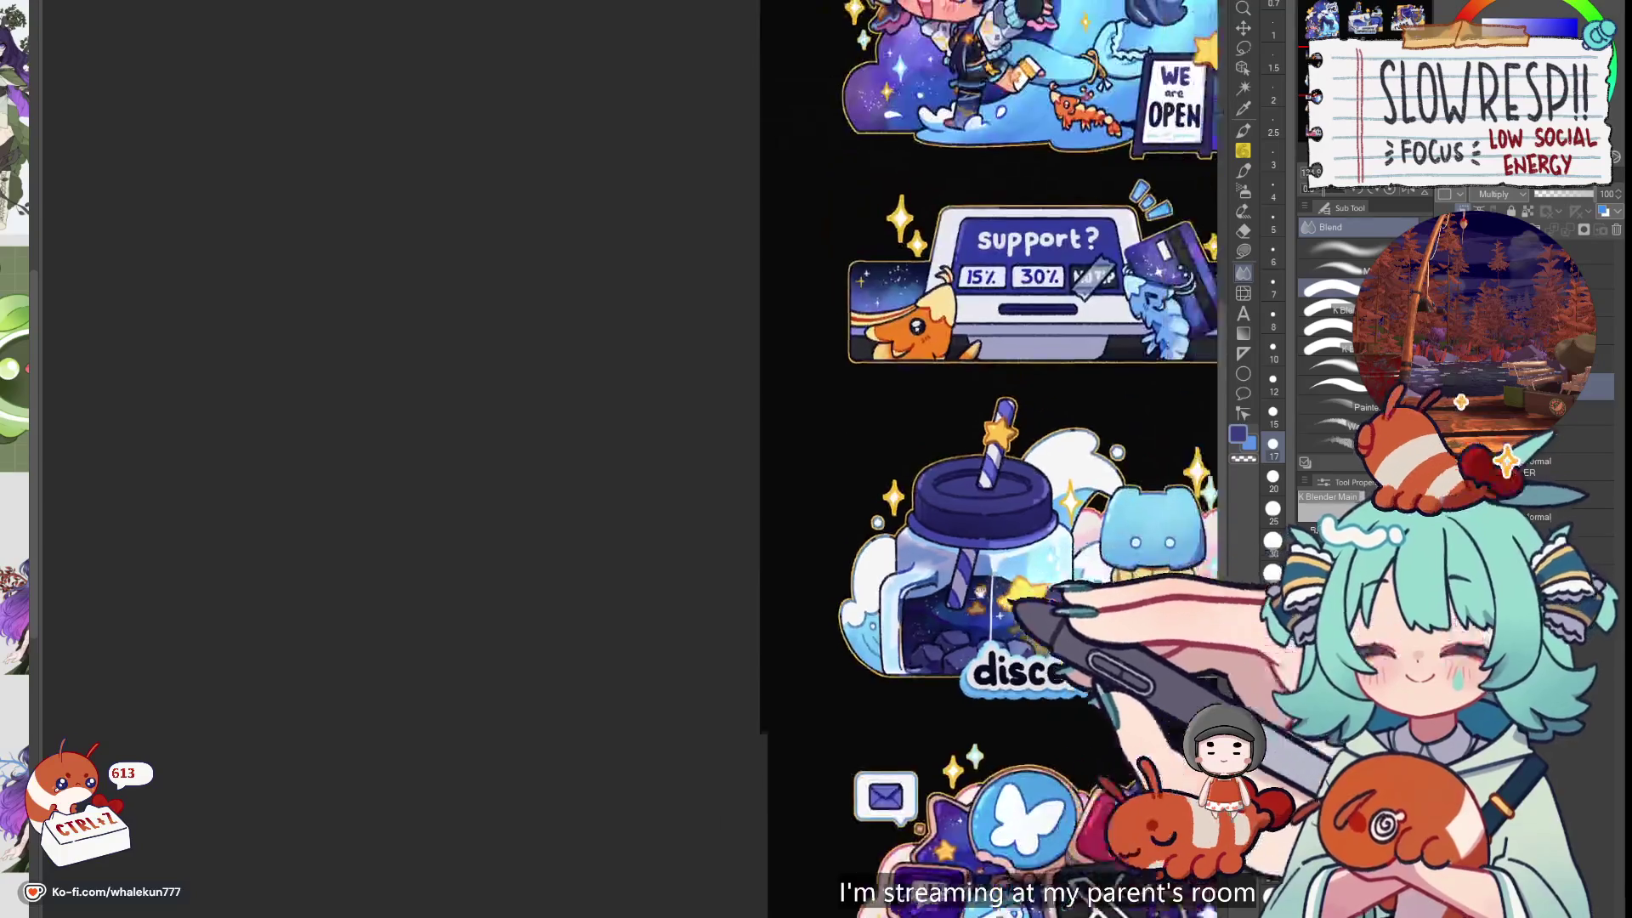
key(h)
key(h)
key(ctrl+minus)
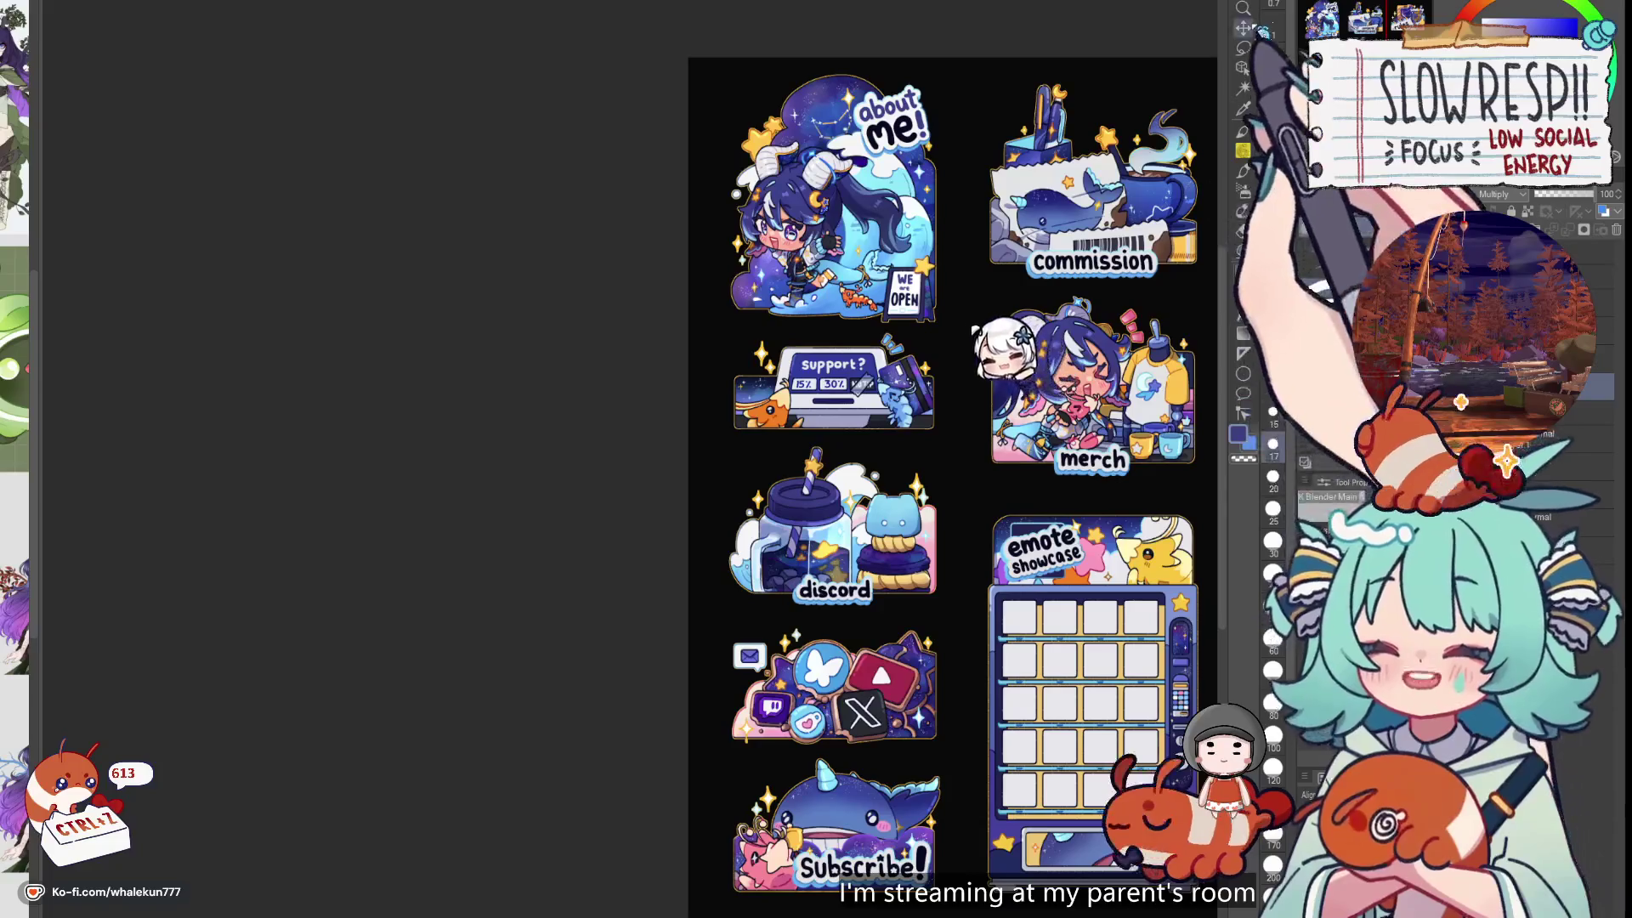
Look over the panel sheet up to the credits panel and start resizing the canvas bounds
drag(1005, 323, 913, 290)
drag(892, 374, 529, 356)
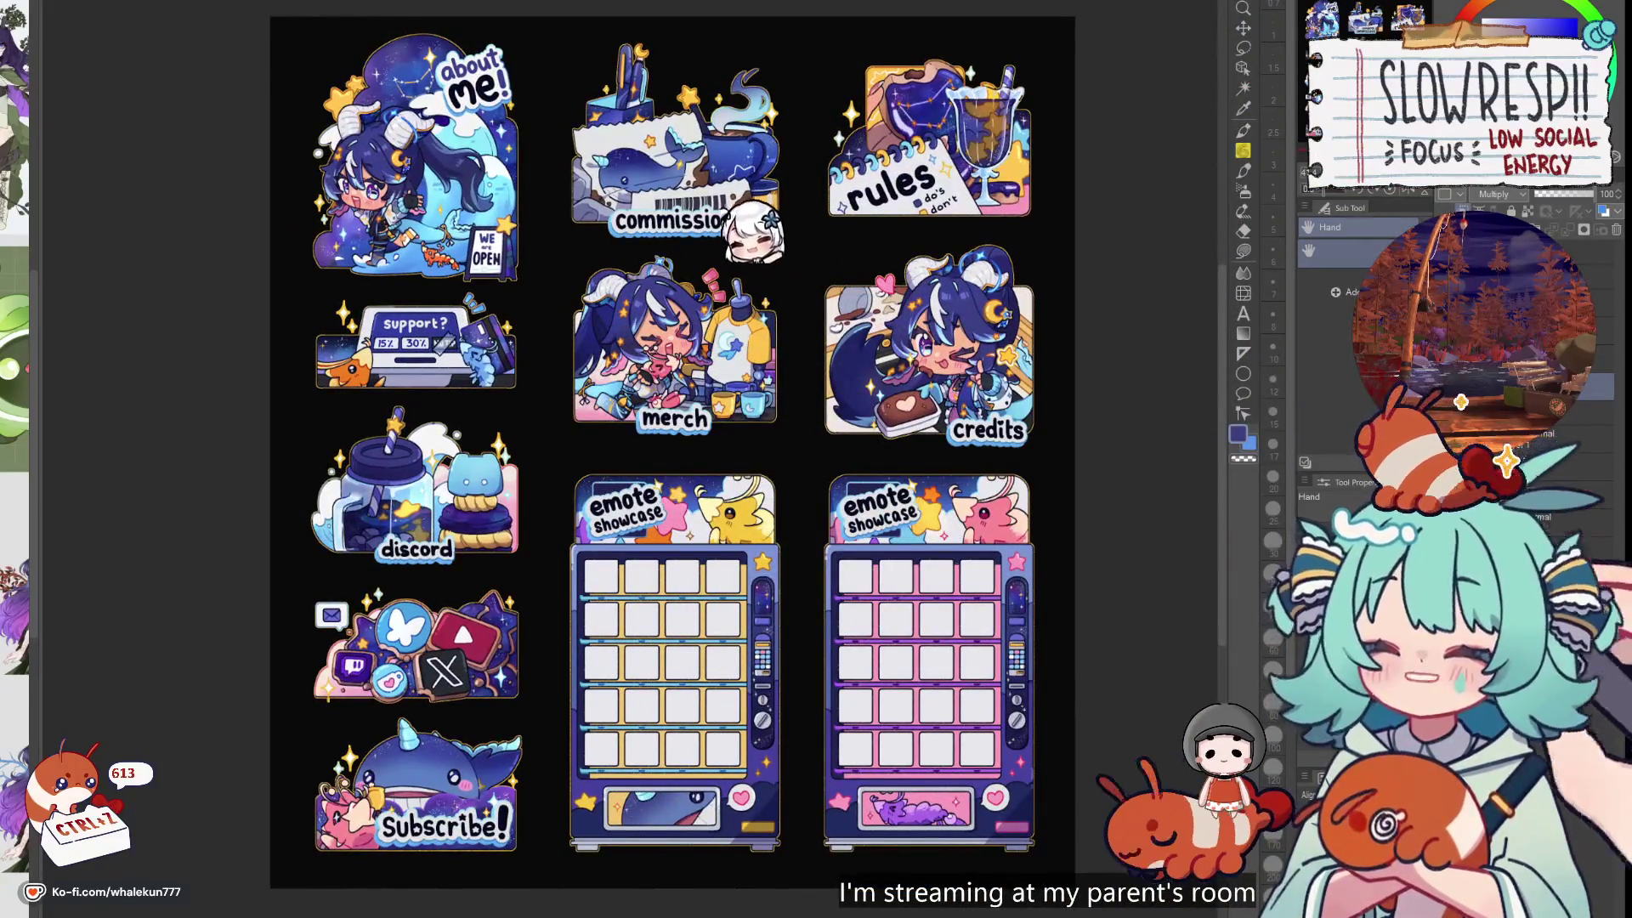
mouse_move(977, 509)
mouse_down()
mouse_move(1017, 515)
mouse_move(1024, 541)
mouse_up()
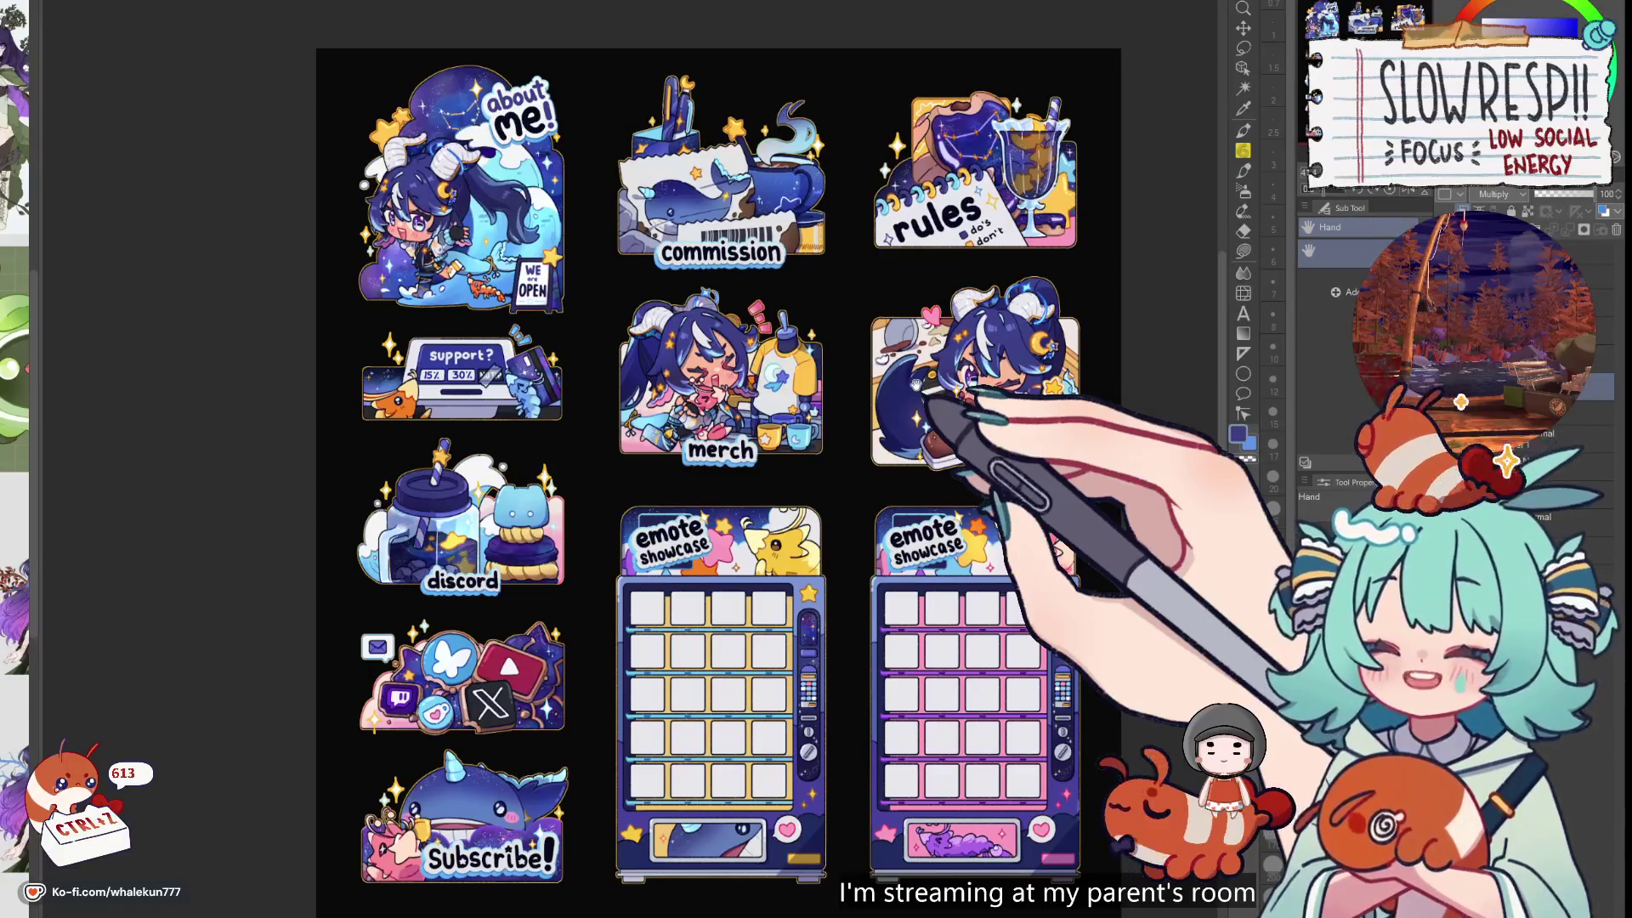
drag(952, 425, 942, 400)
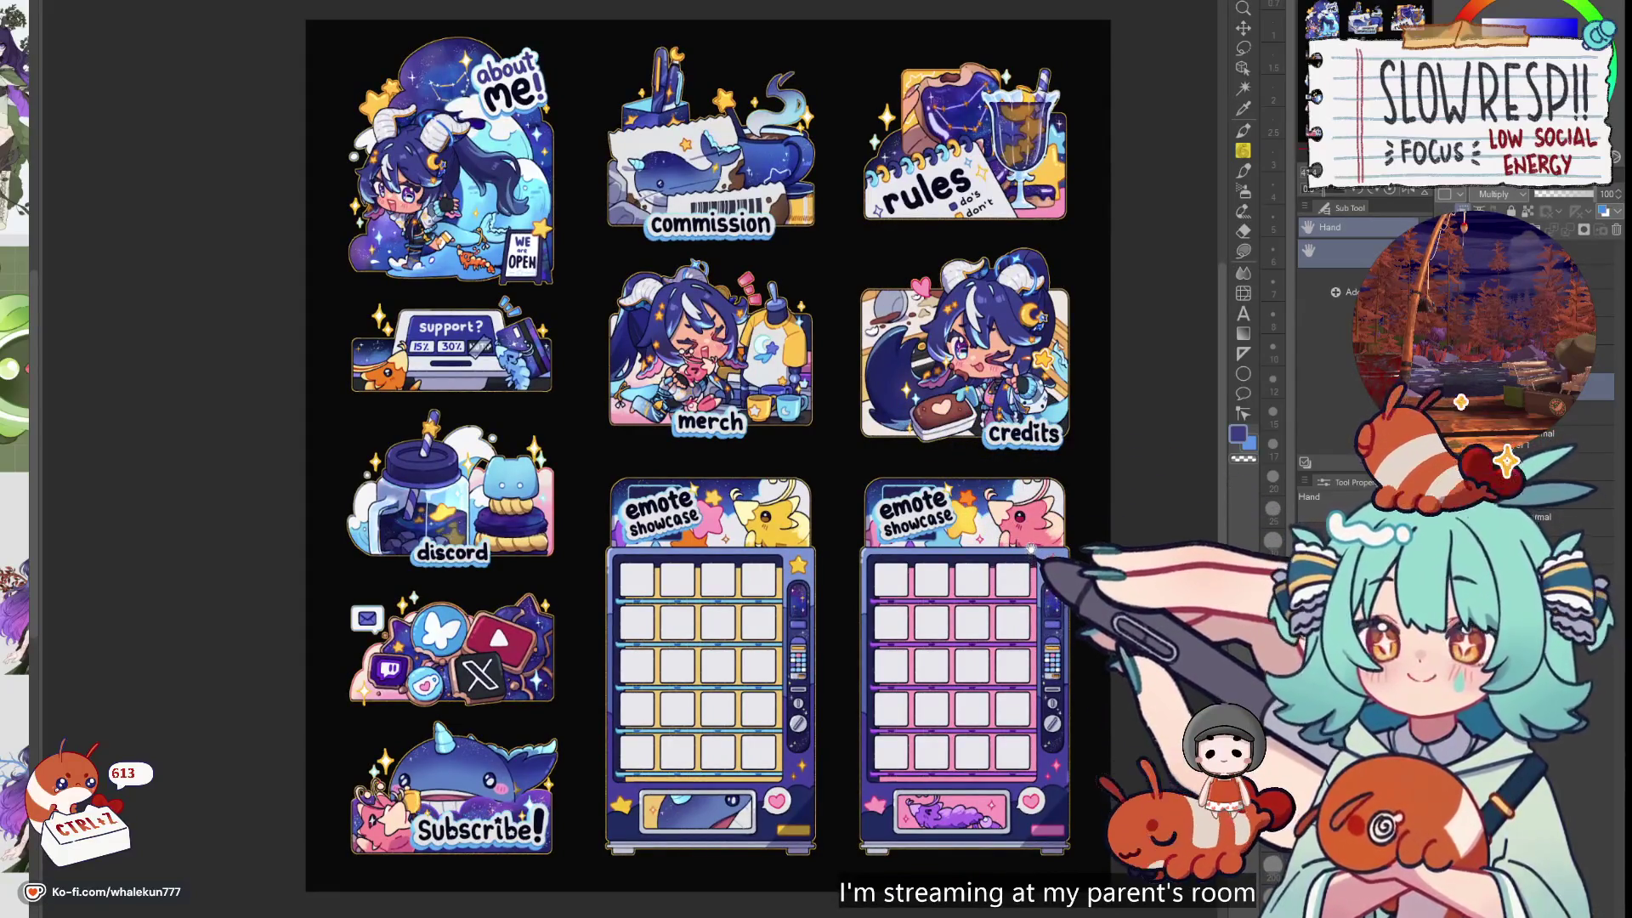
drag(1031, 556, 995, 518)
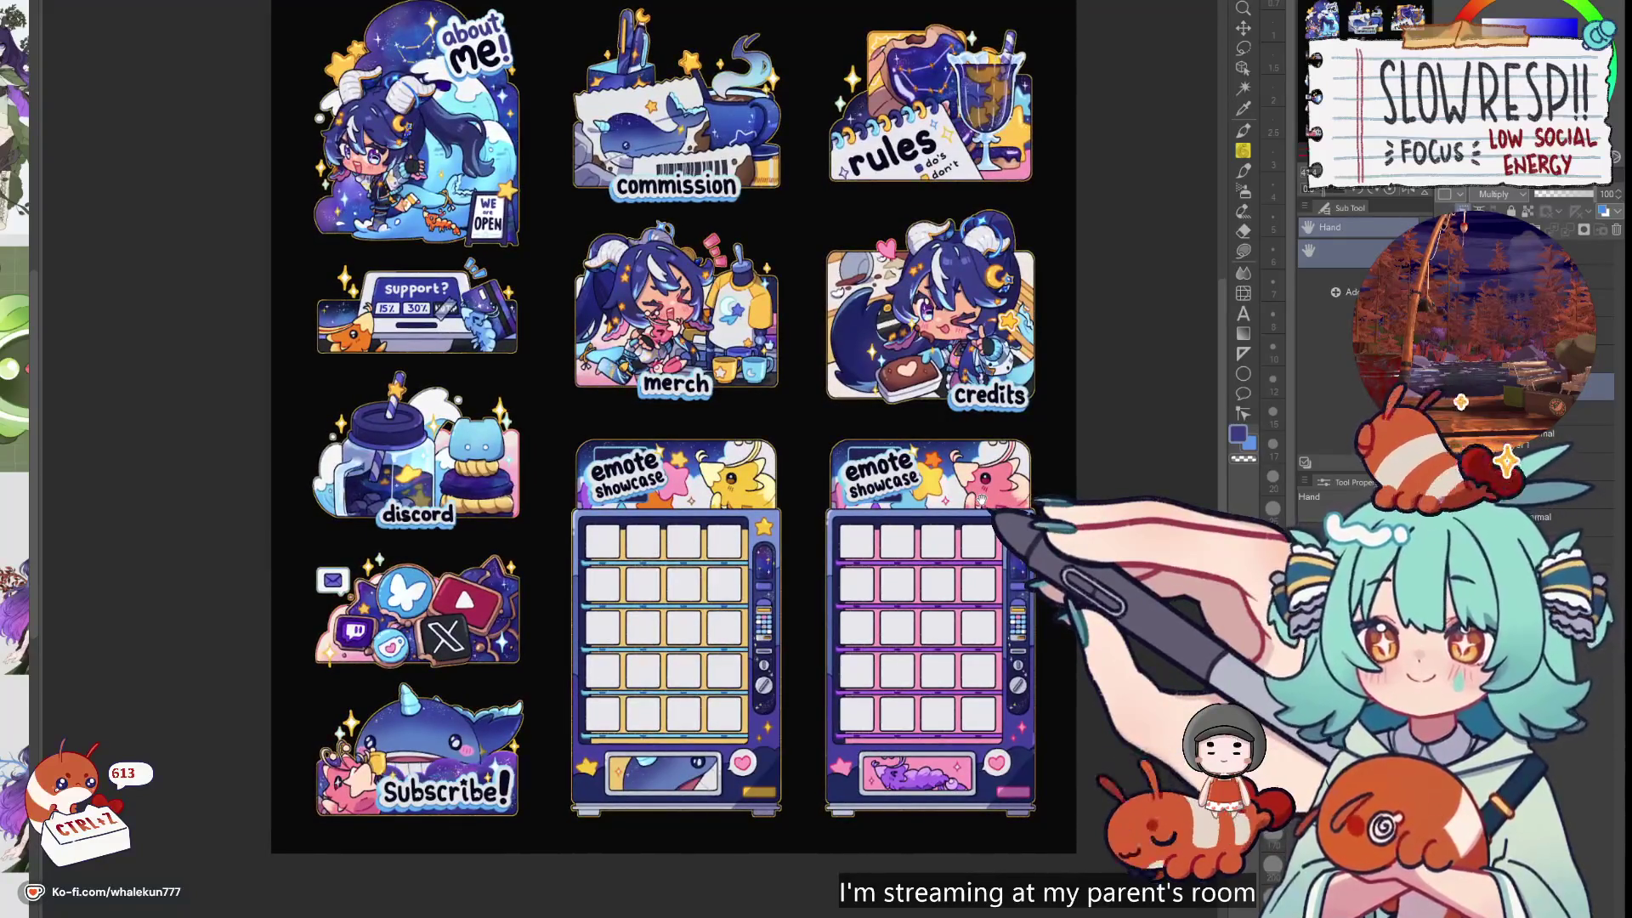
drag(982, 500, 989, 503)
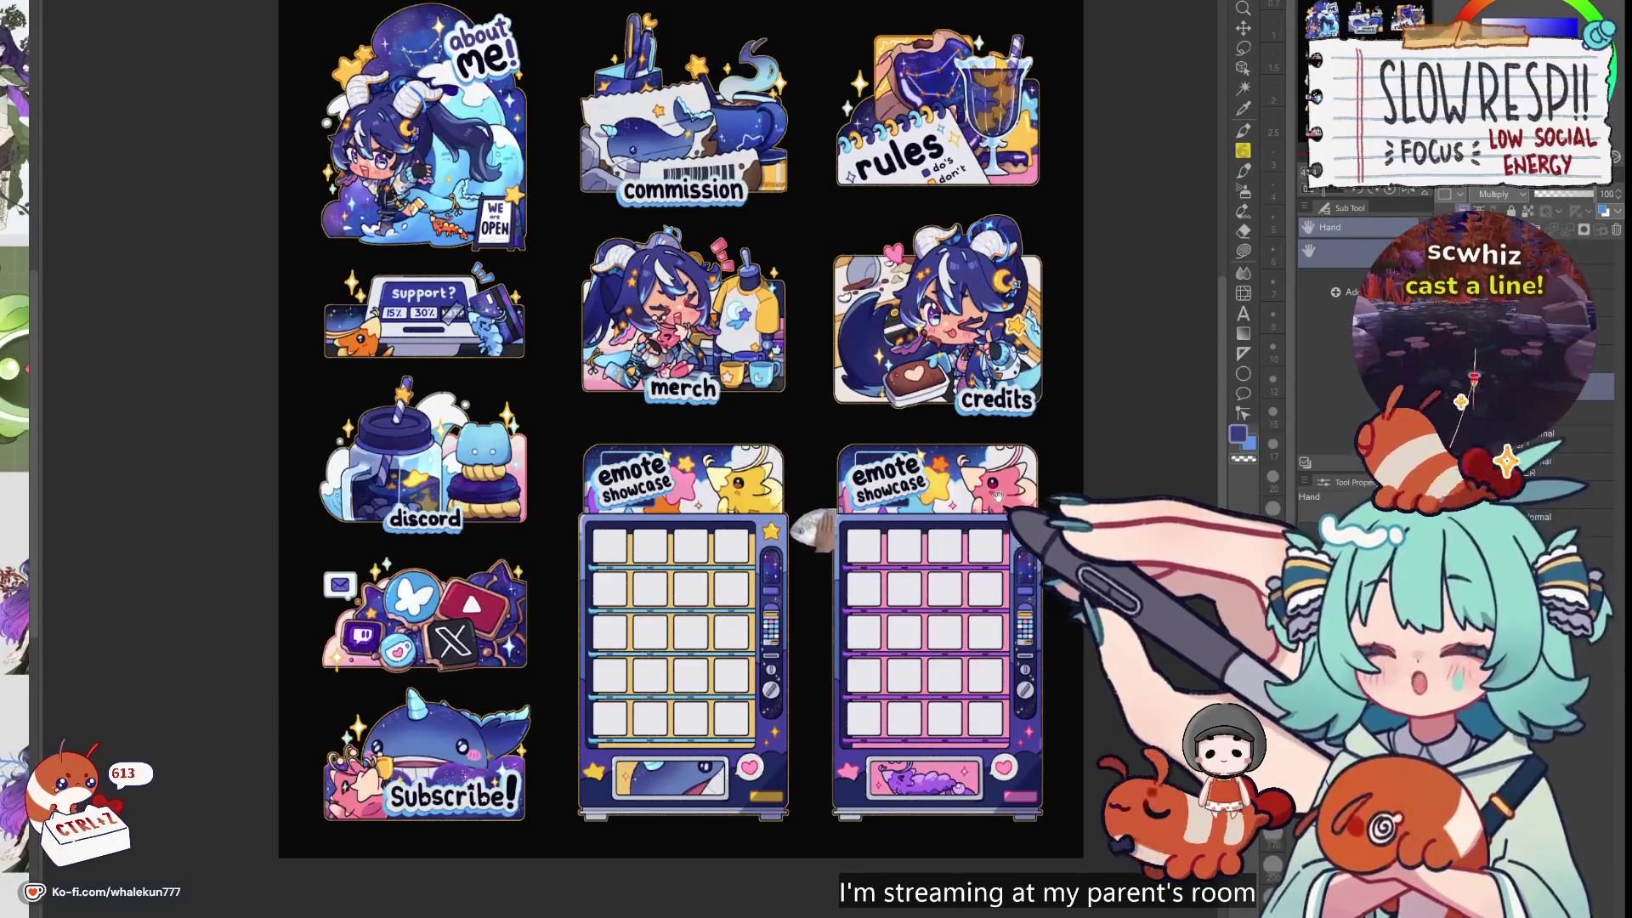
drag(997, 494, 1015, 511)
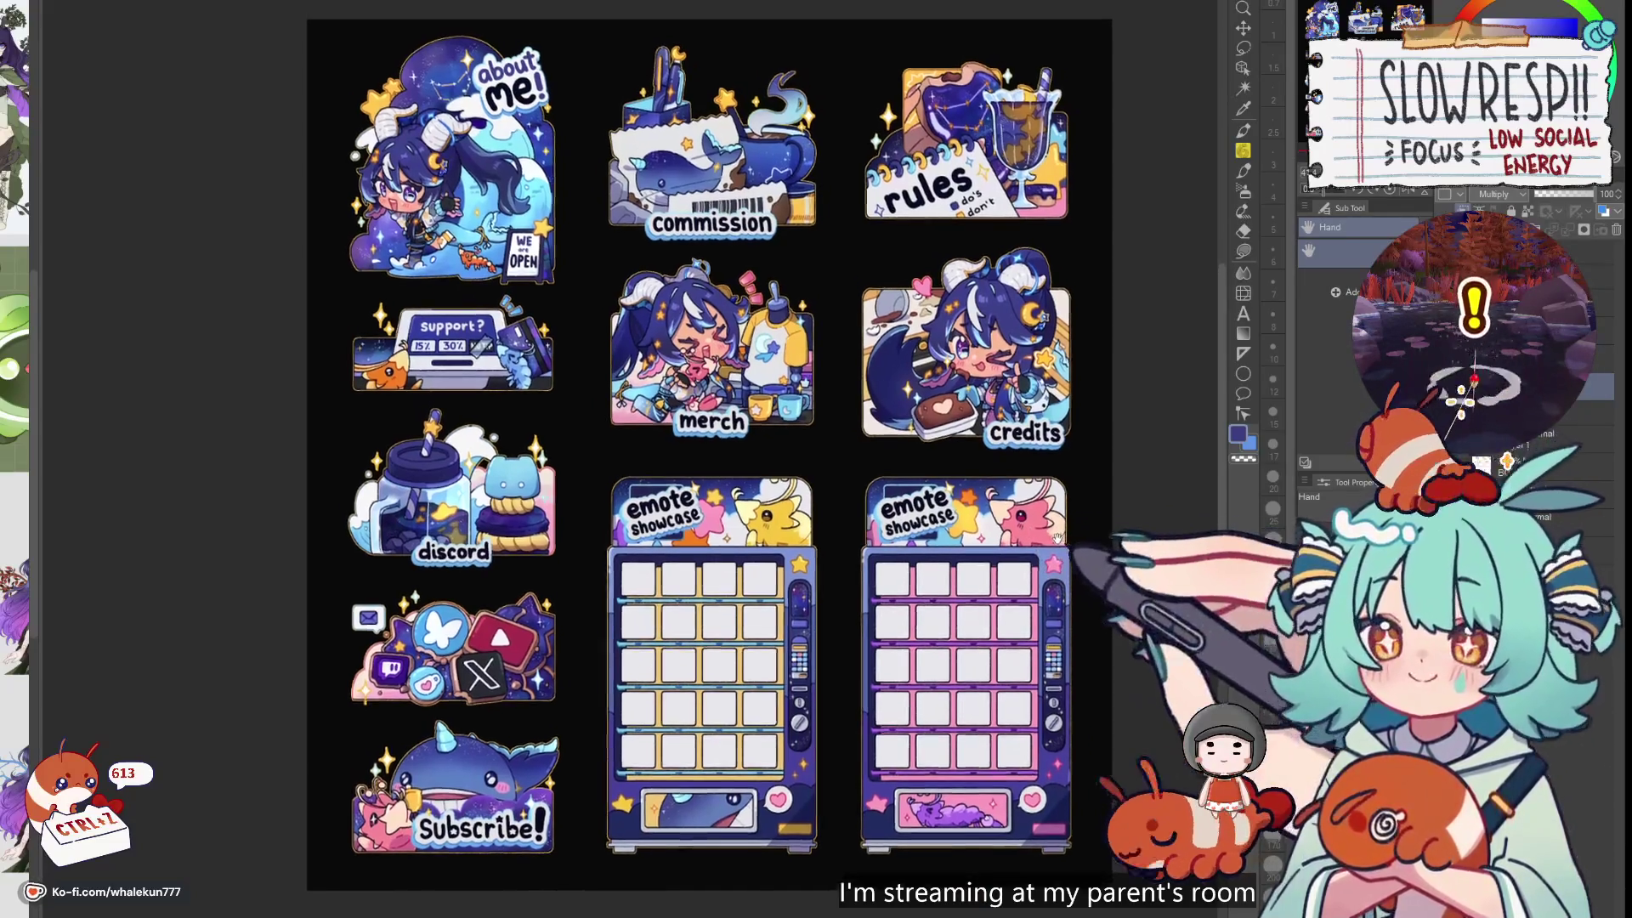
mouse_move(902, 413)
mouse_down()
mouse_move(893, 435)
mouse_move(933, 433)
mouse_move(909, 463)
mouse_move(956, 484)
mouse_move(935, 459)
mouse_move(887, 450)
mouse_up()
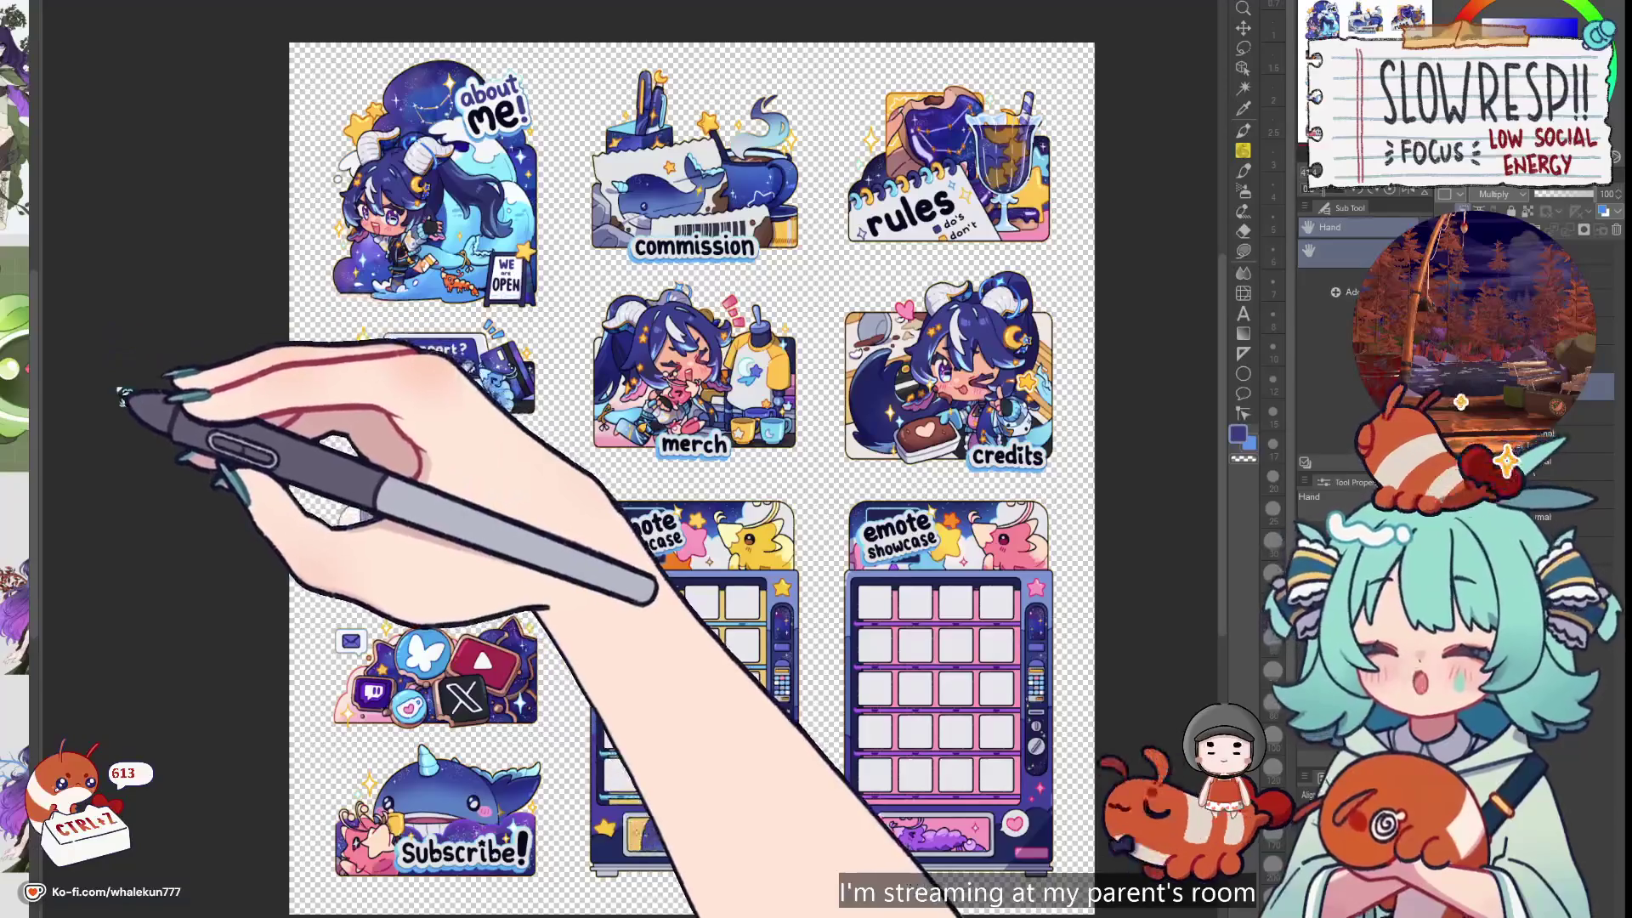
key(ctrl+t)
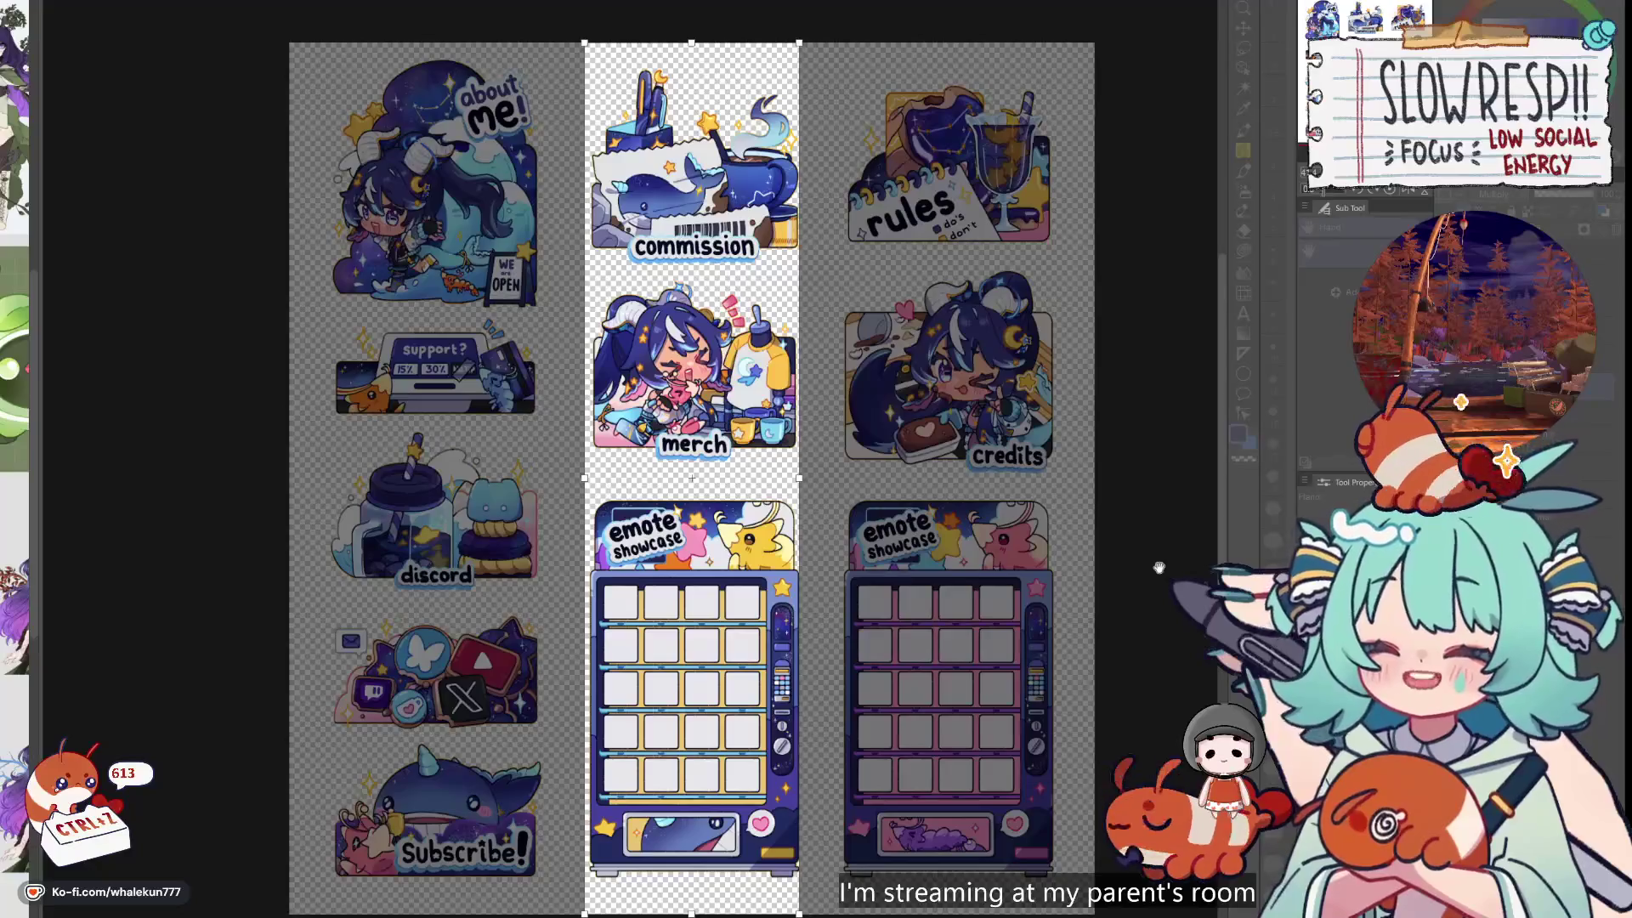
Crop the canvas to the middle column and slide the left column of panels into it
key(Return)
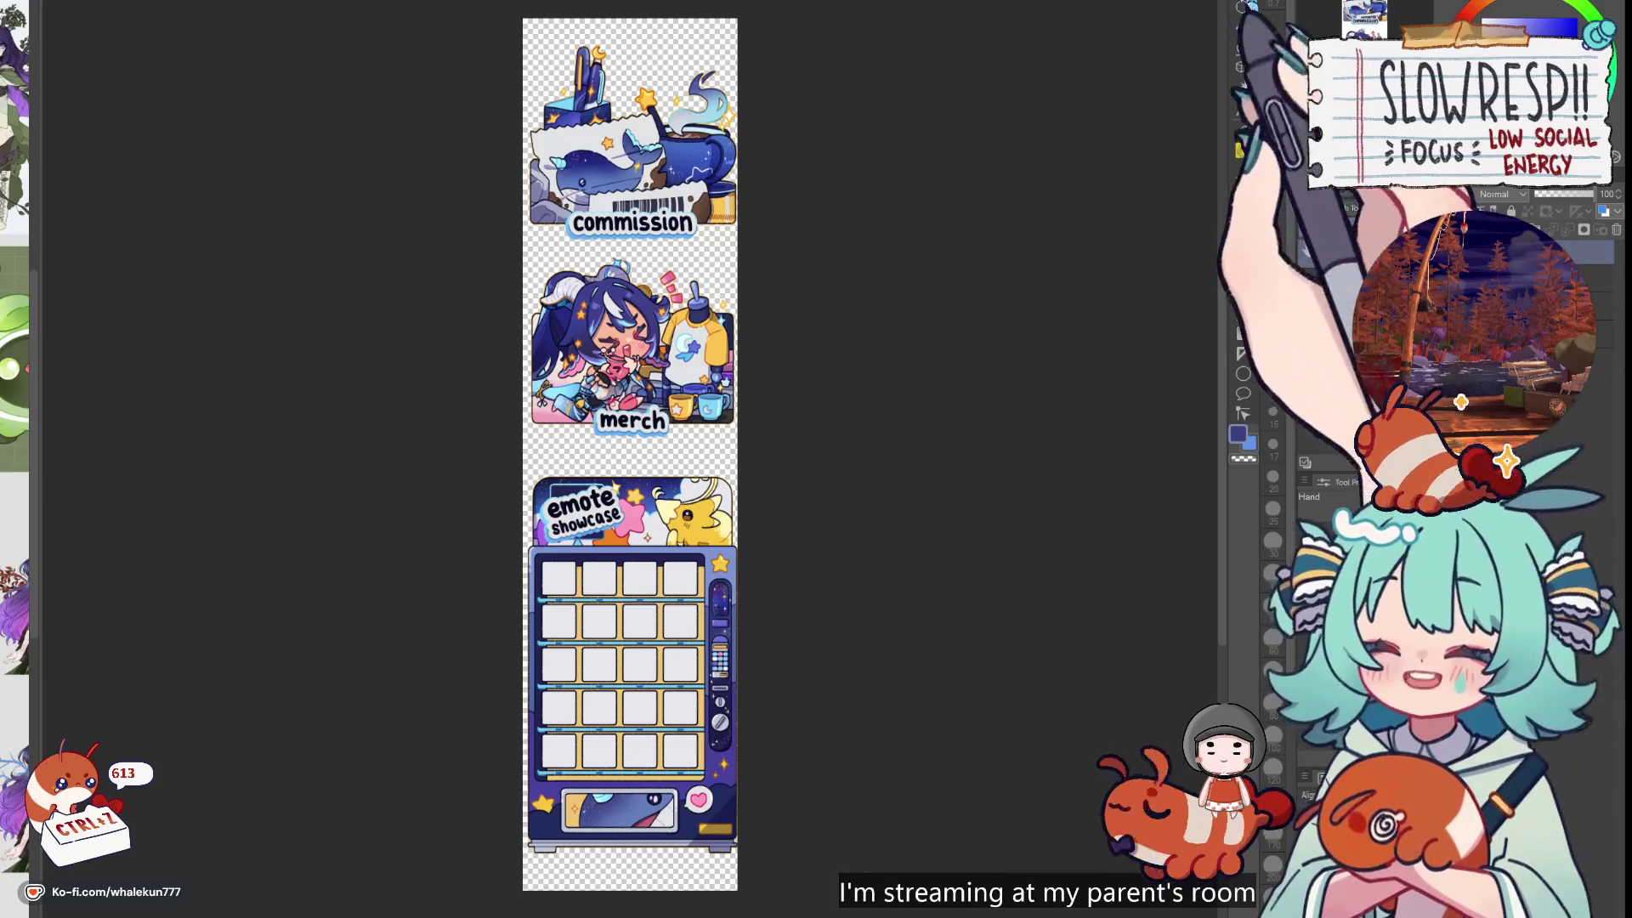
drag(782, 242, 1003, 246)
click(1243, 27)
drag(850, 306, 1064, 297)
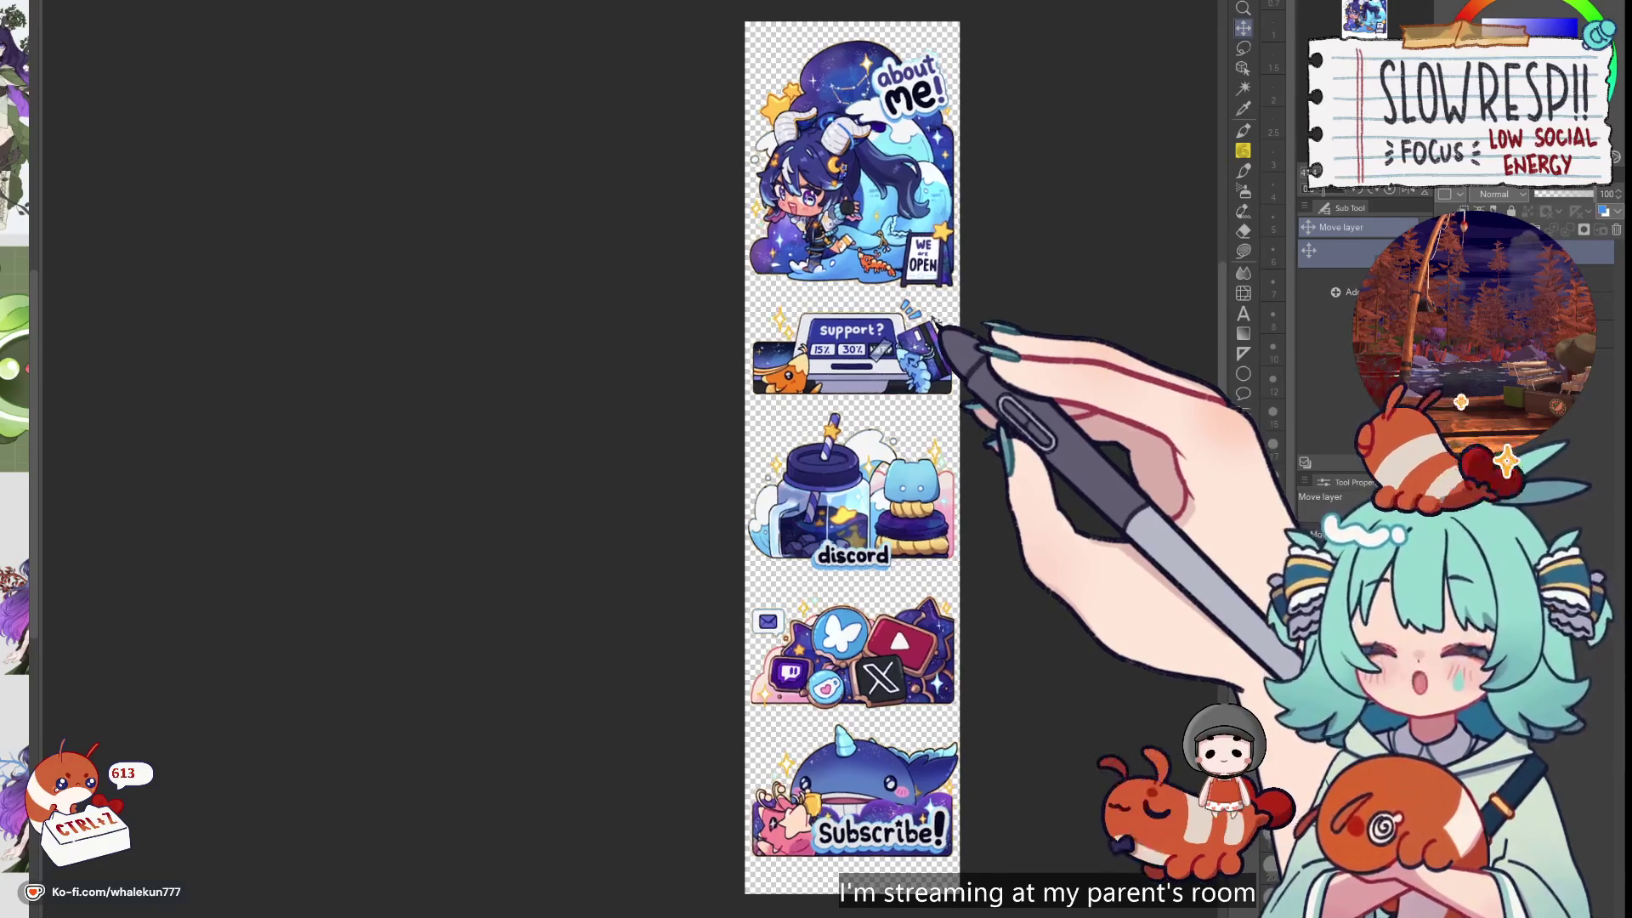
Nudge the panel strip into place and pull the canvas bottom up toward the about me panel
scroll(933, 316, down, 10)
drag(935, 316, 886, 303)
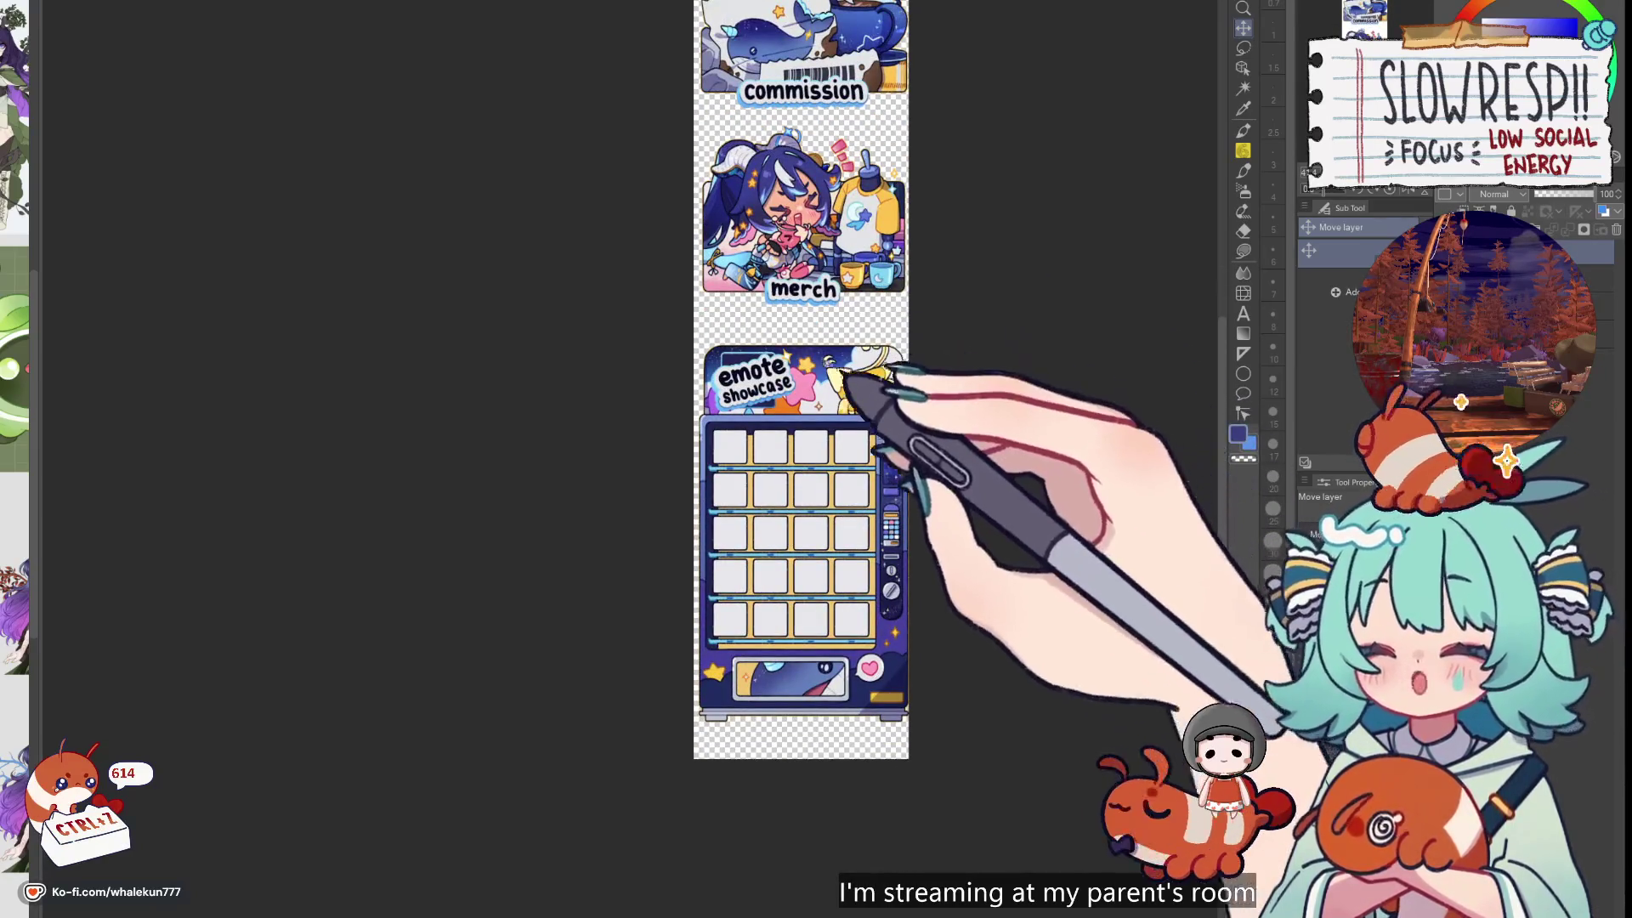
scroll(884, 357, down, 10)
drag(1044, 354, 1049, 354)
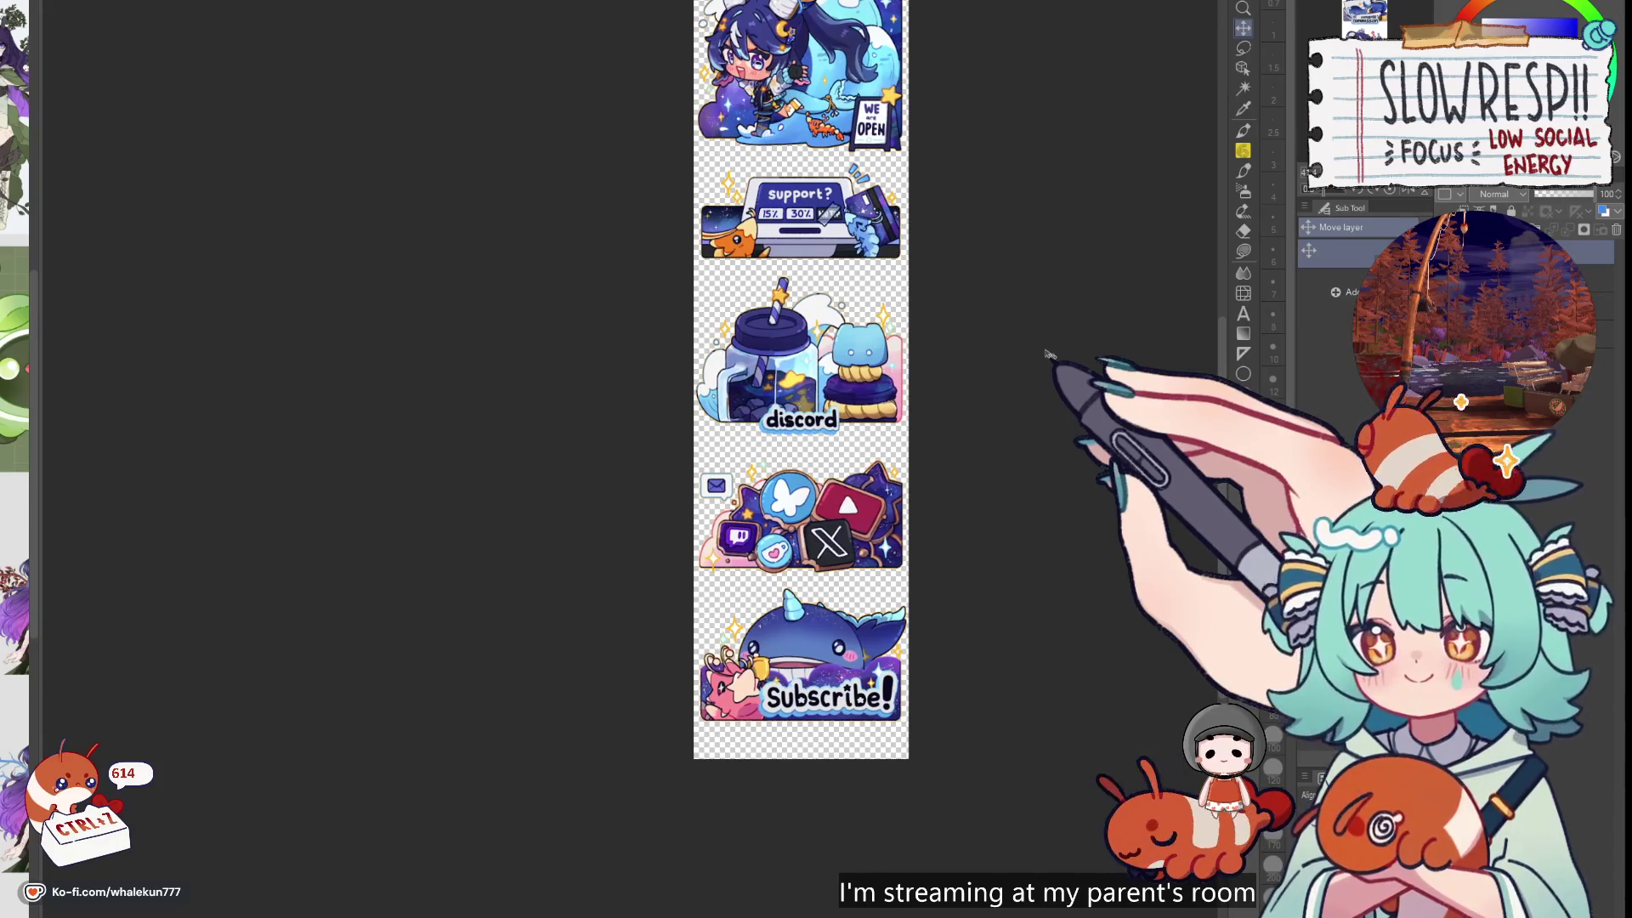
scroll(935, 348, up, 3)
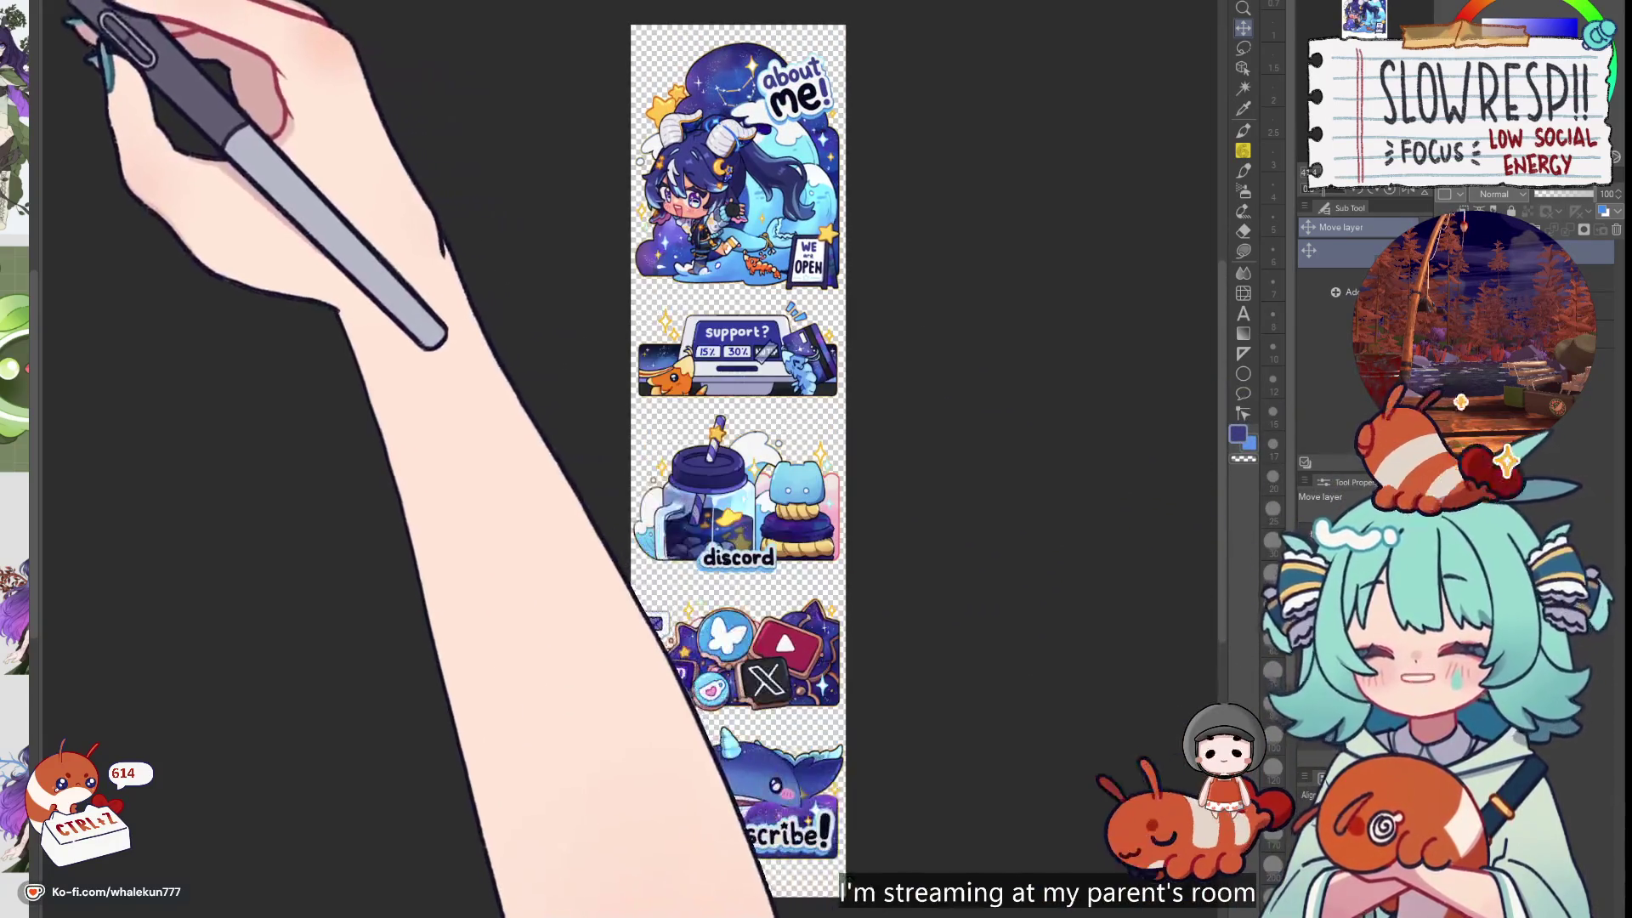
key(ctrl+t)
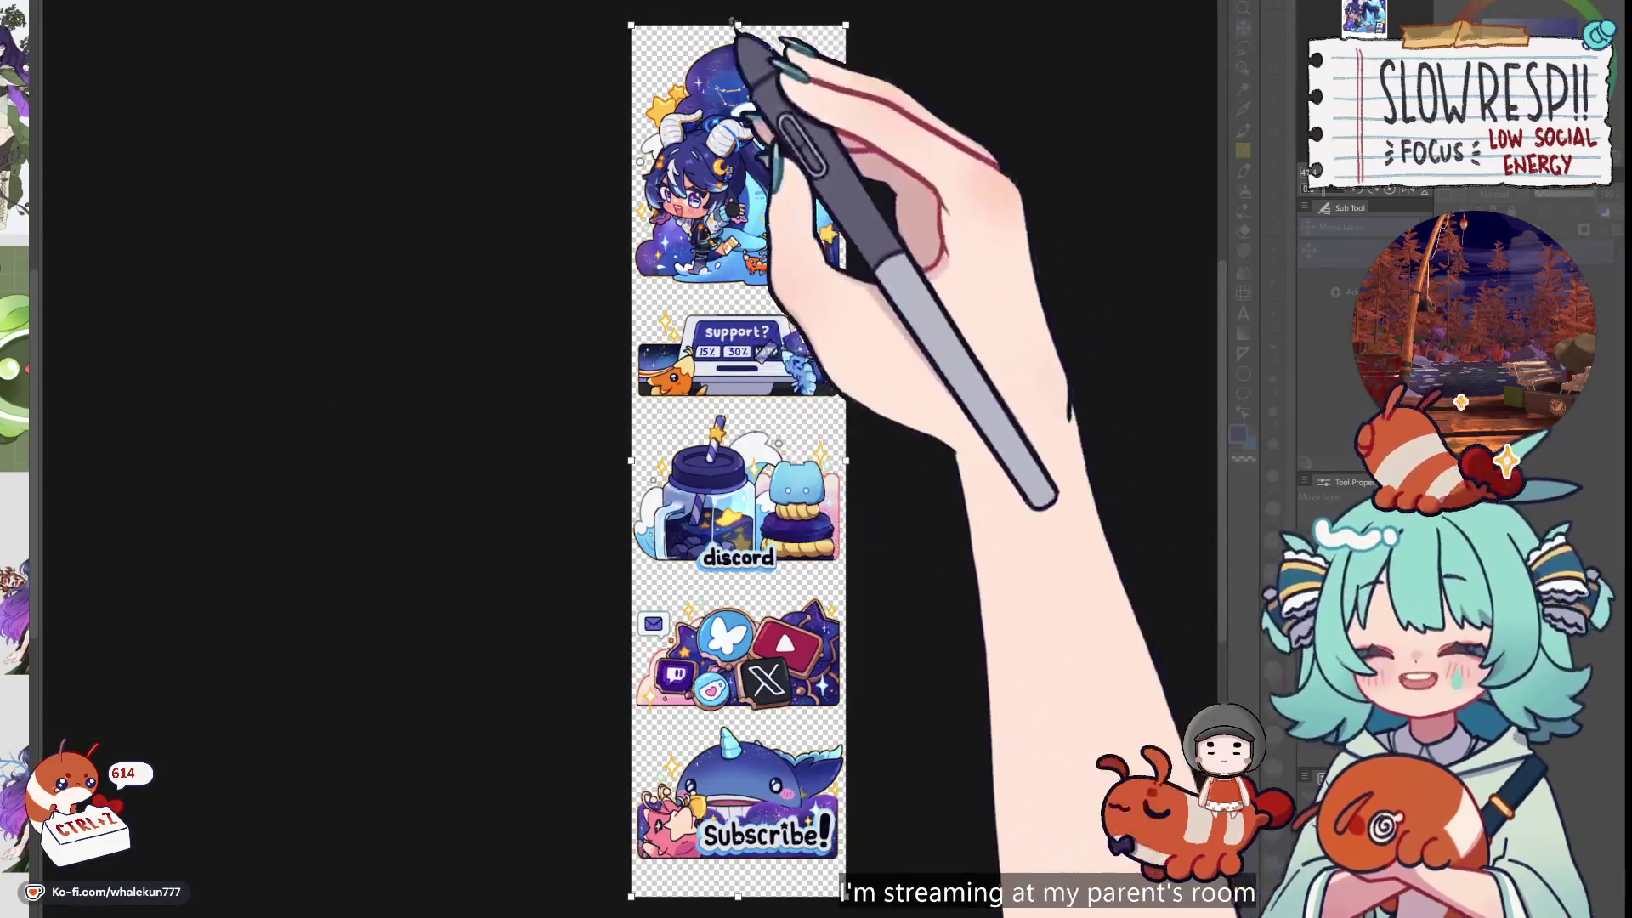
drag(738, 895, 748, 293)
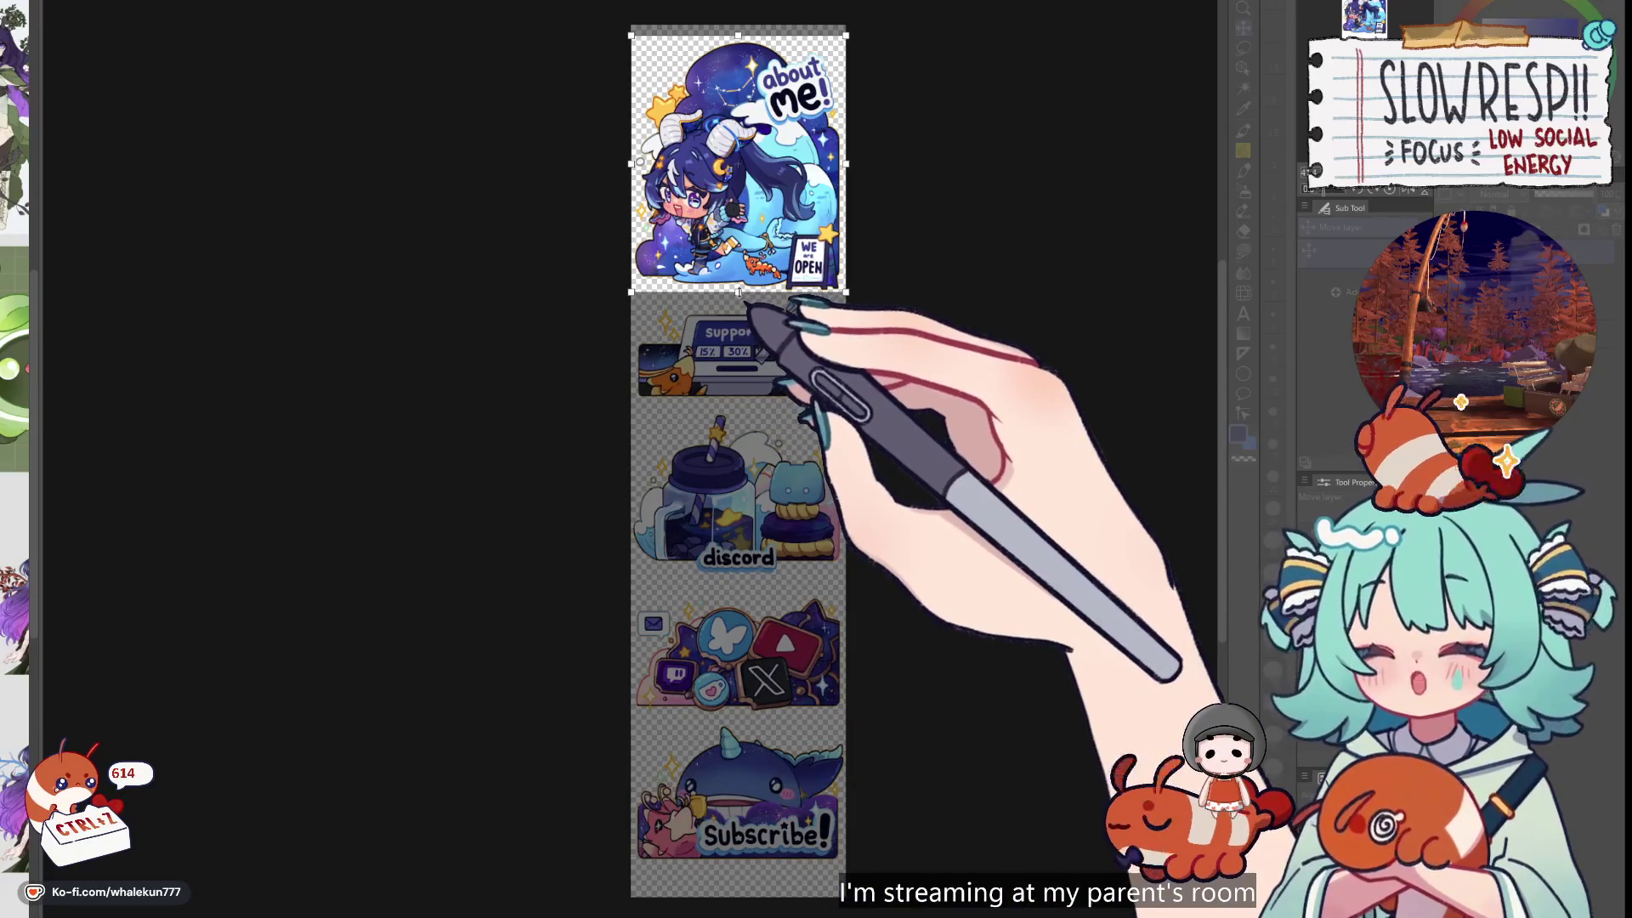
Fit the canvas bounds to the about me panel, nudging the top edge slightly down
scroll(799, 335, up, 2)
scroll(799, 340, up, 3)
drag(859, 336, 969, 841)
drag(742, 200, 742, 205)
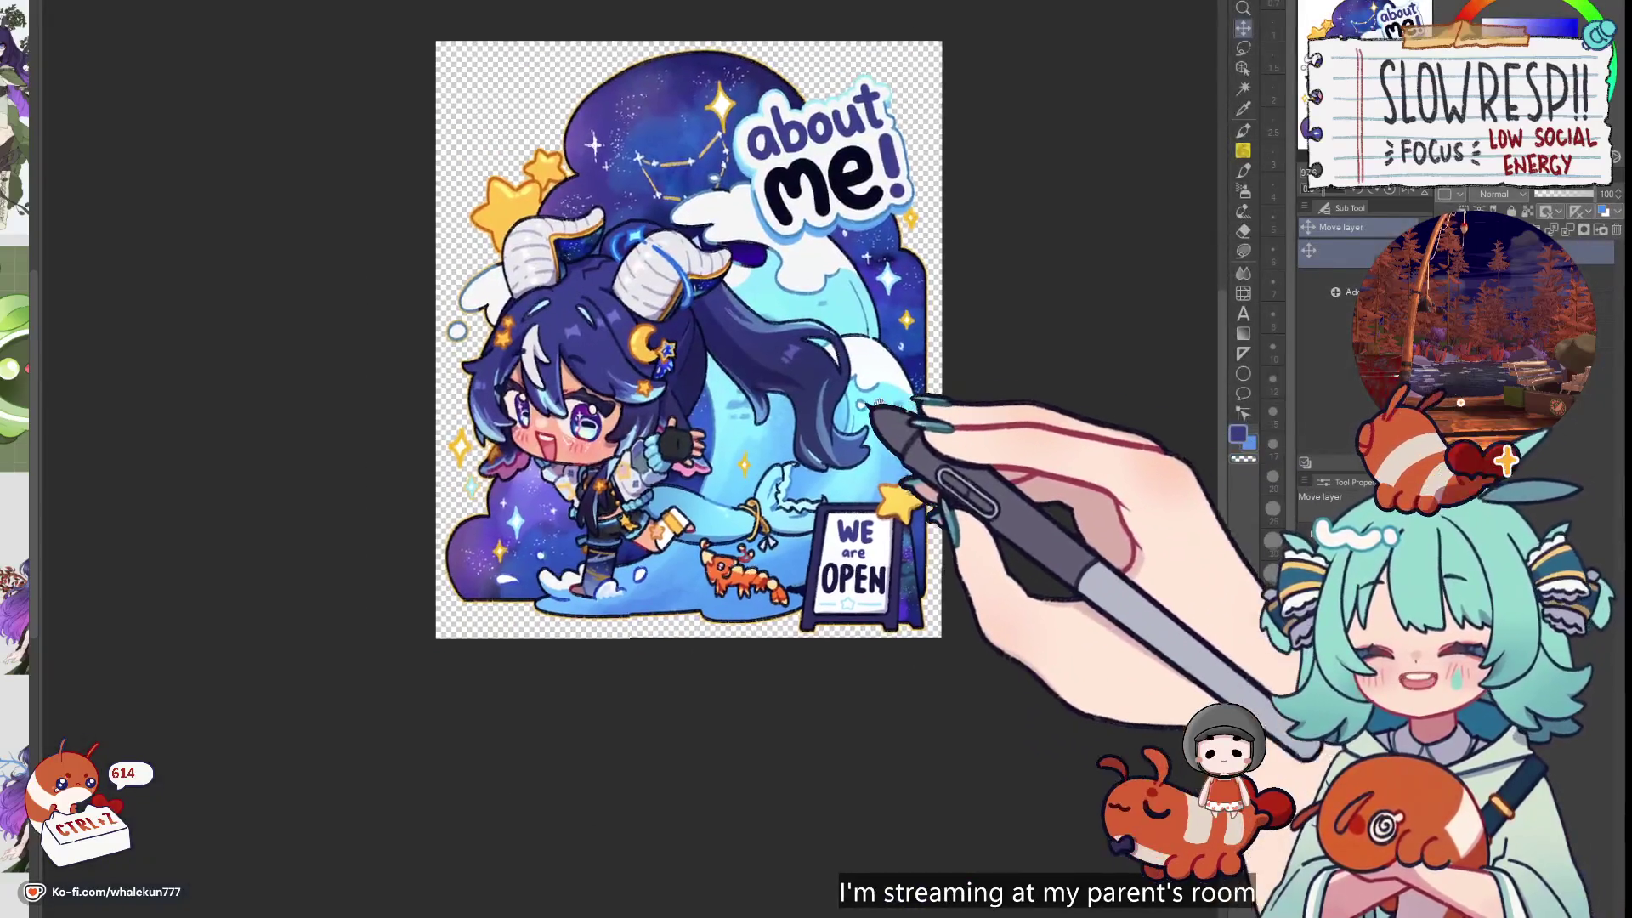
drag(878, 403, 914, 439)
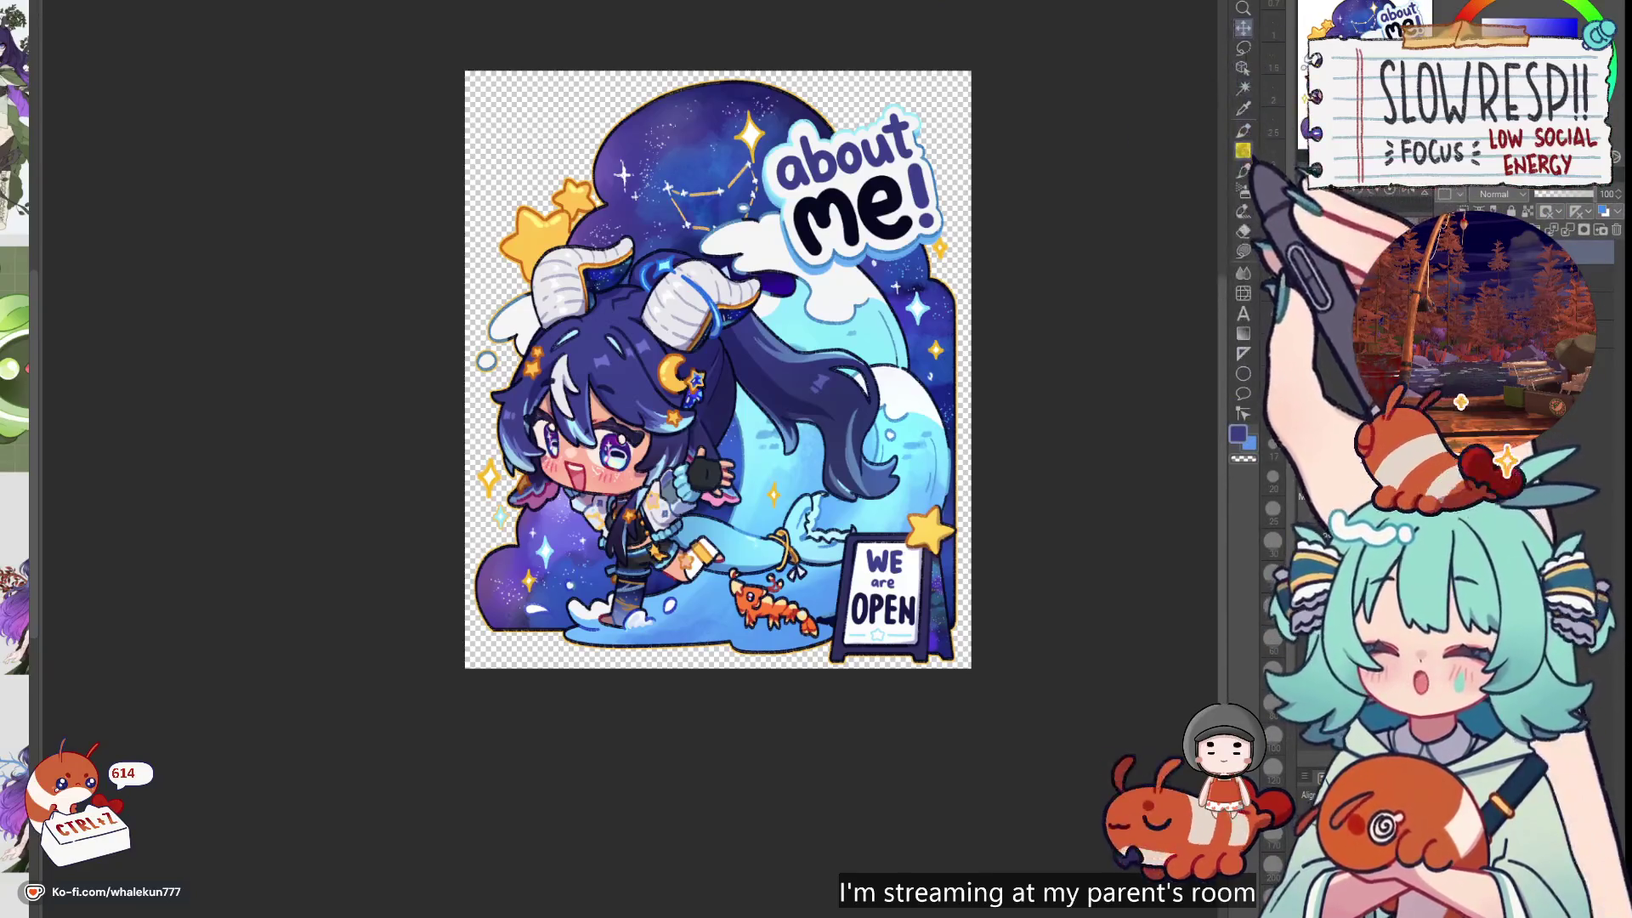
mouse_move(864, 246)
mouse_down()
mouse_move(842, 317)
mouse_move(797, 331)
mouse_up()
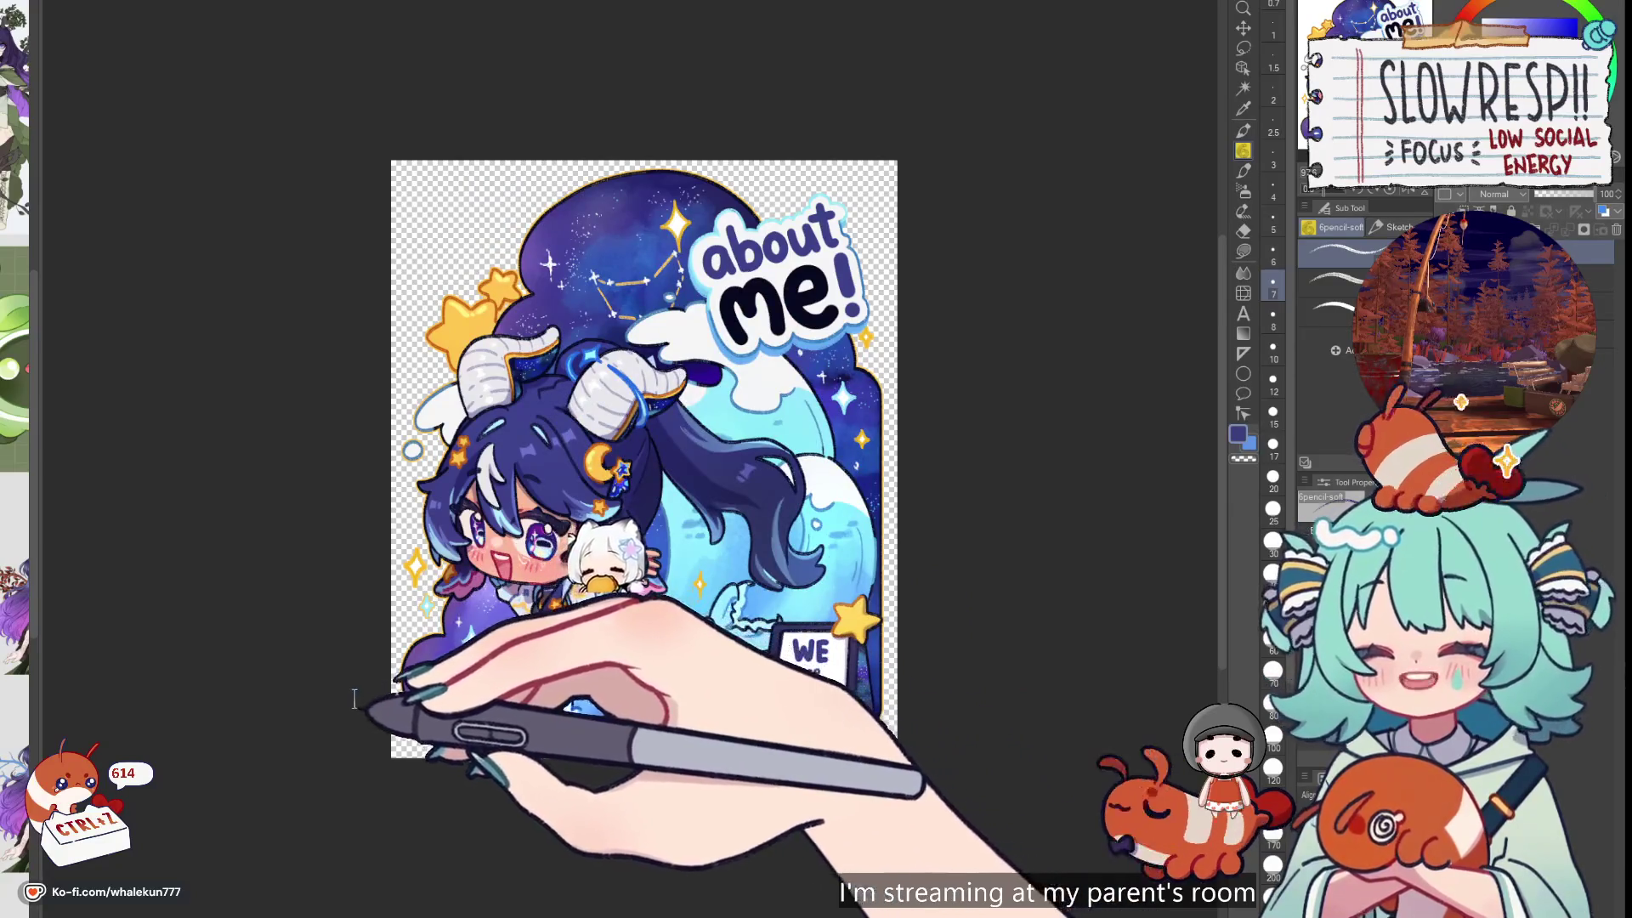
Slide the artwork upward so the support? panel fills the top of the canvas
drag(417, 722, 510, 697)
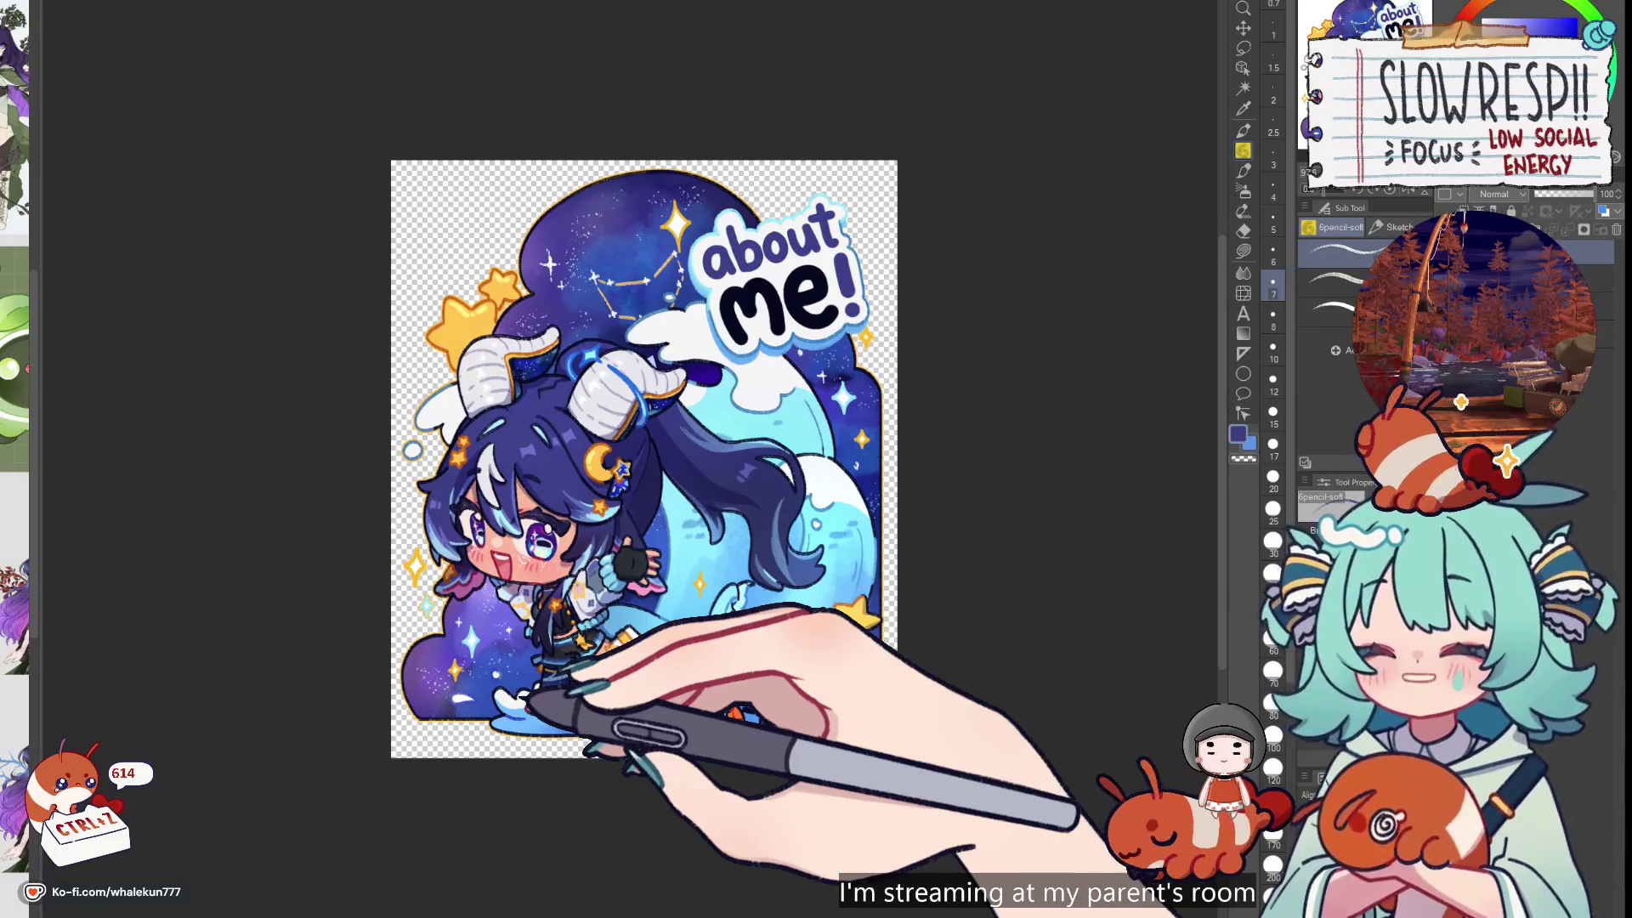
click(1242, 27)
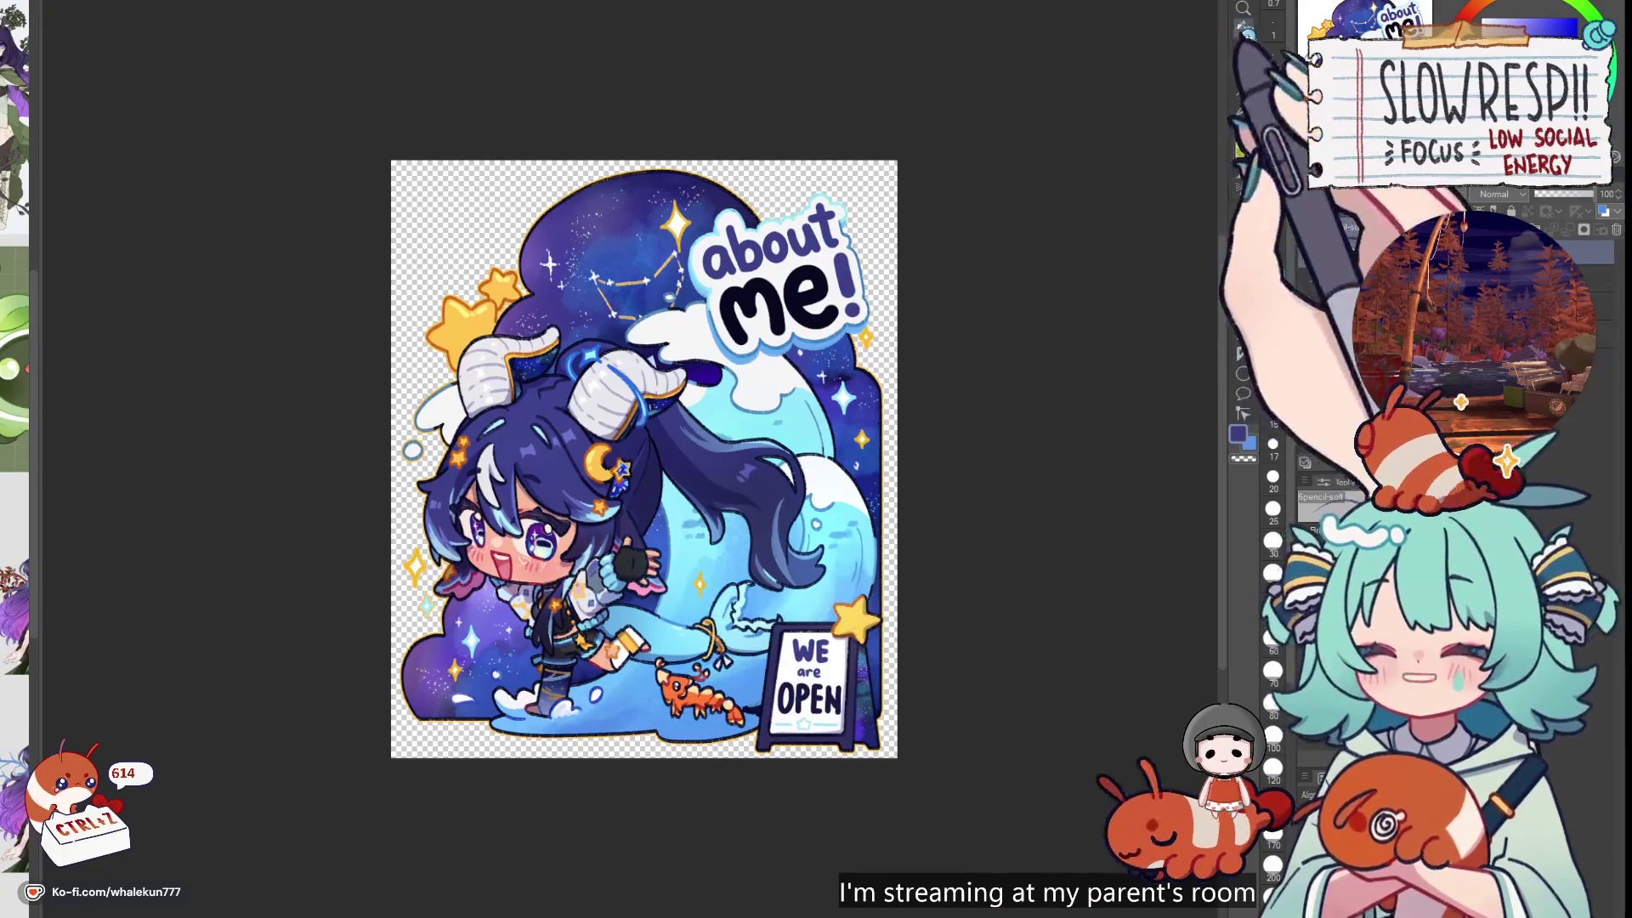
drag(685, 580, 678, 5)
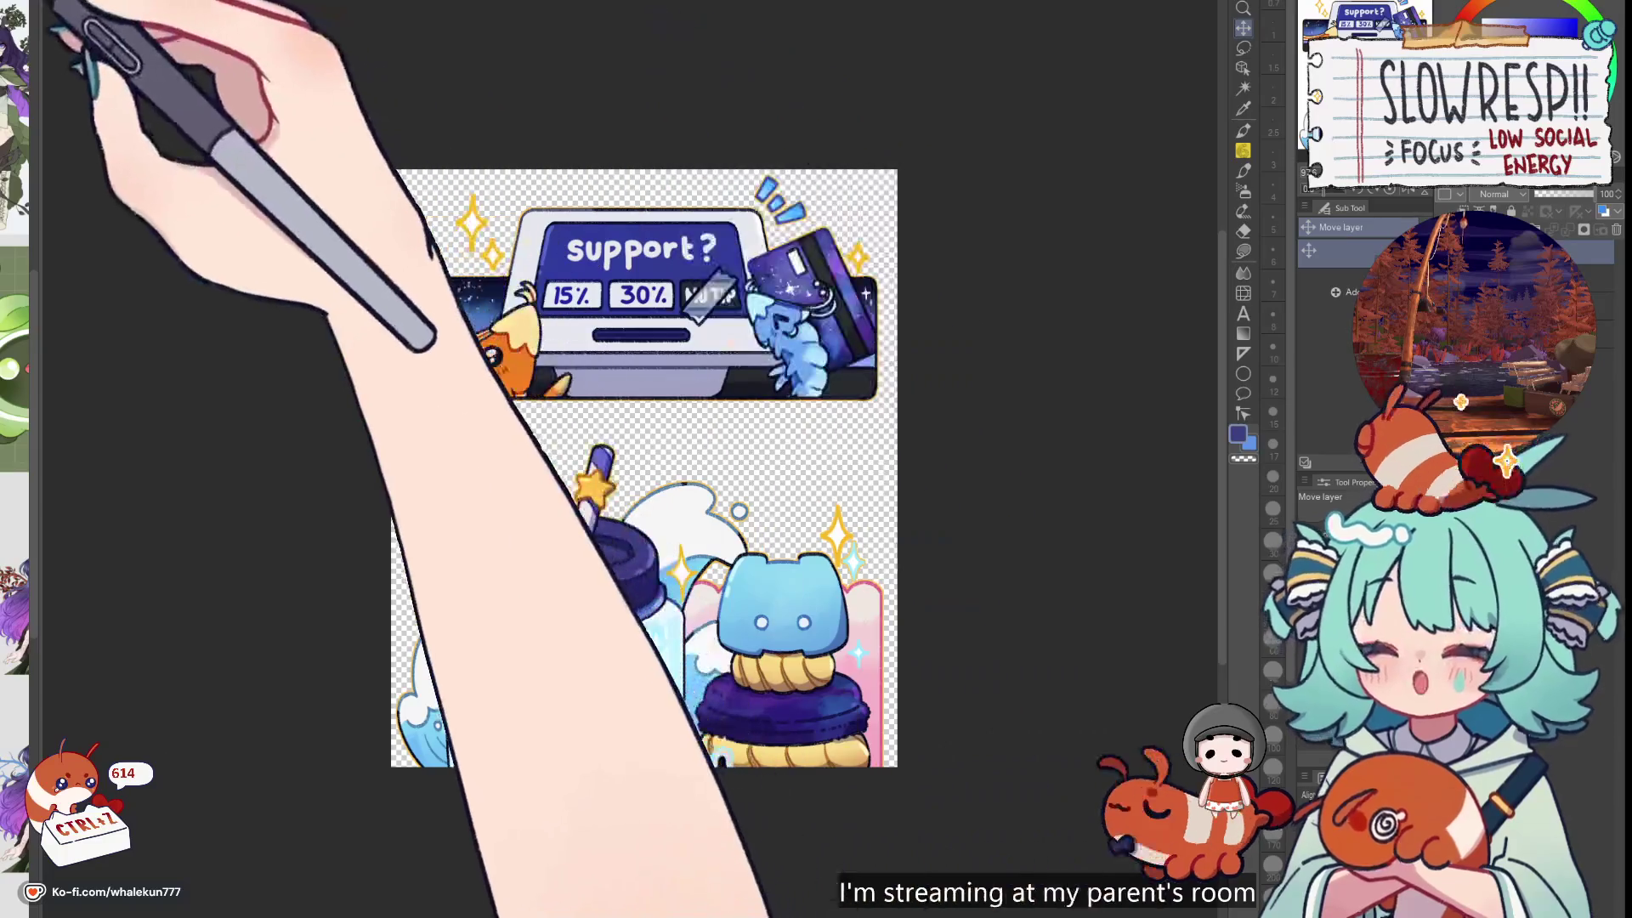
Raise the canvas bottom to just below the support? banner and commit the crop
key(ctrl+alt+c)
drag(644, 765, 659, 408)
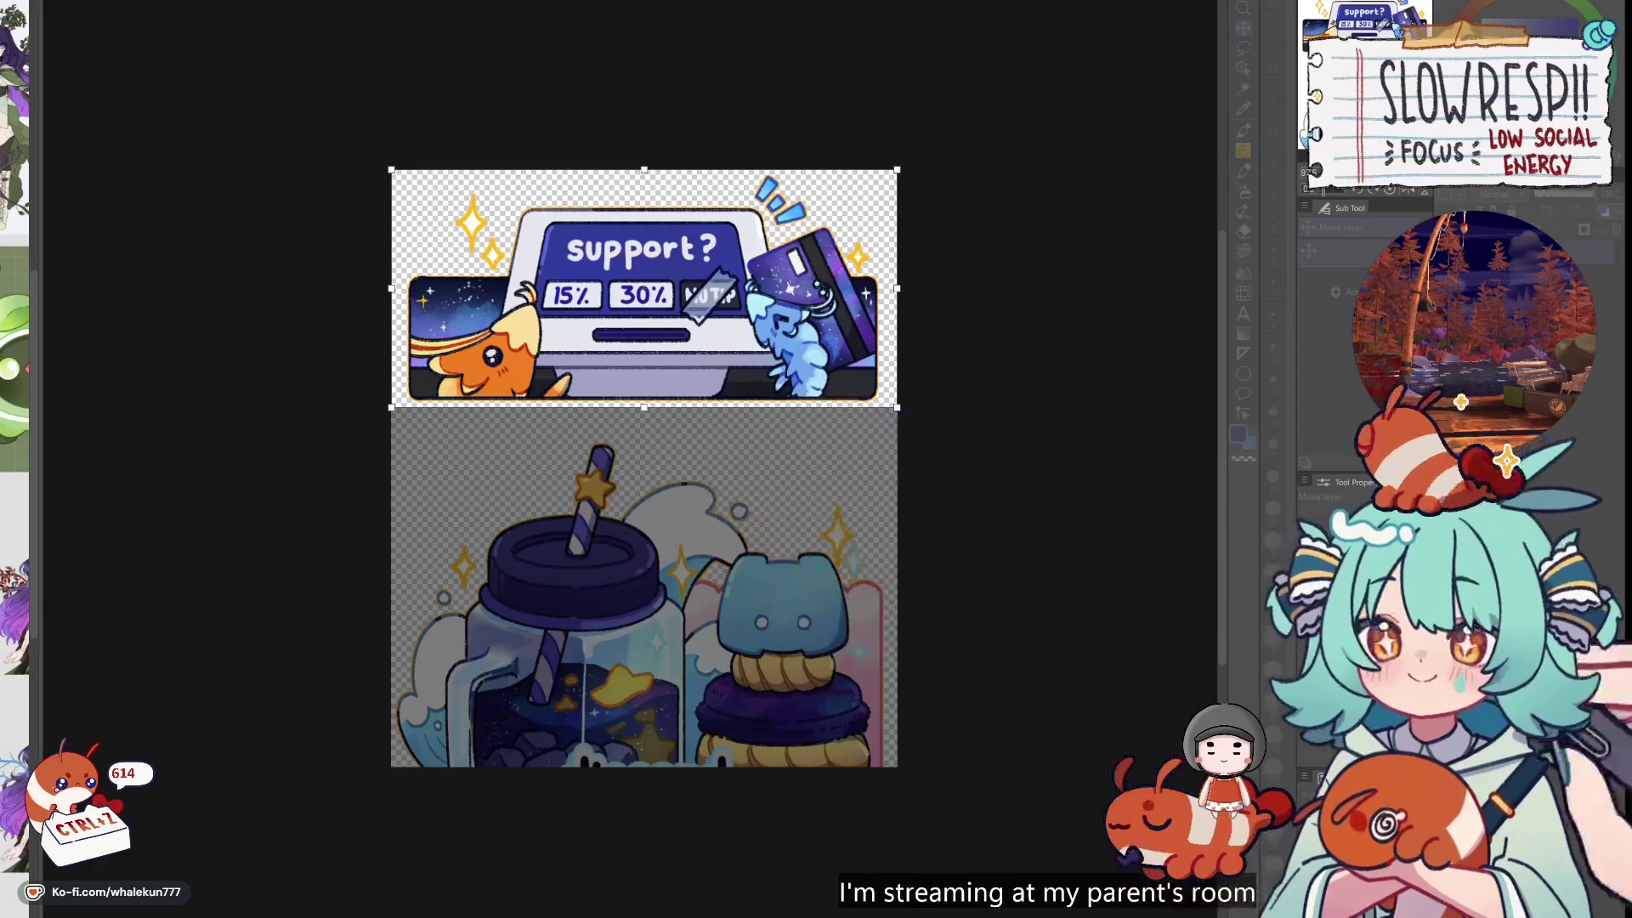
key(Return)
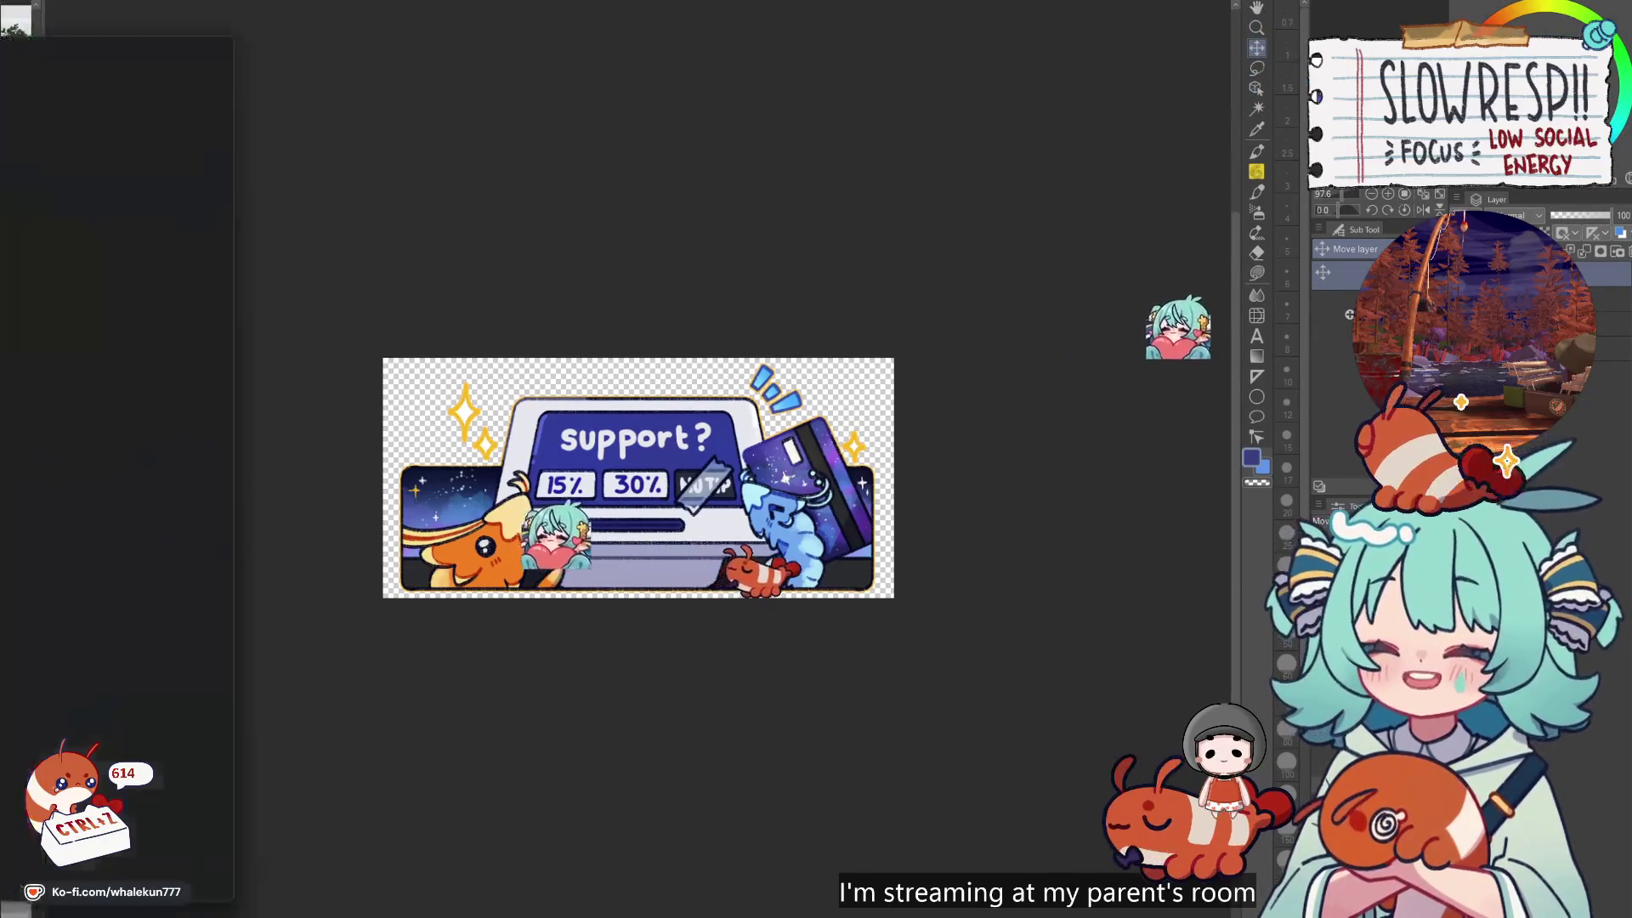
Open the handfish preview image in its own tab, view it, then close that tab
key(alt+Tab)
right_click(1085, 230)
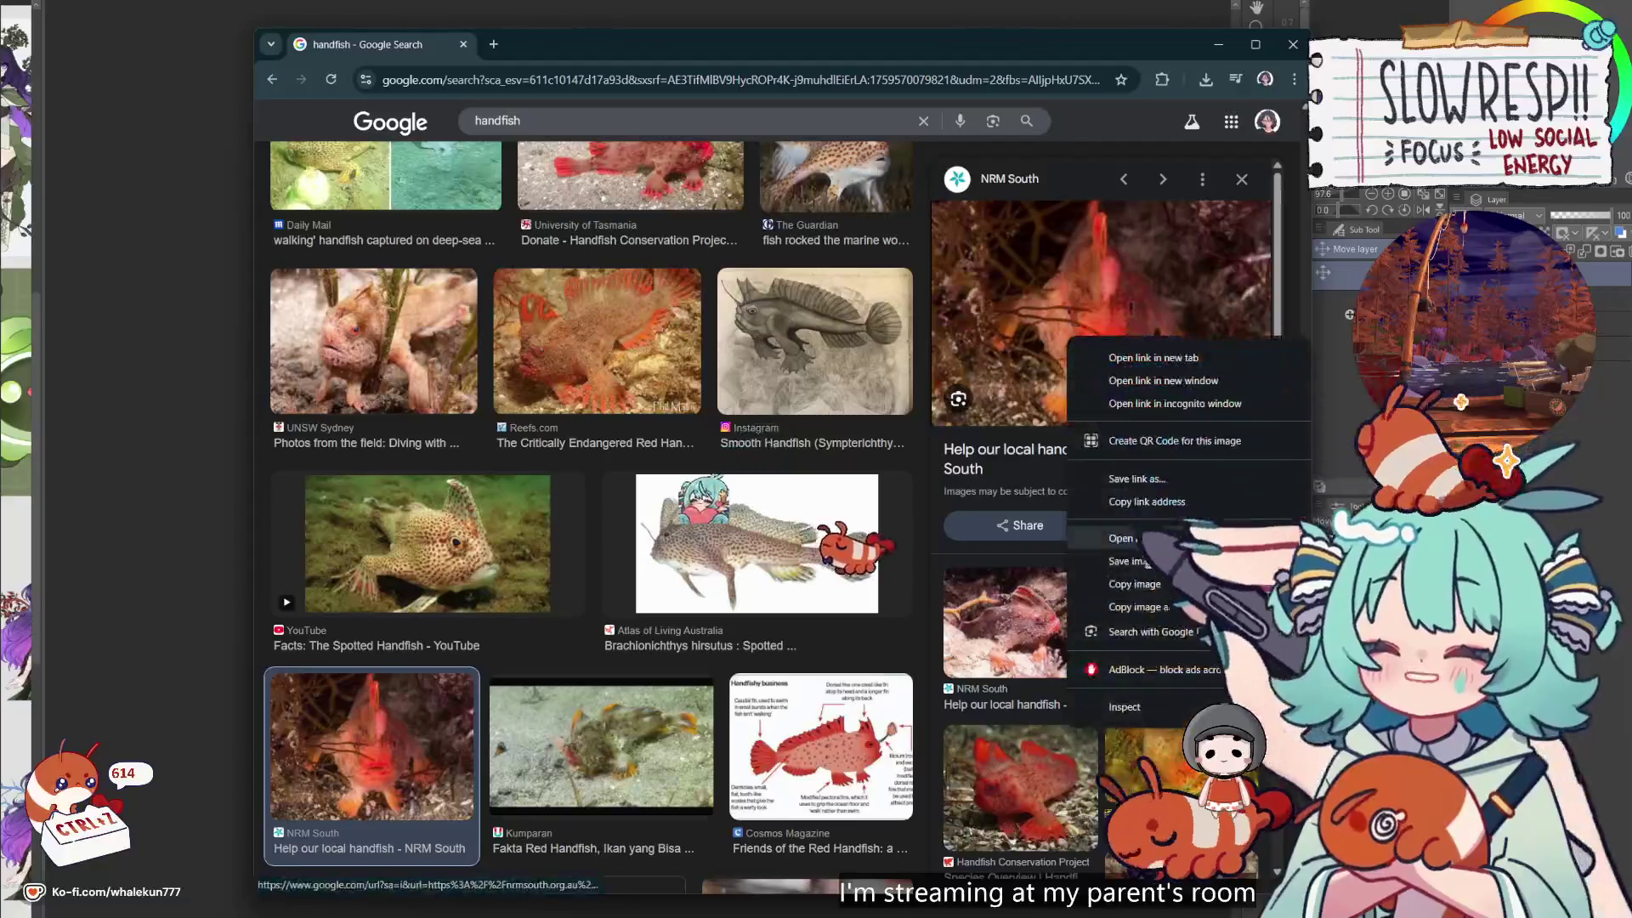
click(1156, 536)
click(535, 45)
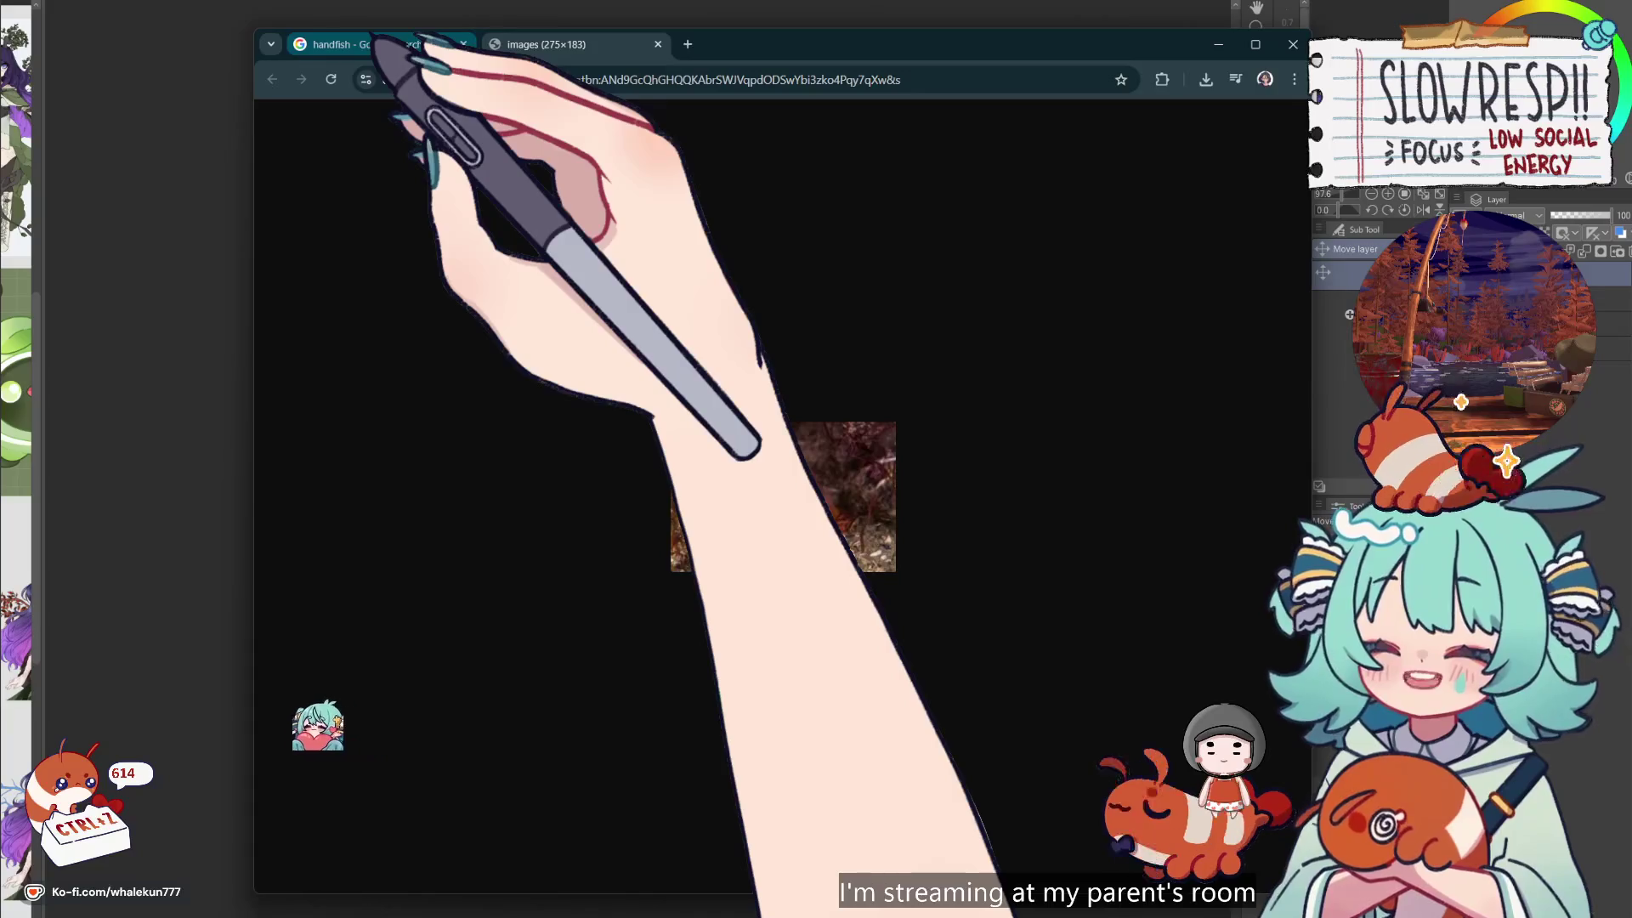
mouse_move(374, 44)
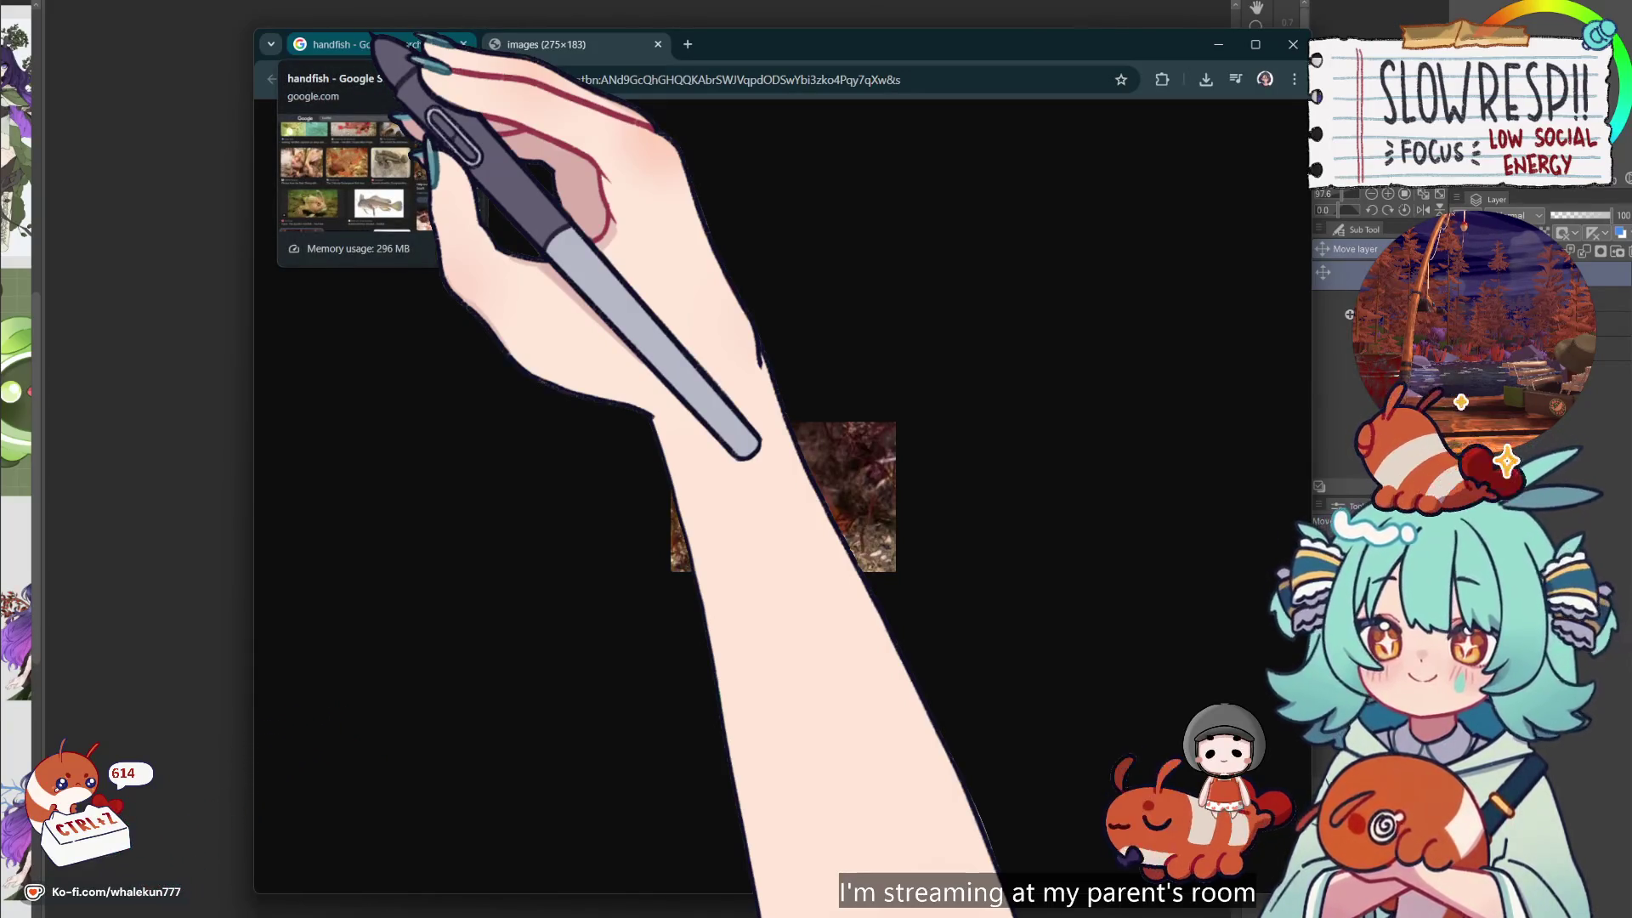
click(373, 44)
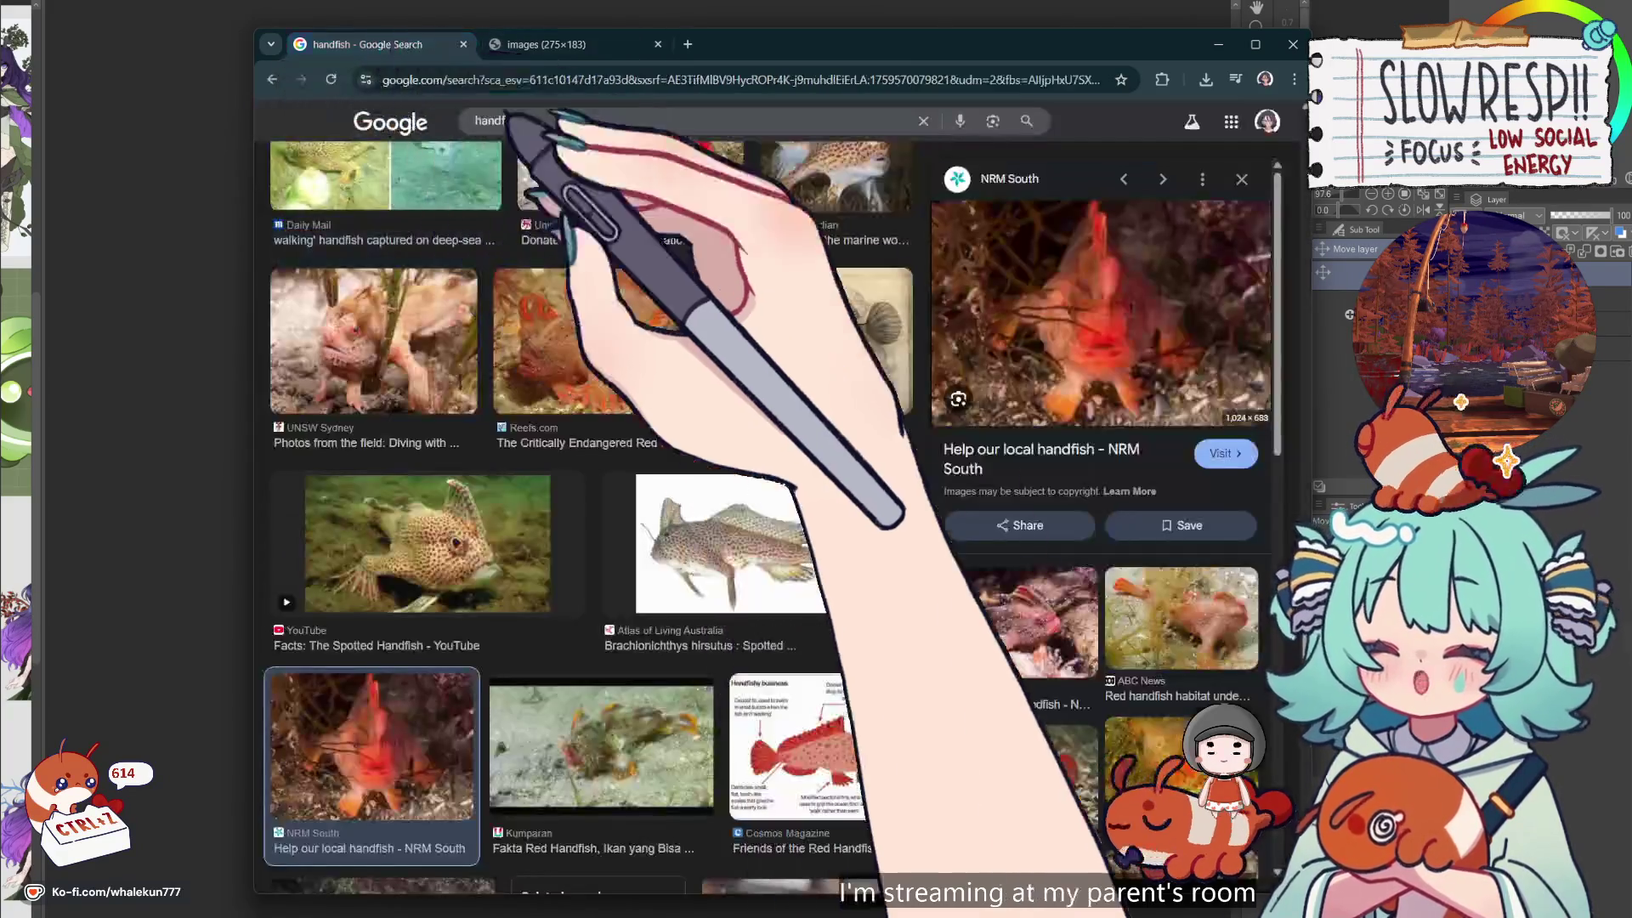
scroll(858, 454, down, 8)
scroll(854, 459, up, 10)
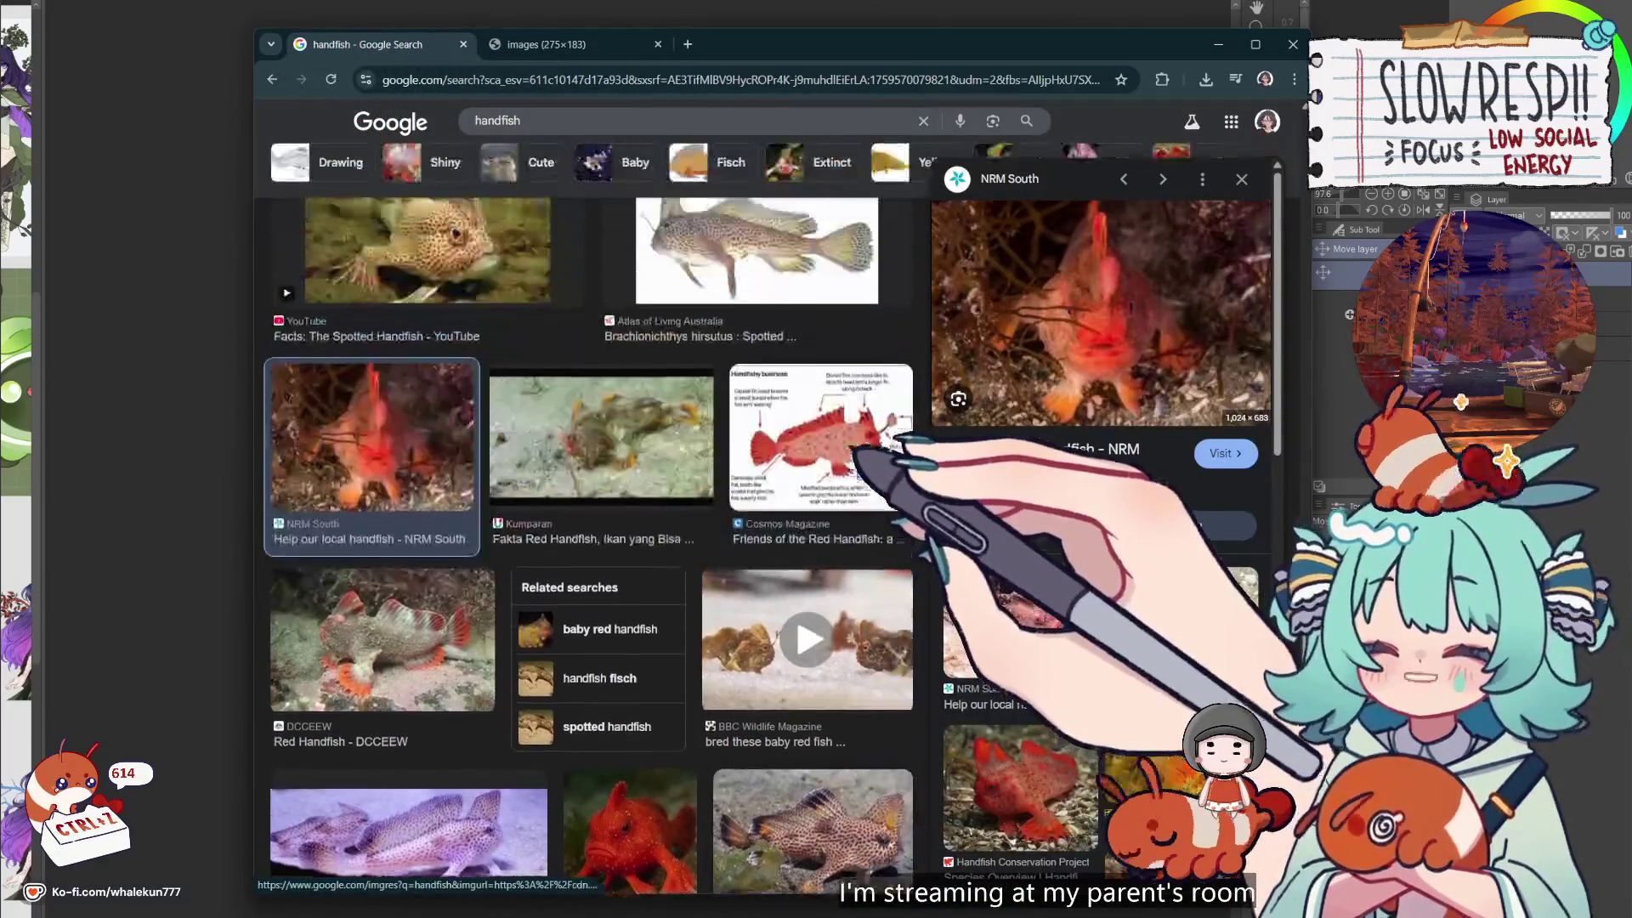
click(687, 44)
click(633, 44)
click(658, 44)
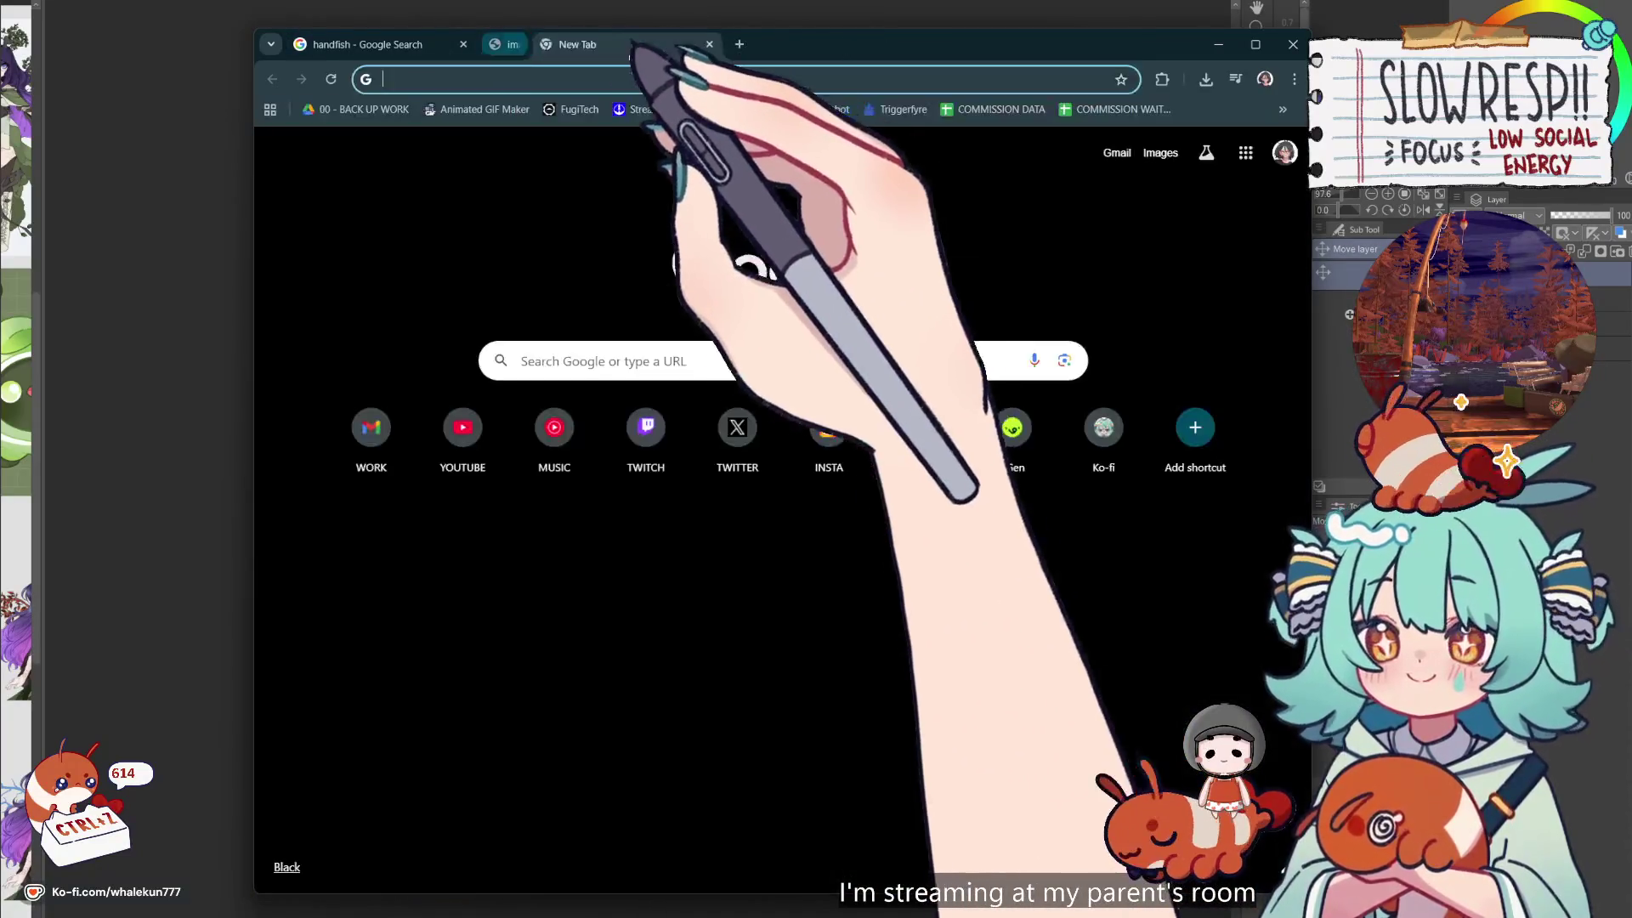
Run a Google Images search for frogfish in a separate tab
text(frogf)
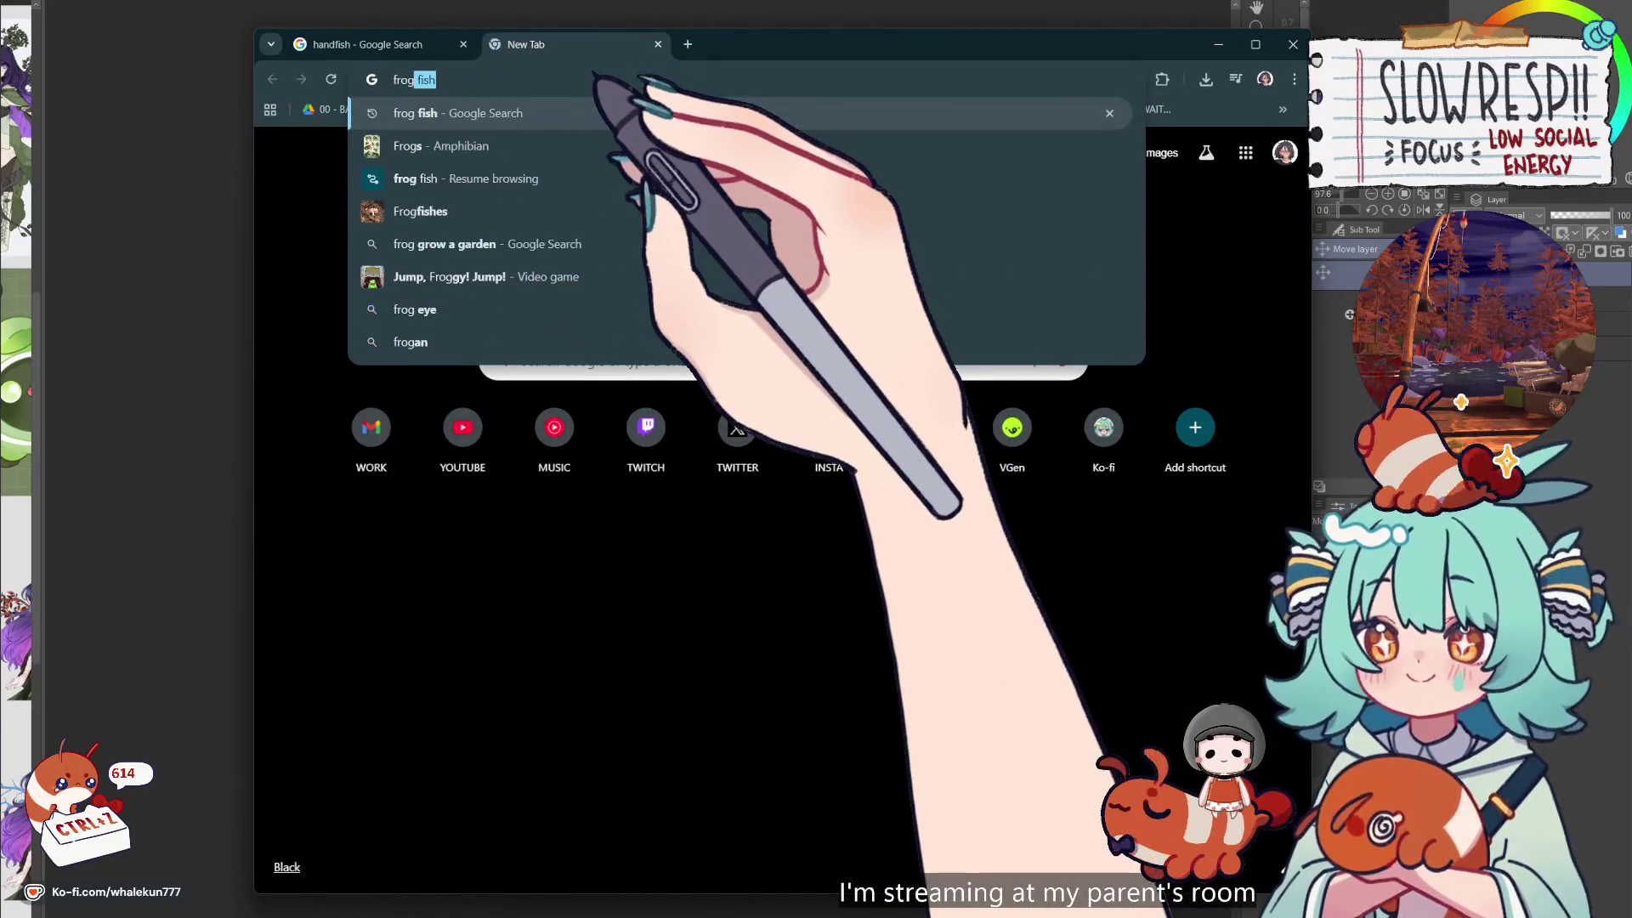
key(Return)
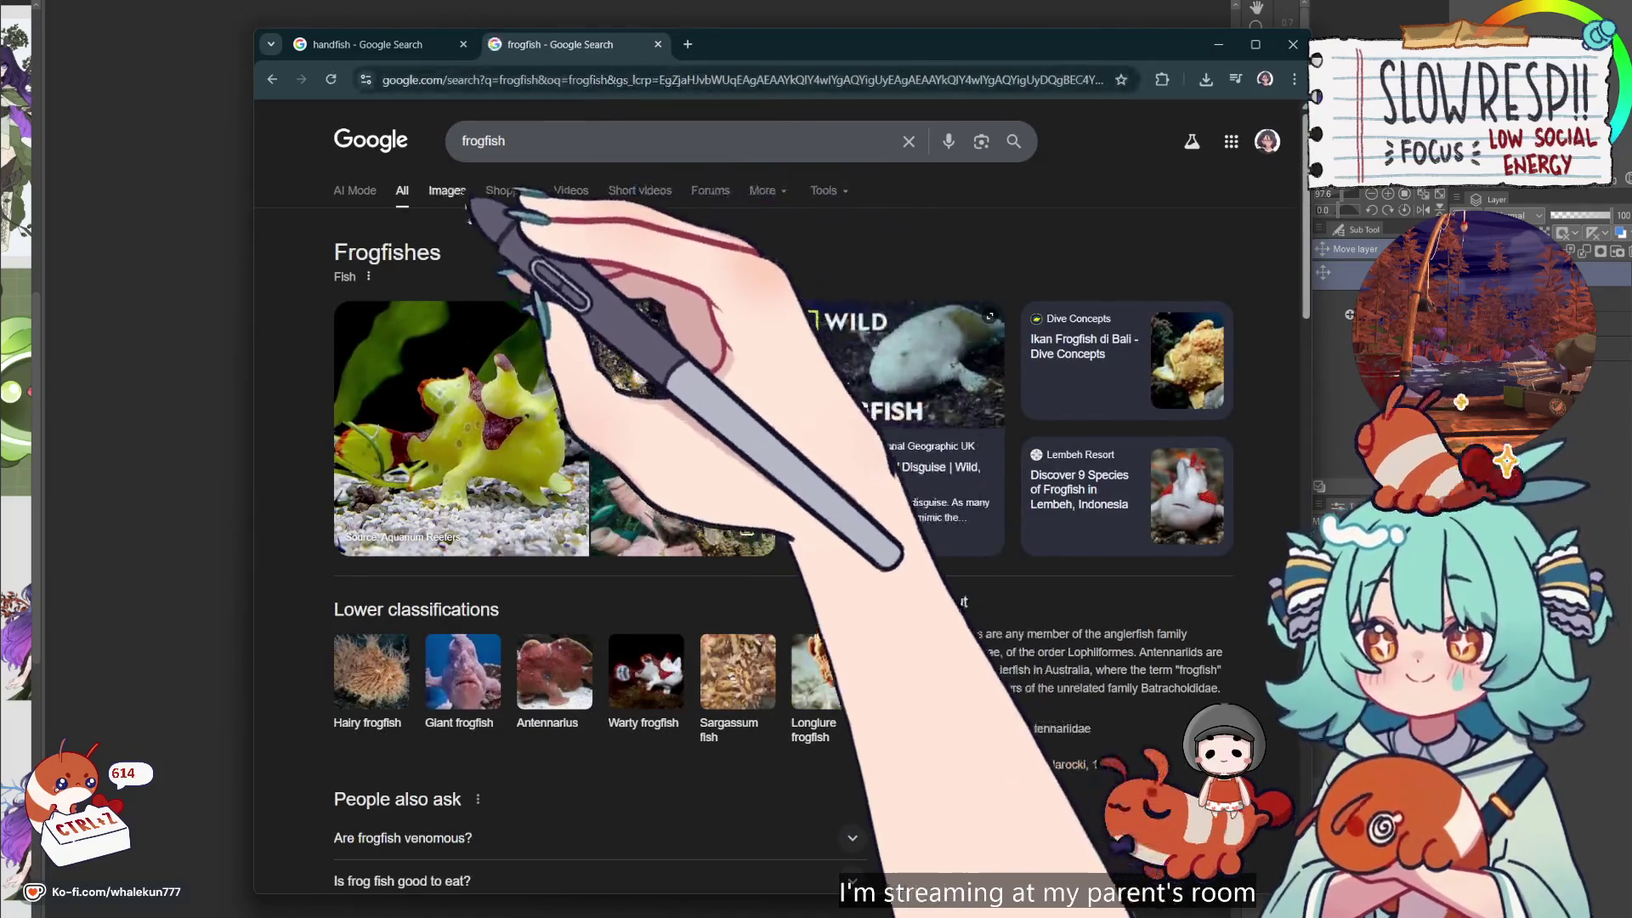
click(446, 191)
Scroll the handfish results and preview the Tasmanian Times and divers' red handfish photos
click(348, 44)
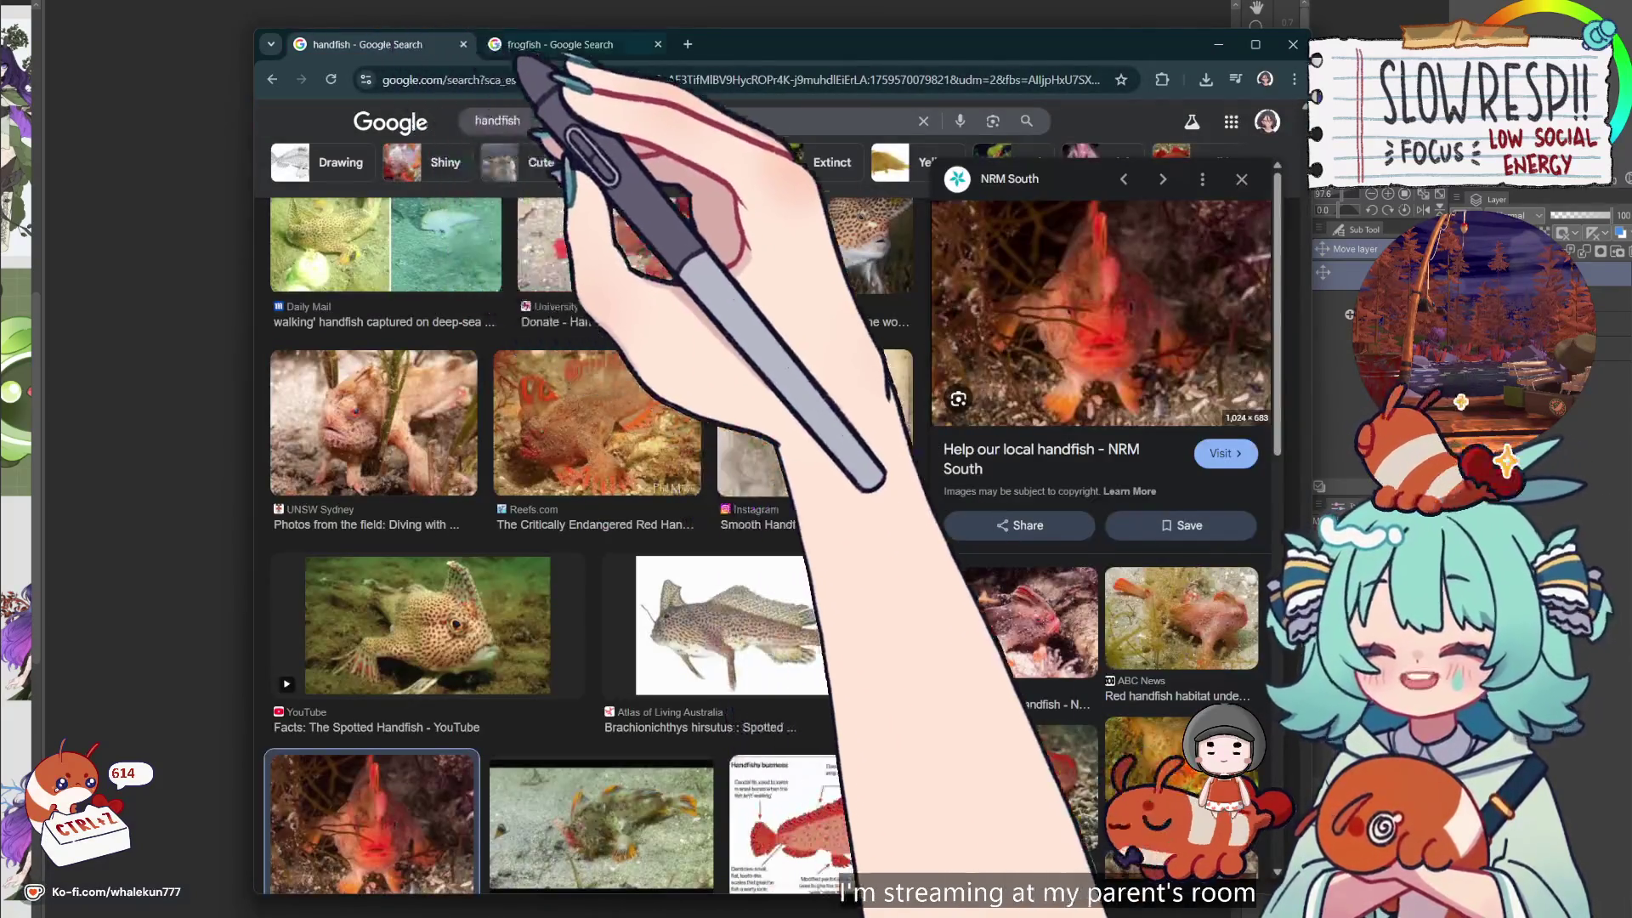
scroll(745, 618, down, 10)
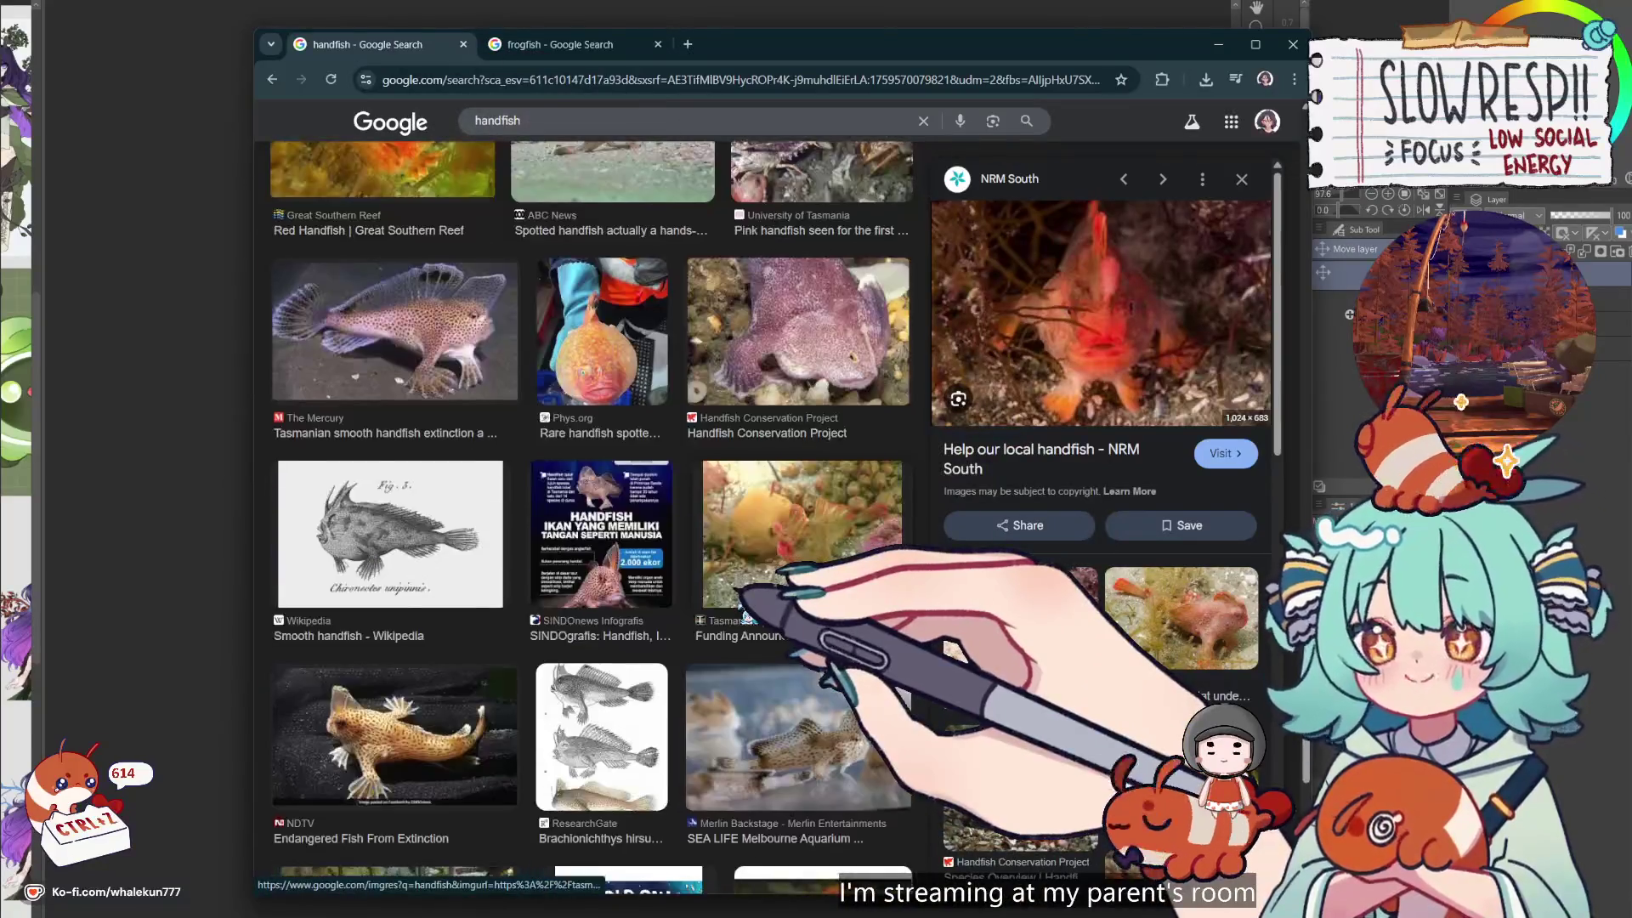
scroll(748, 610, down, 4)
scroll(747, 606, down, 4)
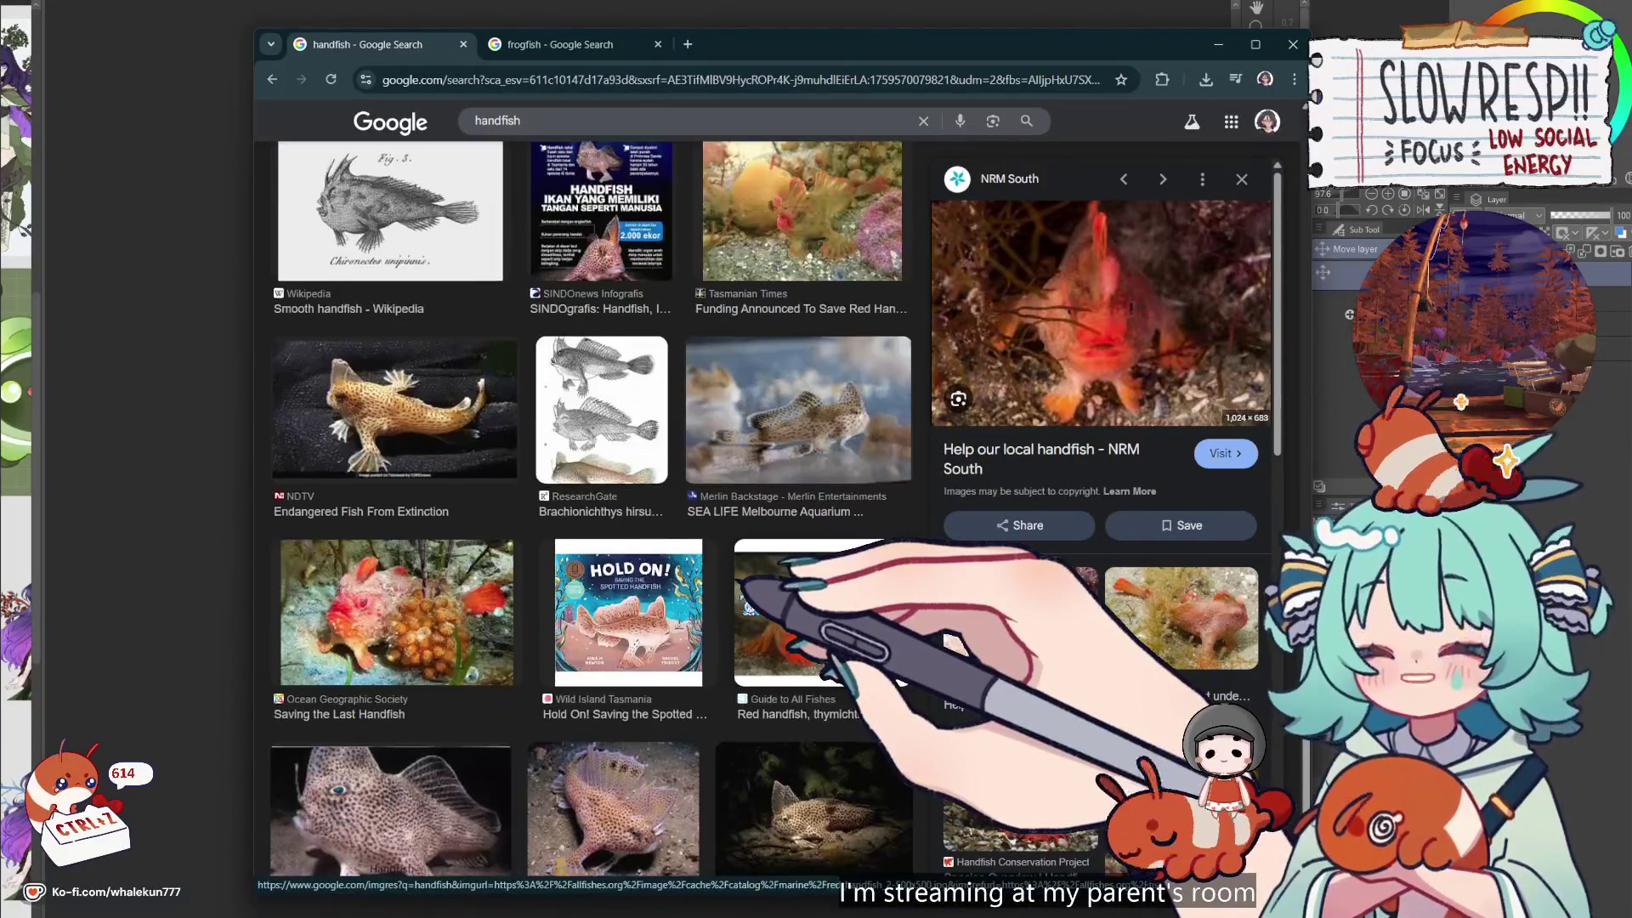
scroll(748, 606, down, 6)
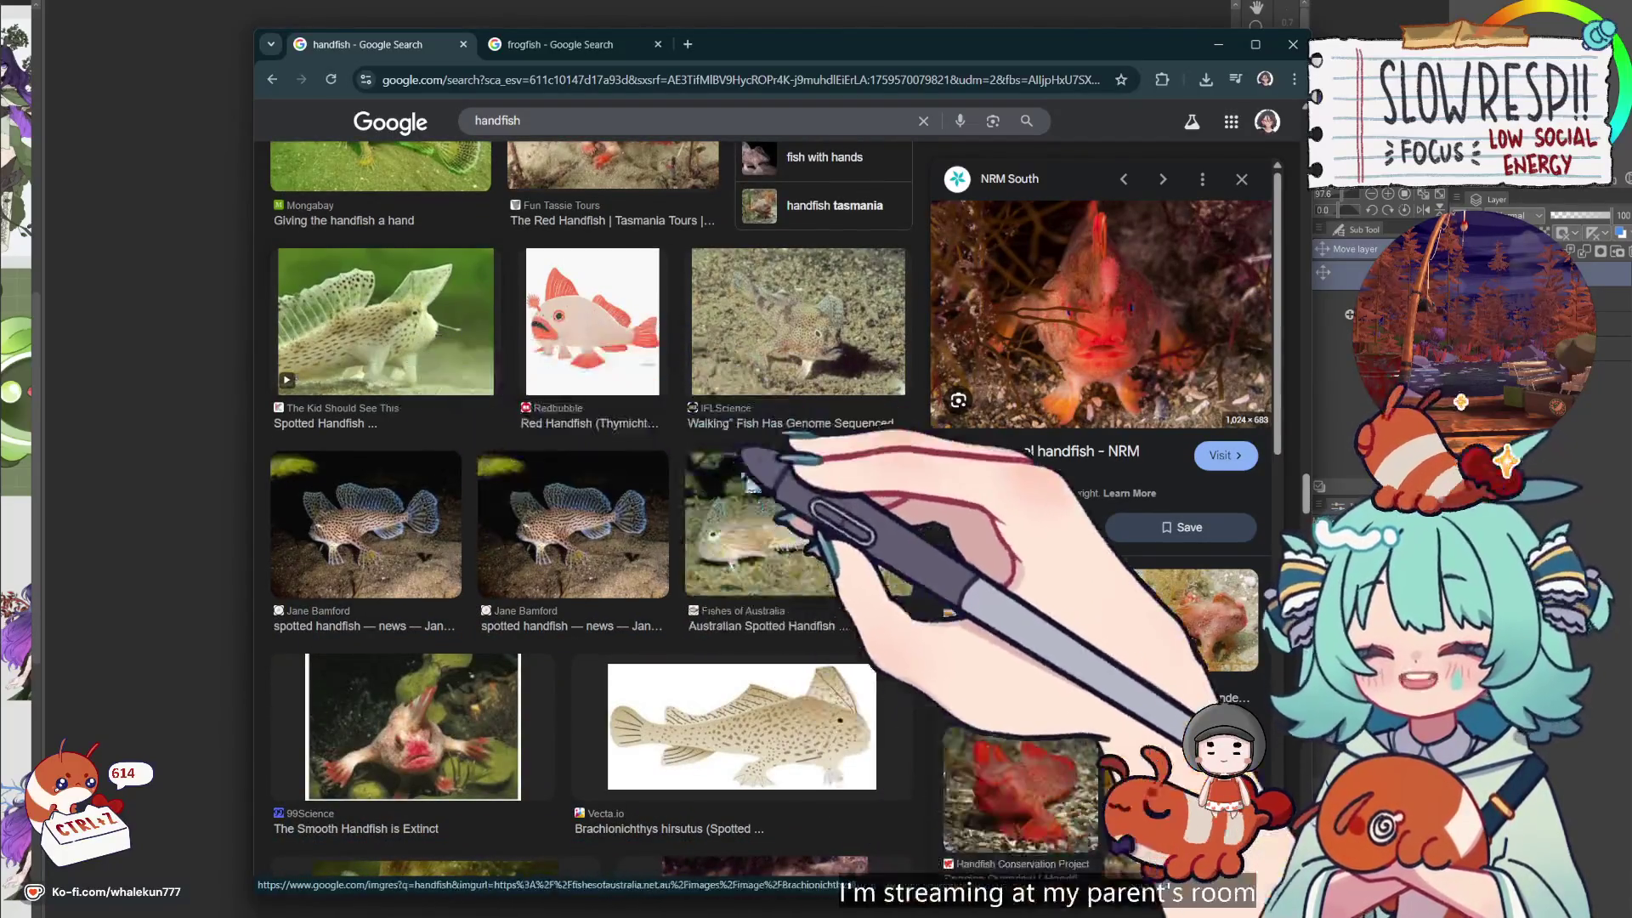
scroll(799, 637, down, 5)
scroll(1105, 424, down, 5)
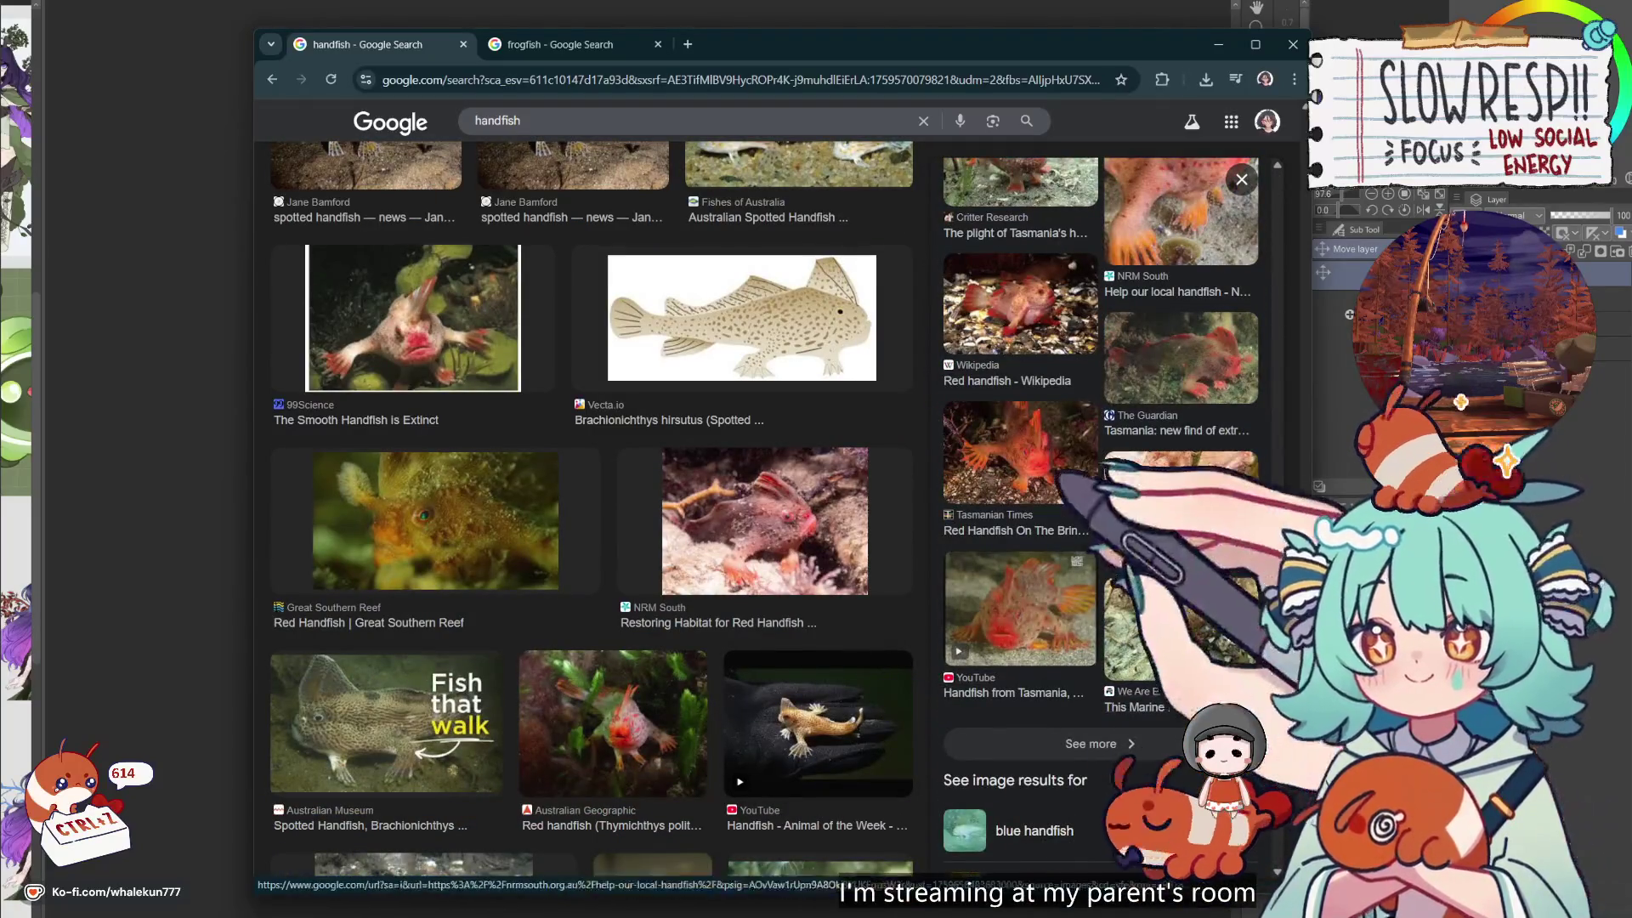
click(1020, 452)
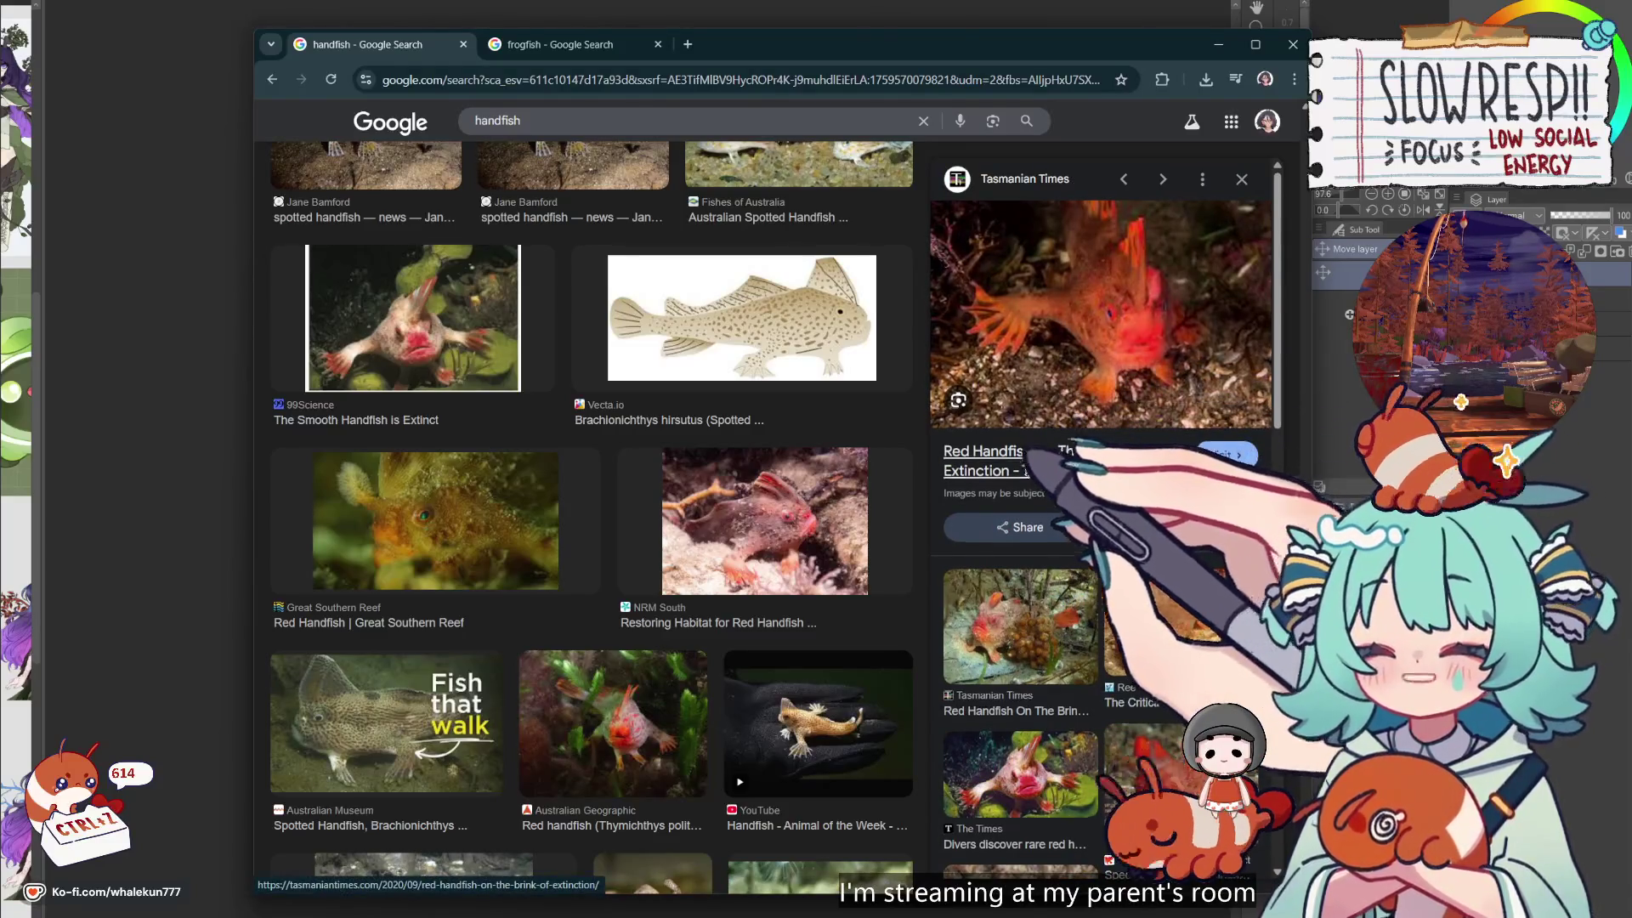
scroll(1105, 493, down, 2)
click(1088, 646)
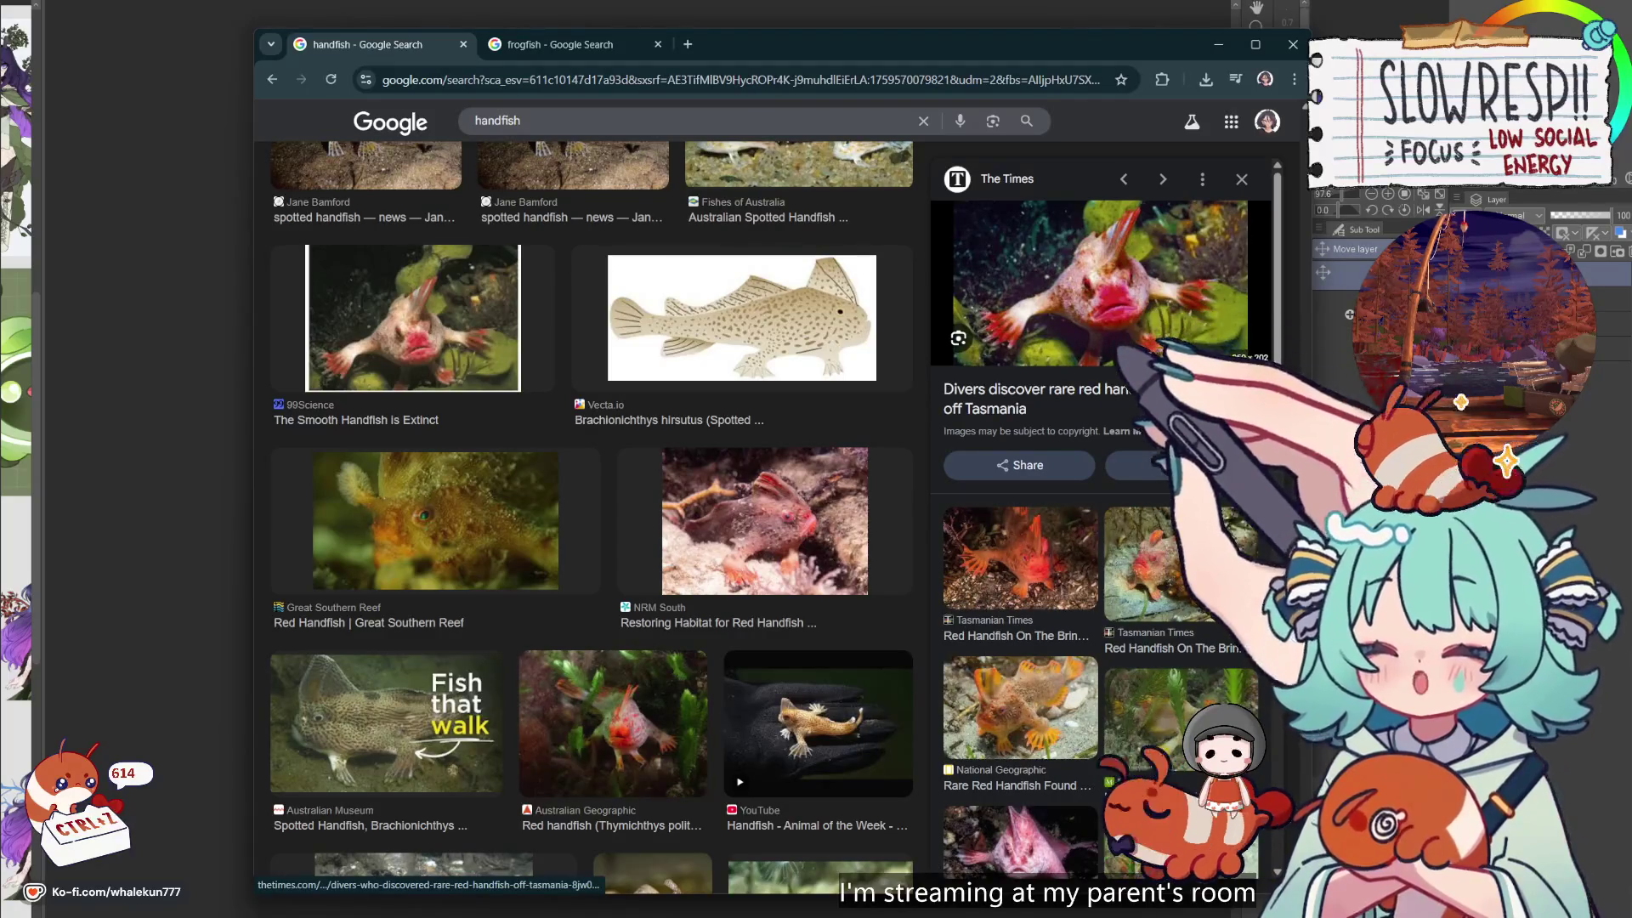
Preview the white frogfish and pink Commerson's frogfish images further down the results
scroll(1105, 425, down, 2)
scroll(1105, 425, up, 2)
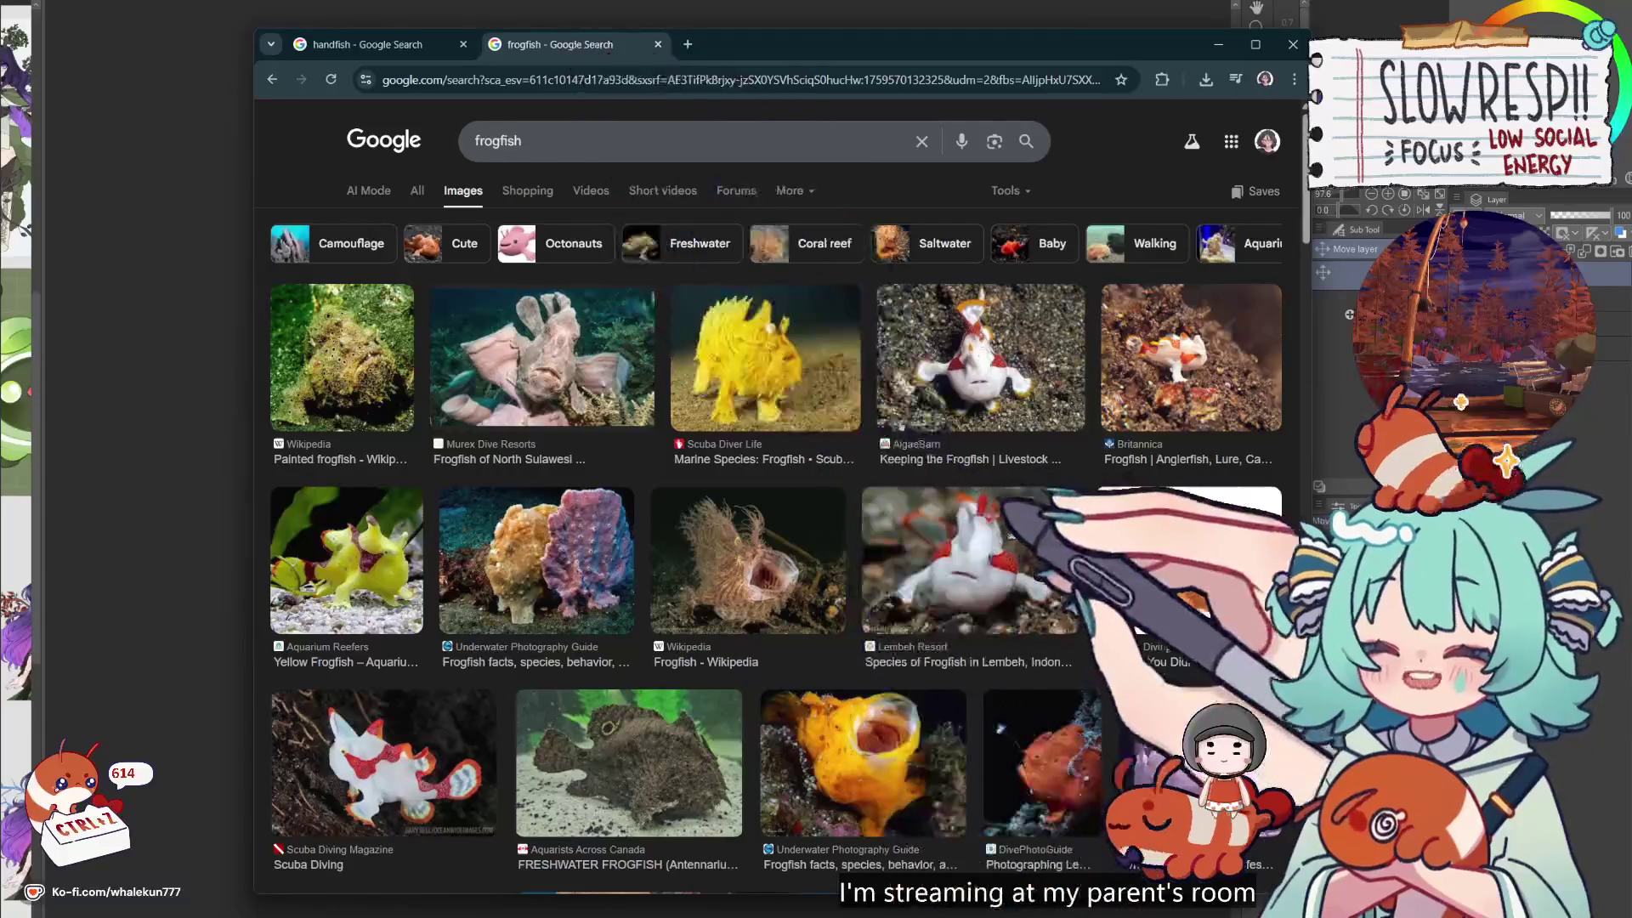
scroll(1014, 531, down, 15)
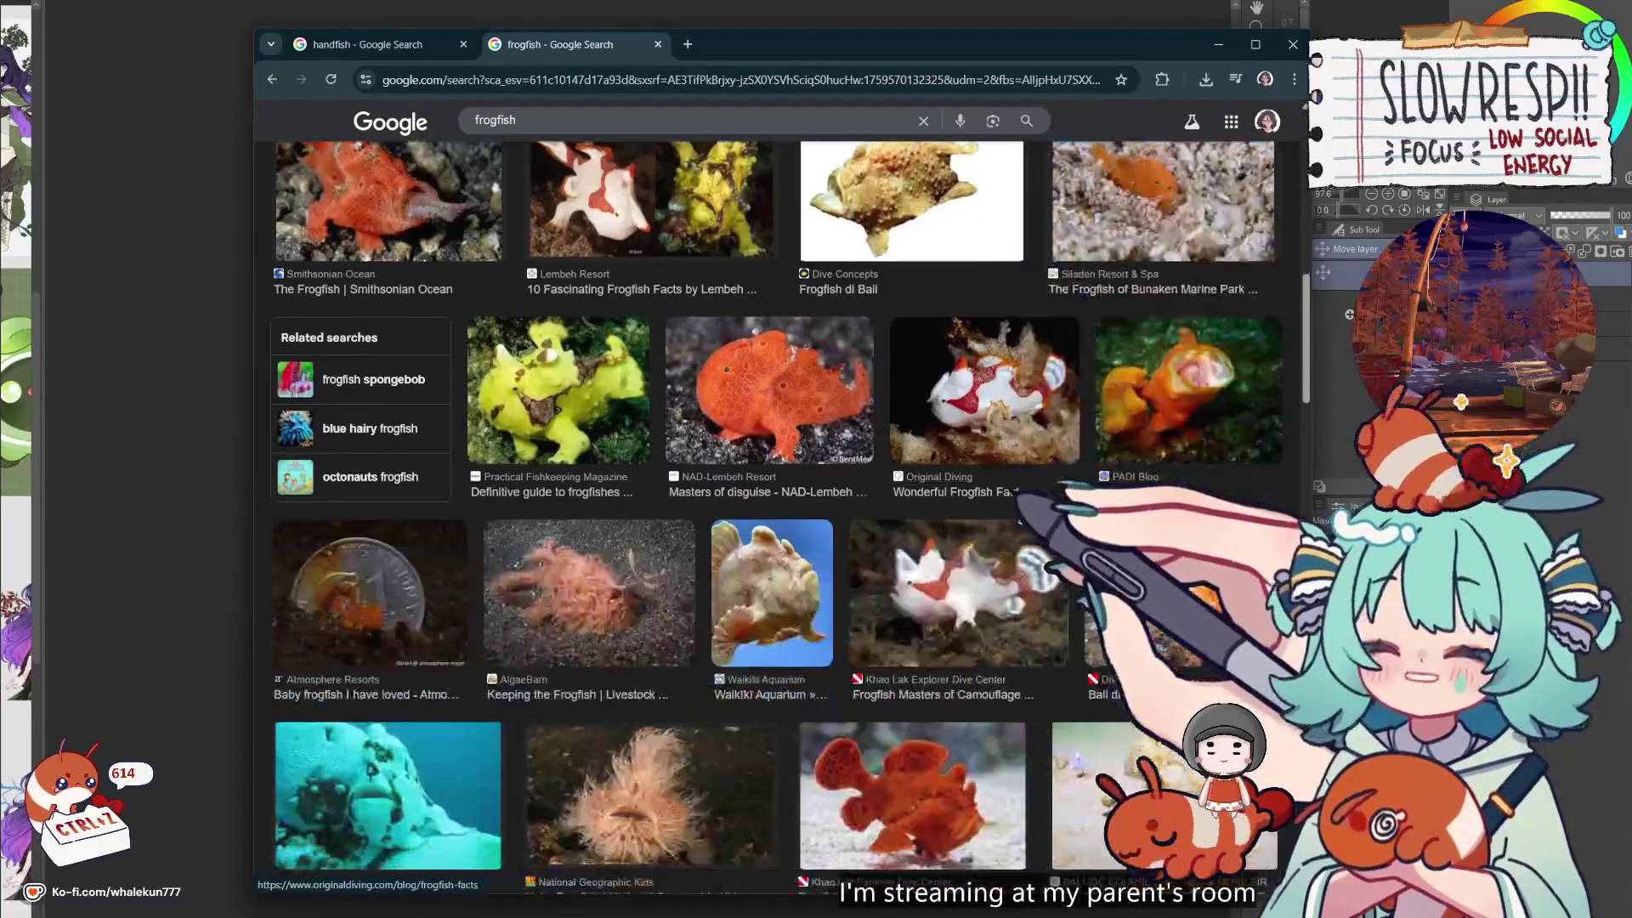
scroll(1052, 555, down, 6)
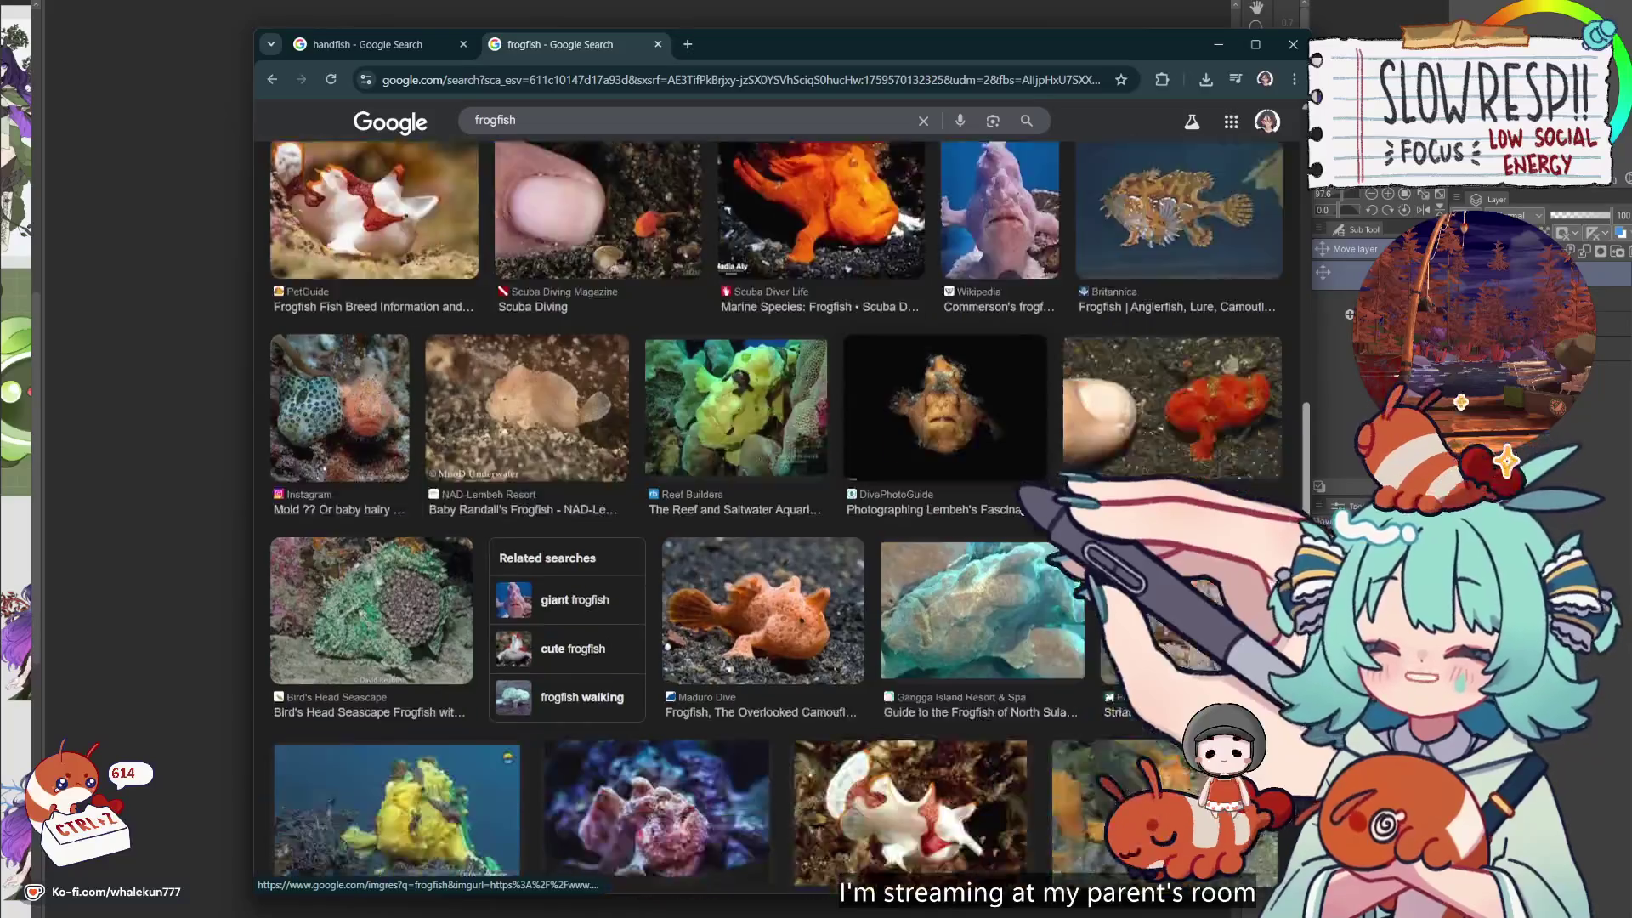
scroll(770, 509, down, 5)
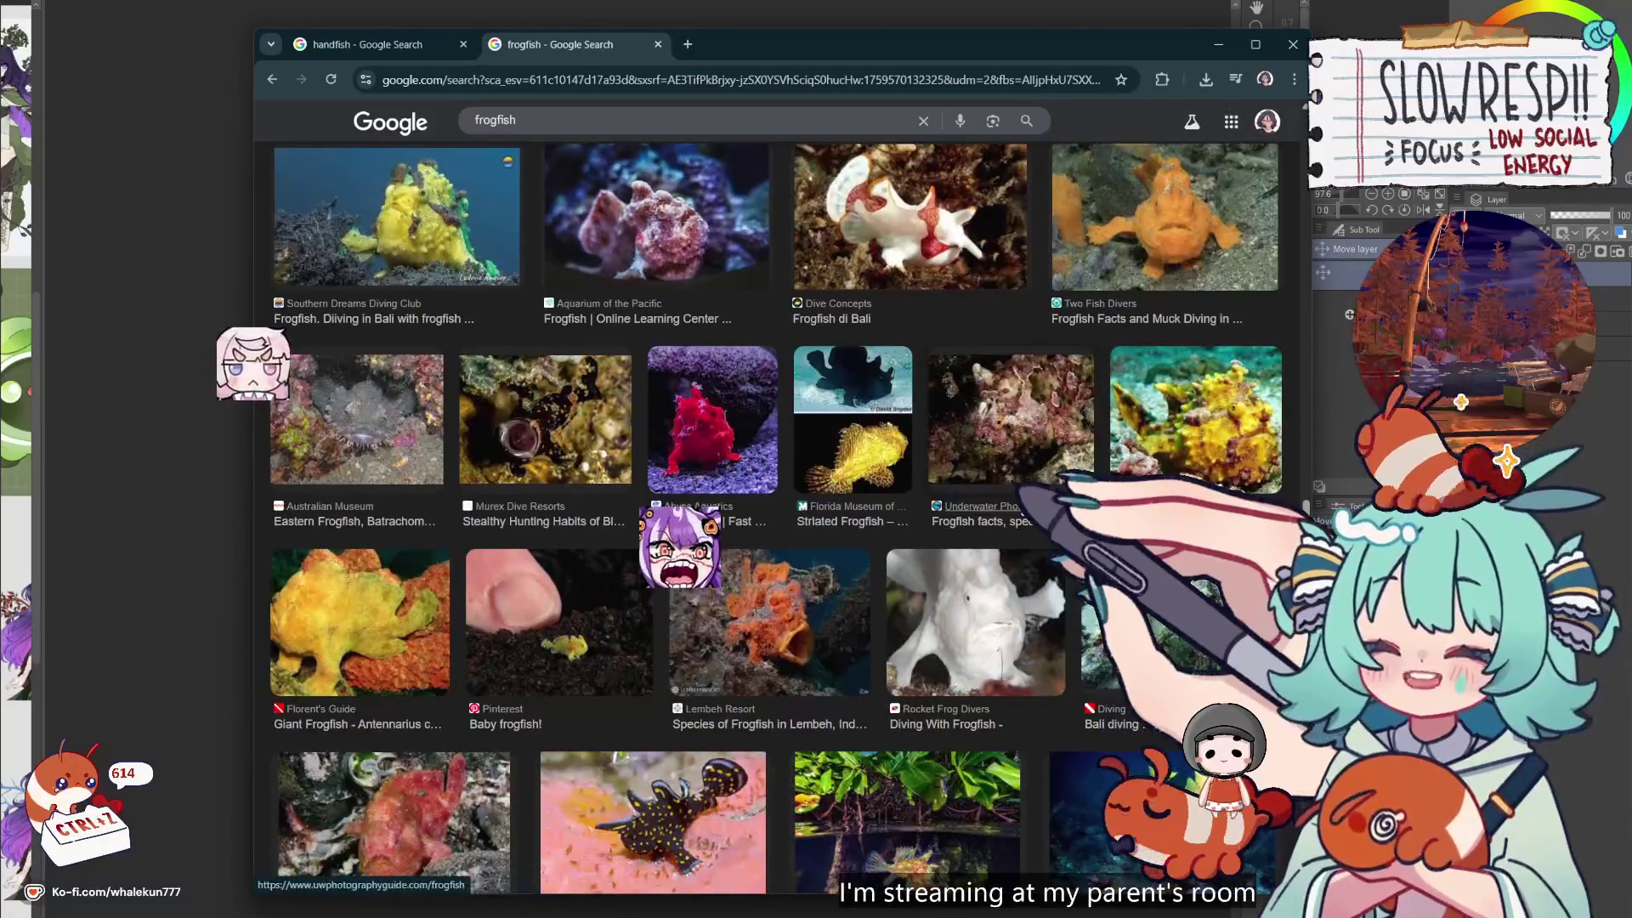
scroll(977, 383, down, 3)
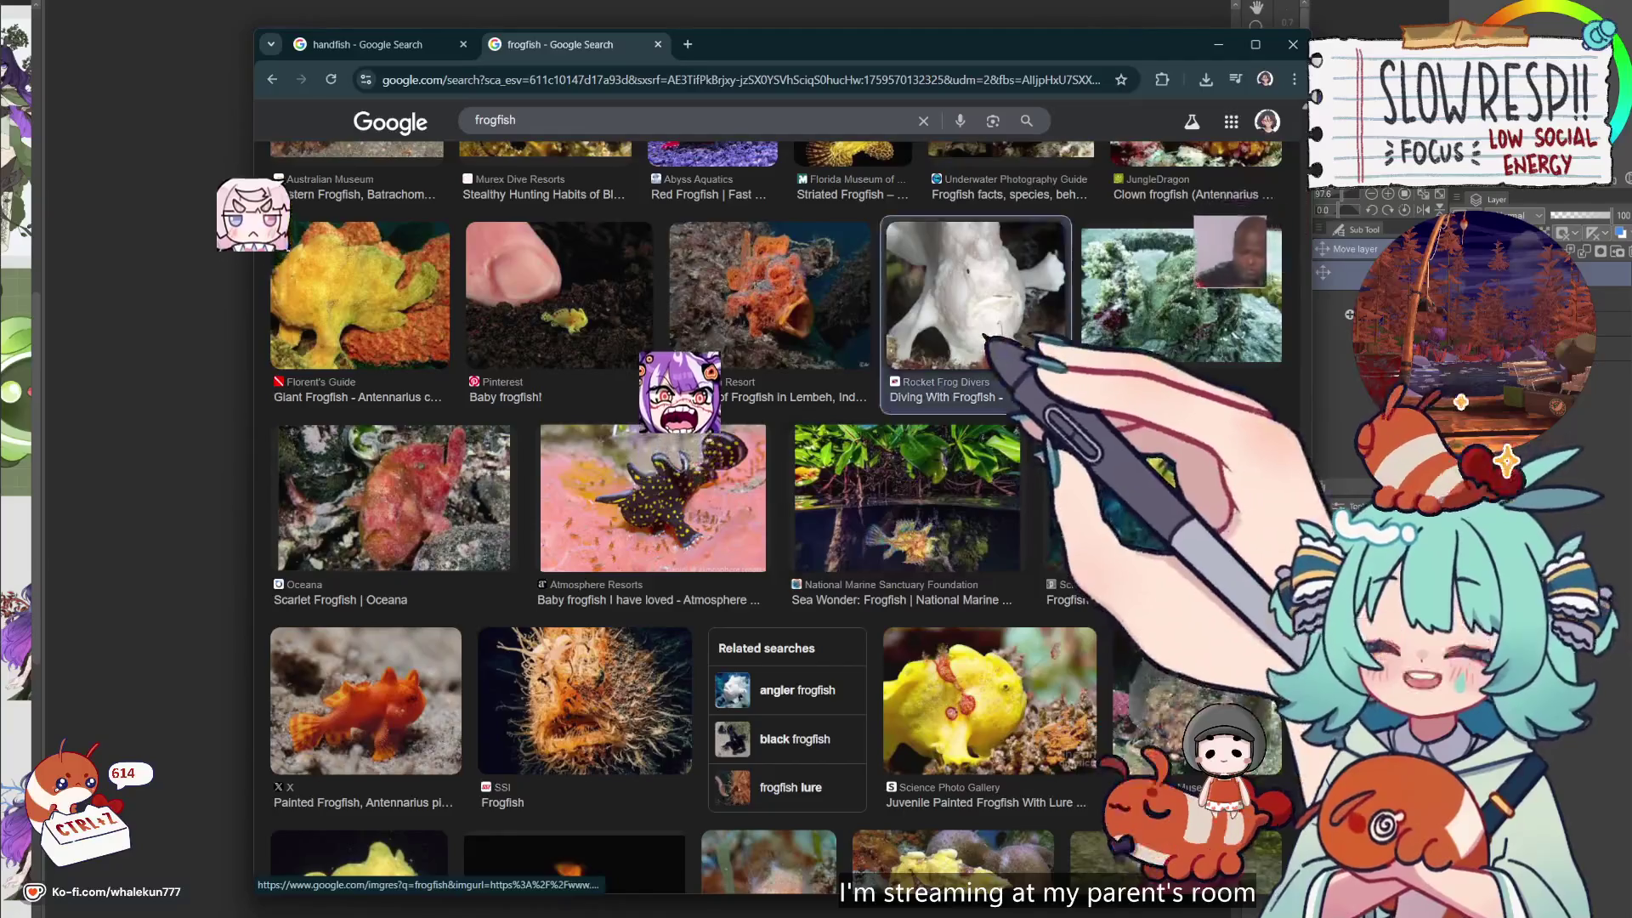
click(978, 366)
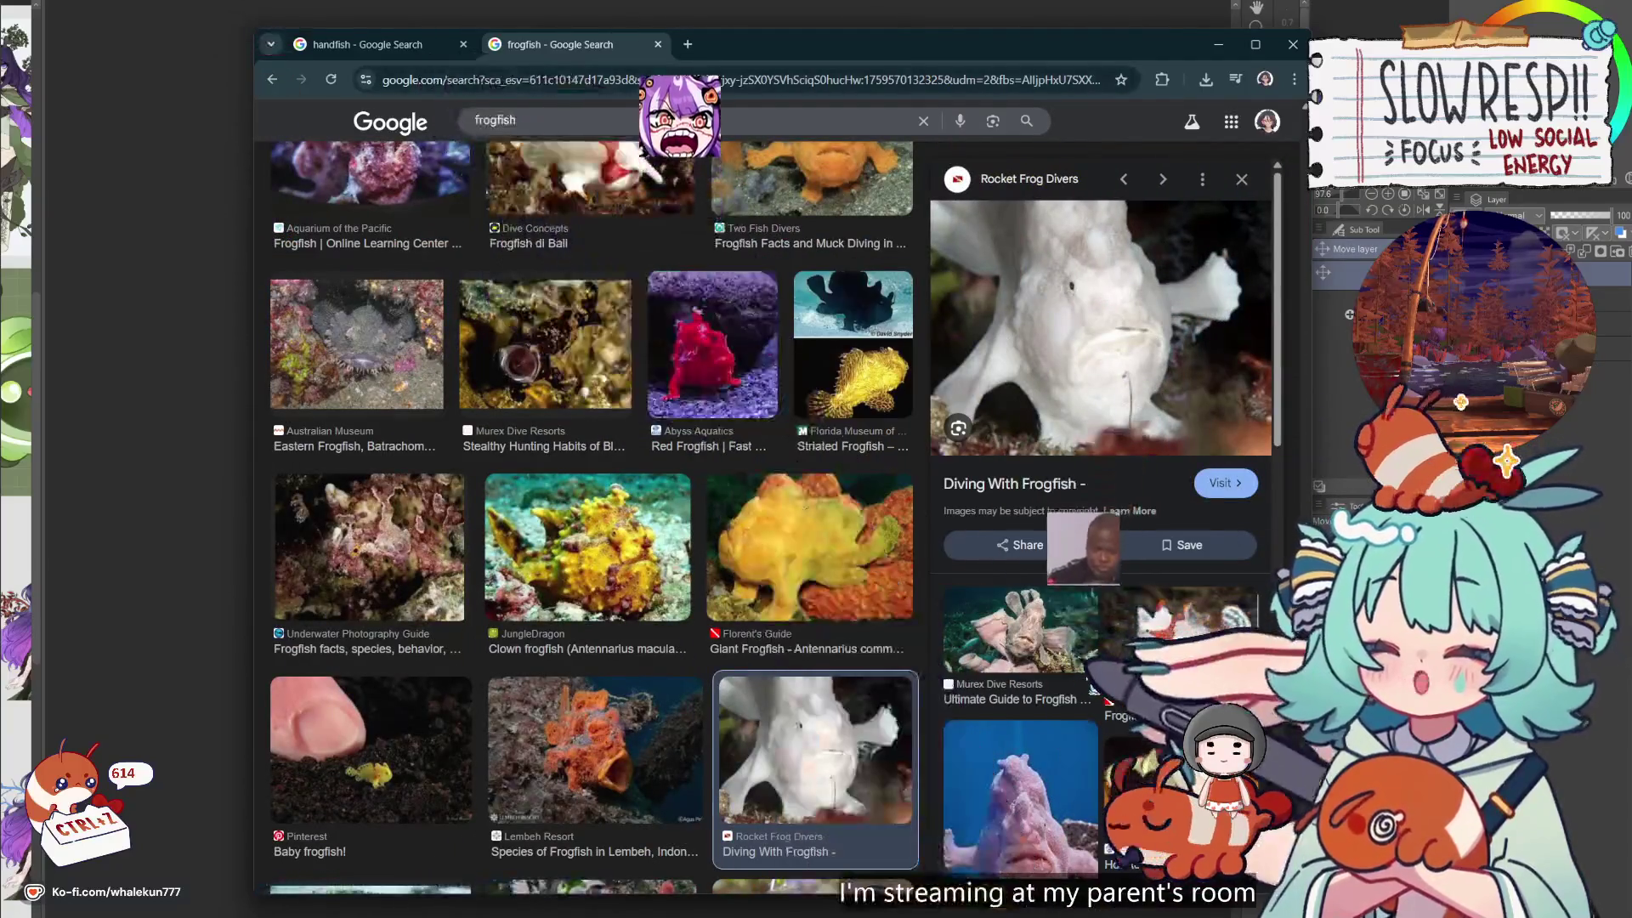
scroll(1164, 700, down, 2)
click(1014, 707)
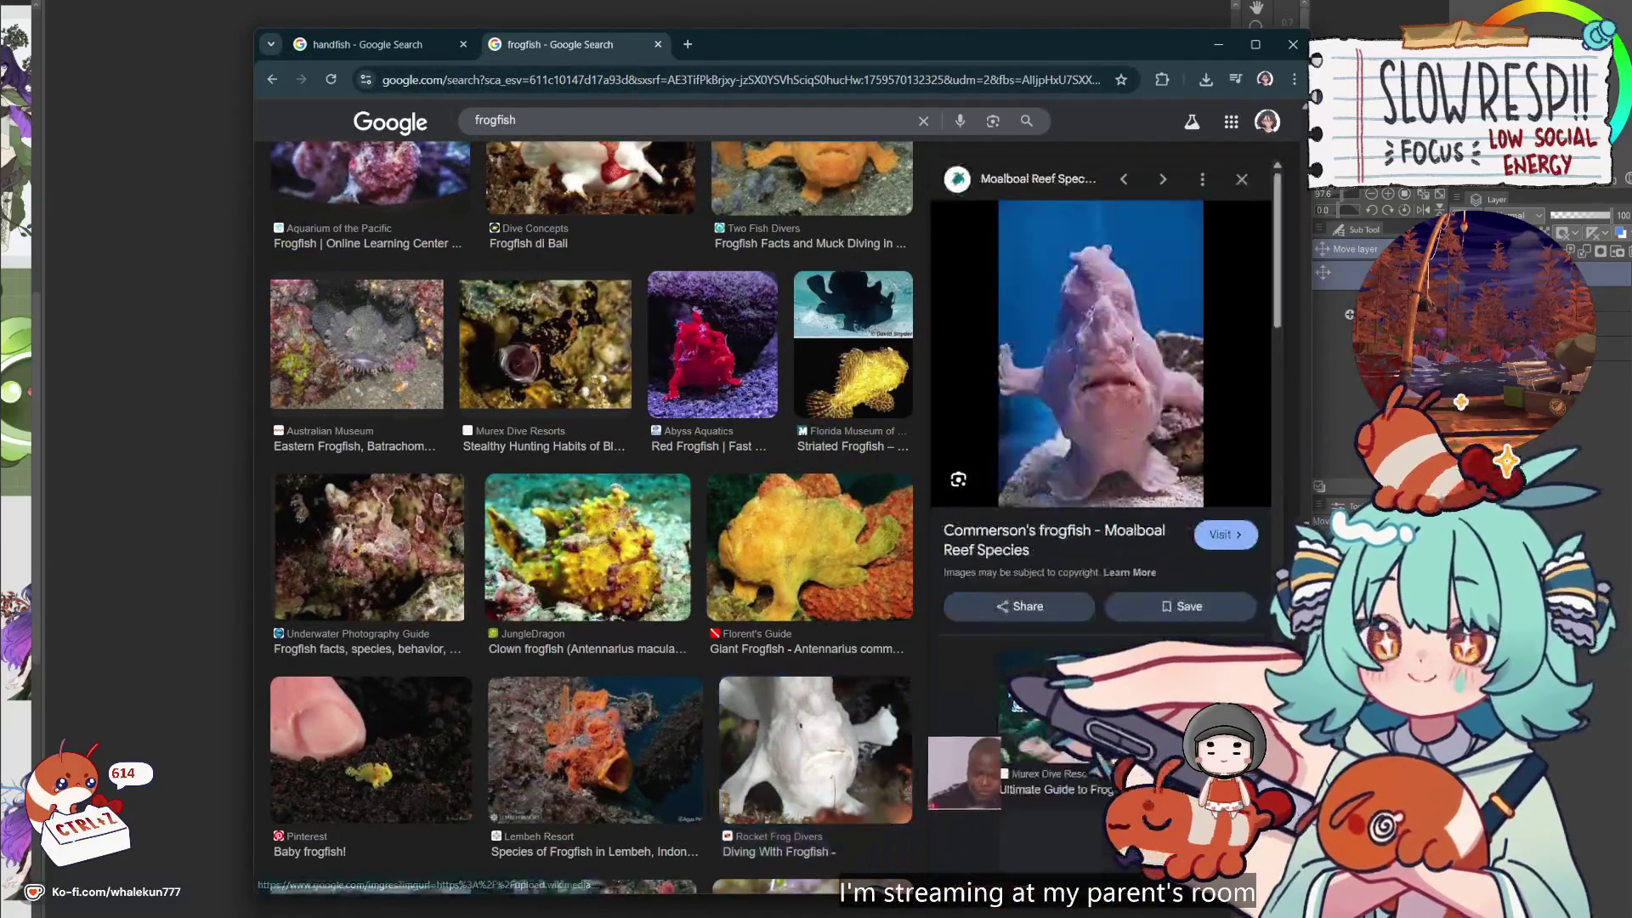
scroll(1100, 510, down, 2)
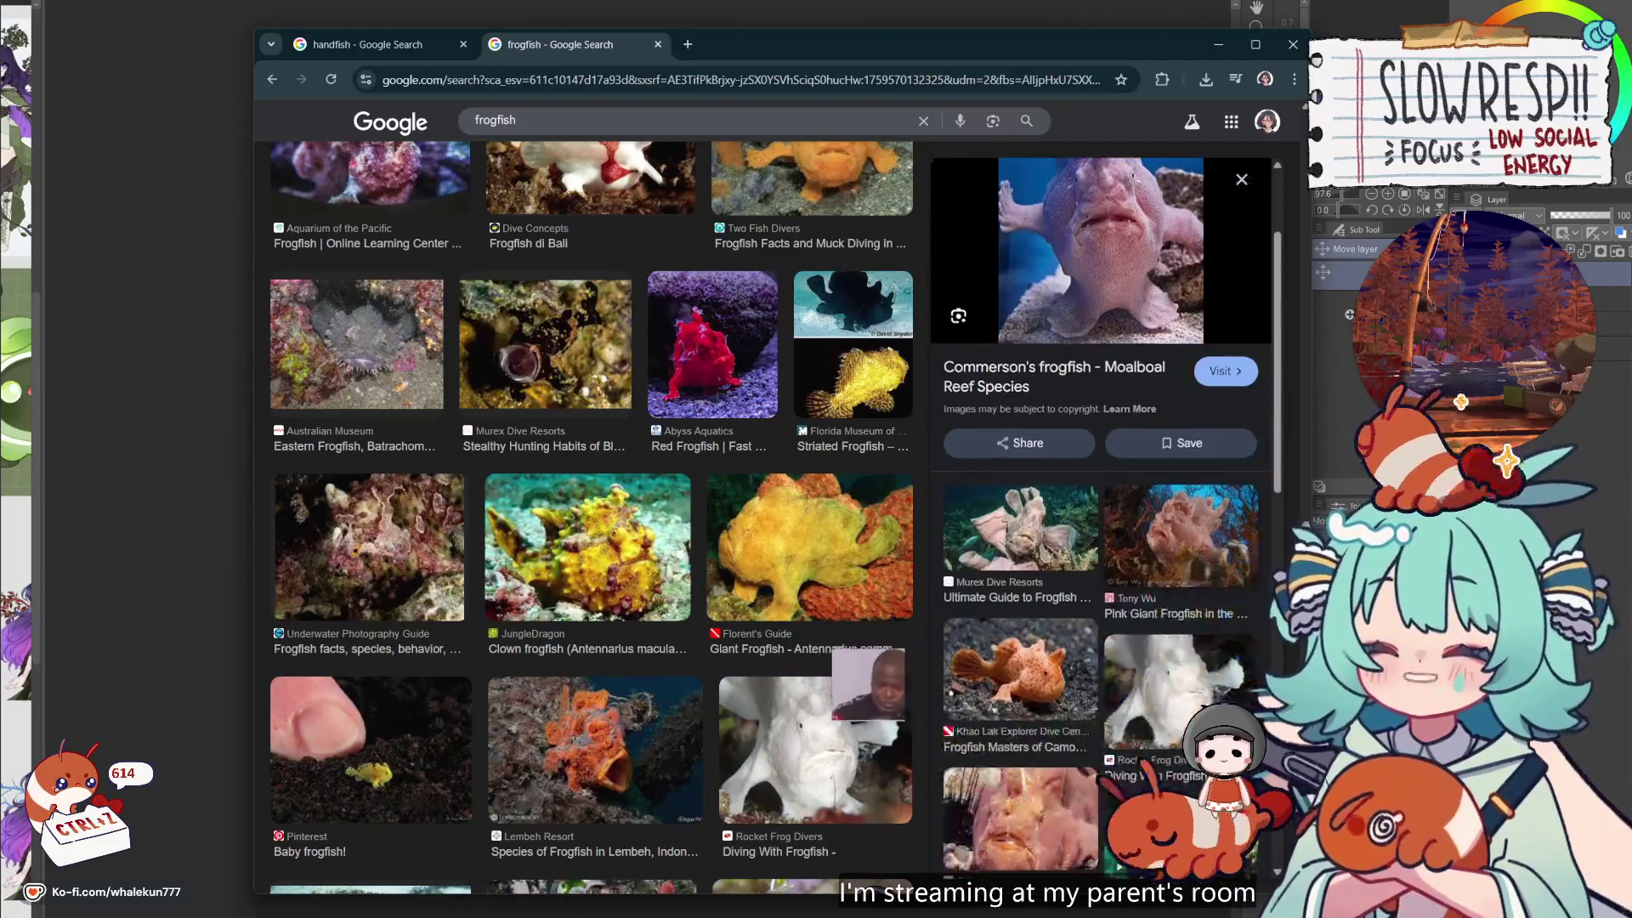
click(1177, 689)
Scroll through the frogfish image results and preview the Zoologyverse orange frogfish
click(365, 44)
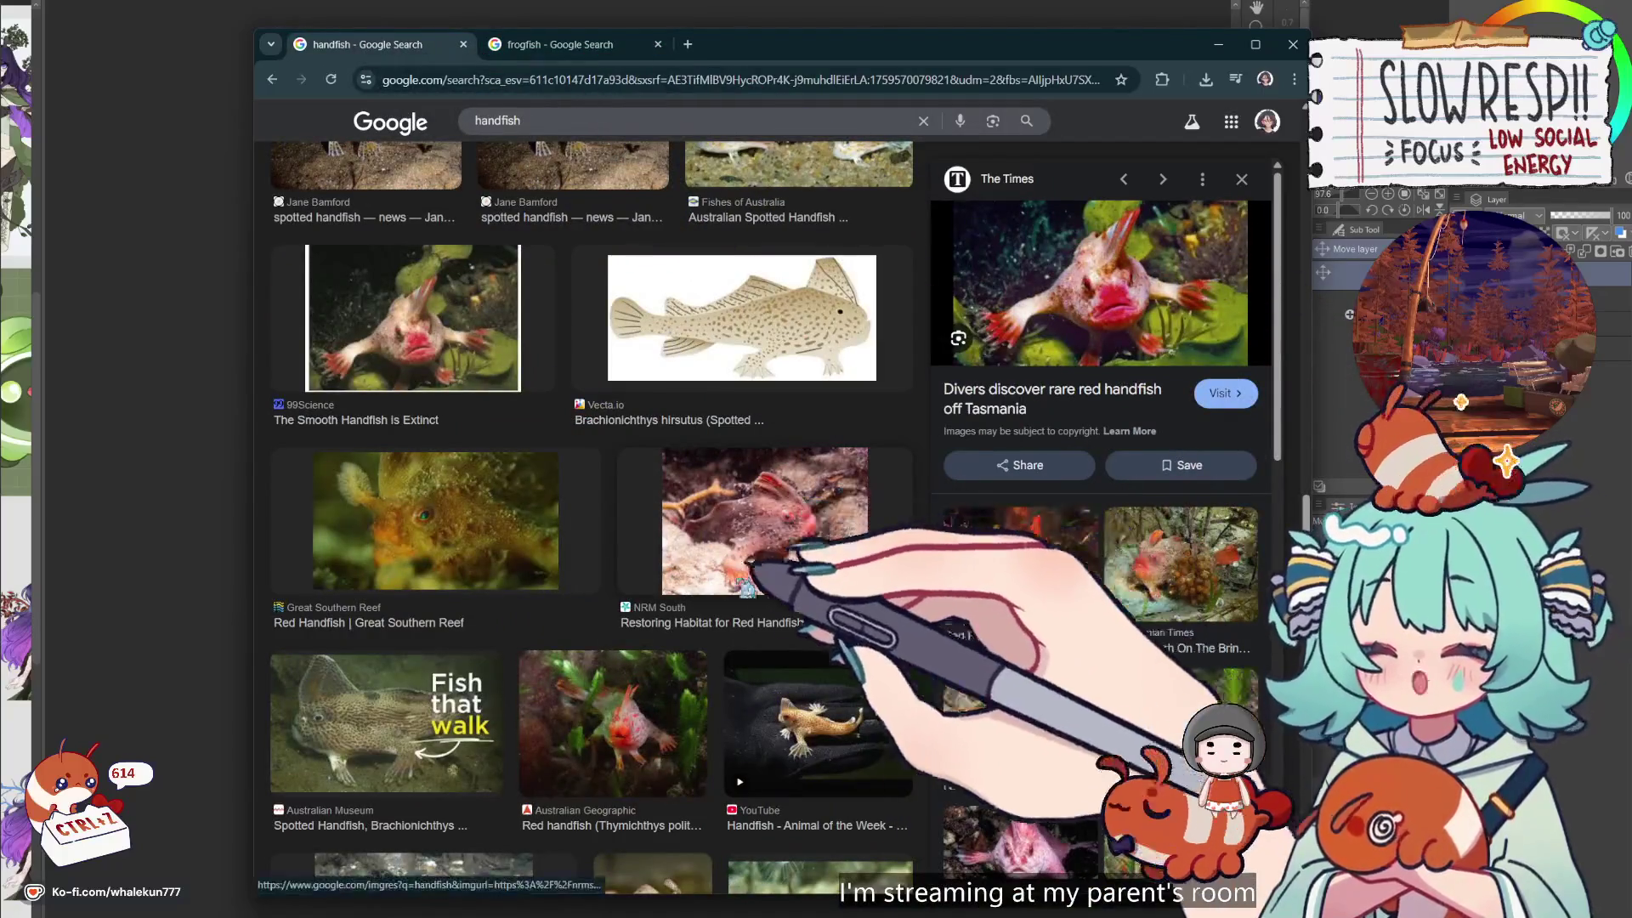
scroll(1101, 510, down, 3)
scroll(1100, 510, up, 3)
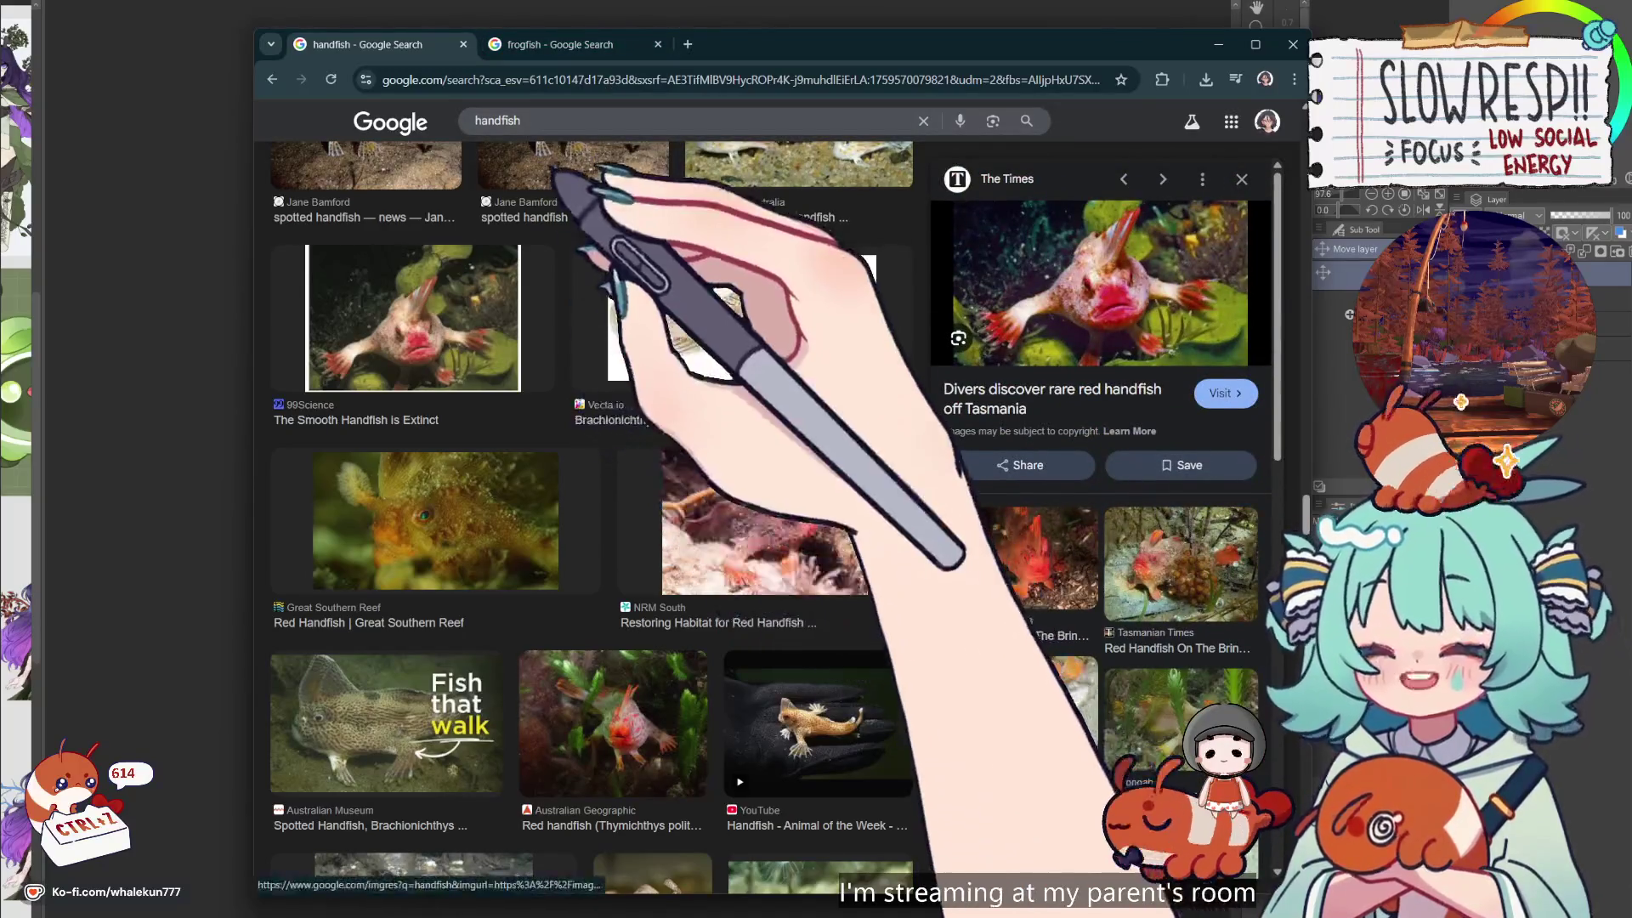
click(591, 46)
scroll(850, 485, down, 5)
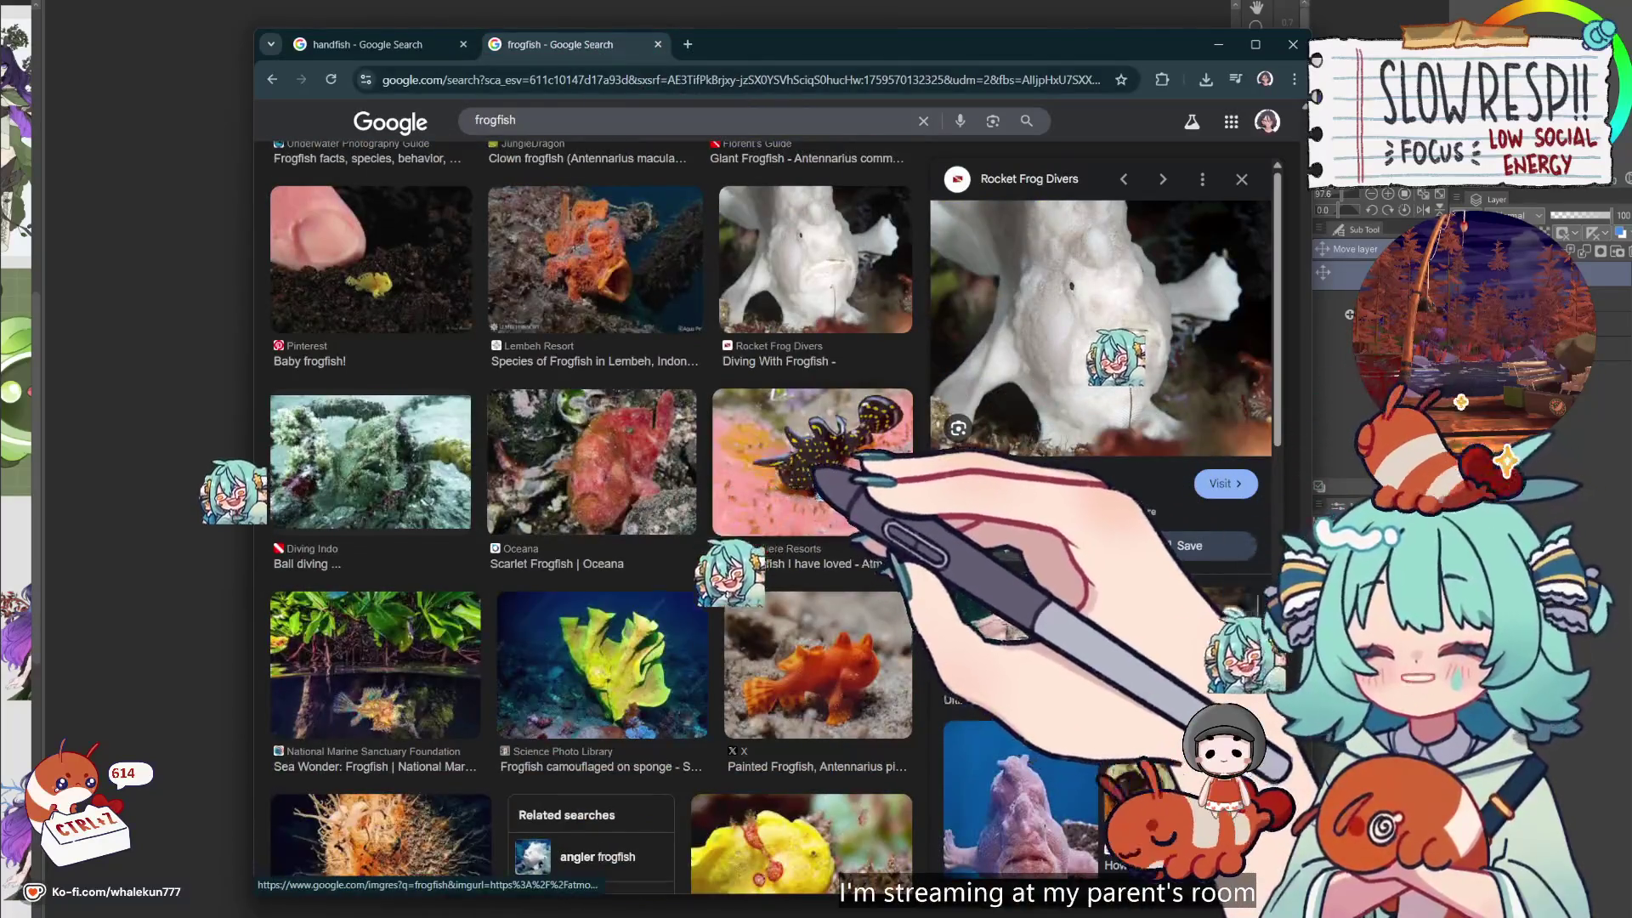
scroll(838, 489, down, 10)
scroll(824, 492, down, 10)
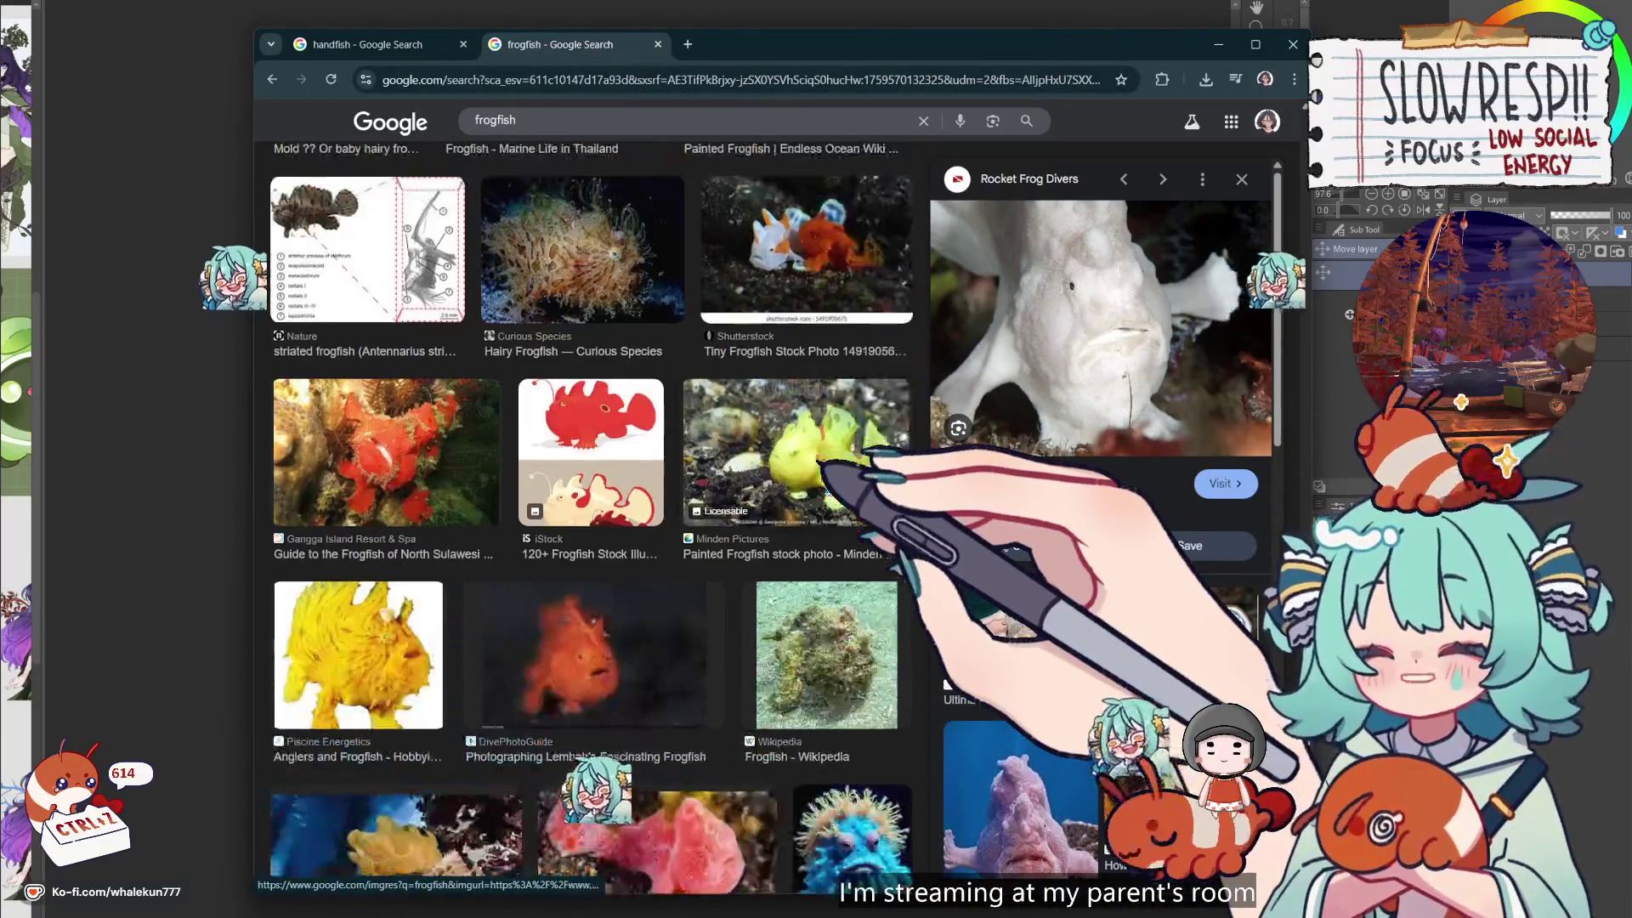
scroll(827, 491, down, 10)
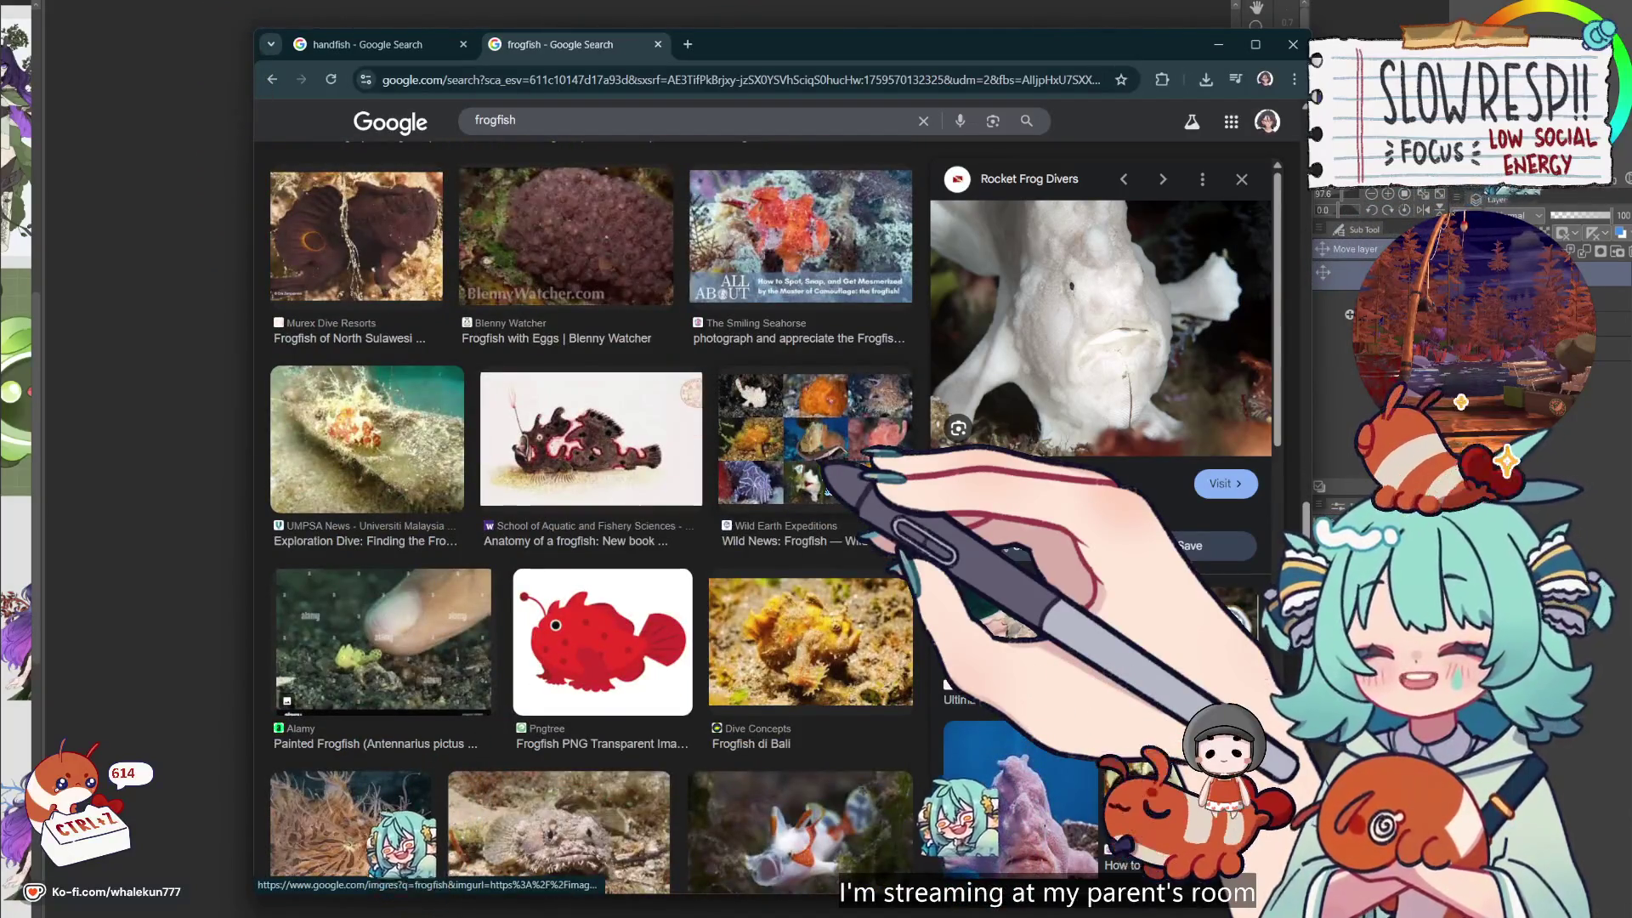
scroll(846, 491, down, 15)
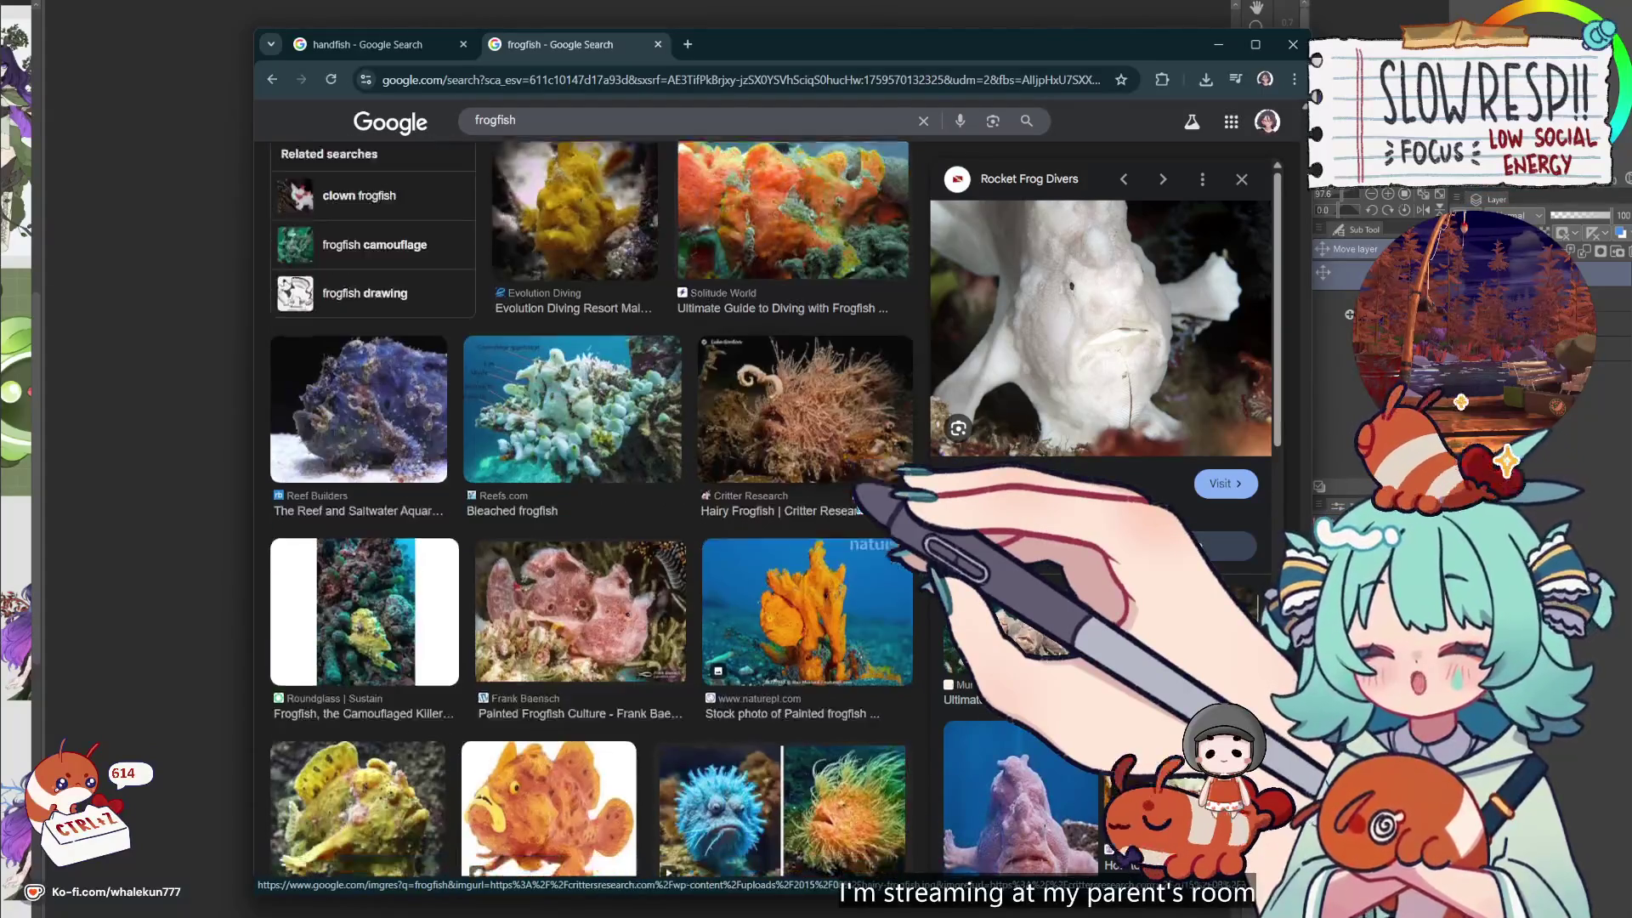
scroll(859, 510, down, 5)
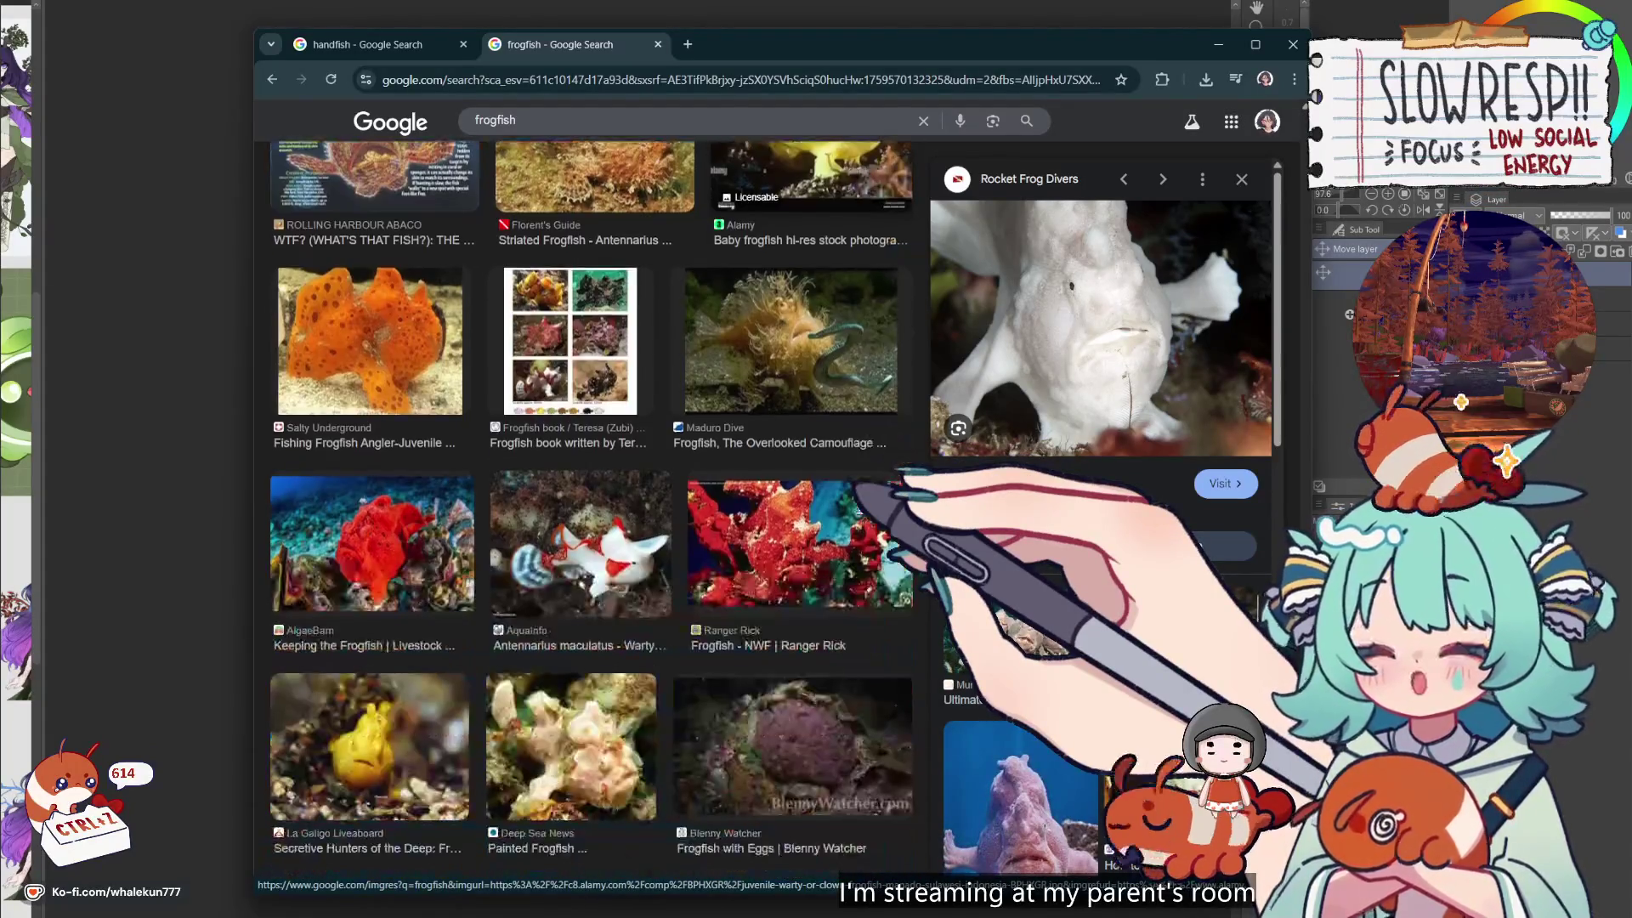
scroll(858, 510, down, 15)
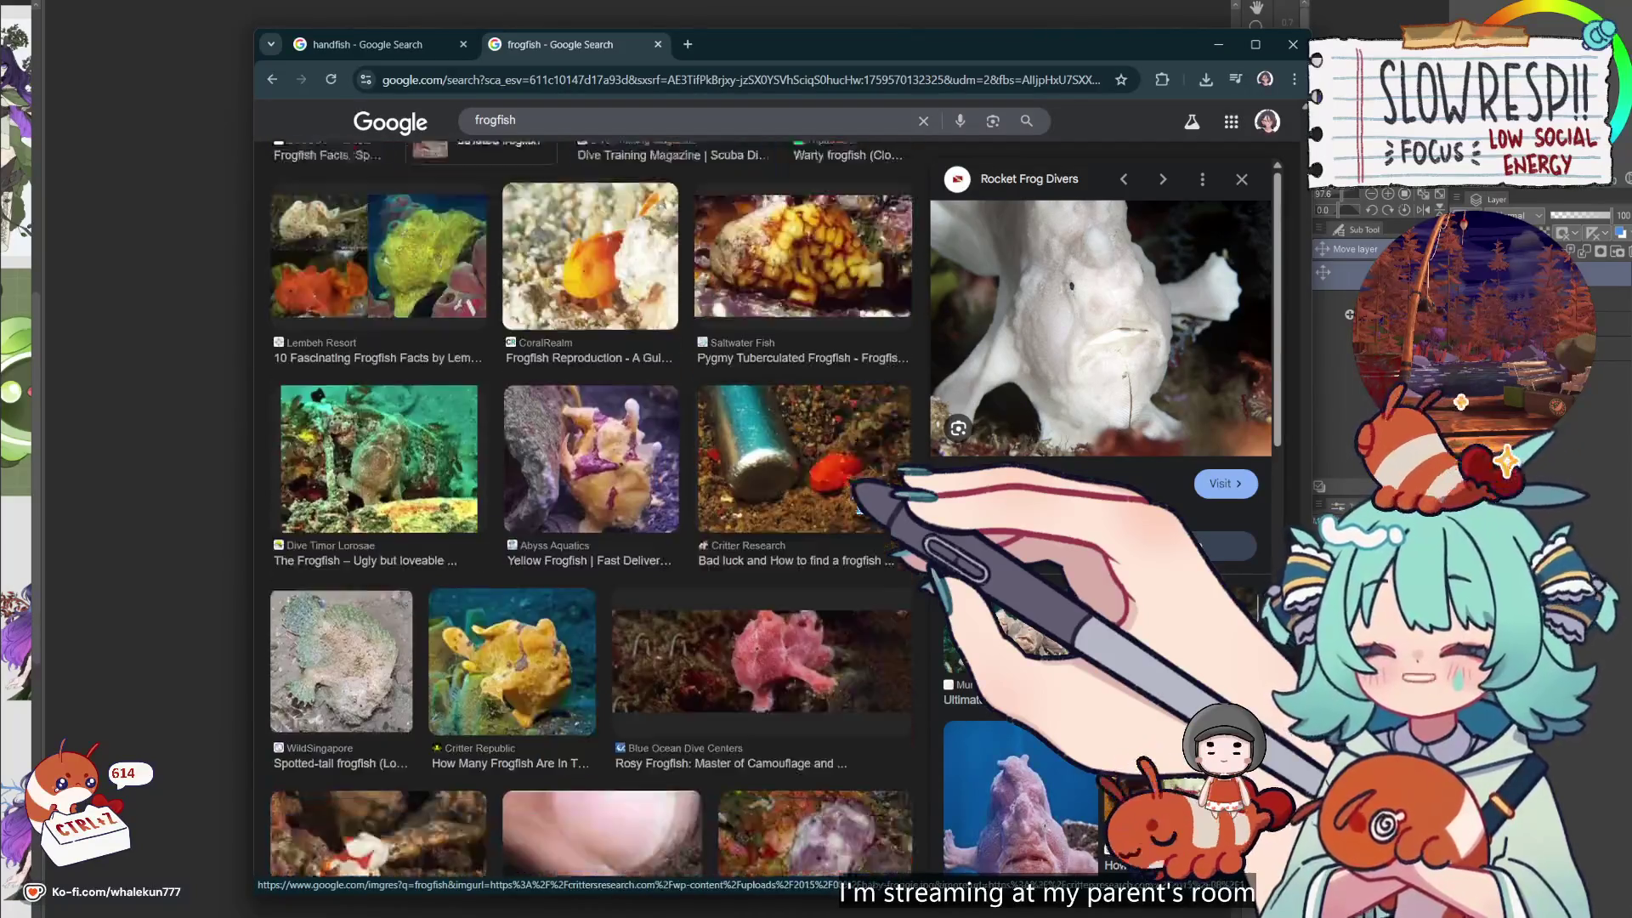
scroll(859, 510, down, 7)
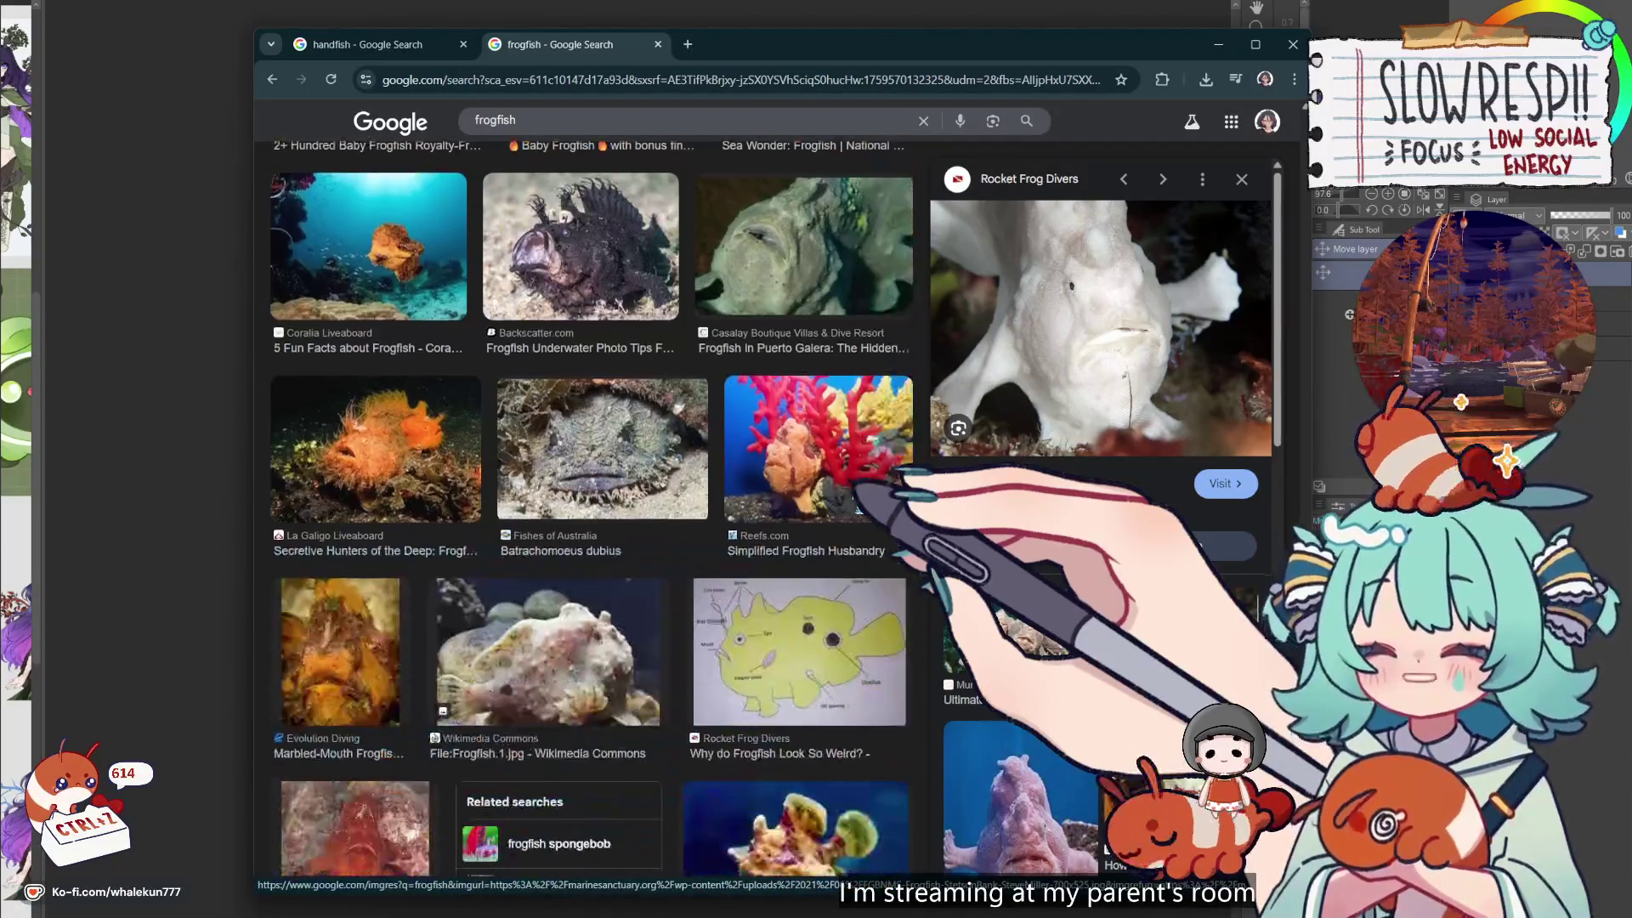
scroll(858, 509, down, 12)
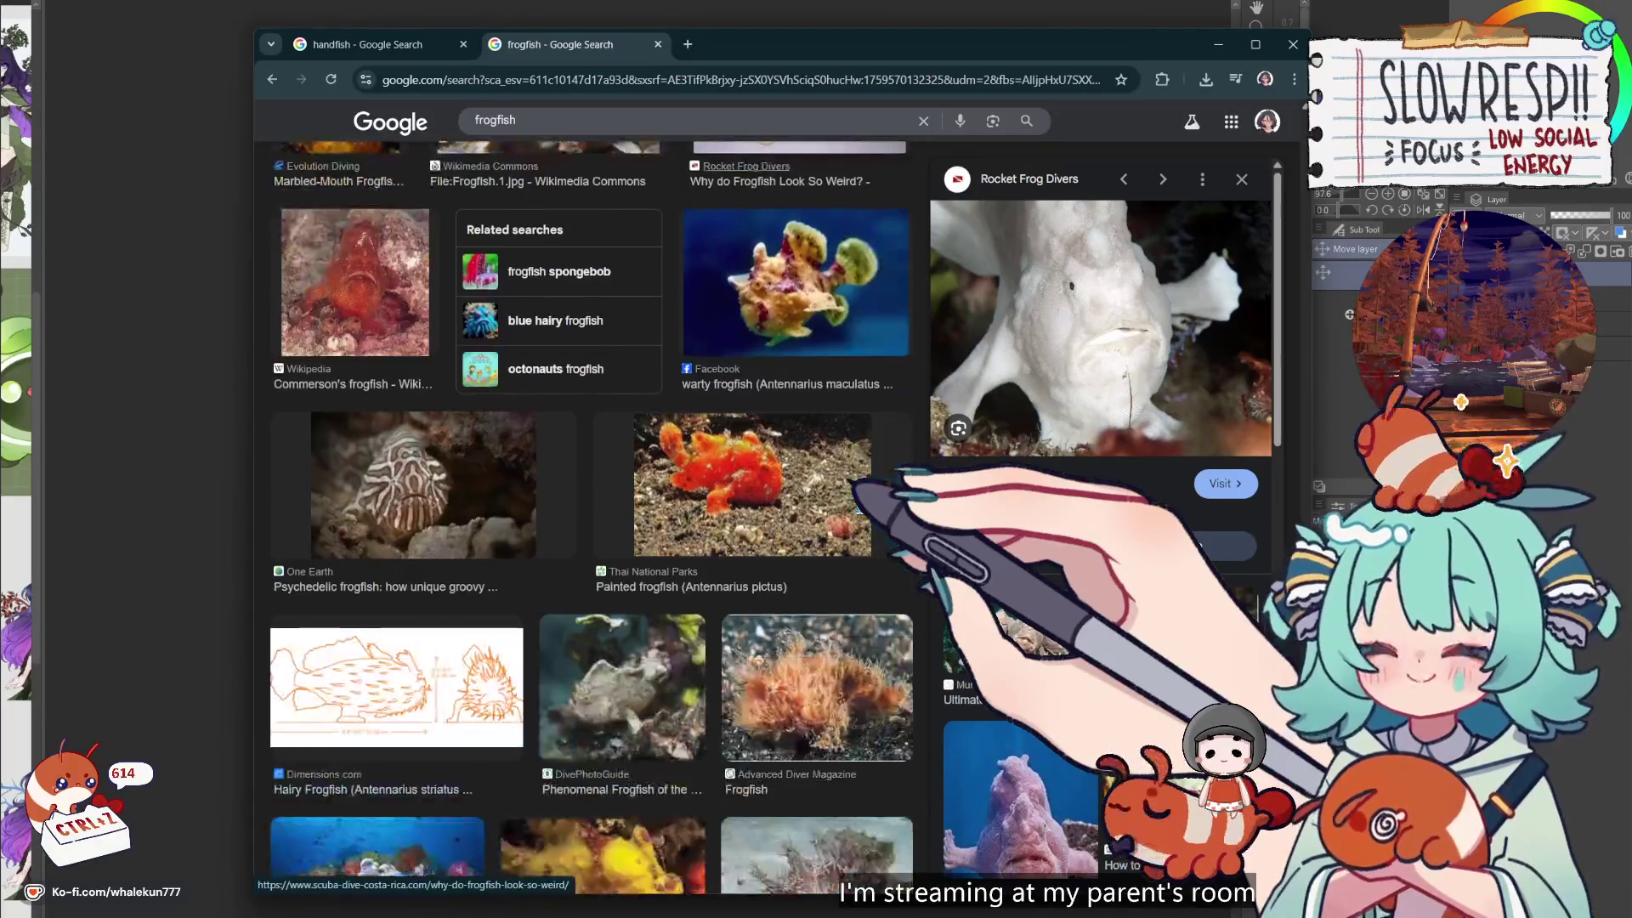
scroll(1054, 510, down, 3)
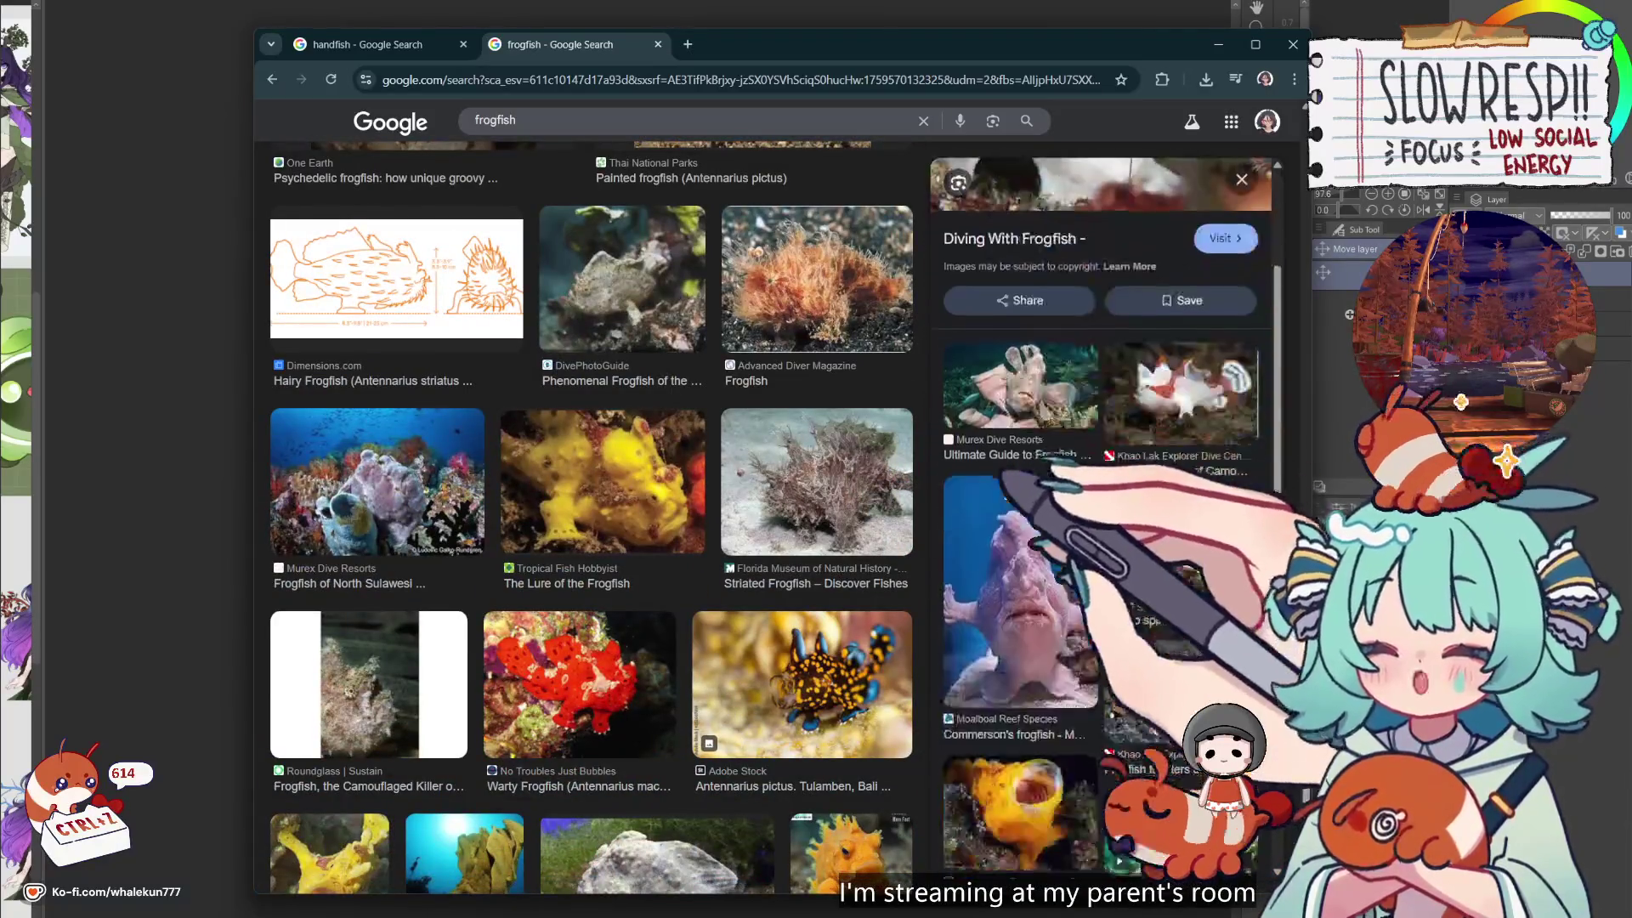
scroll(816, 510, down, 4)
click(850, 552)
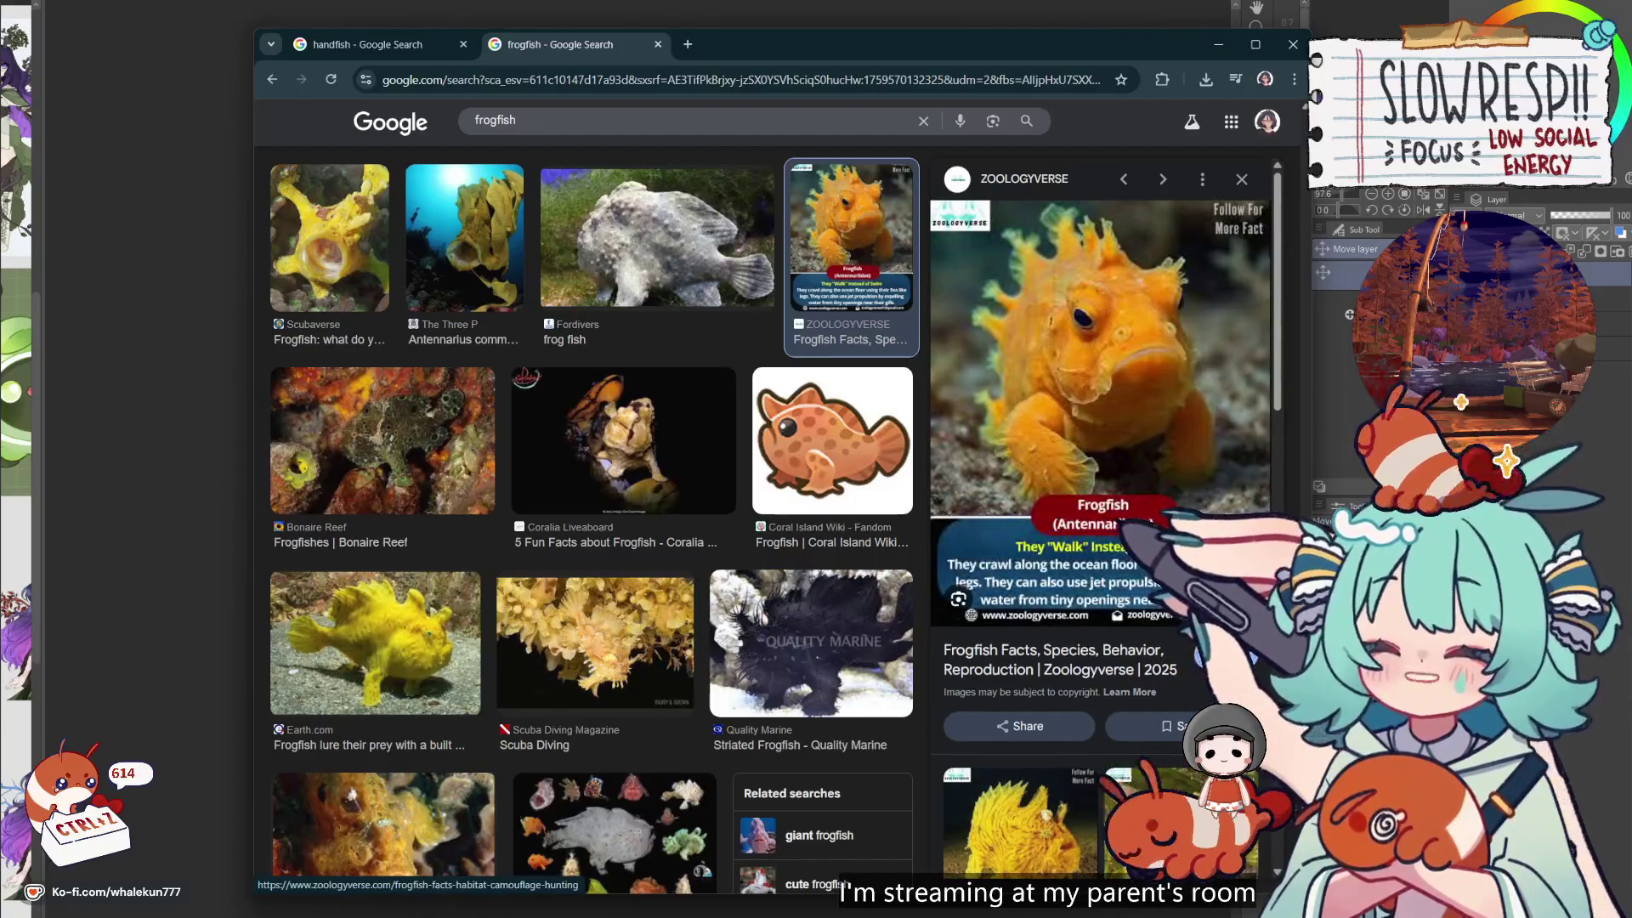
Preview the white frogfish, frogfish yawn and Sydney Dives frogfish images
scroll(1105, 425, down, 4)
scroll(1105, 425, down, 2)
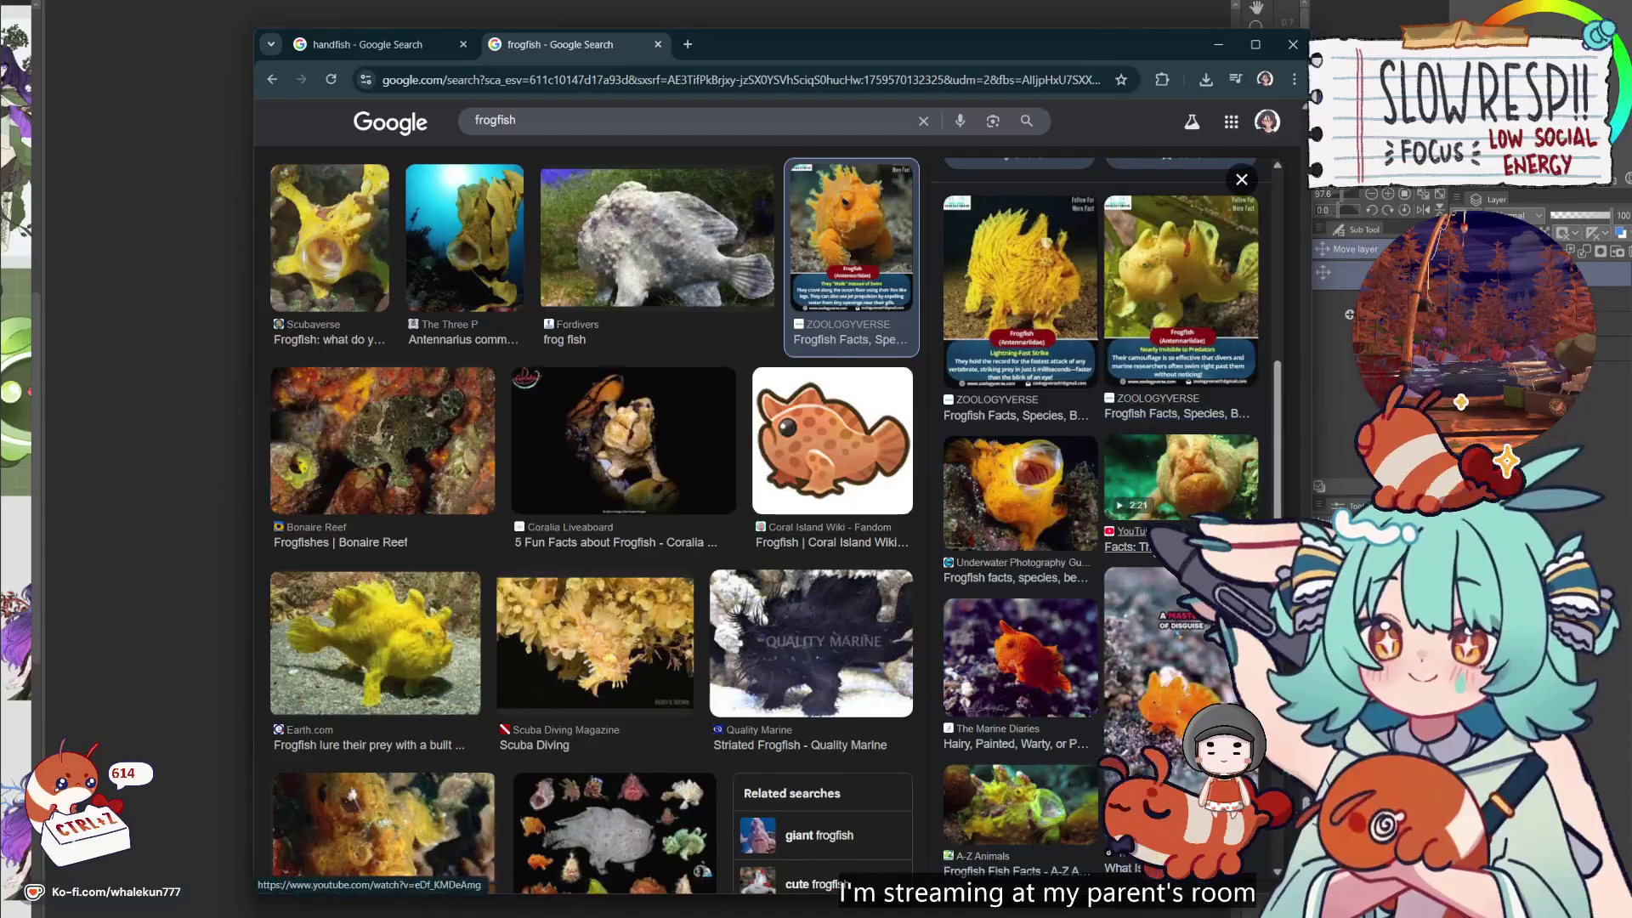
scroll(1105, 425, down, 1)
scroll(1104, 425, down, 2)
scroll(1105, 425, down, 1)
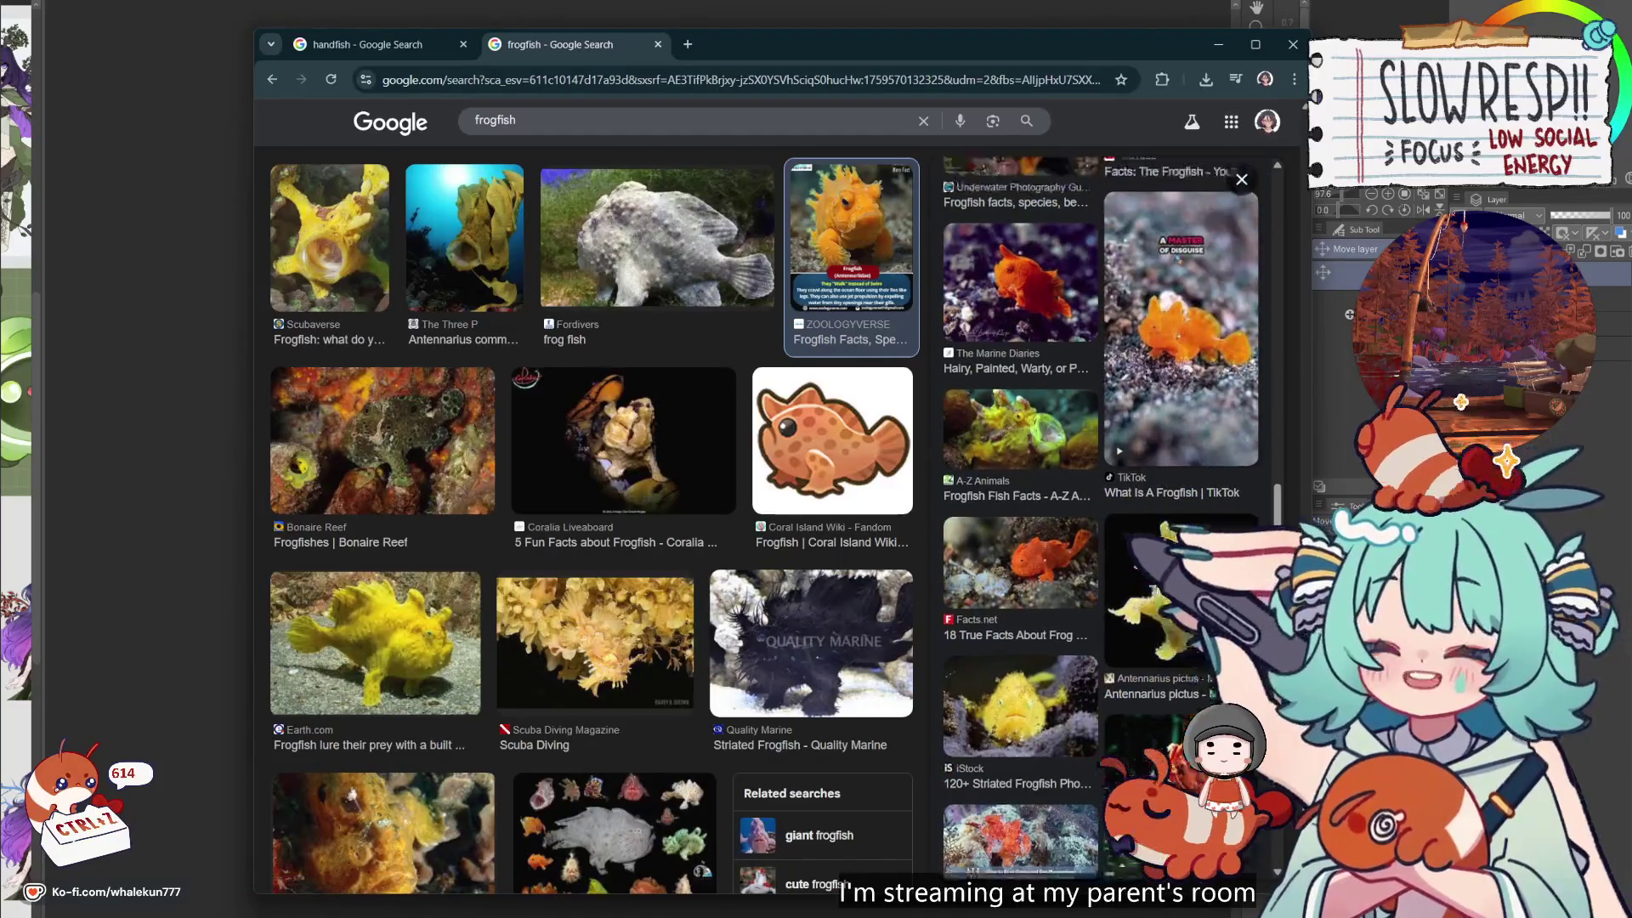
scroll(1105, 425, up, 2)
scroll(587, 518, down, 10)
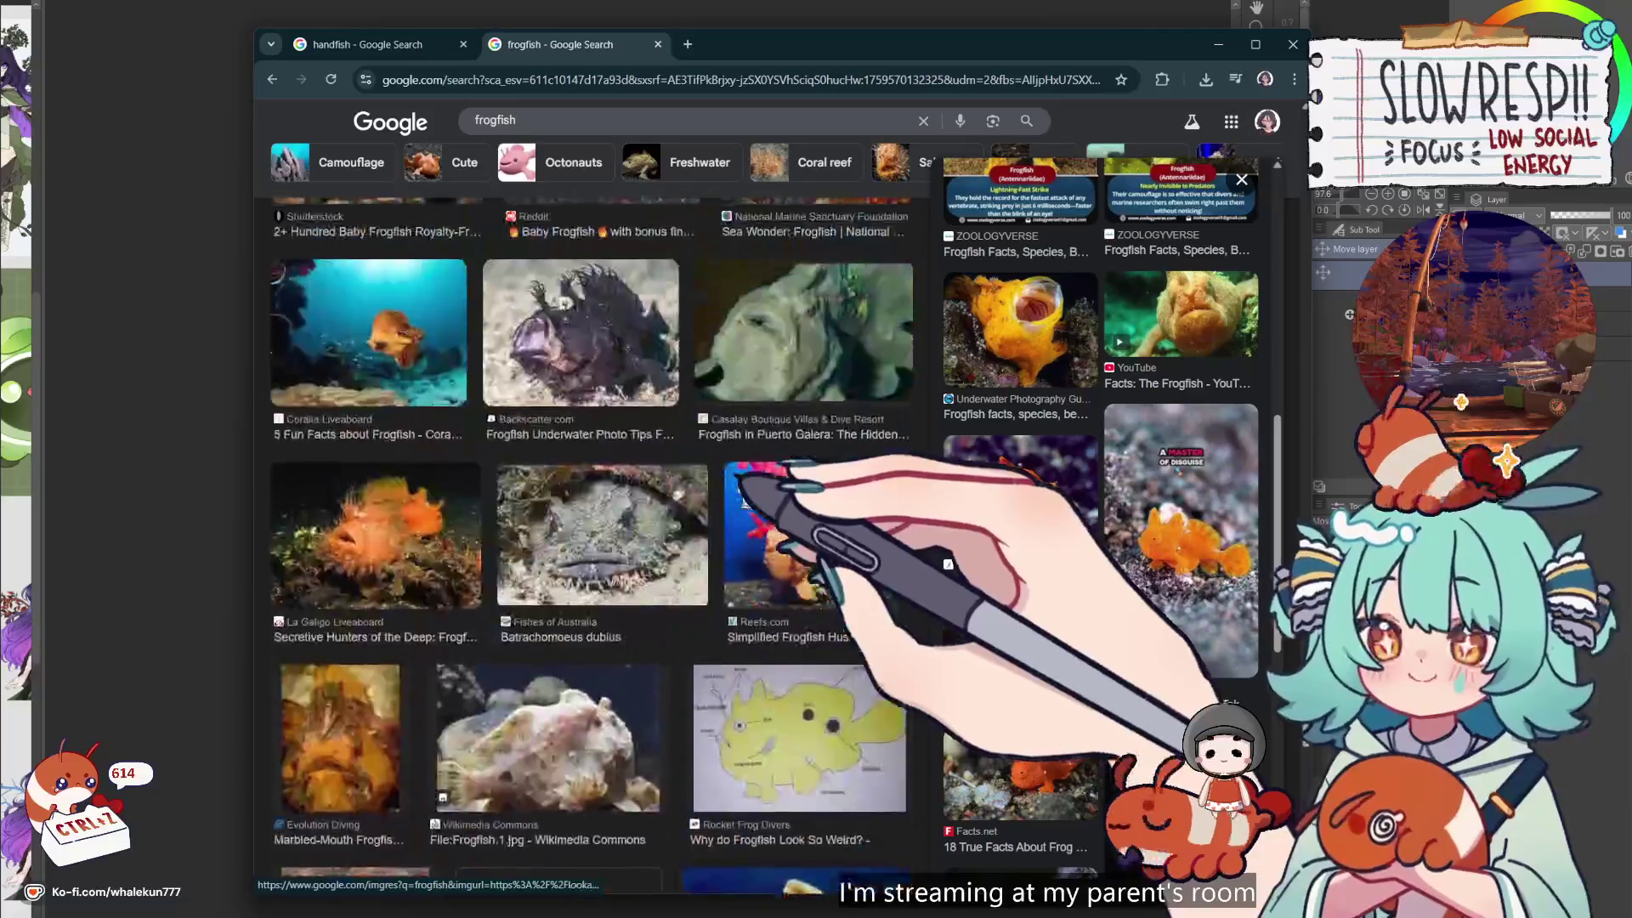
scroll(746, 500, down, 15)
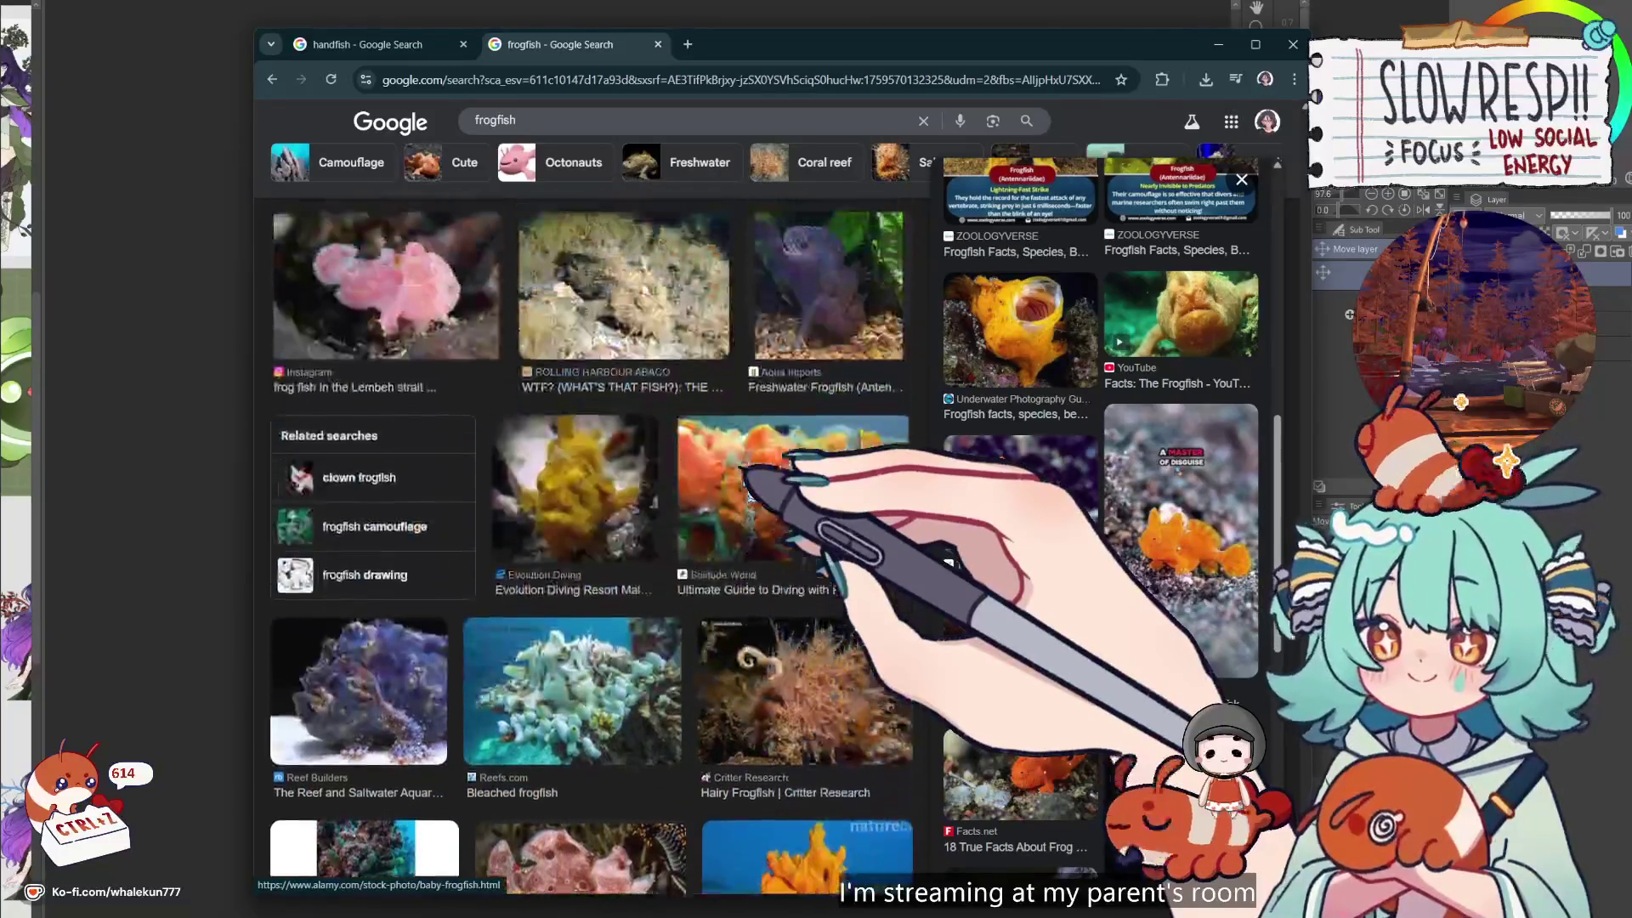
scroll(595, 340, up, 5)
click(391, 374)
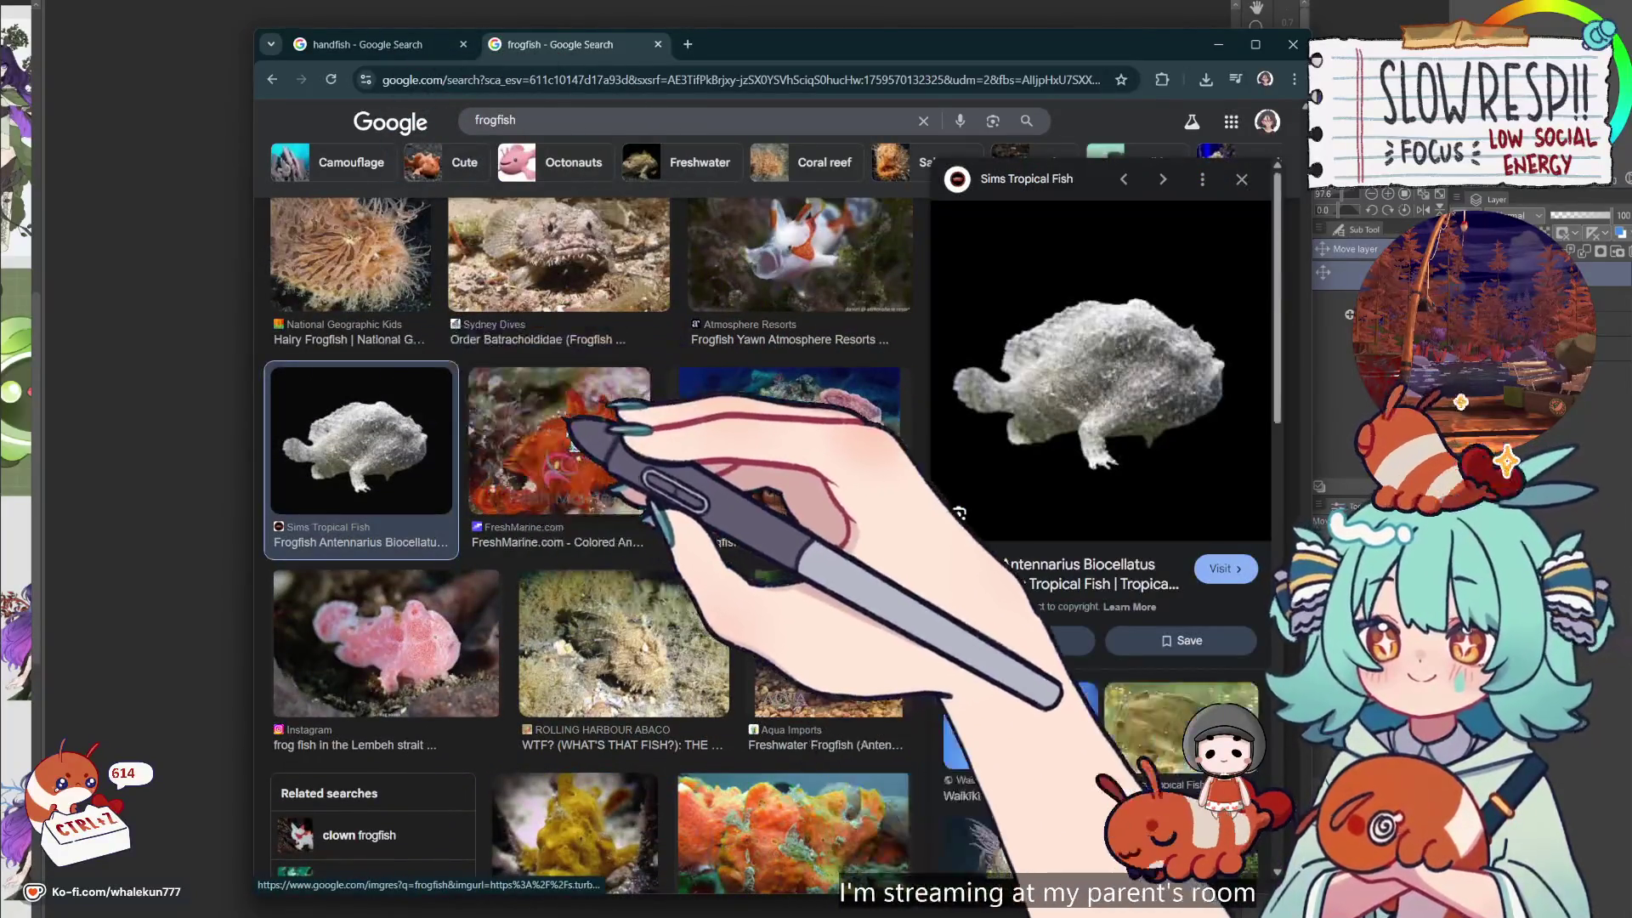
click(748, 459)
scroll(748, 459, up, 3)
click(795, 484)
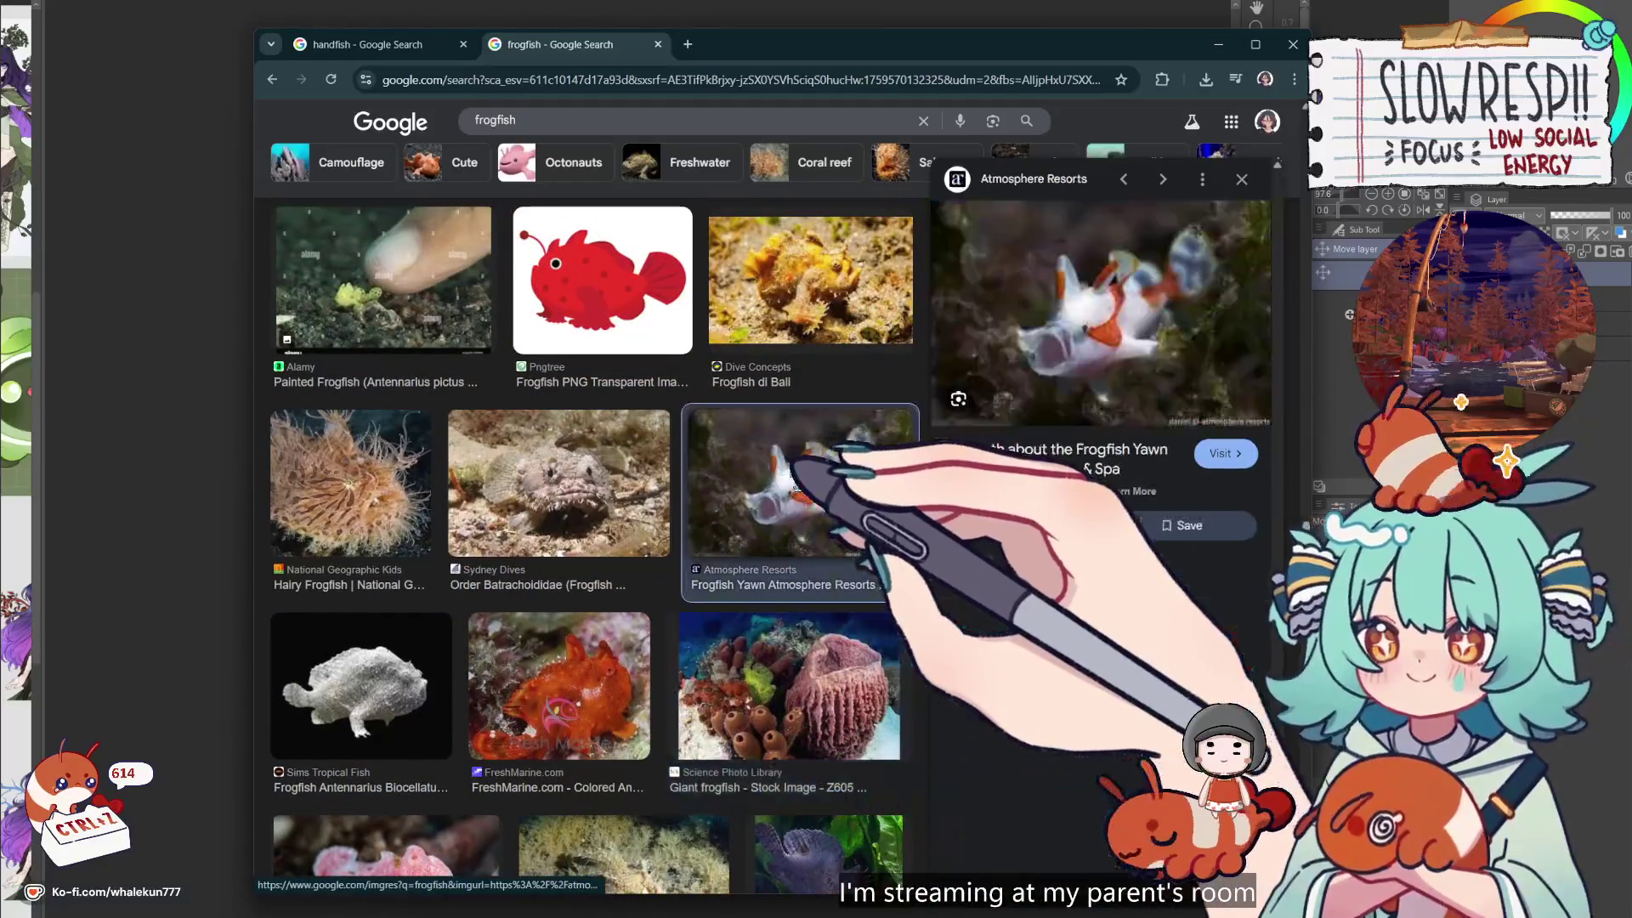
scroll(680, 510, up, 1)
click(633, 527)
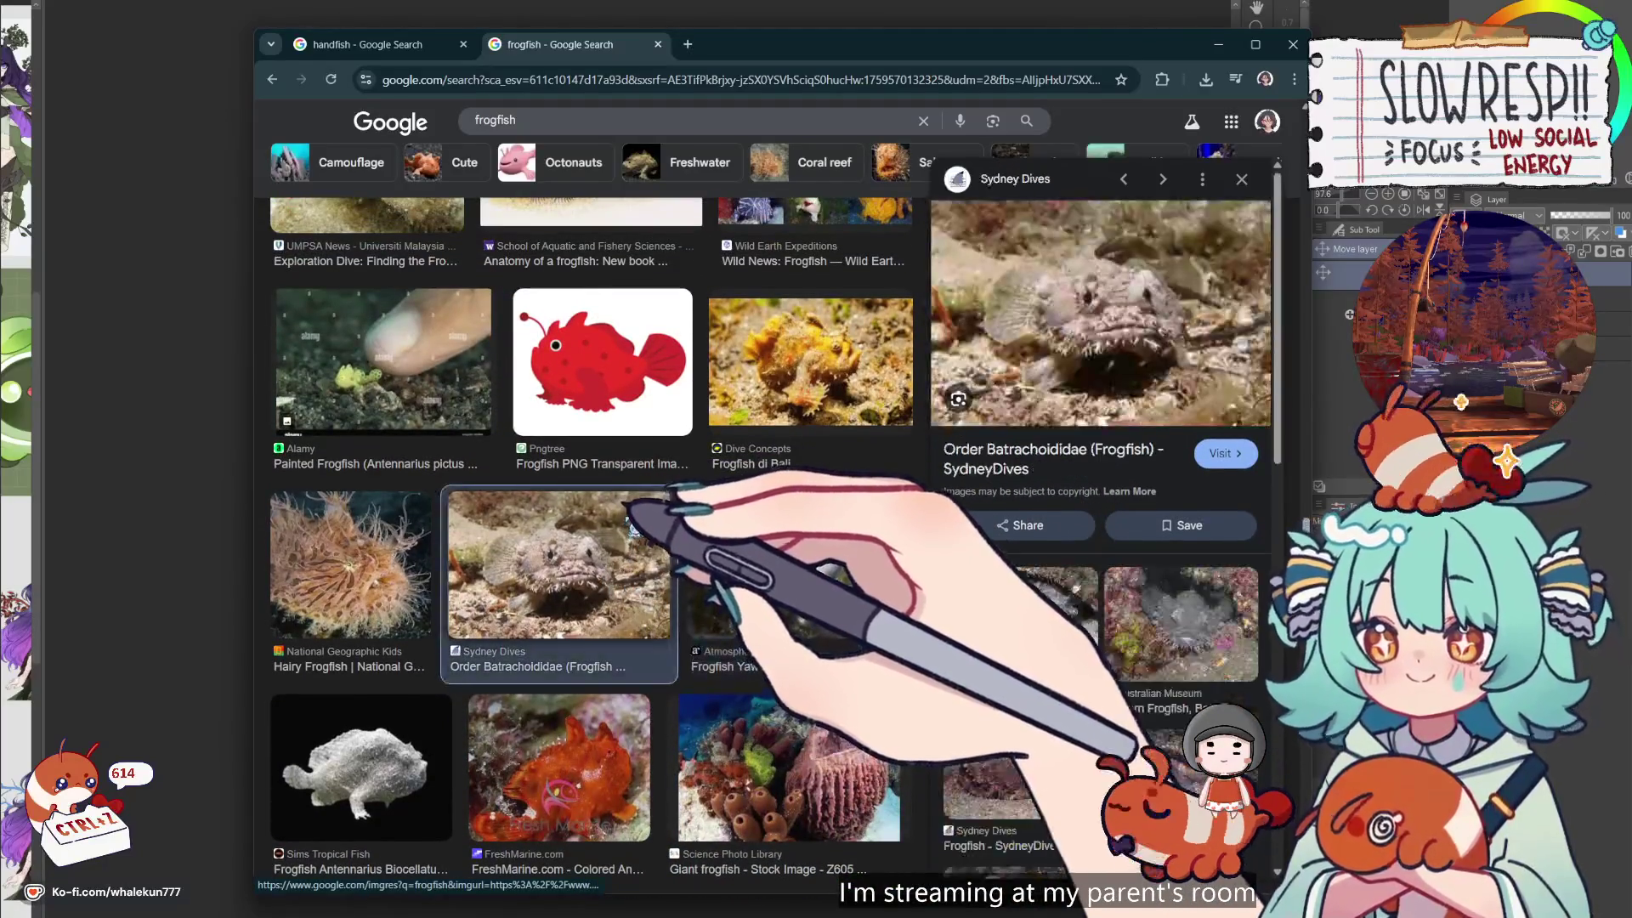
Close the frogfish results and scroll further through the handfish images
click(658, 44)
scroll(790, 502, down, 8)
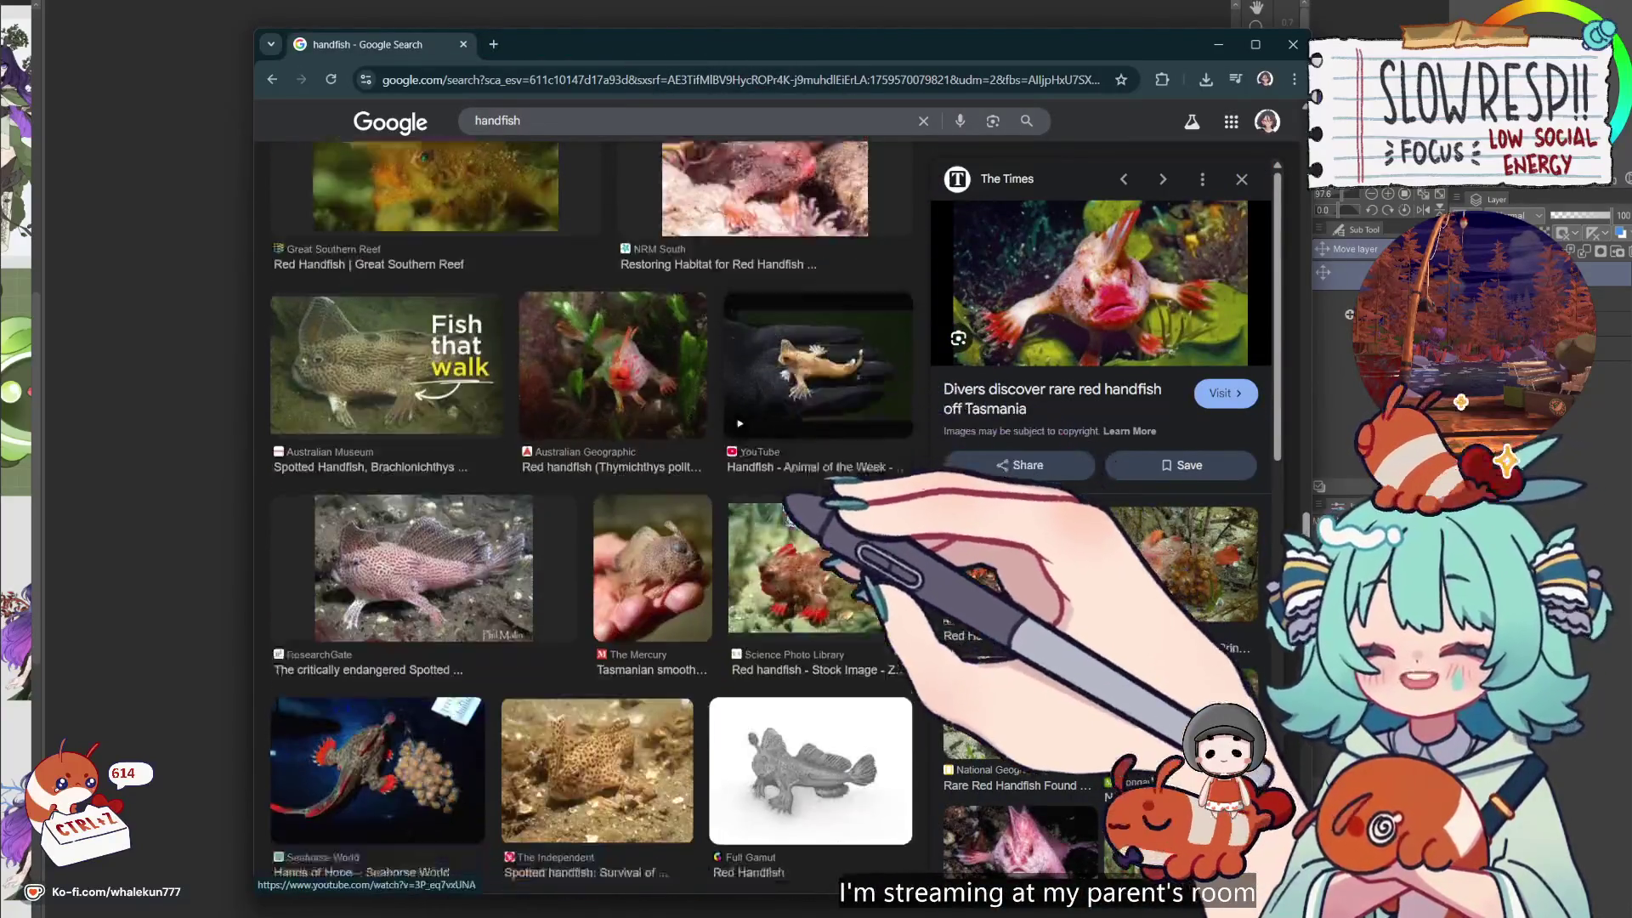
scroll(794, 510, down, 7)
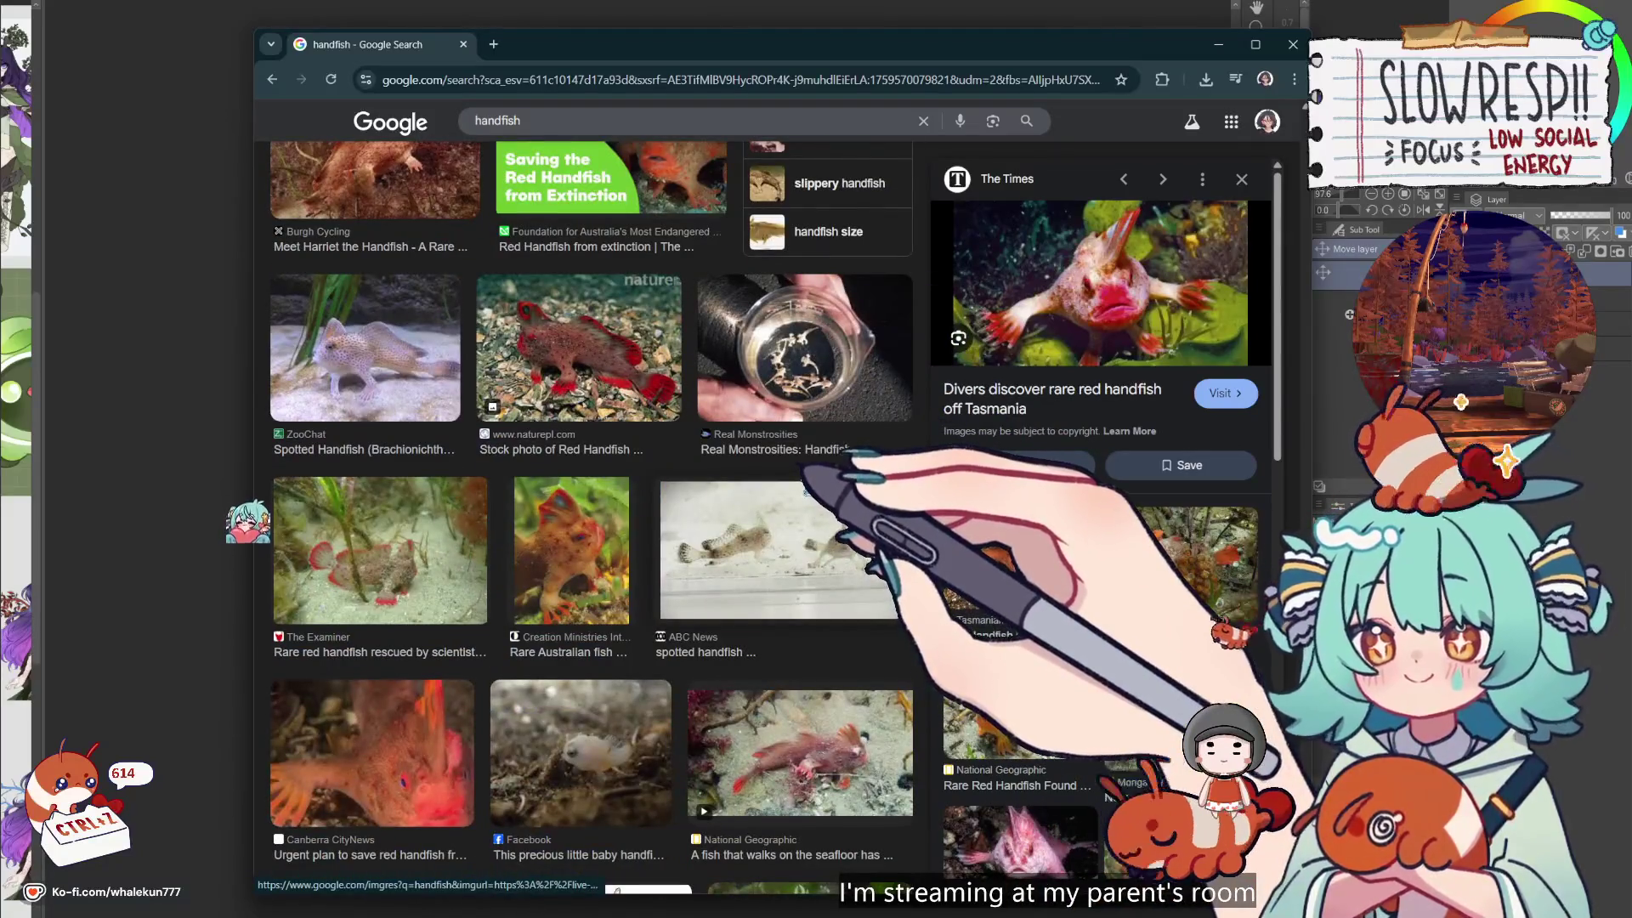
scroll(805, 491, down, 4)
scroll(805, 489, down, 5)
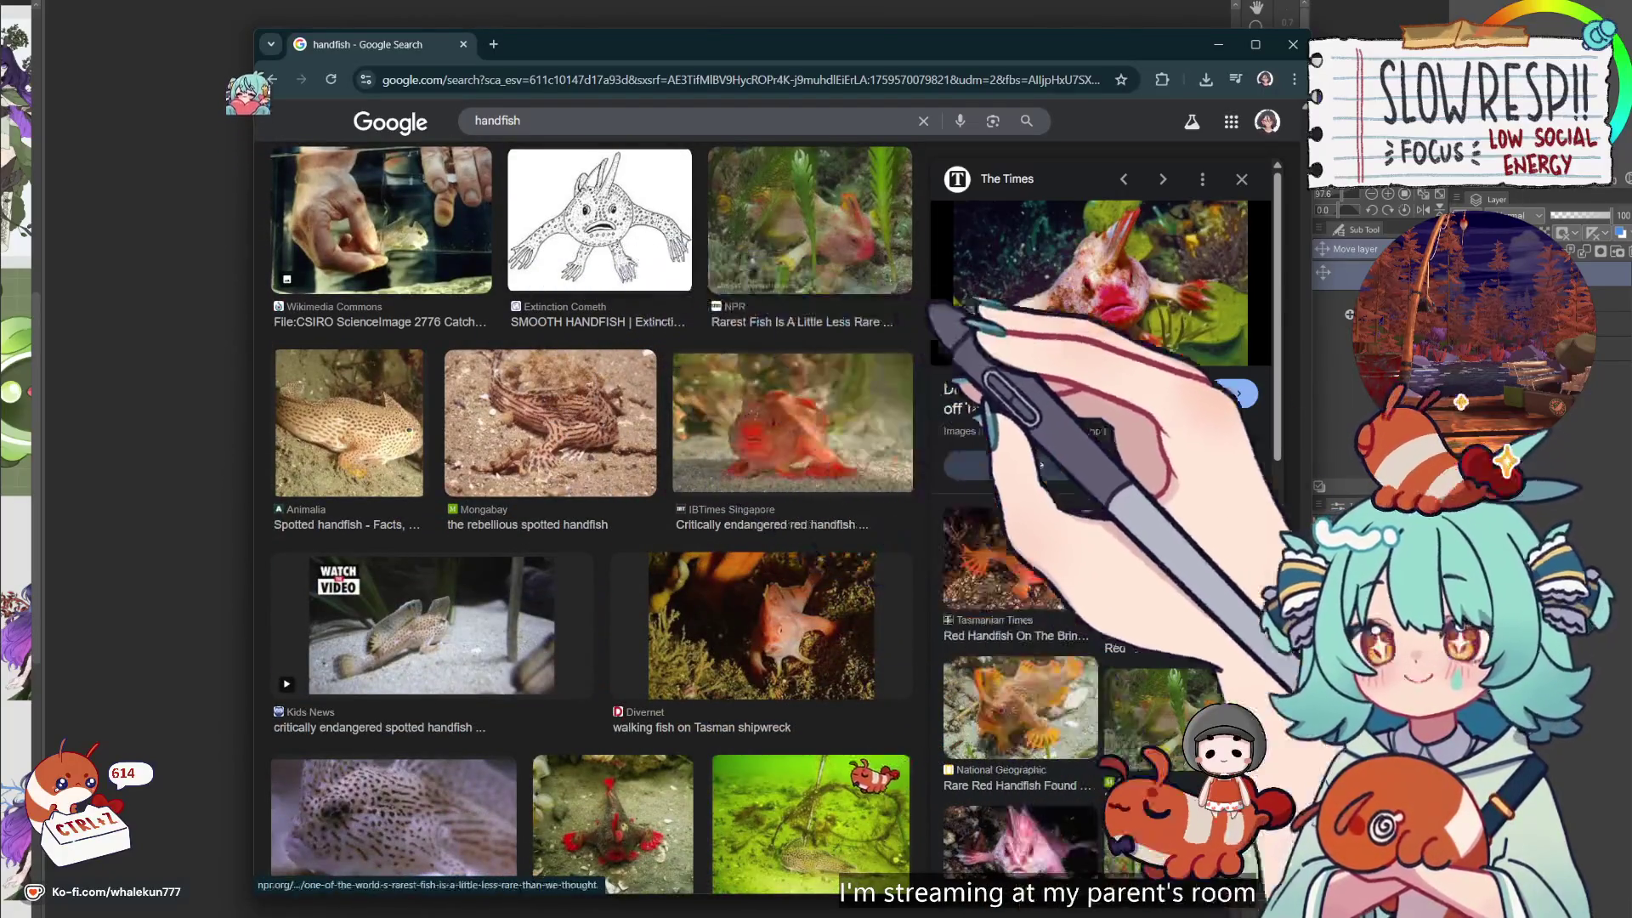
scroll(805, 491, down, 4)
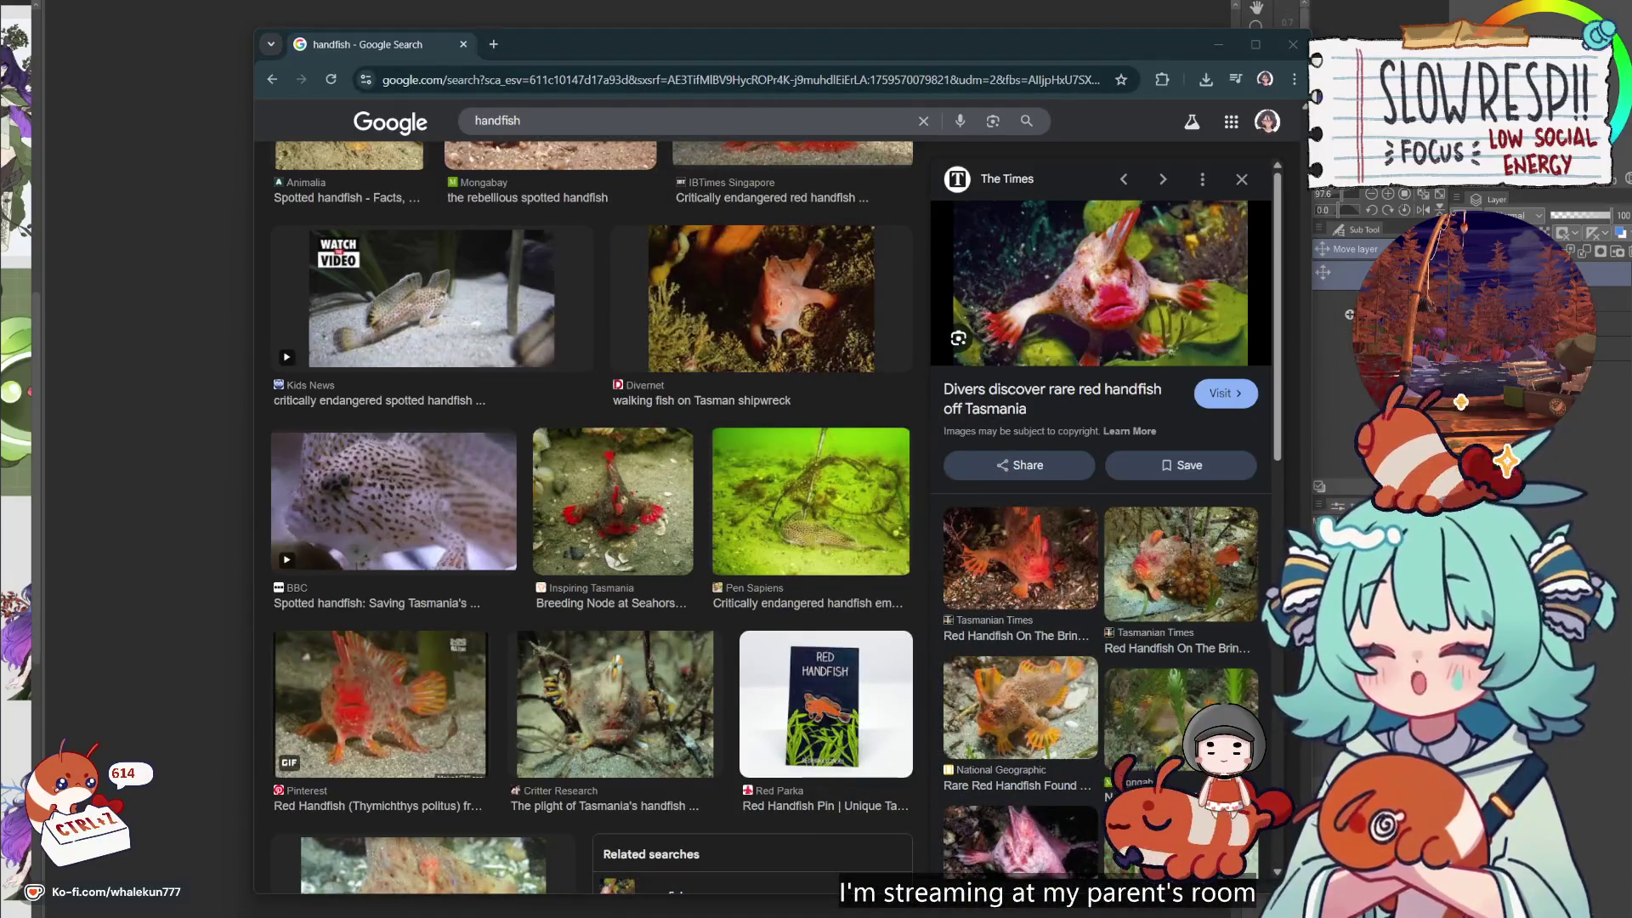
key(alt+Tab)
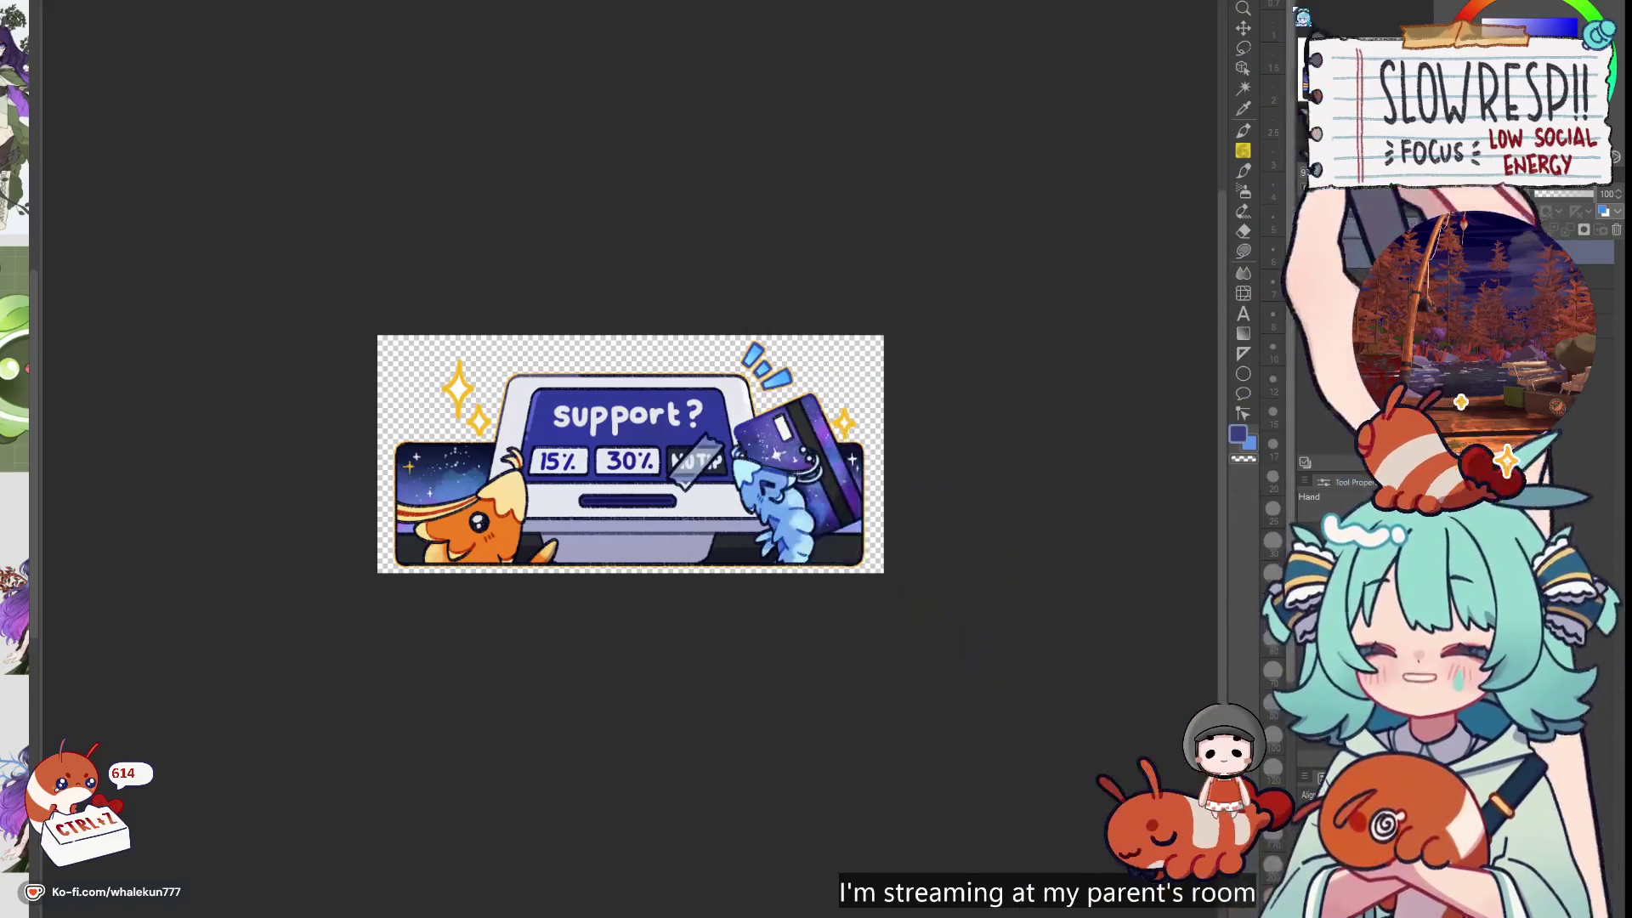
Undo the crop with Ctrl+Z and scroll down to the discord jar-and-mascot panel
key(ctrl+z)
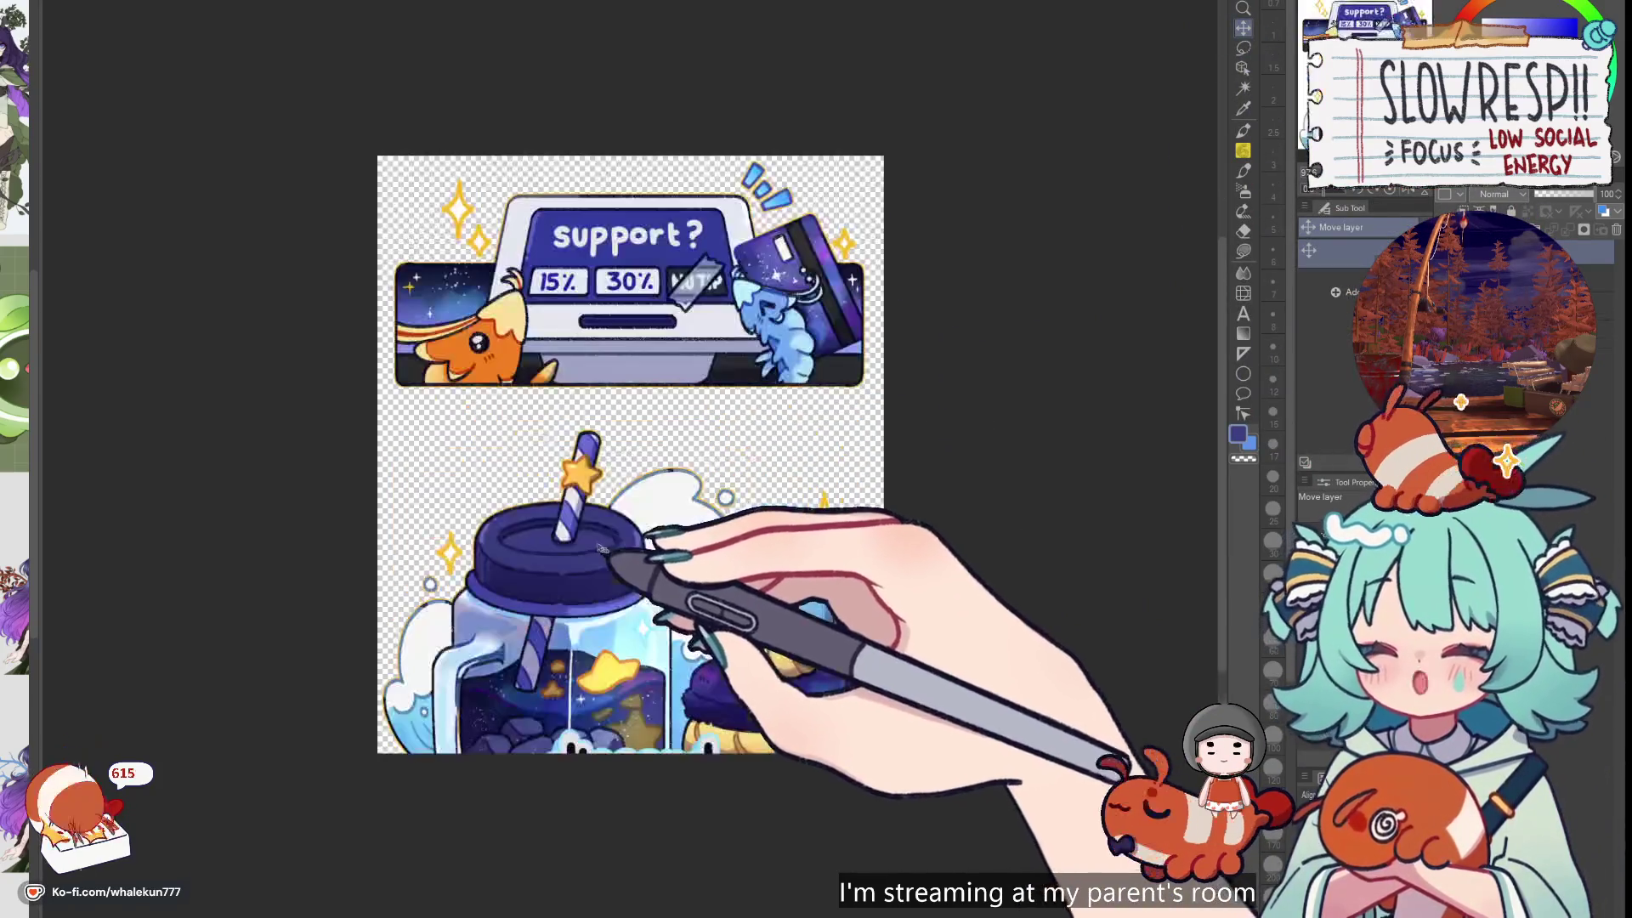
scroll(598, 549, down, 3)
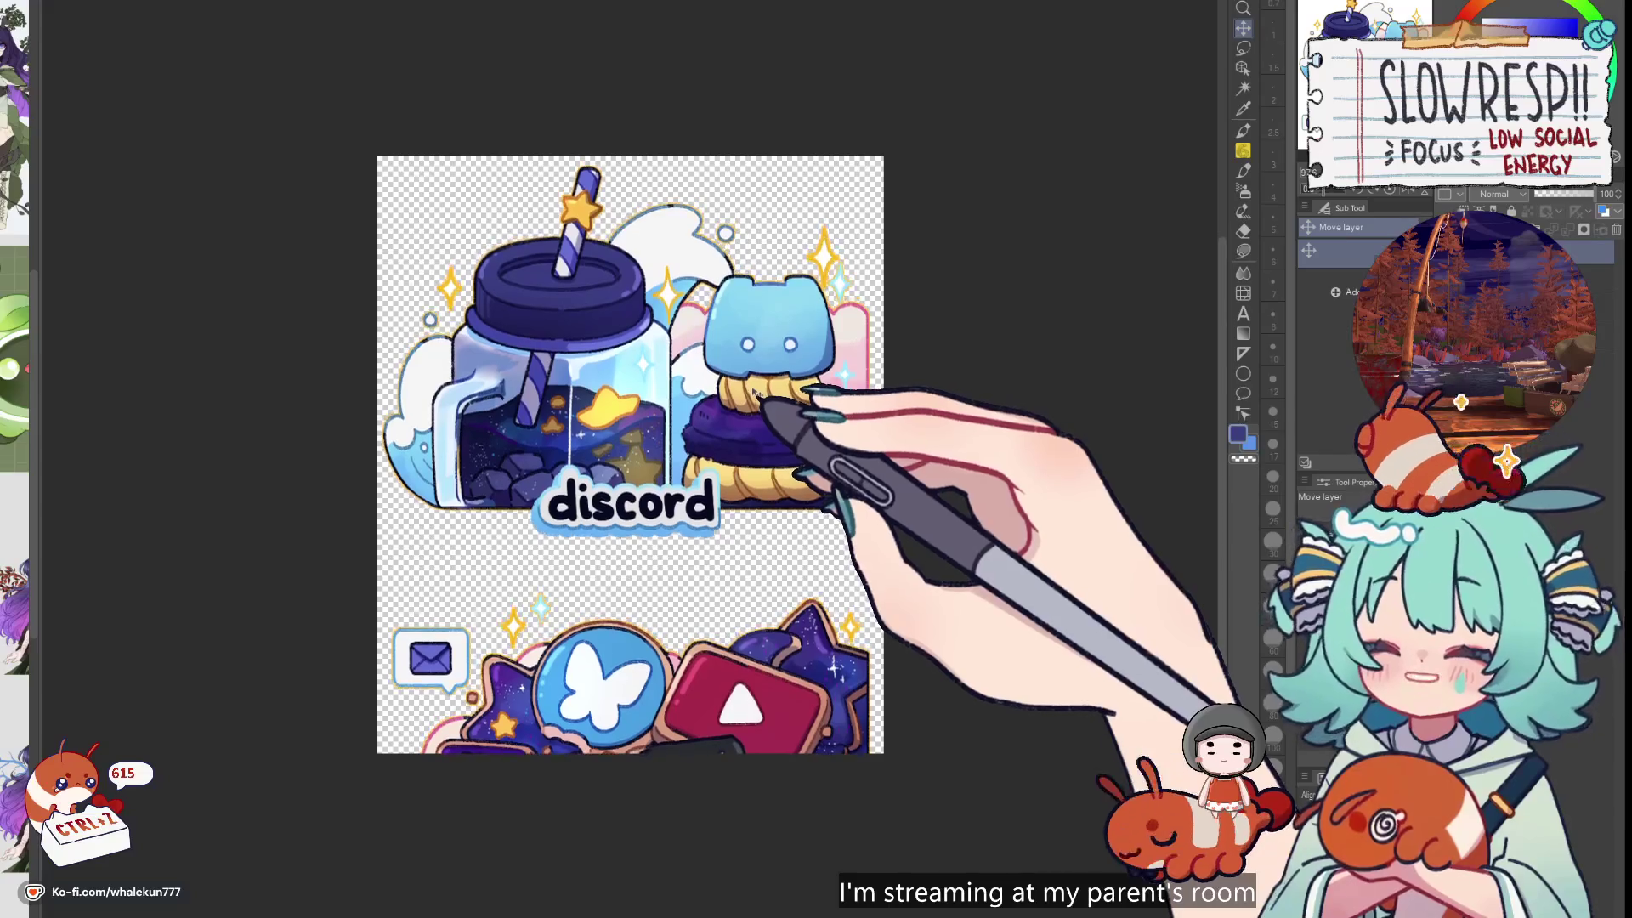
scroll(630, 455, up, 5)
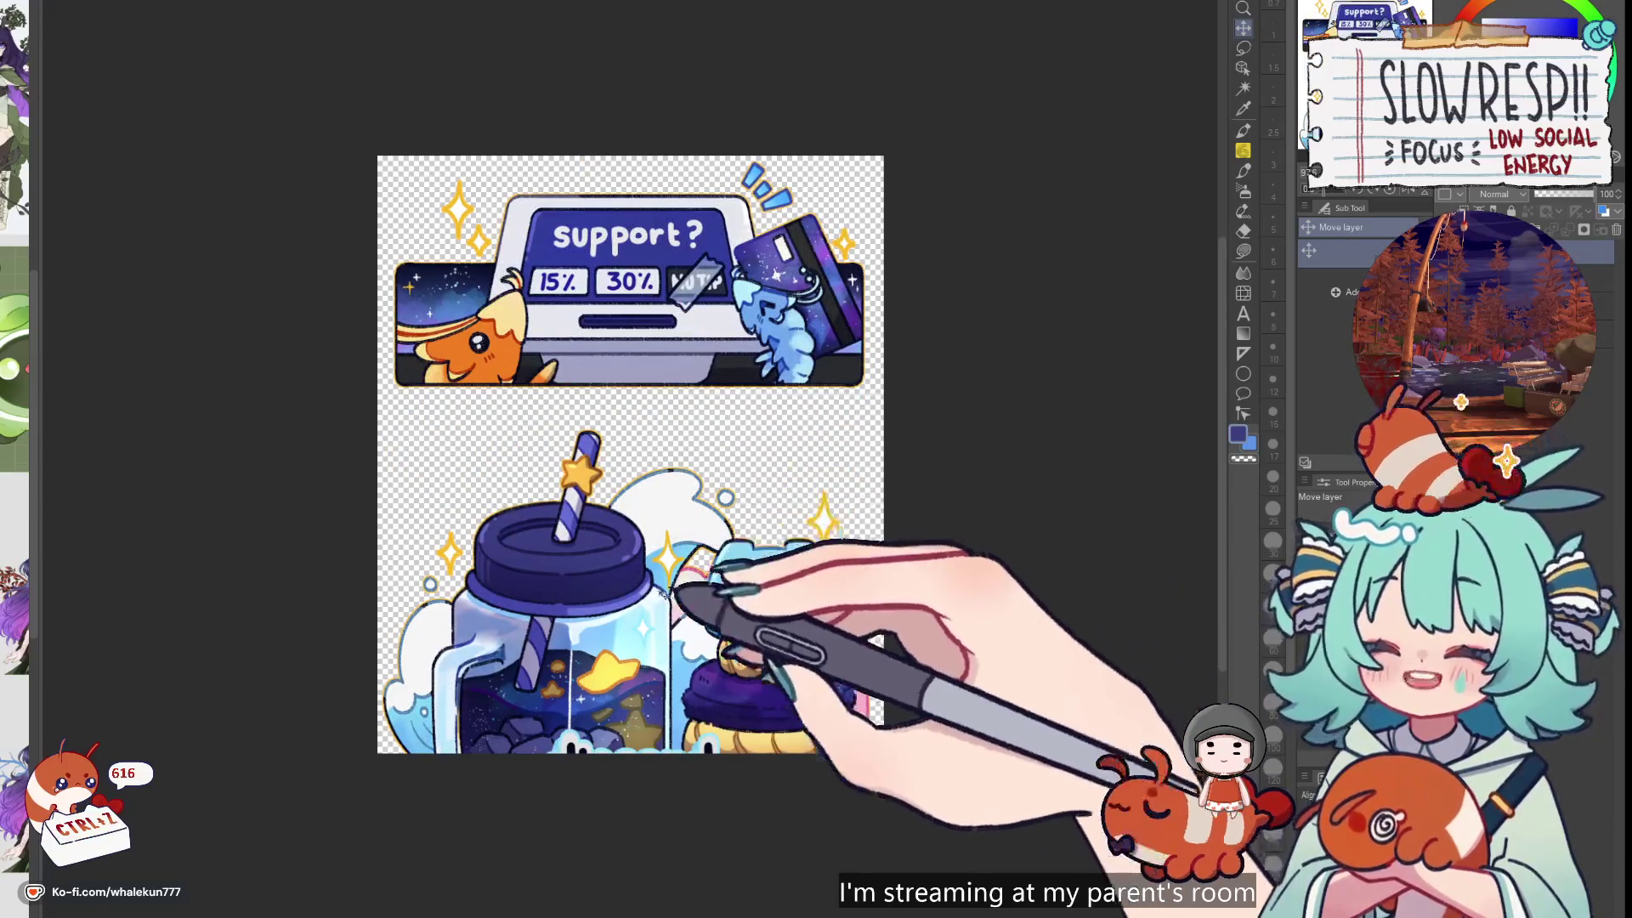
scroll(631, 455, down, 5)
scroll(630, 454, down, 2)
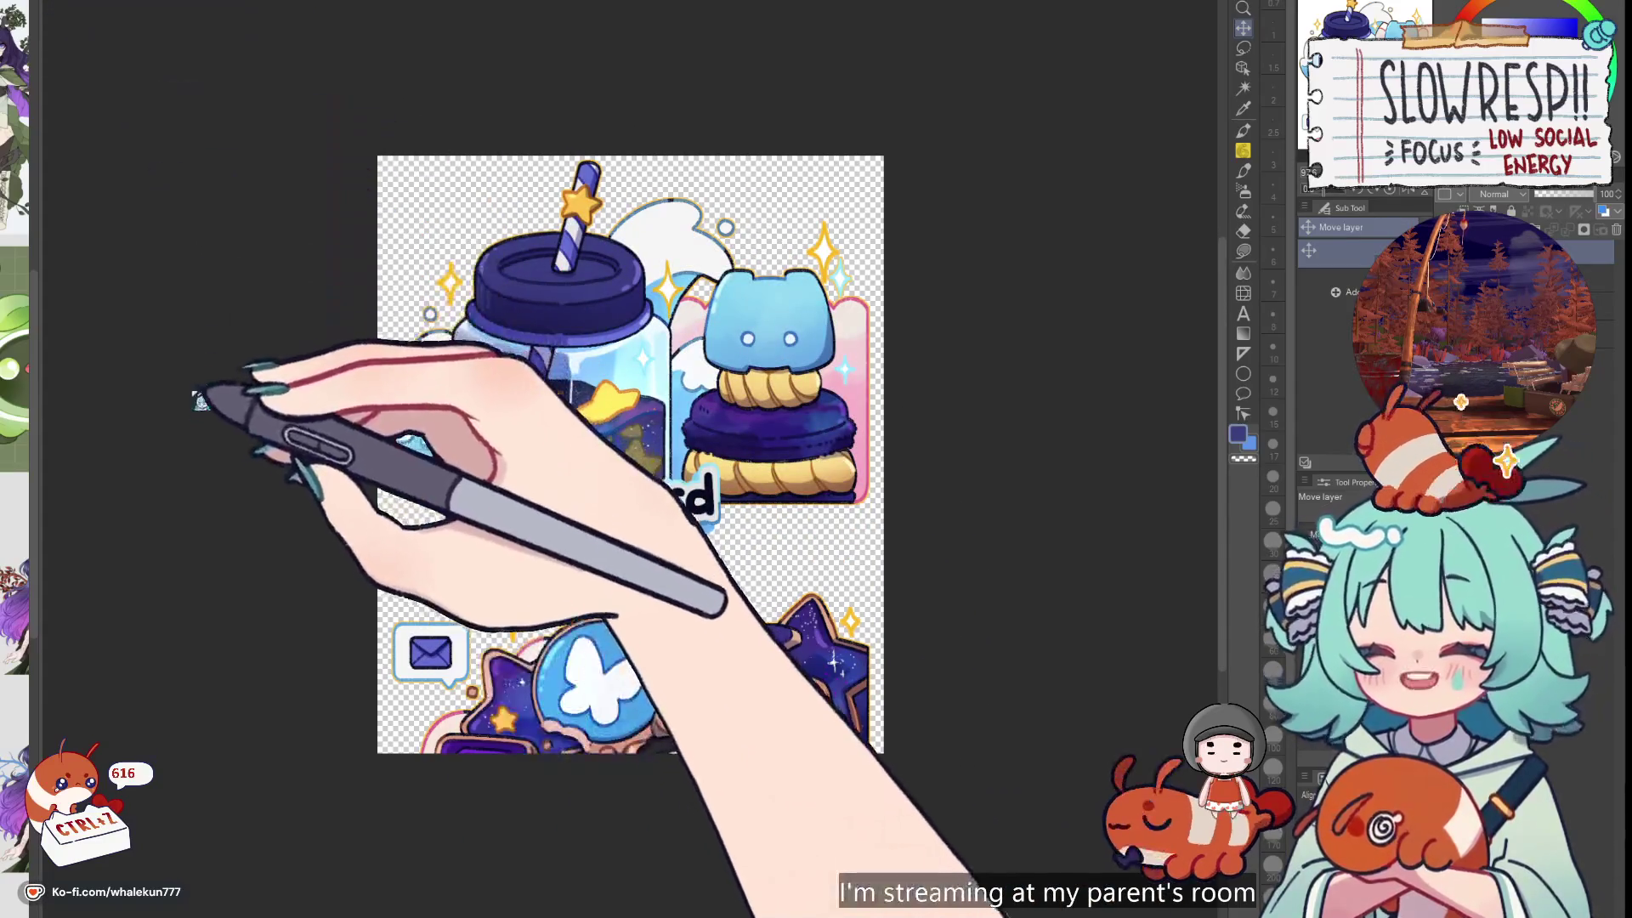
Pull the canvas bottom edge up to the discord panel, then slide the sheet to the social icons
key(ctrl+alt+c)
drag(630, 753, 630, 536)
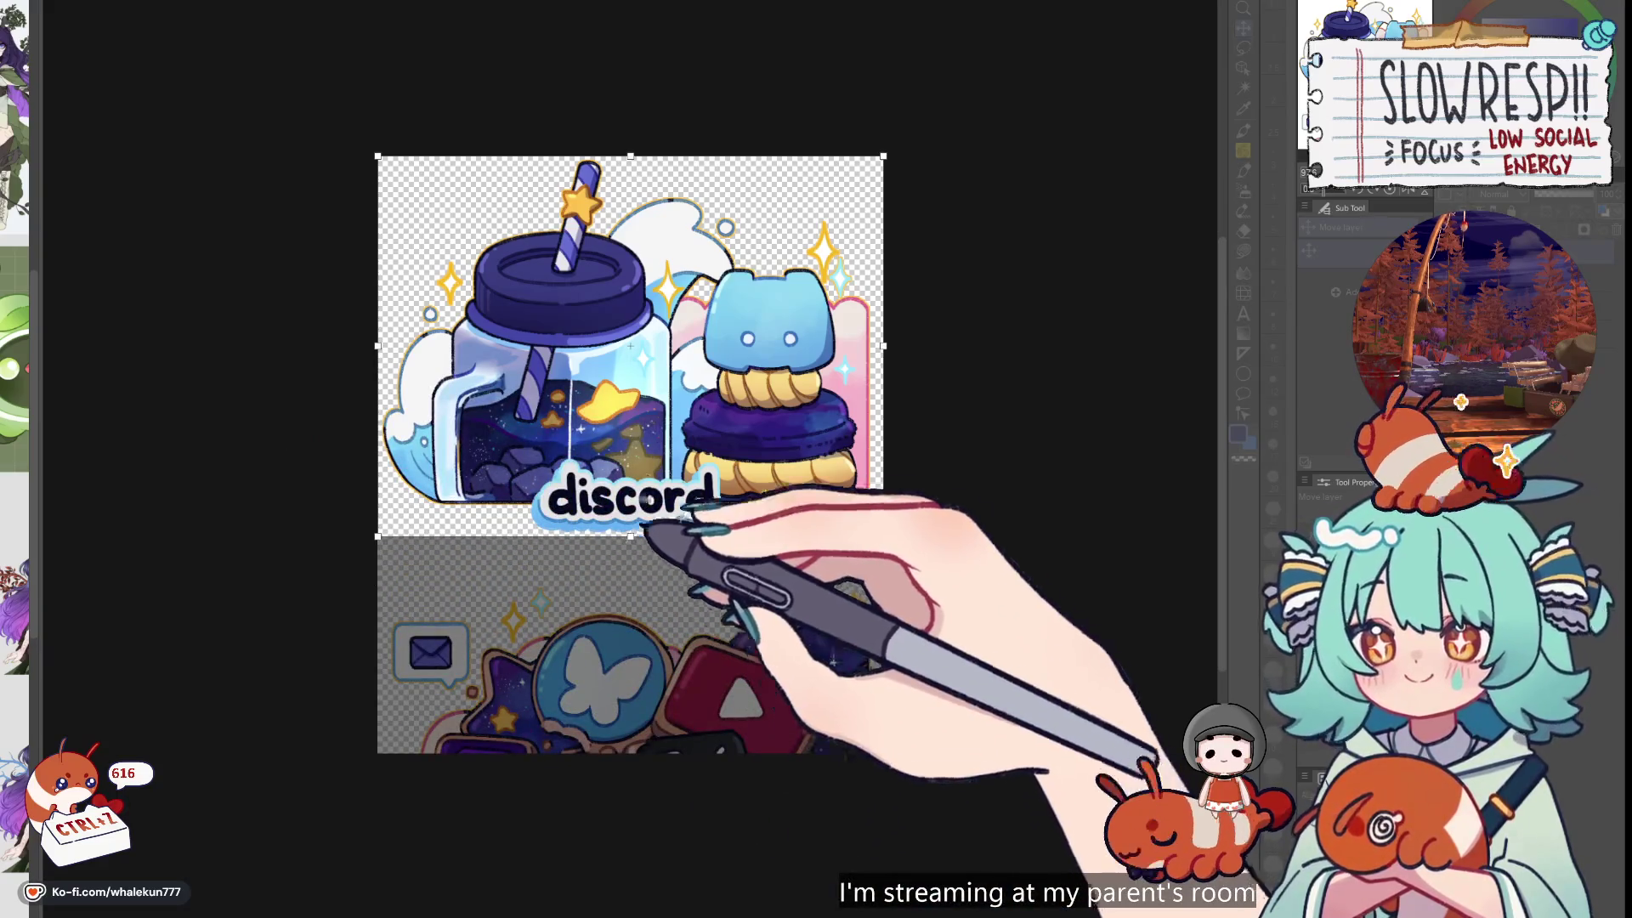
key(Return)
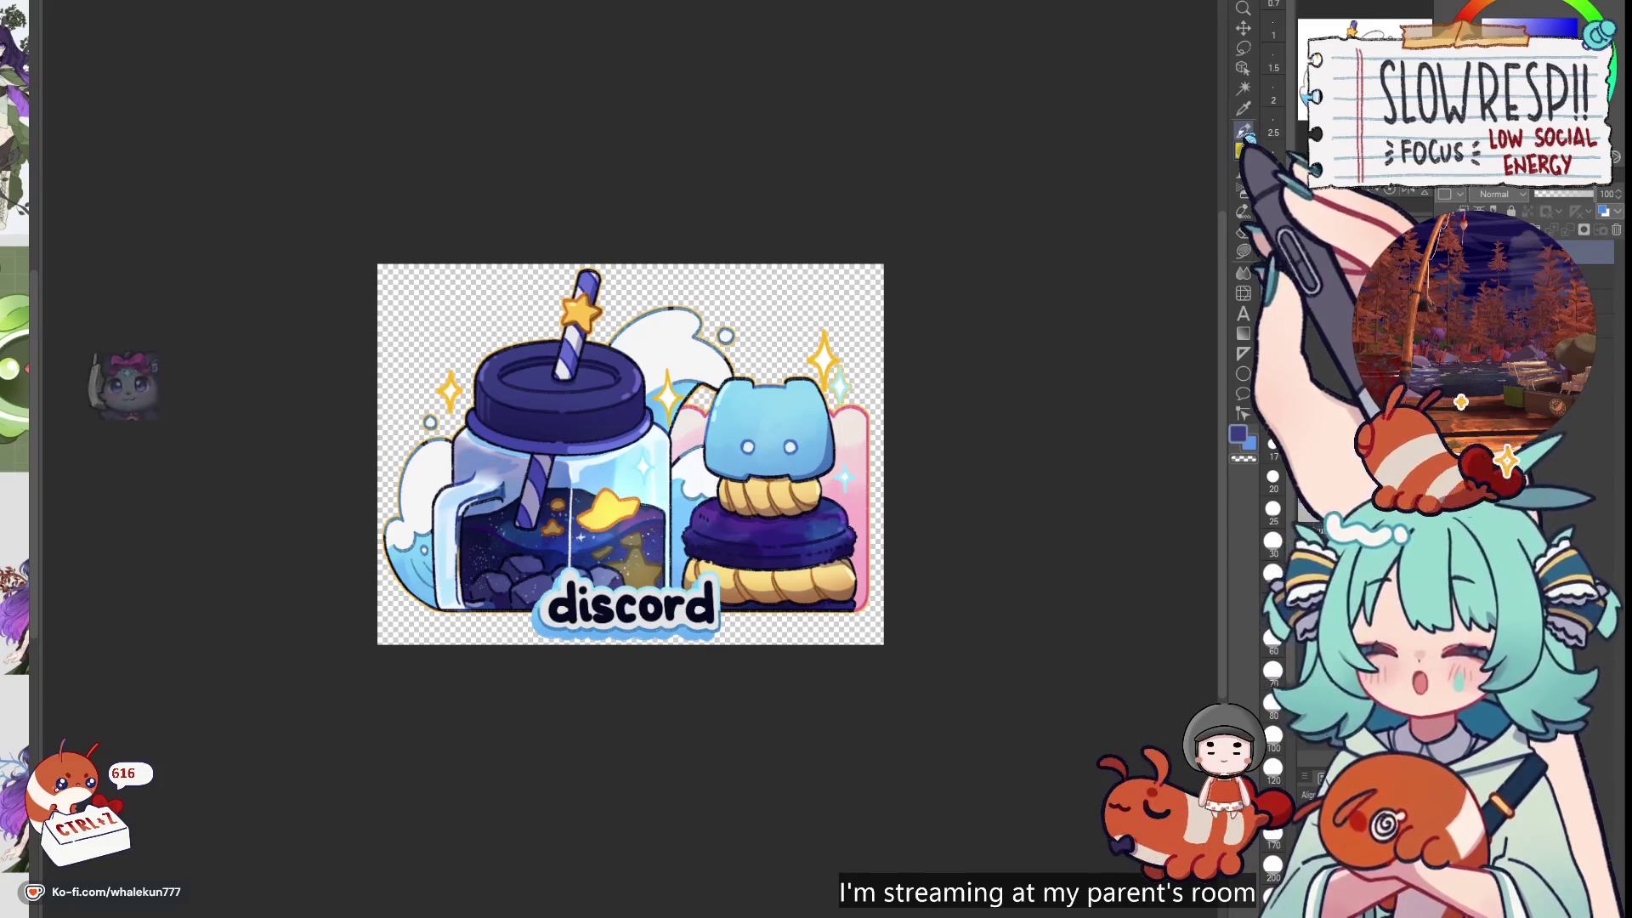
drag(679, 291, 703, 302)
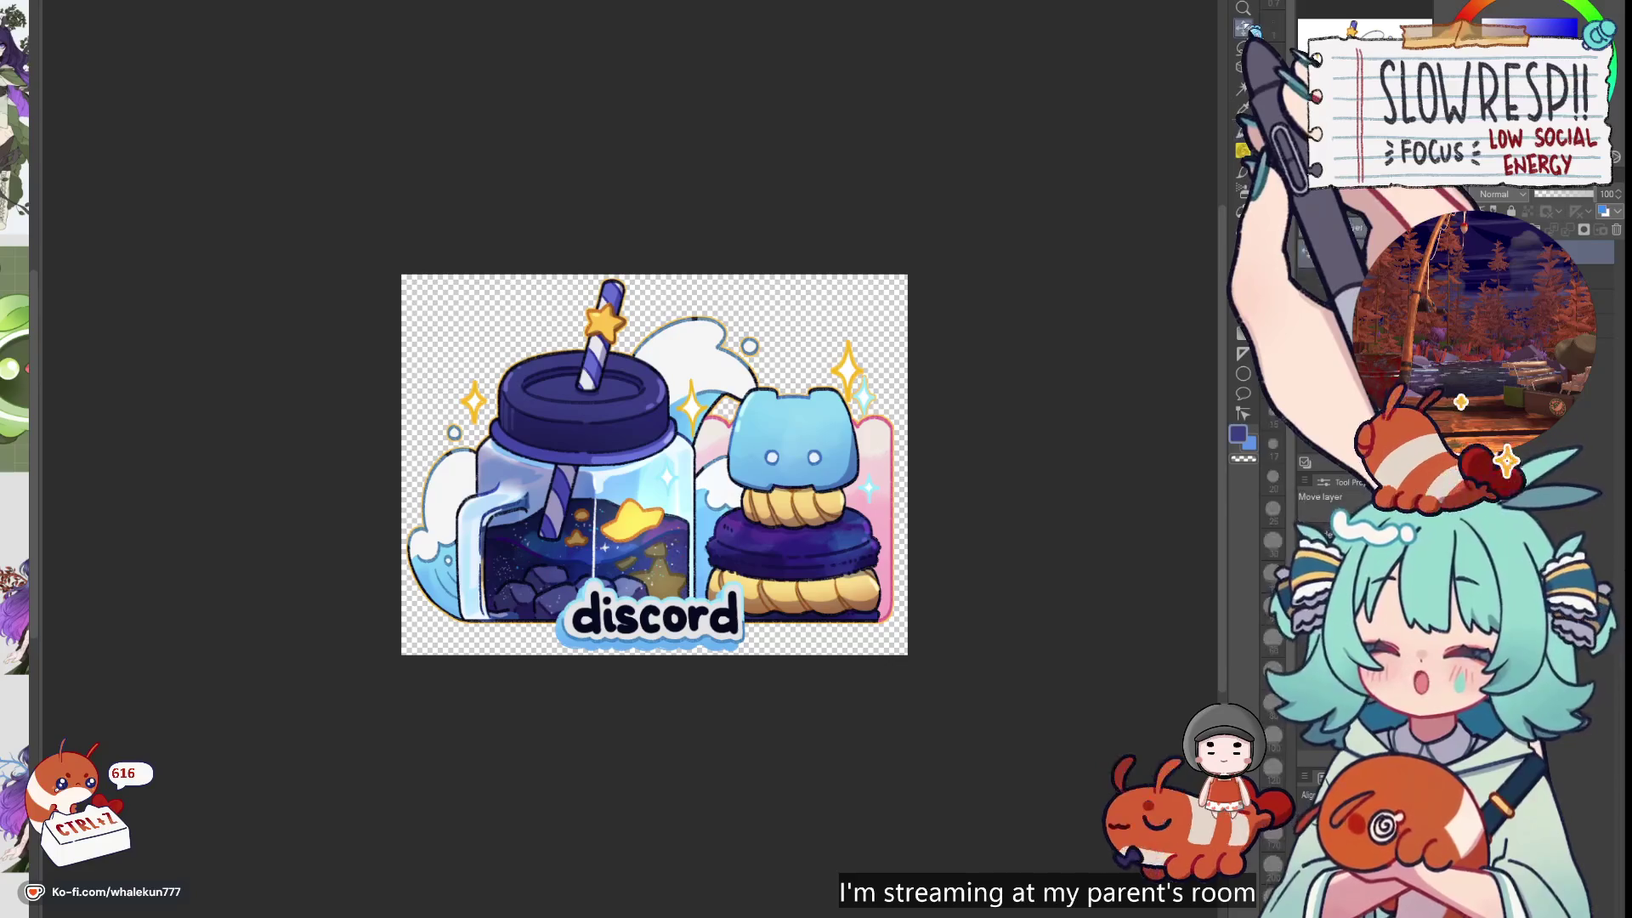
mouse_move(794, 564)
mouse_down()
mouse_move(820, 466)
mouse_move(772, 266)
mouse_move(780, 116)
mouse_up()
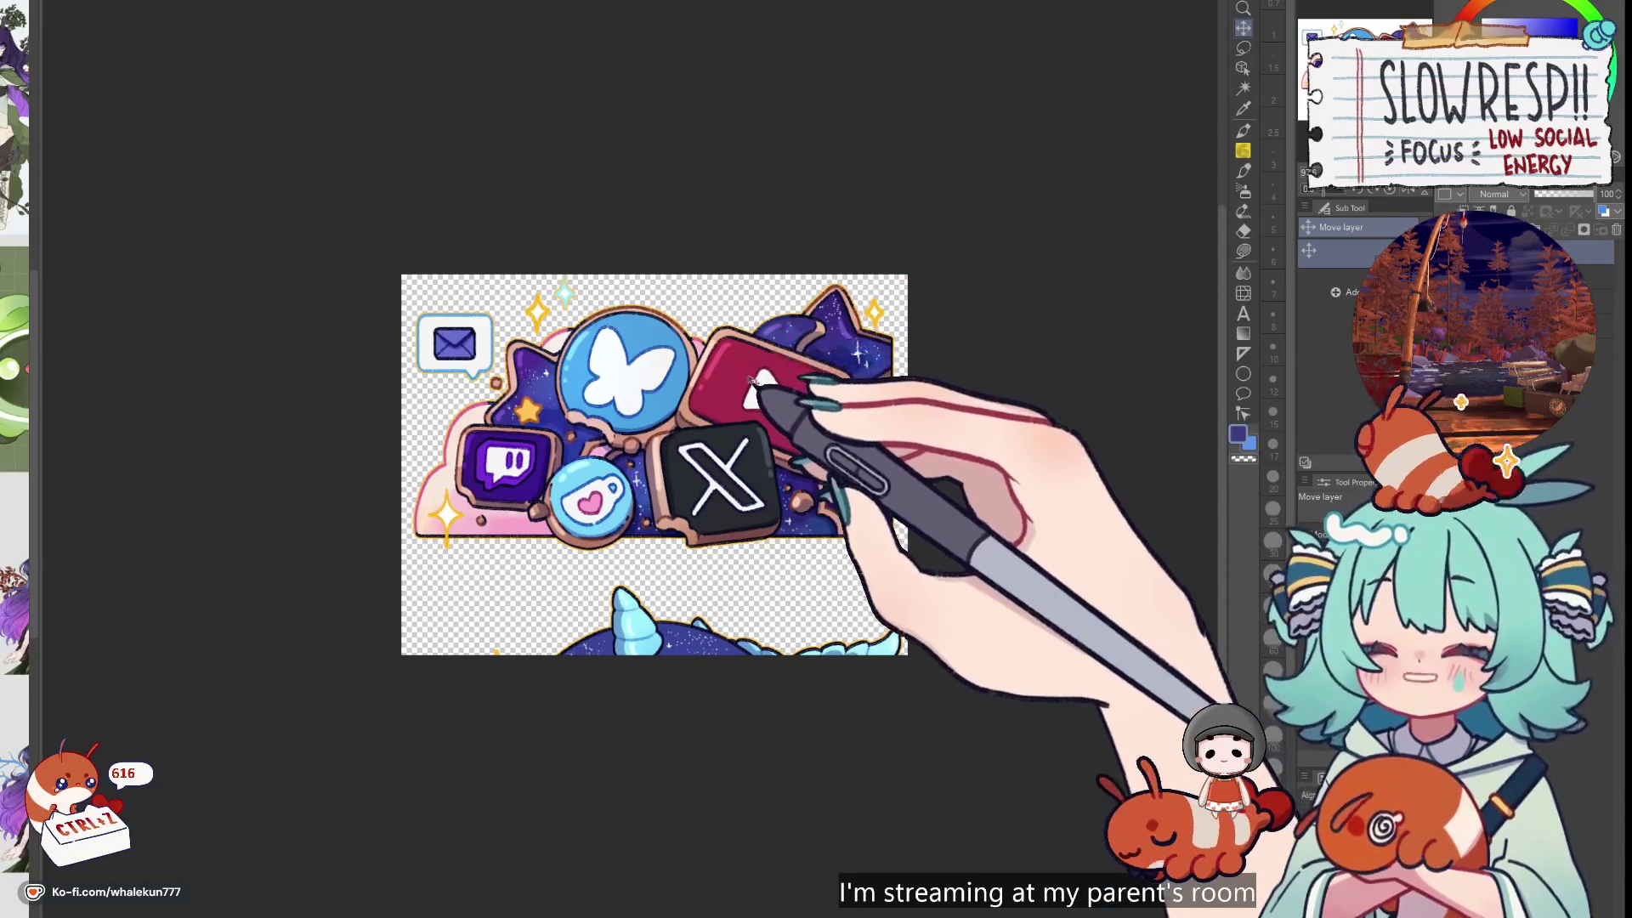
Reposition the sheet so the social icons panel sits within the canvas
key(ctrl+z)
mouse_move(772, 547)
mouse_down()
mouse_move(783, 273)
mouse_move(765, 143)
mouse_up()
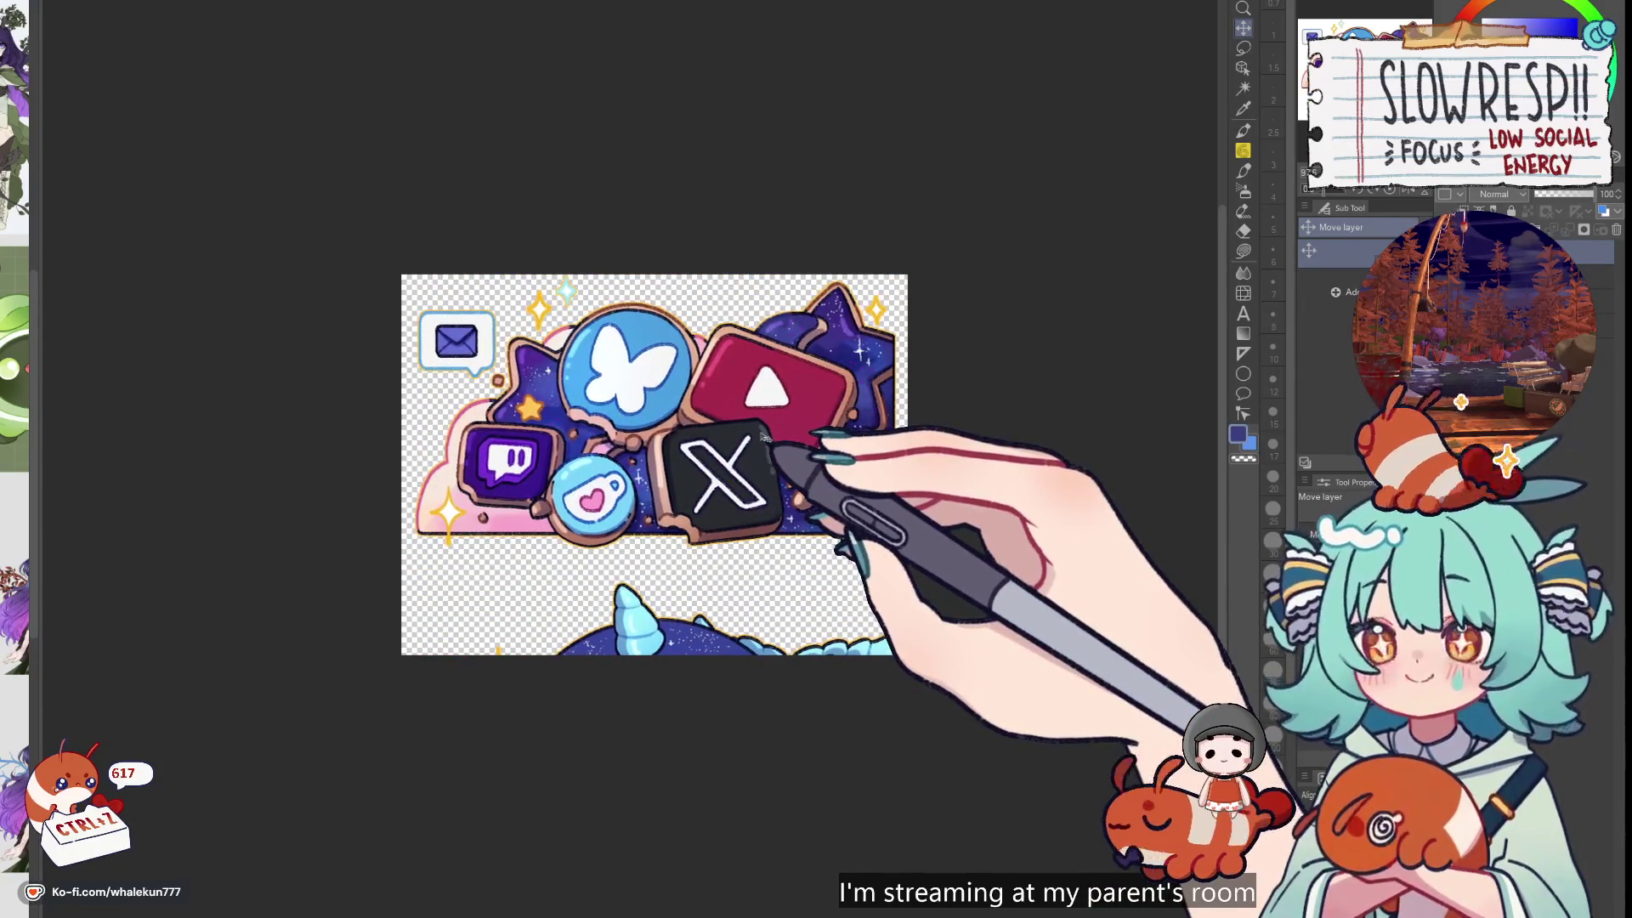
key(ctrl+z)
drag(782, 565, 783, 164)
drag(775, 383, 773, 387)
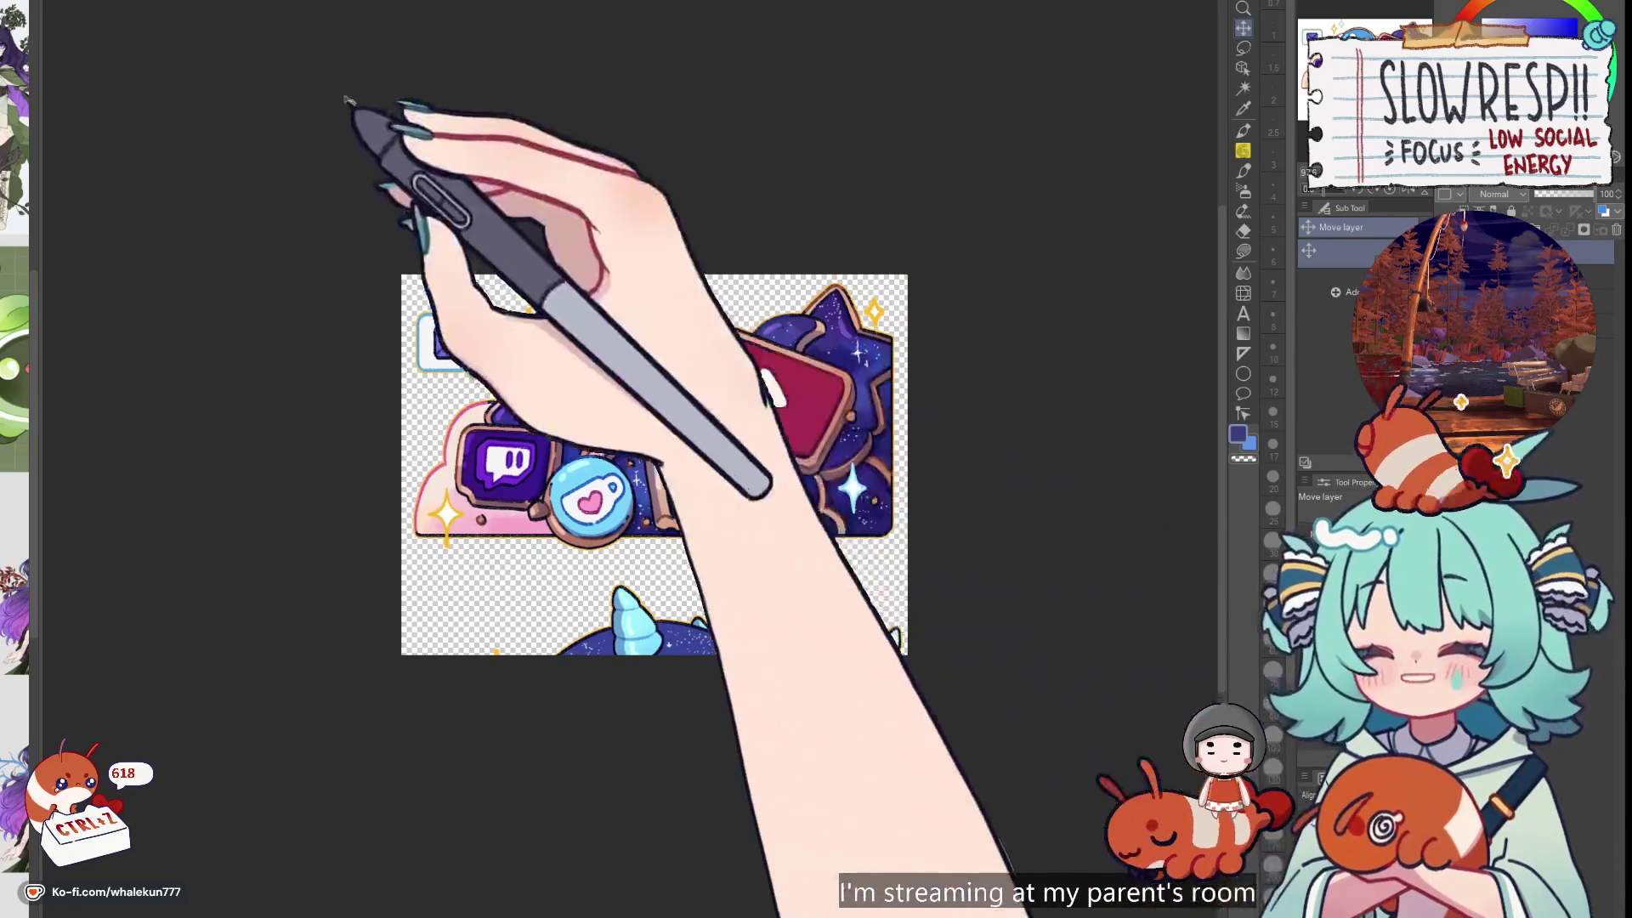
Raise the canvas bottom edge slightly around the social icons, then slide up to the whale panel
key(ctrl+t)
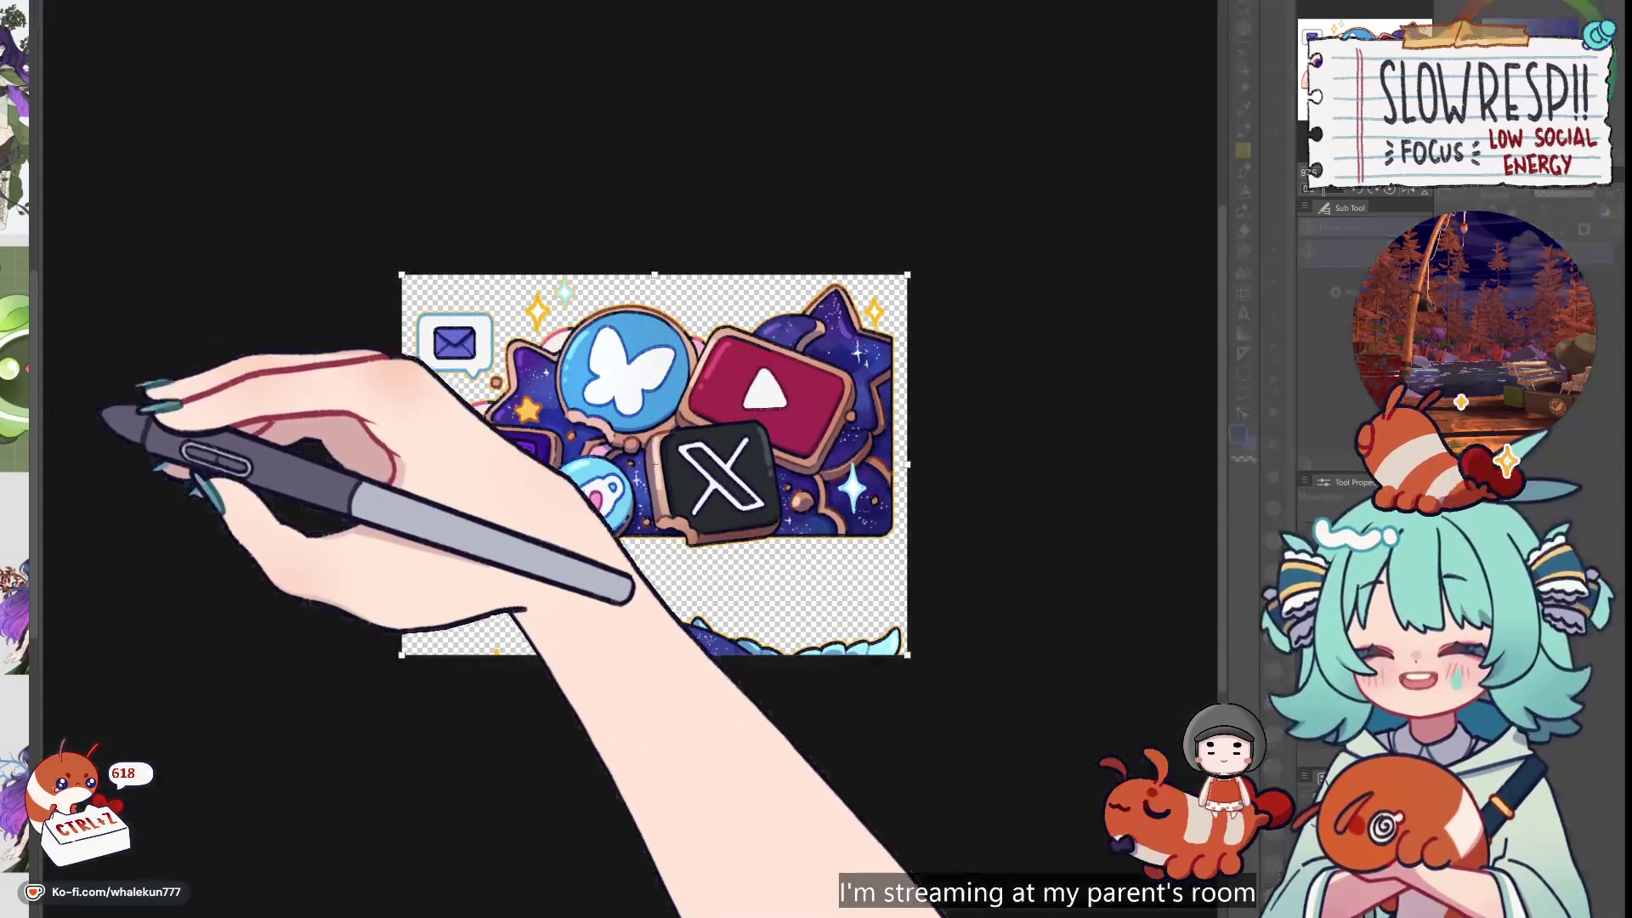
drag(650, 561, 652, 556)
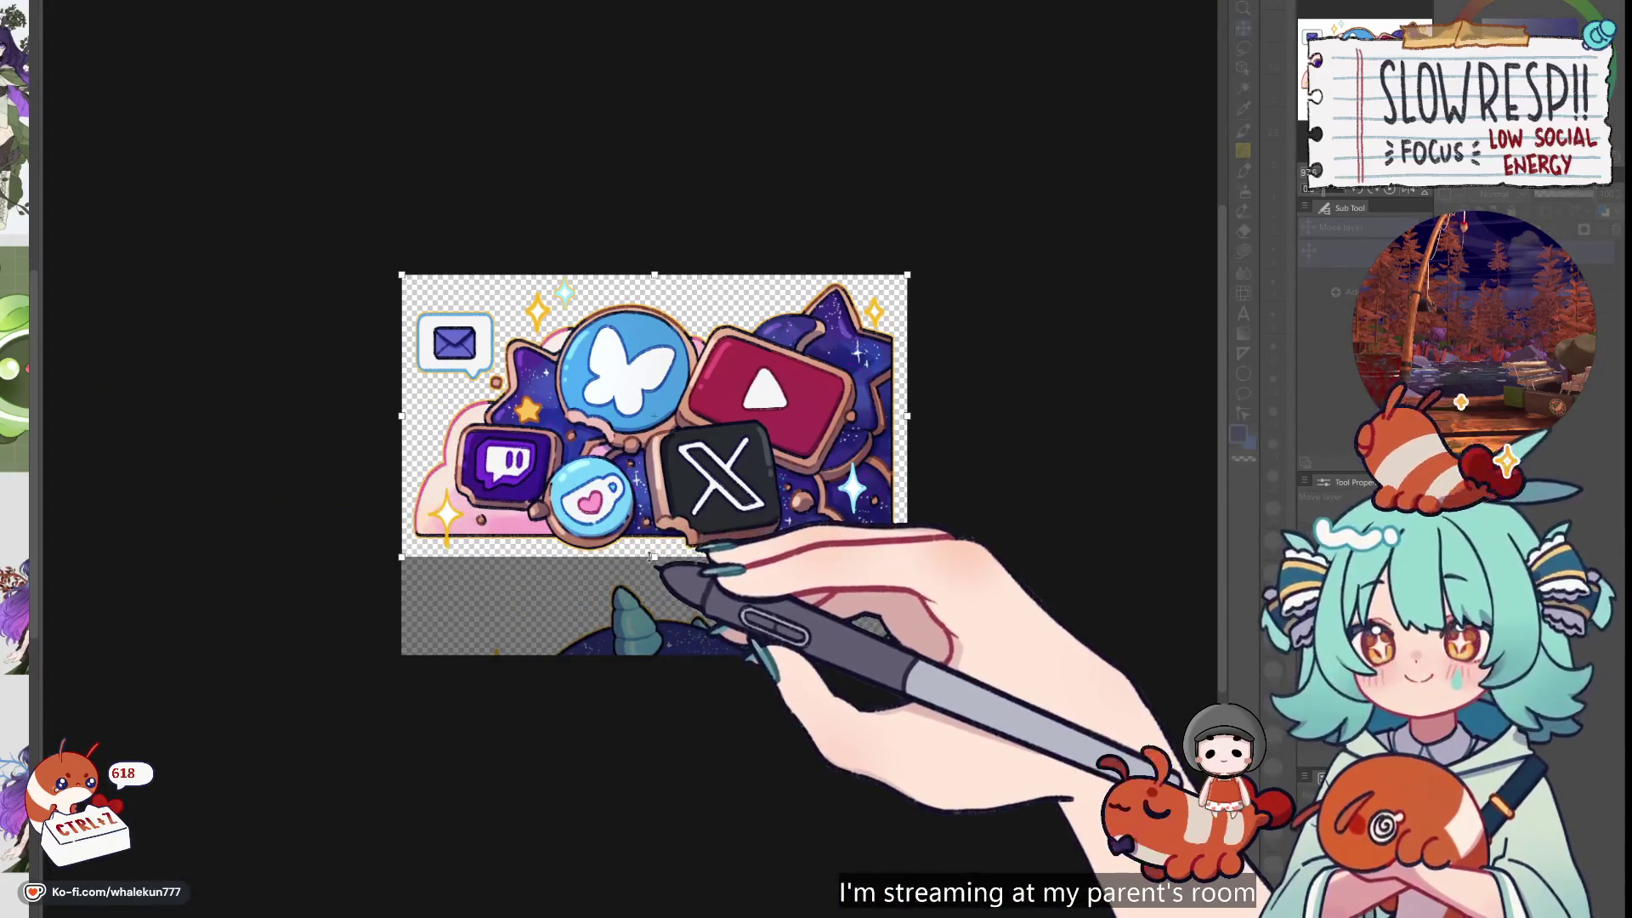
key(Return)
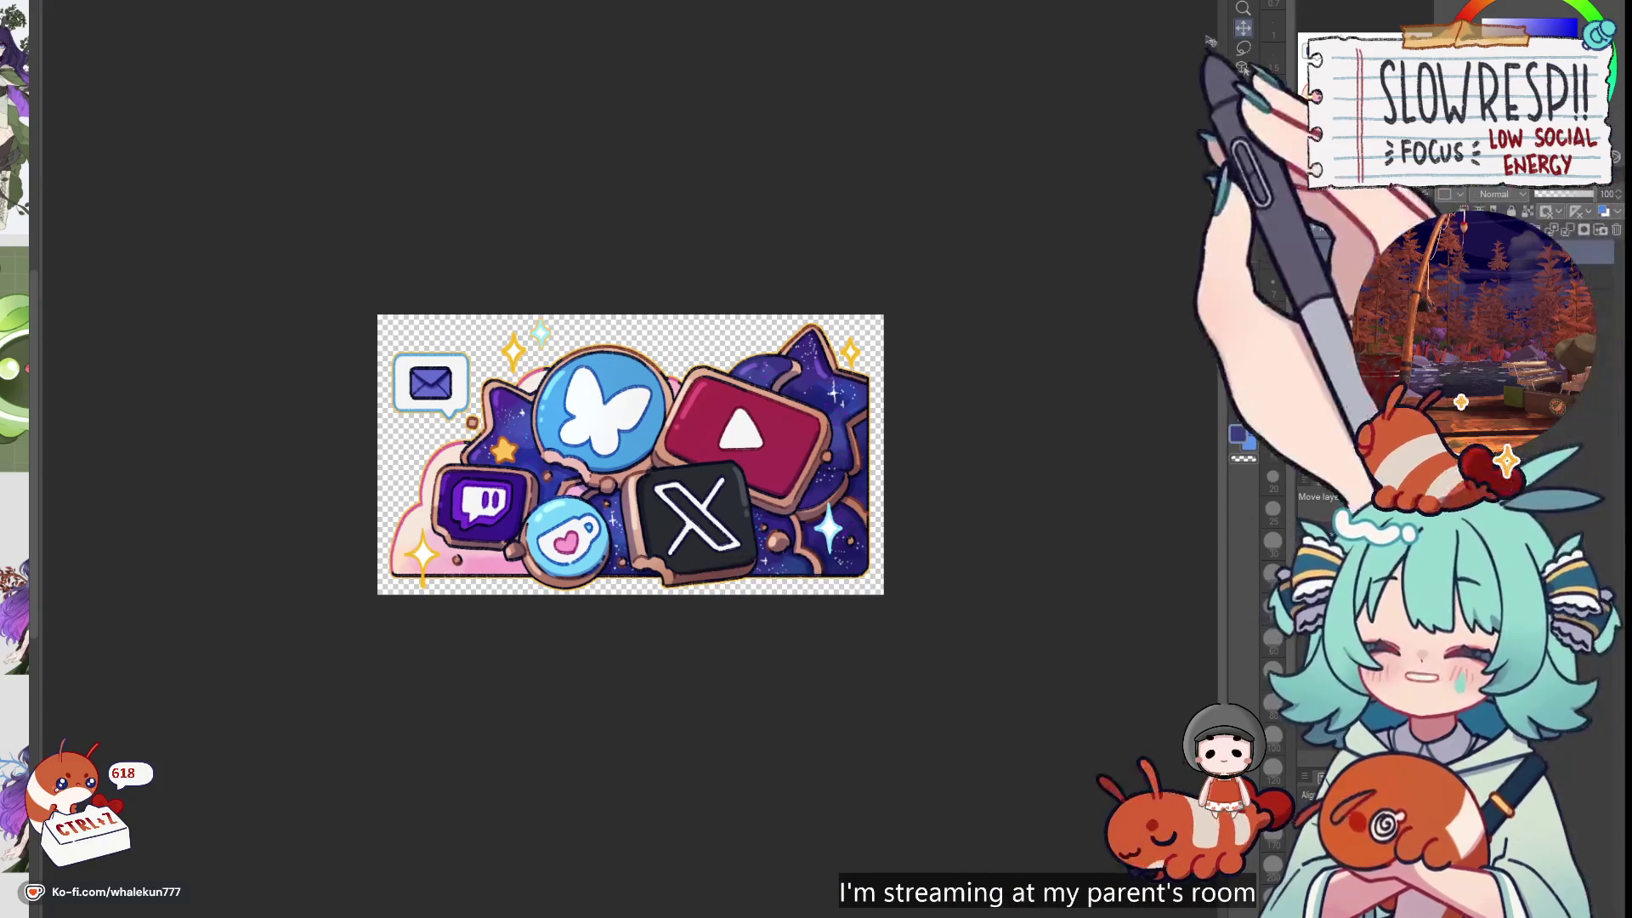
drag(732, 581, 747, 309)
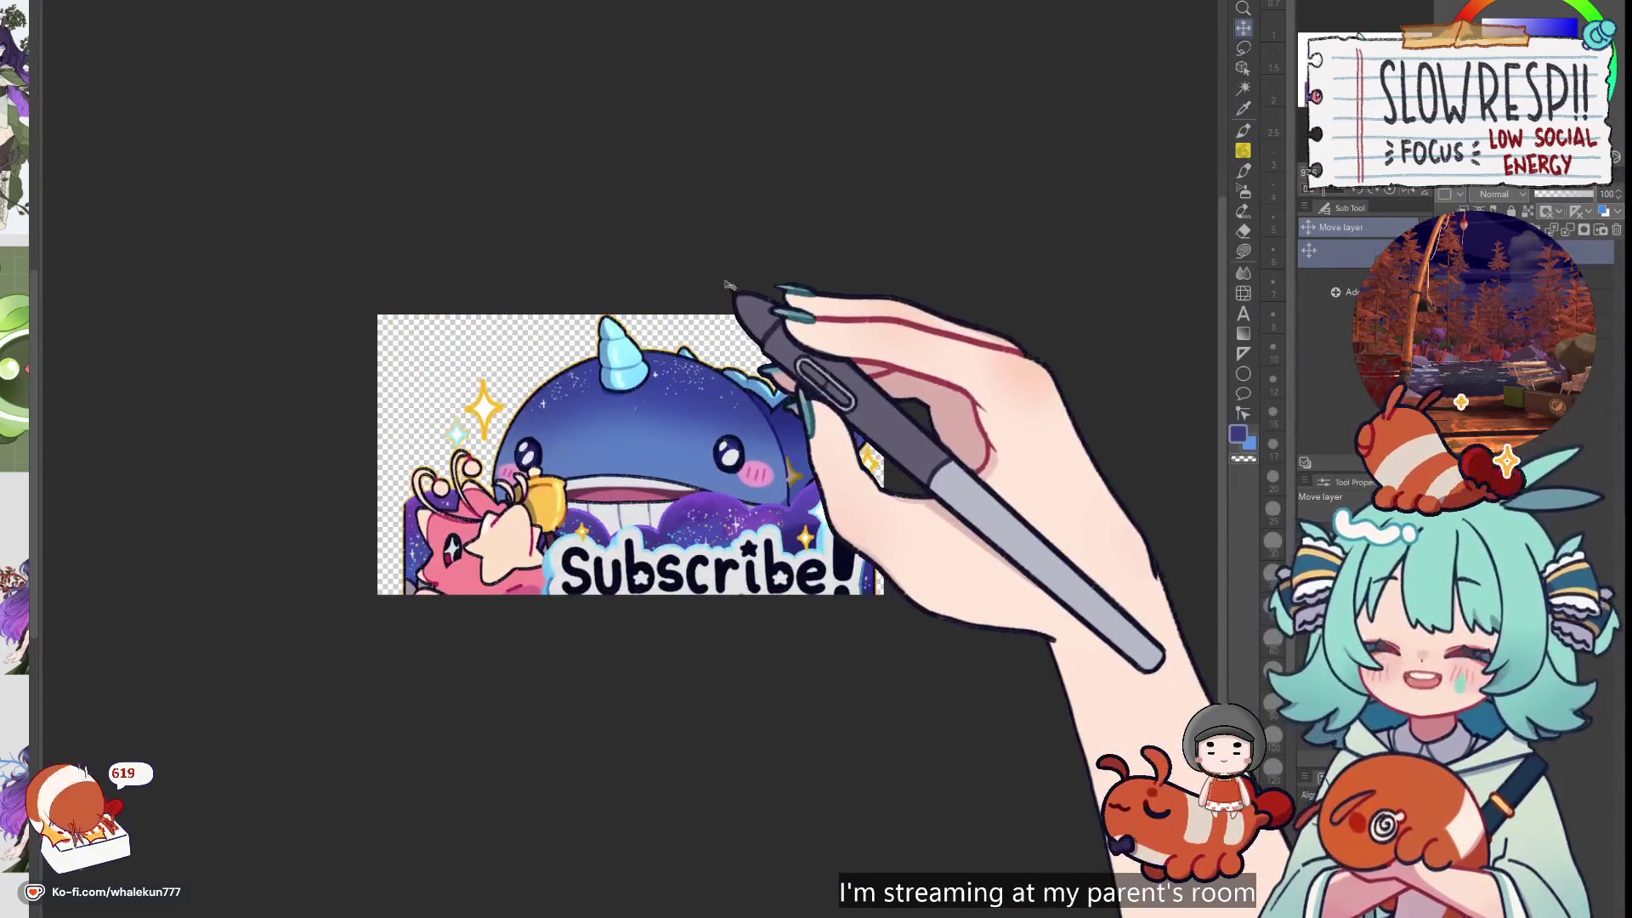
Trim the canvas just below the Subscribe! panel, then undo and slide toward the calendar panel
key(ctrl+z)
key(ctrl+z)
drag(769, 323, 771, 291)
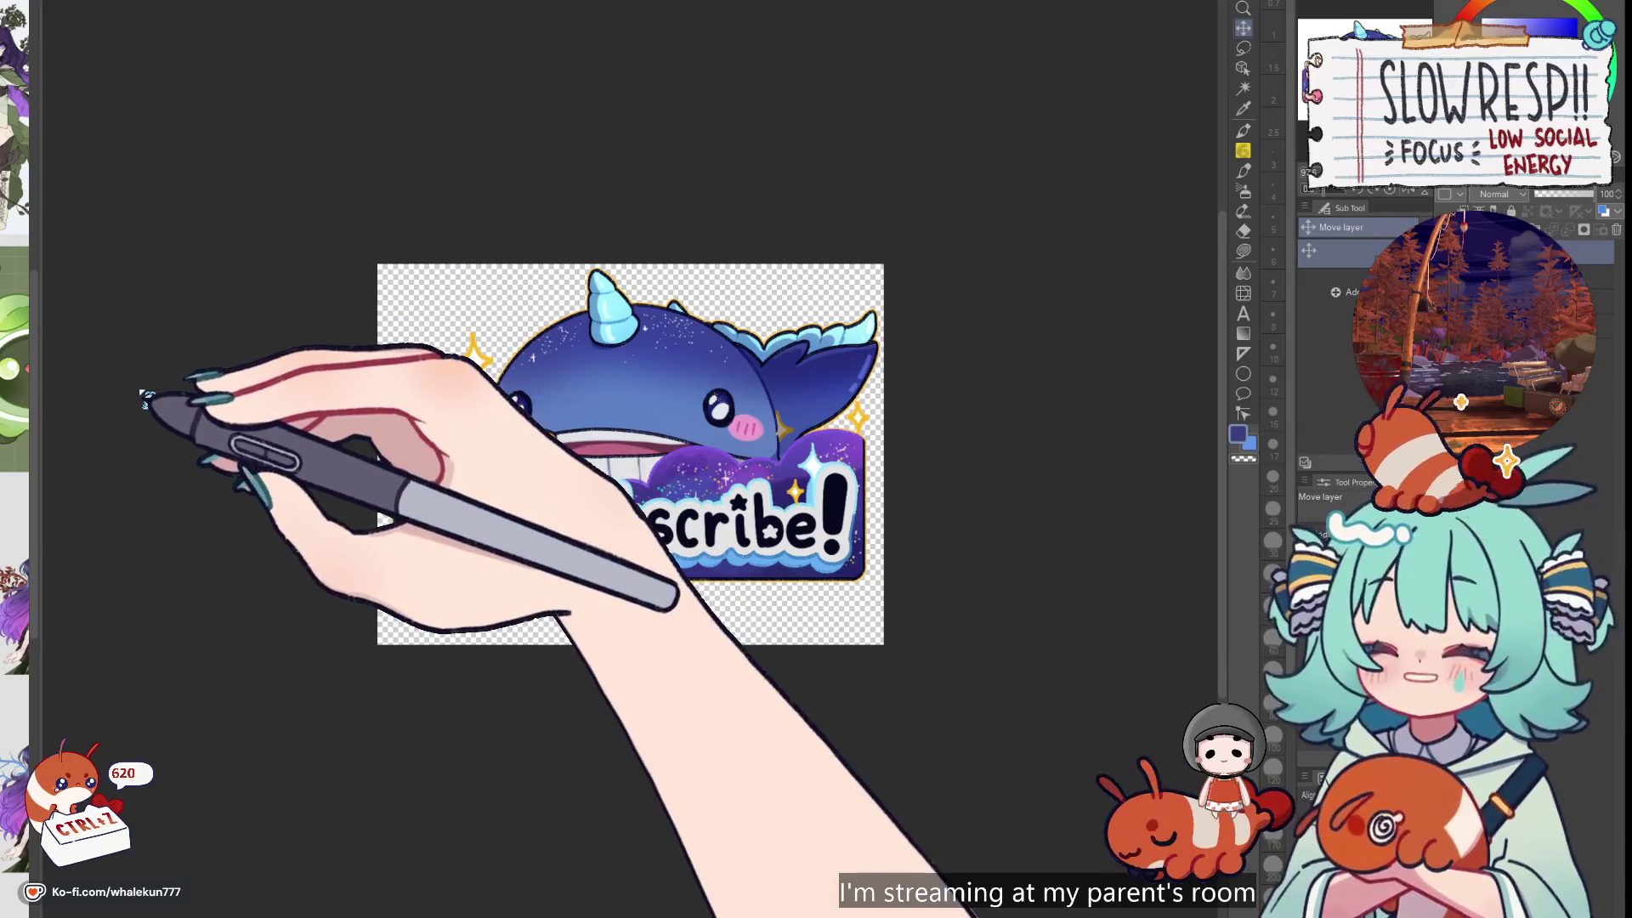
key(ctrl+t)
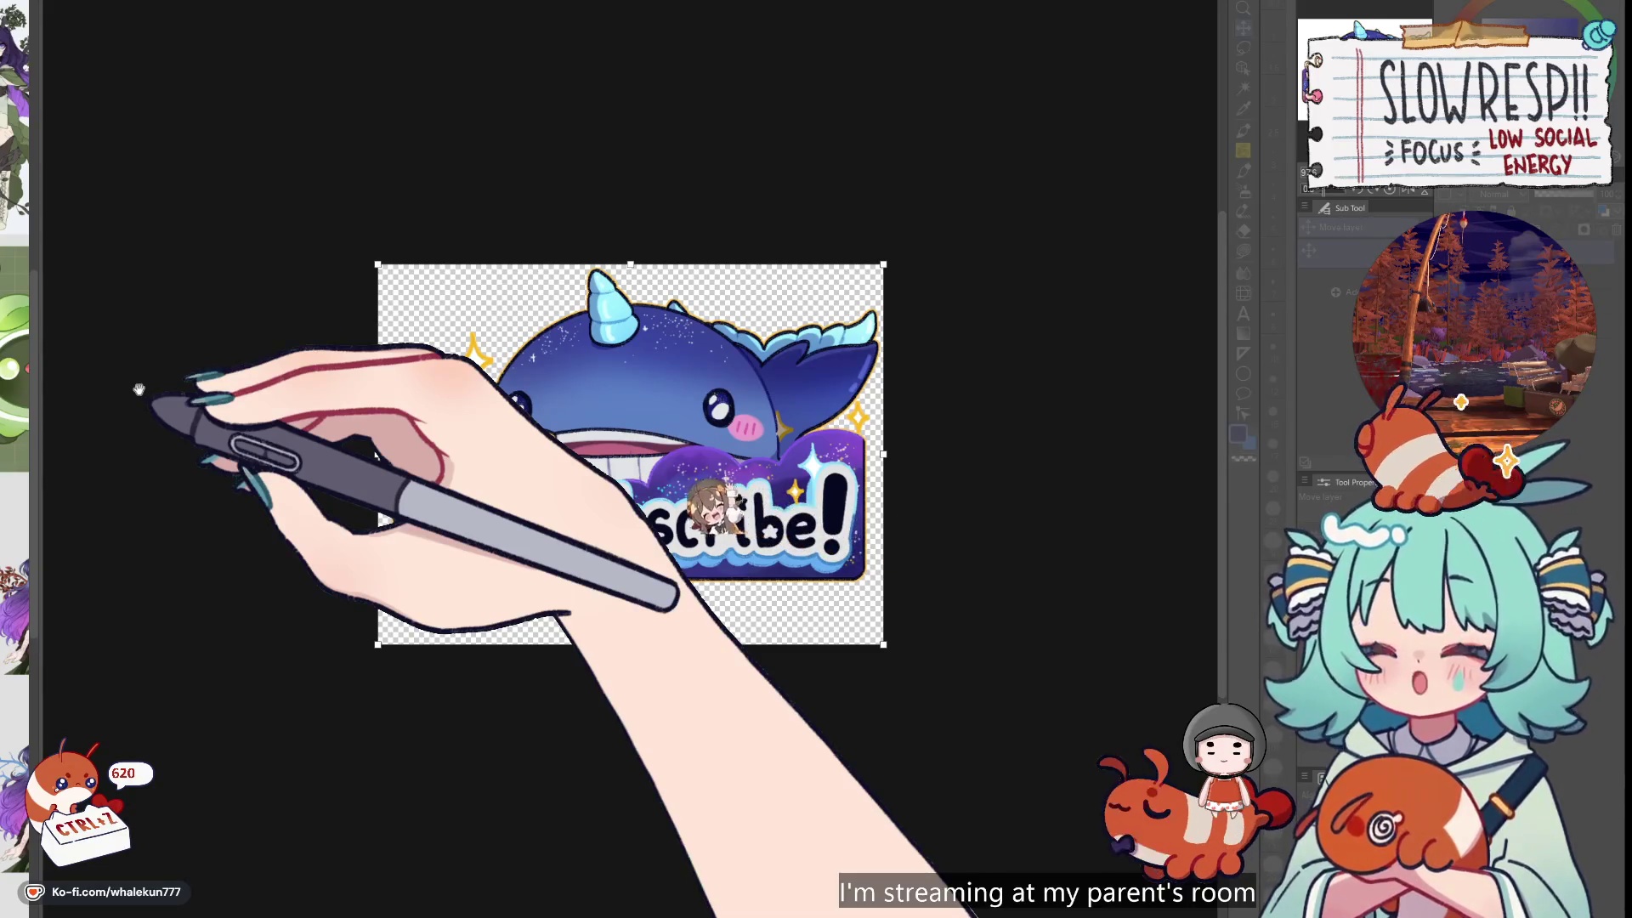
drag(631, 644, 642, 588)
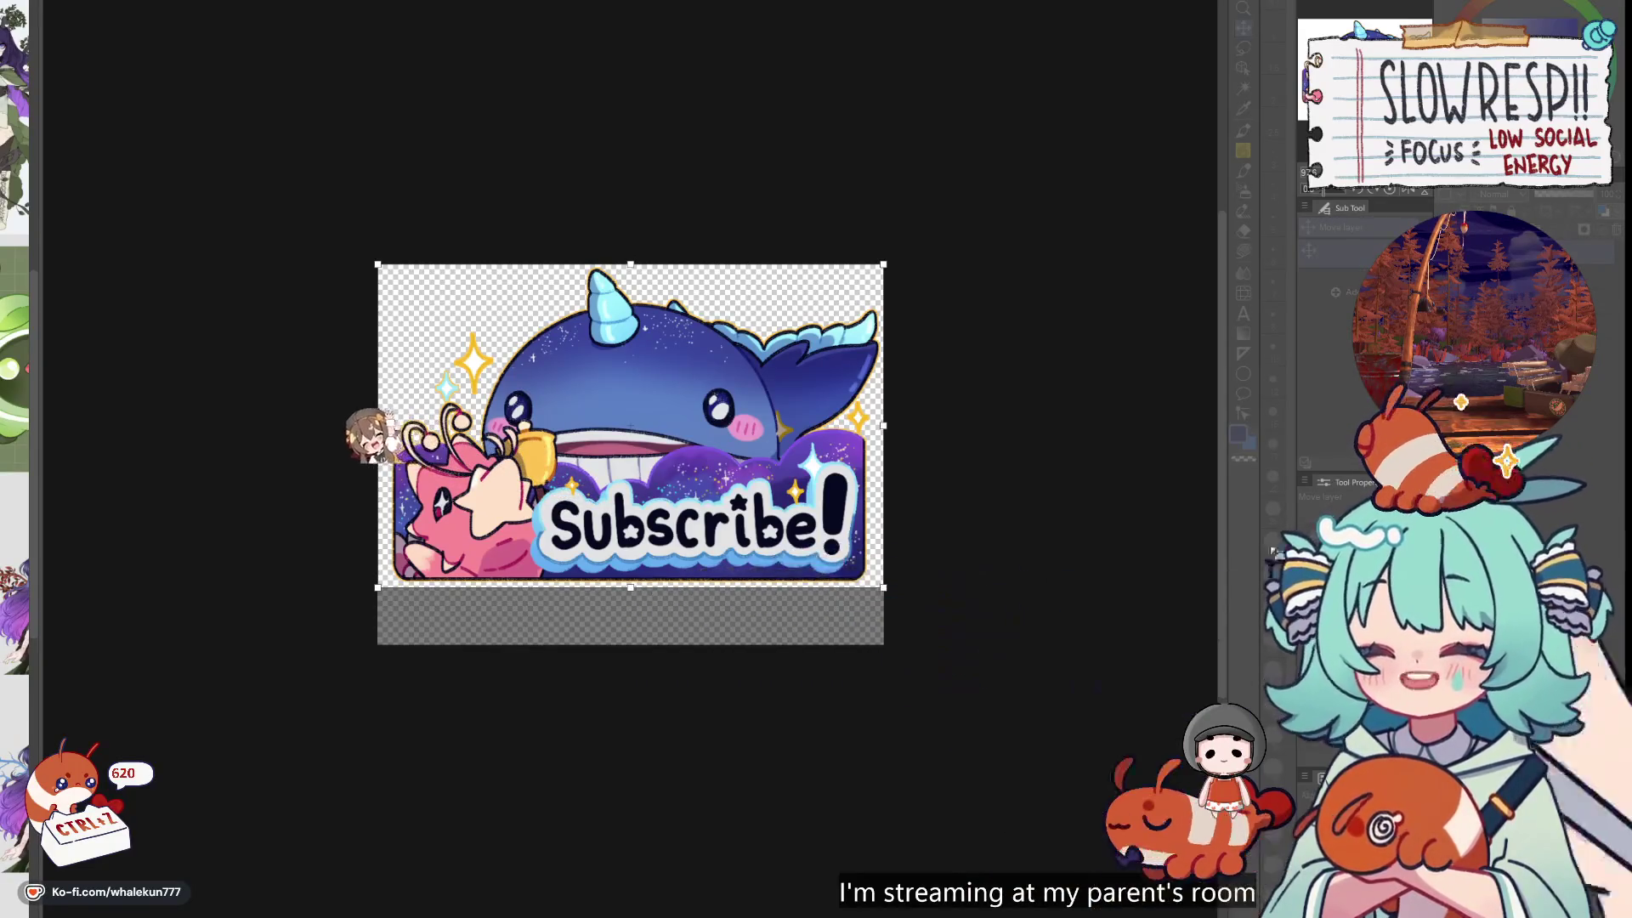
key(Return)
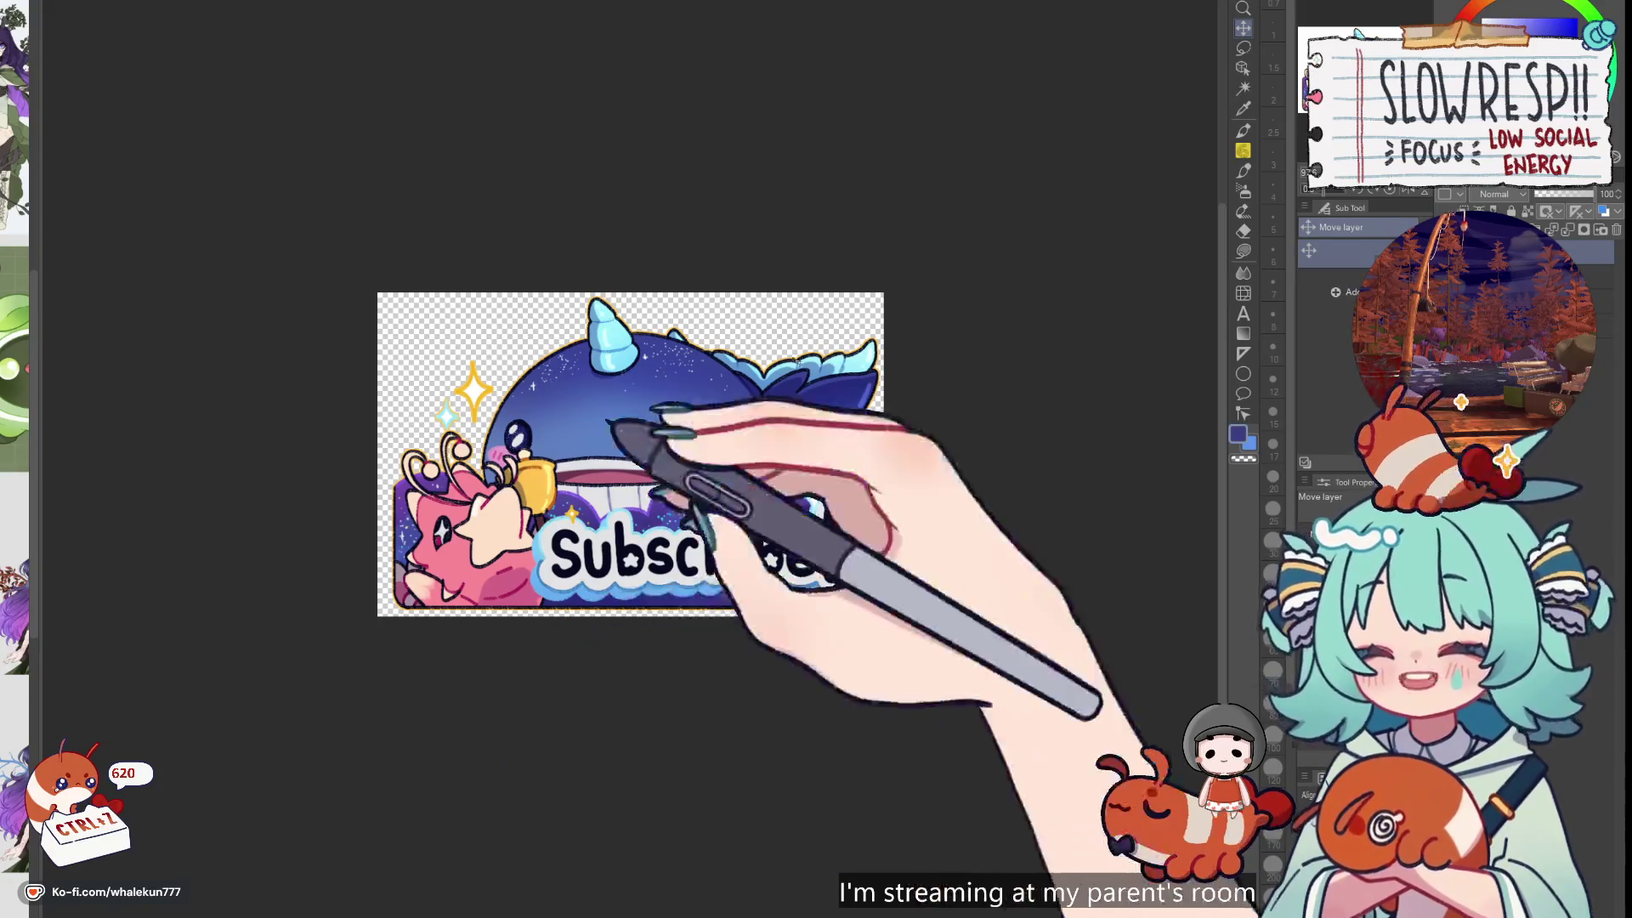
key(ctrl+z)
drag(912, 456, 285, 412)
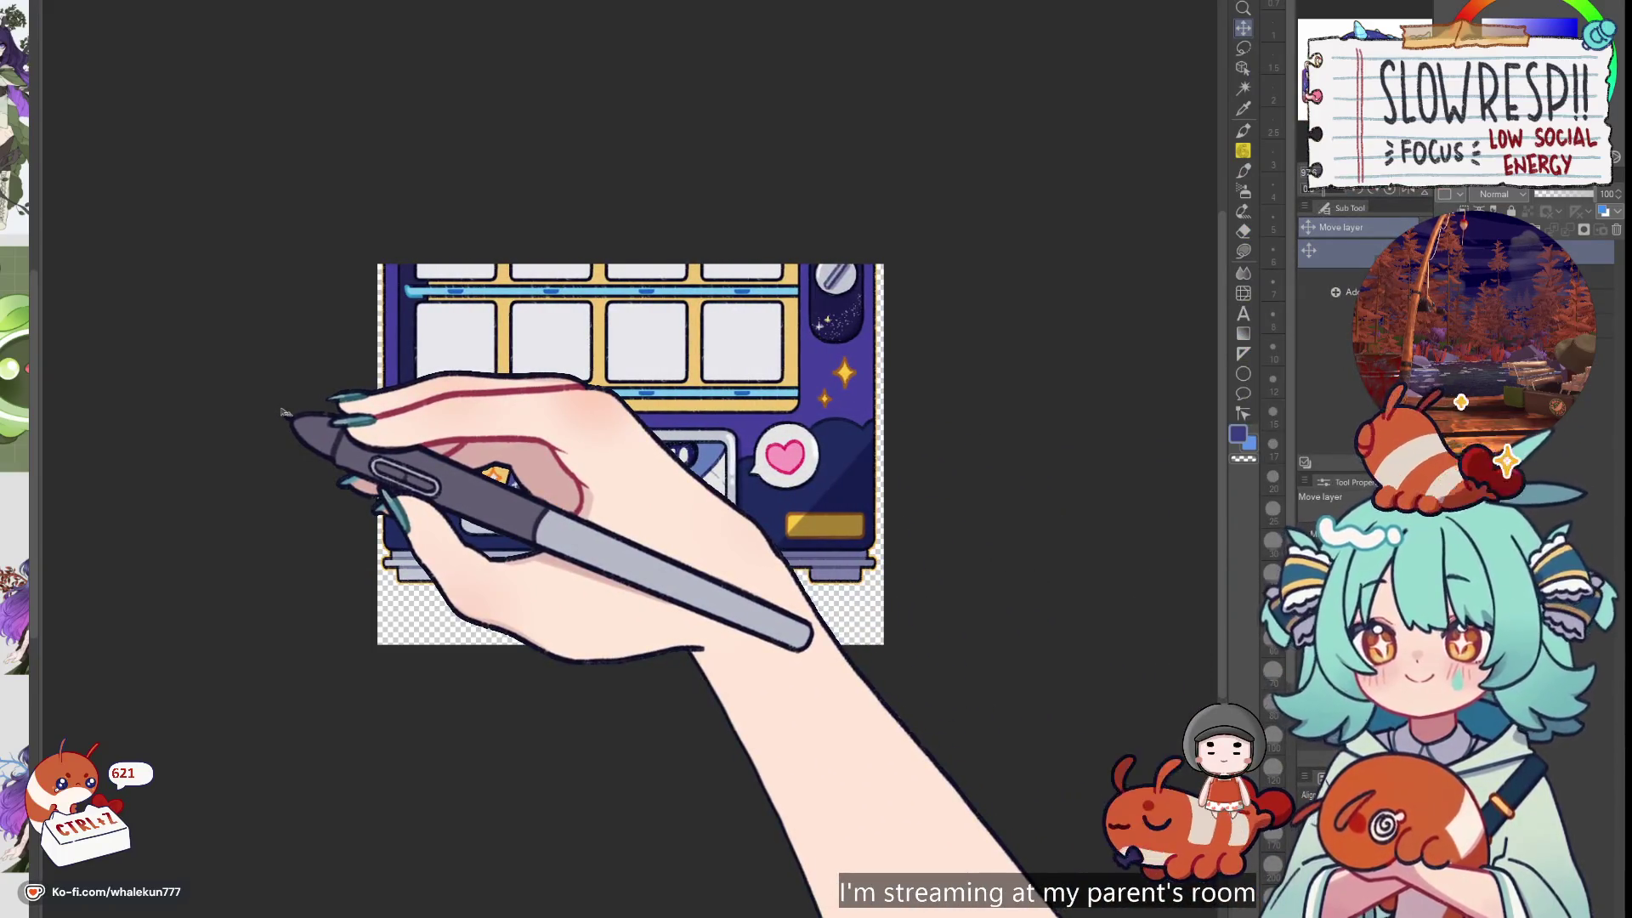
Drag the sheet down to the emote showcase header, then up past the commission panel
drag(666, 371, 628, 769)
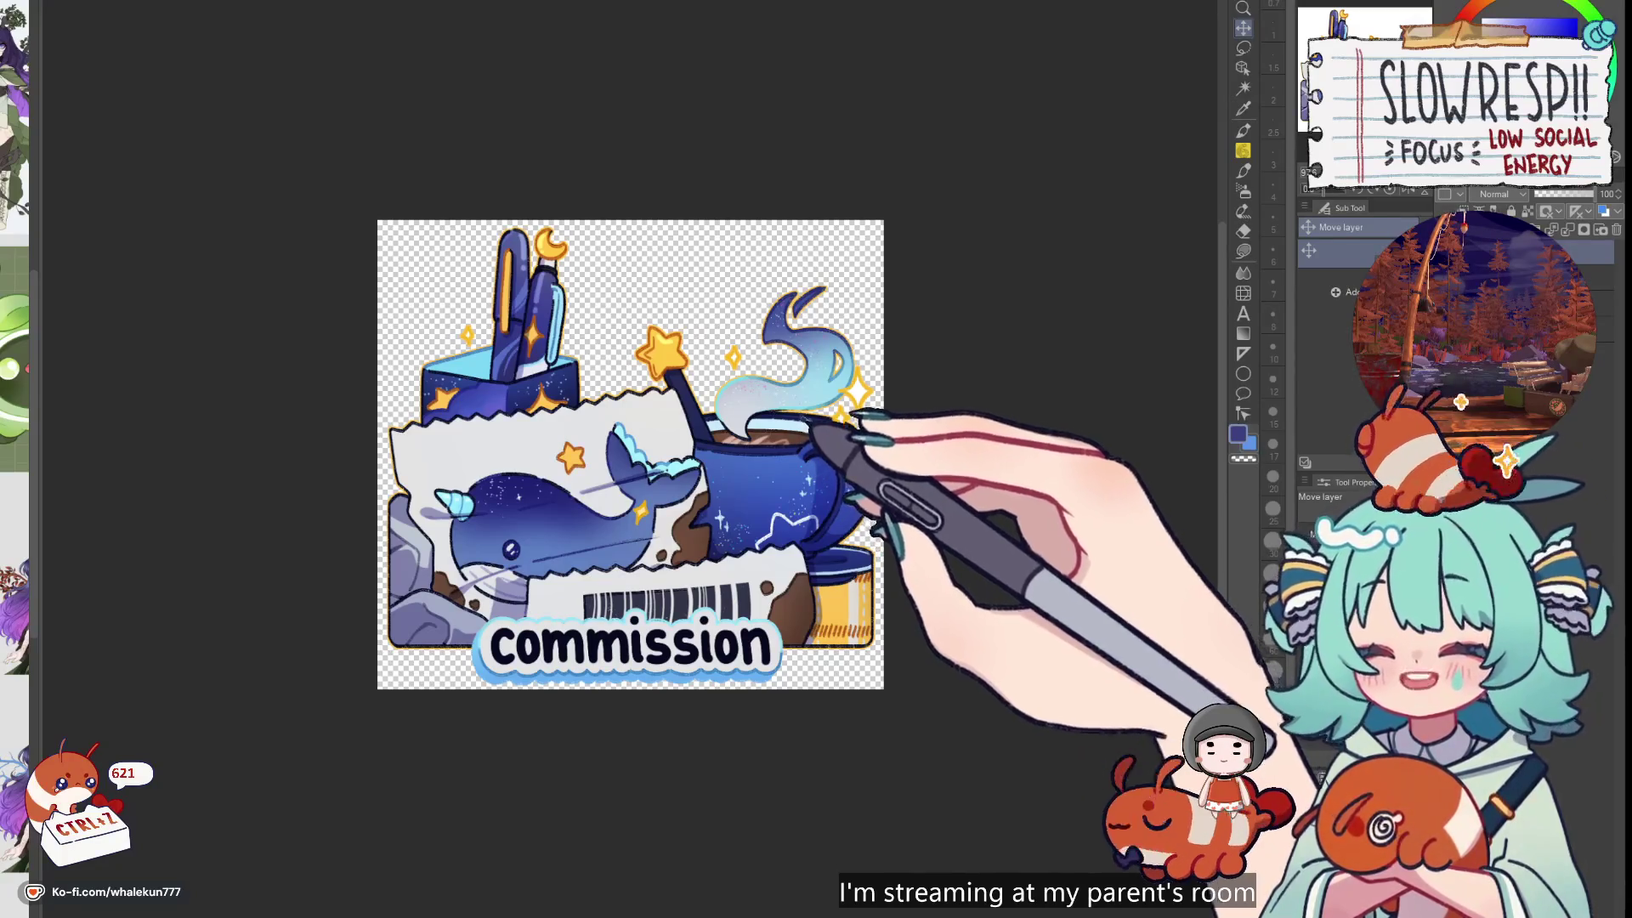
drag(634, 578, 615, 84)
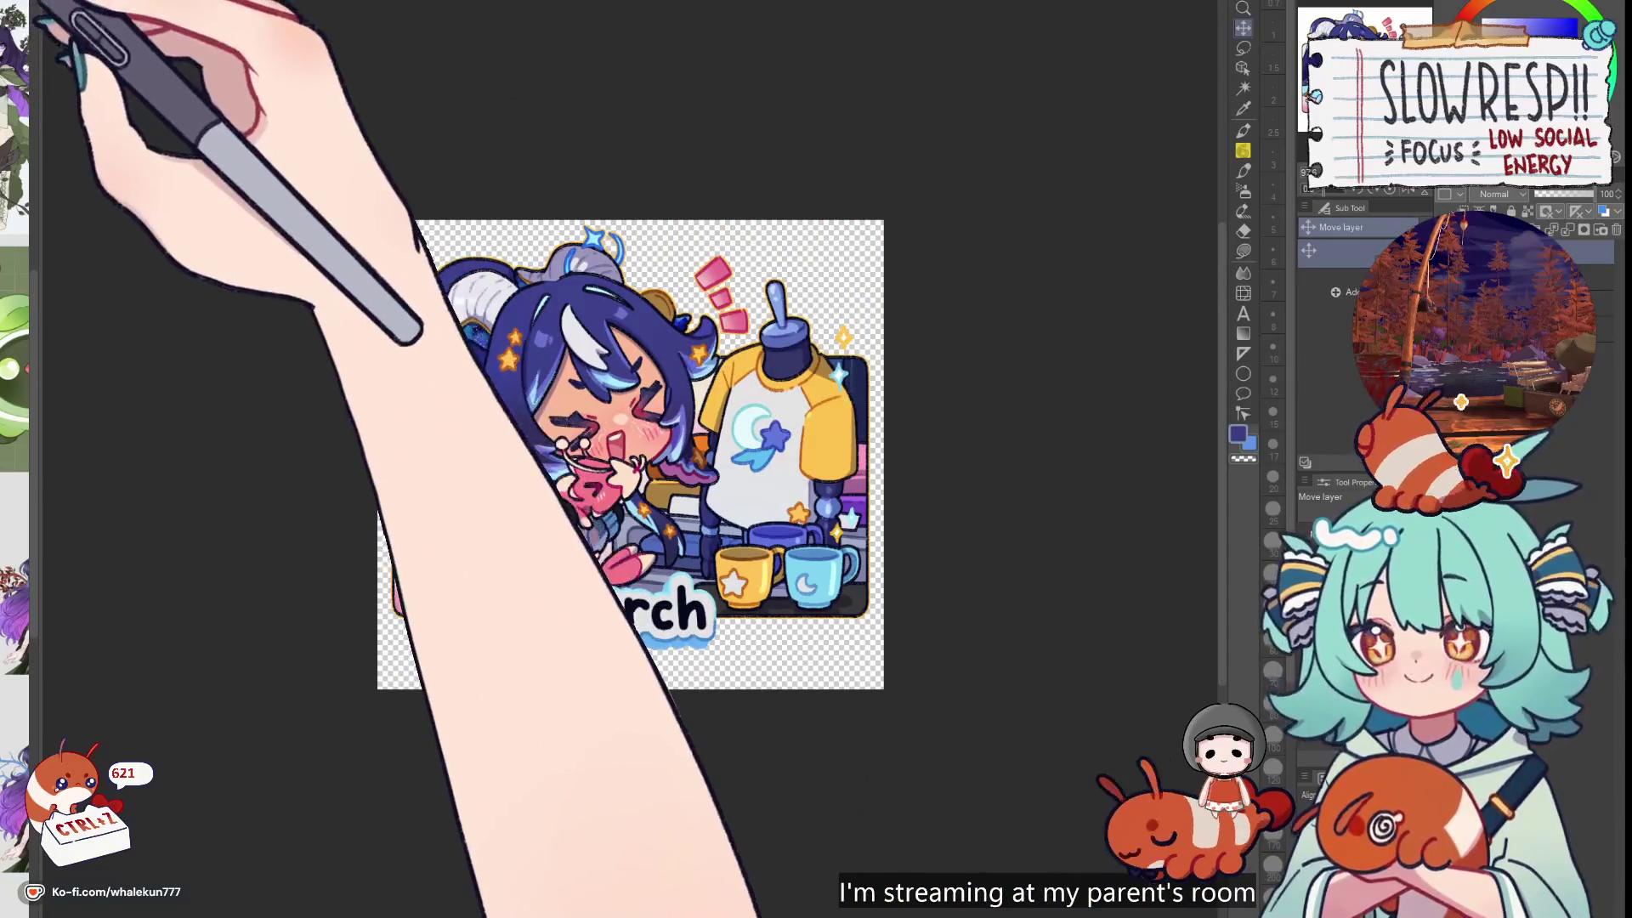
Start a canvas resize around the merch panel, then cancel it with Esc
key(ctrl+t)
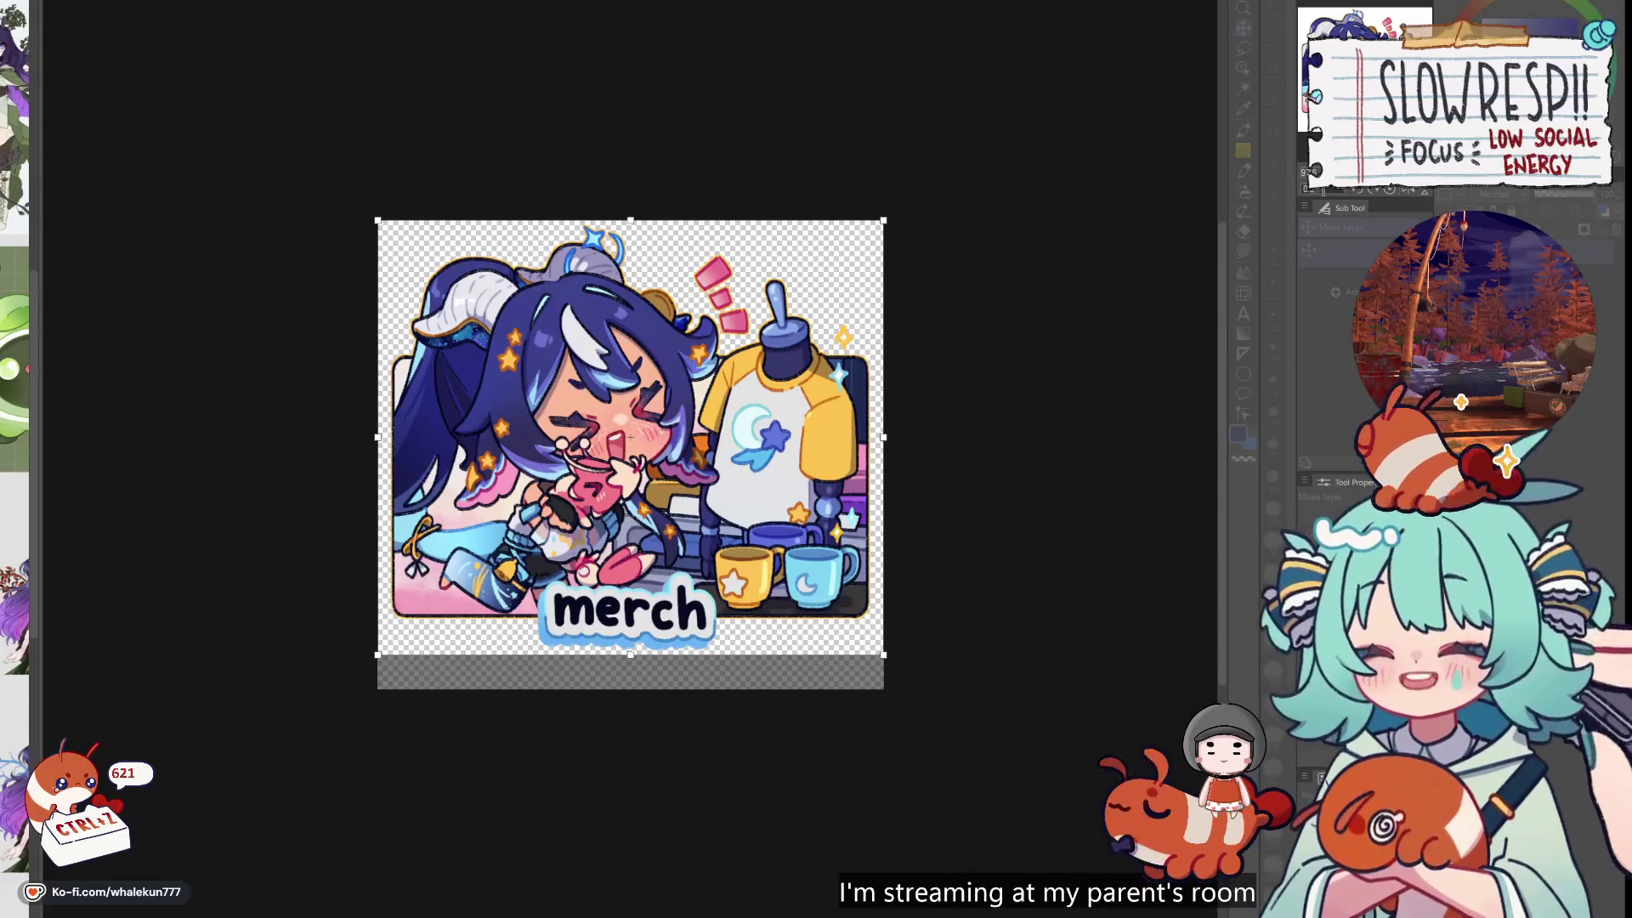
key(Escape)
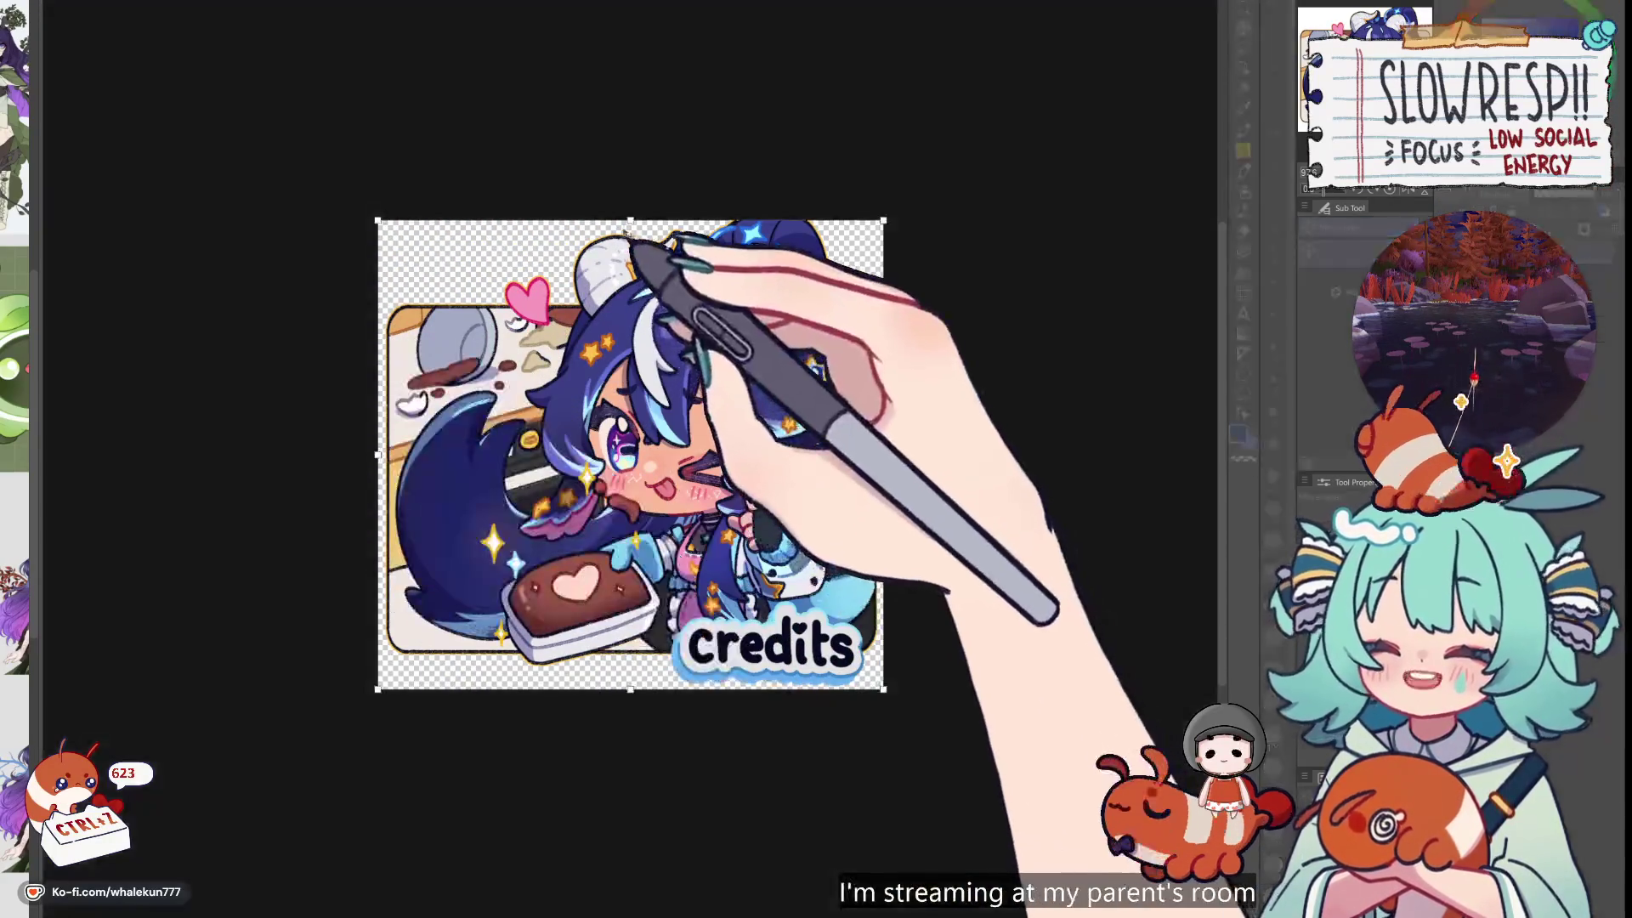
Drag the canvas top edge upward and confirm so the emote showcase fits
drag(630, 219, 631, 202)
key(Return)
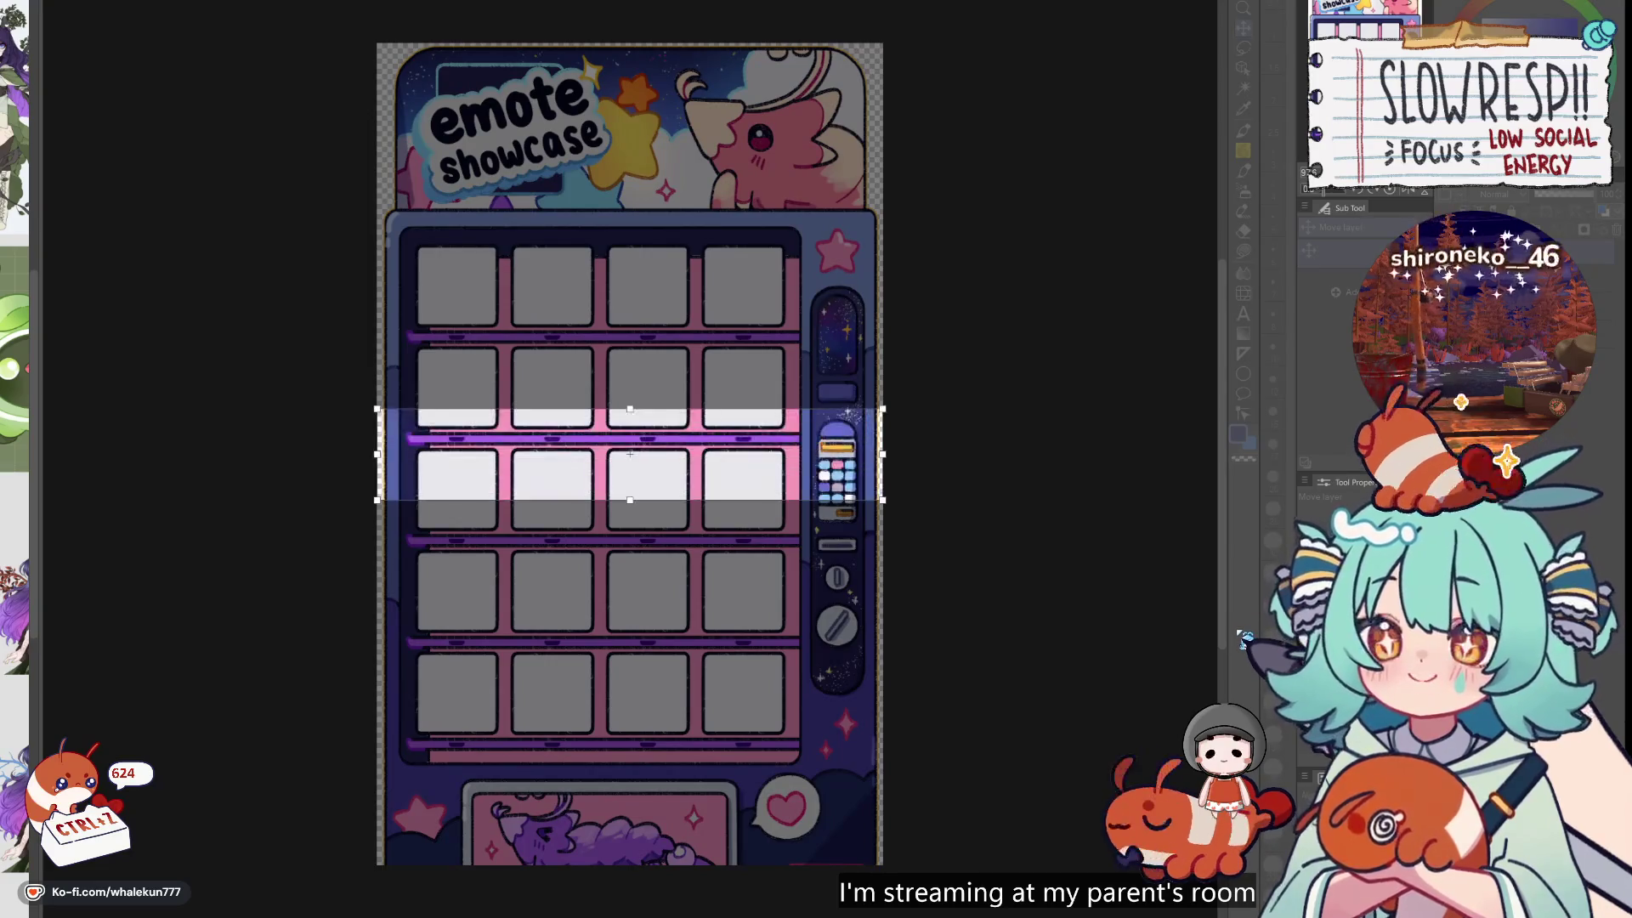
scroll(795, 629, down, 2)
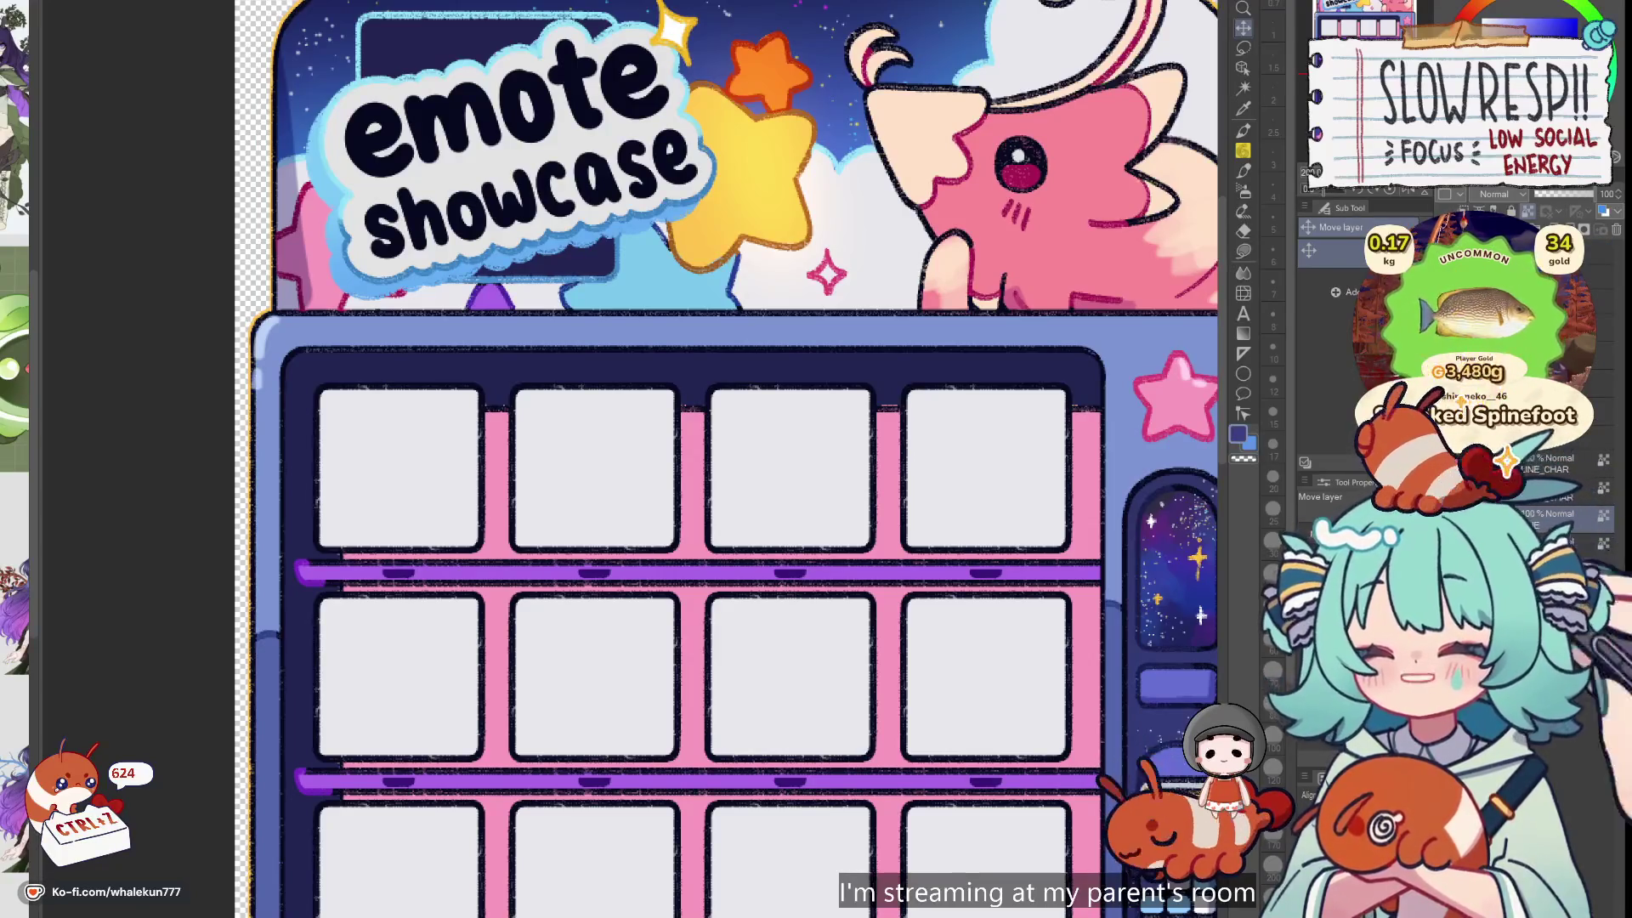
click(1244, 250)
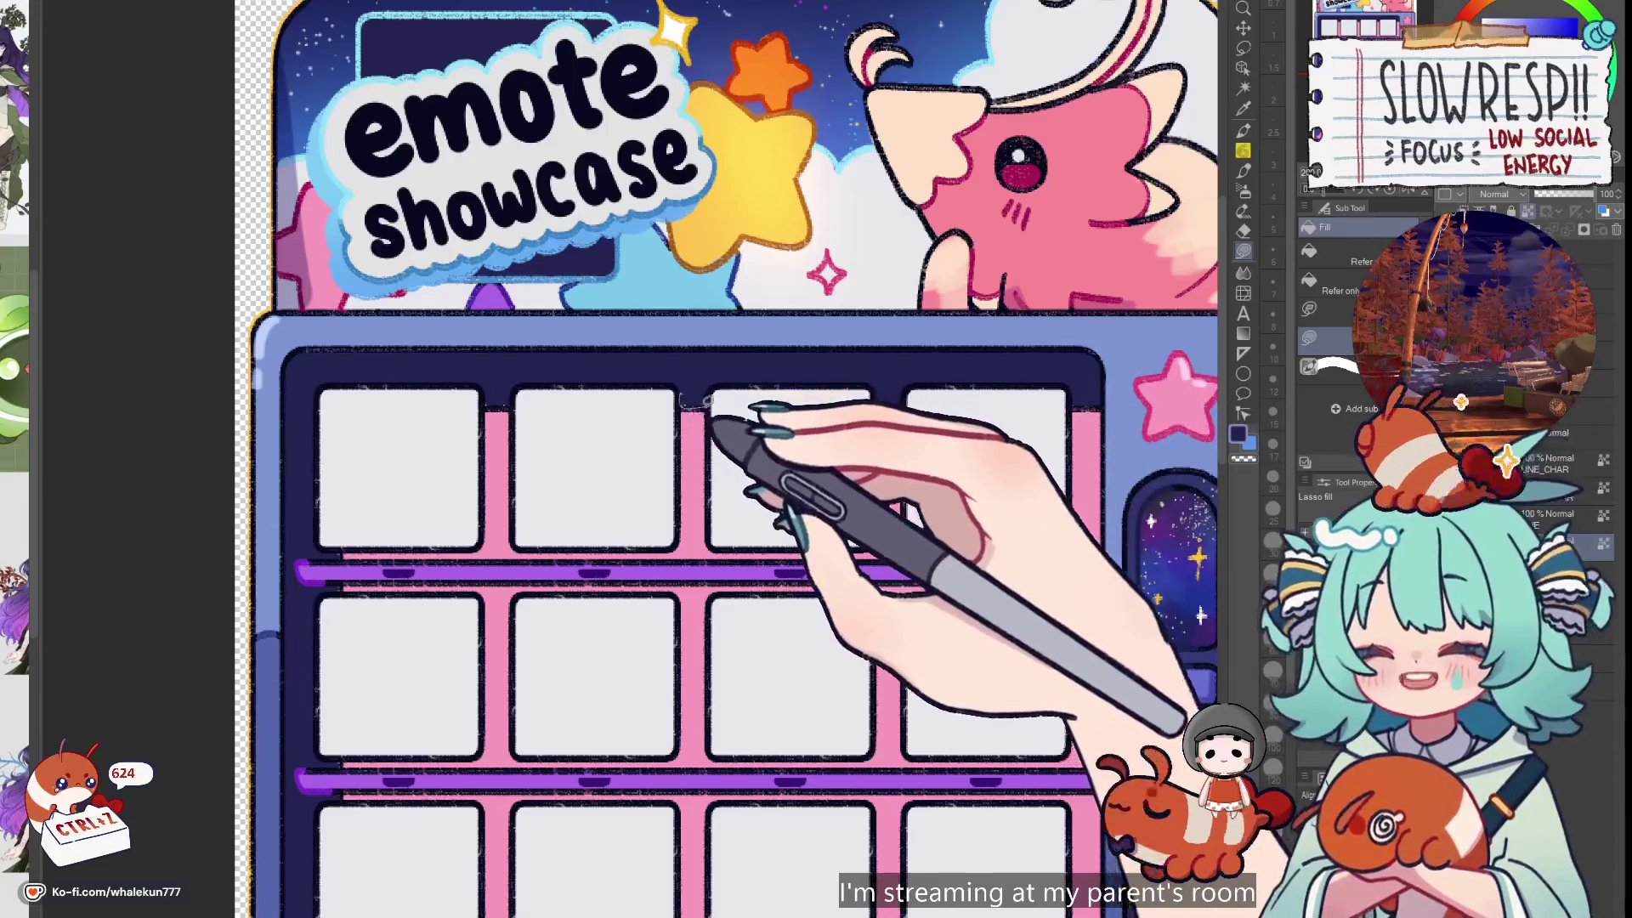
key(ctrl+minus)
scroll(770, 459, down, 3)
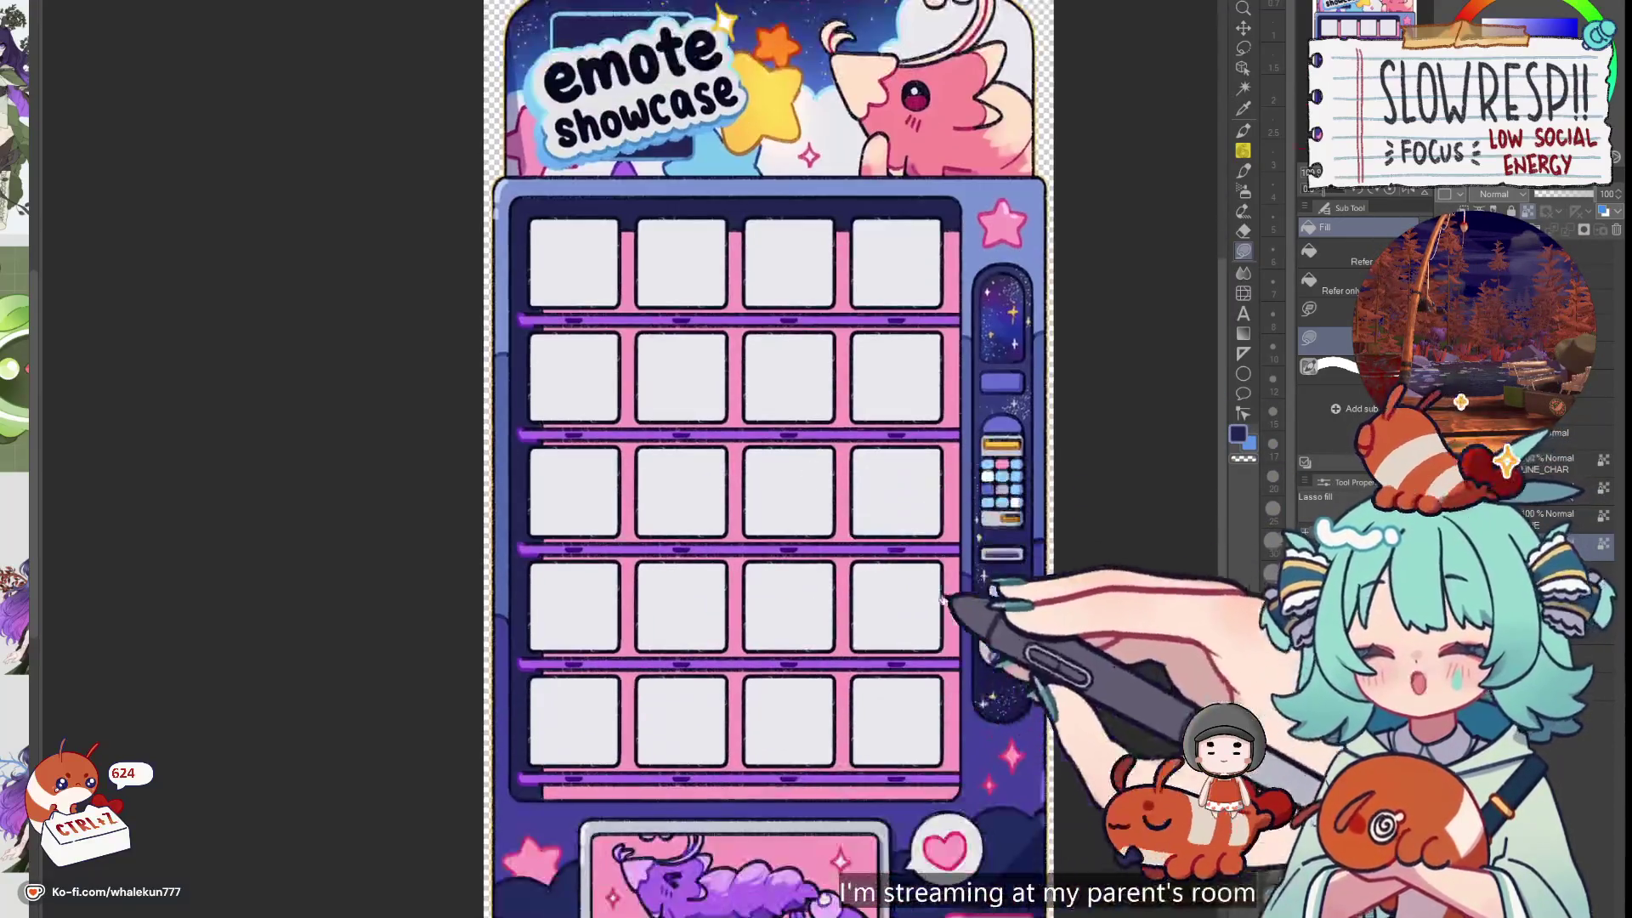
scroll(1006, 656, down, 1)
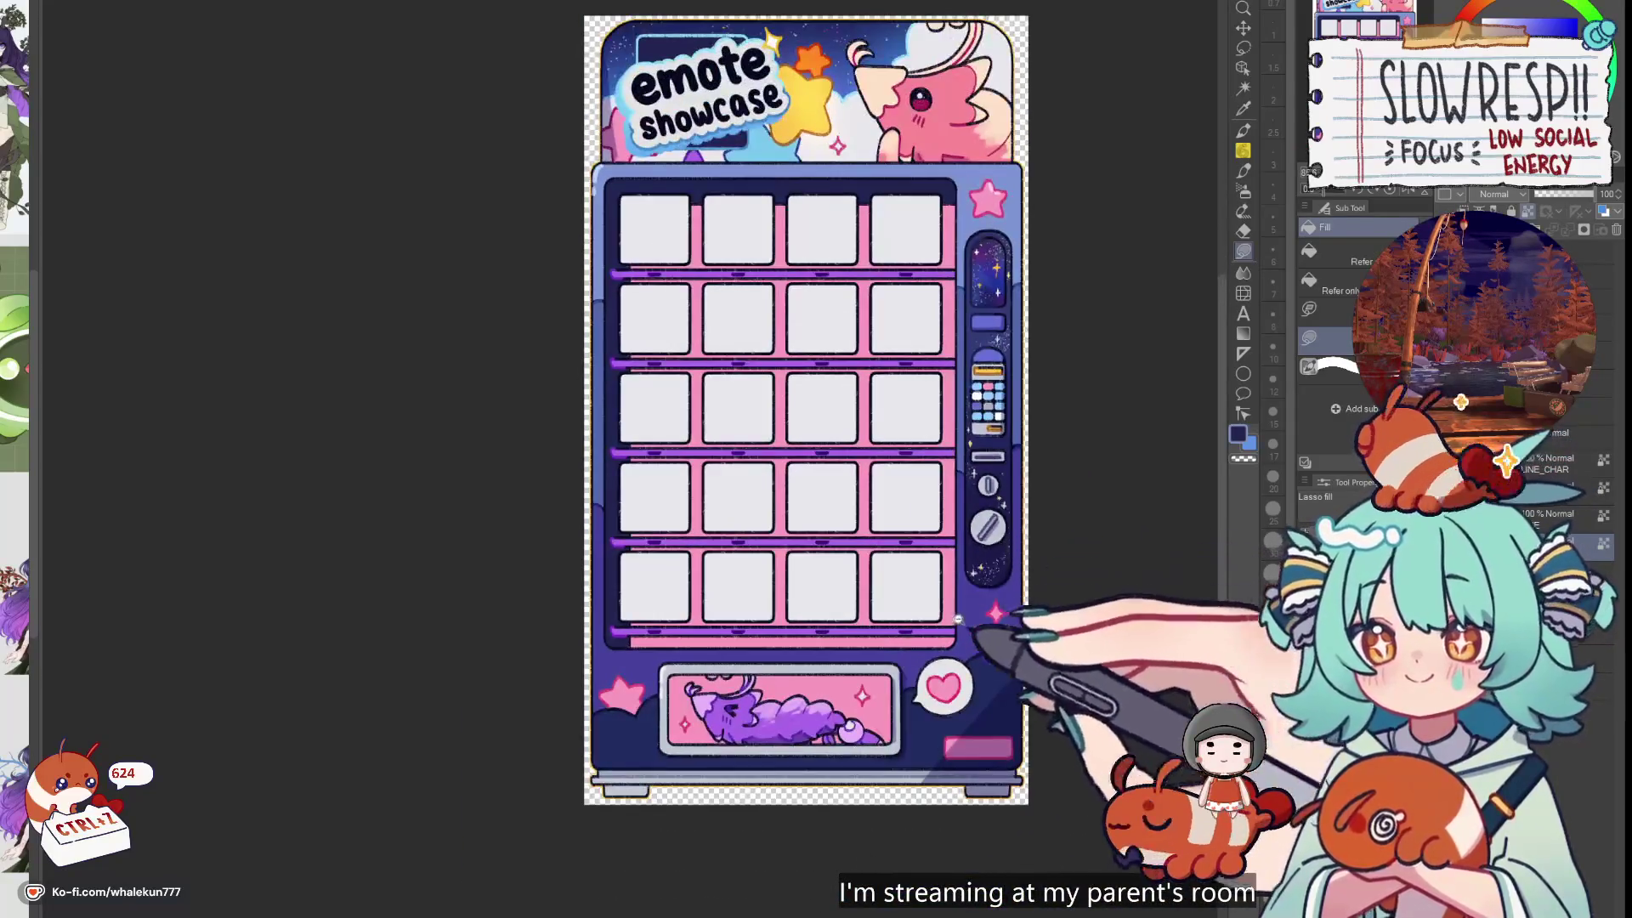
scroll(977, 671, up, 3)
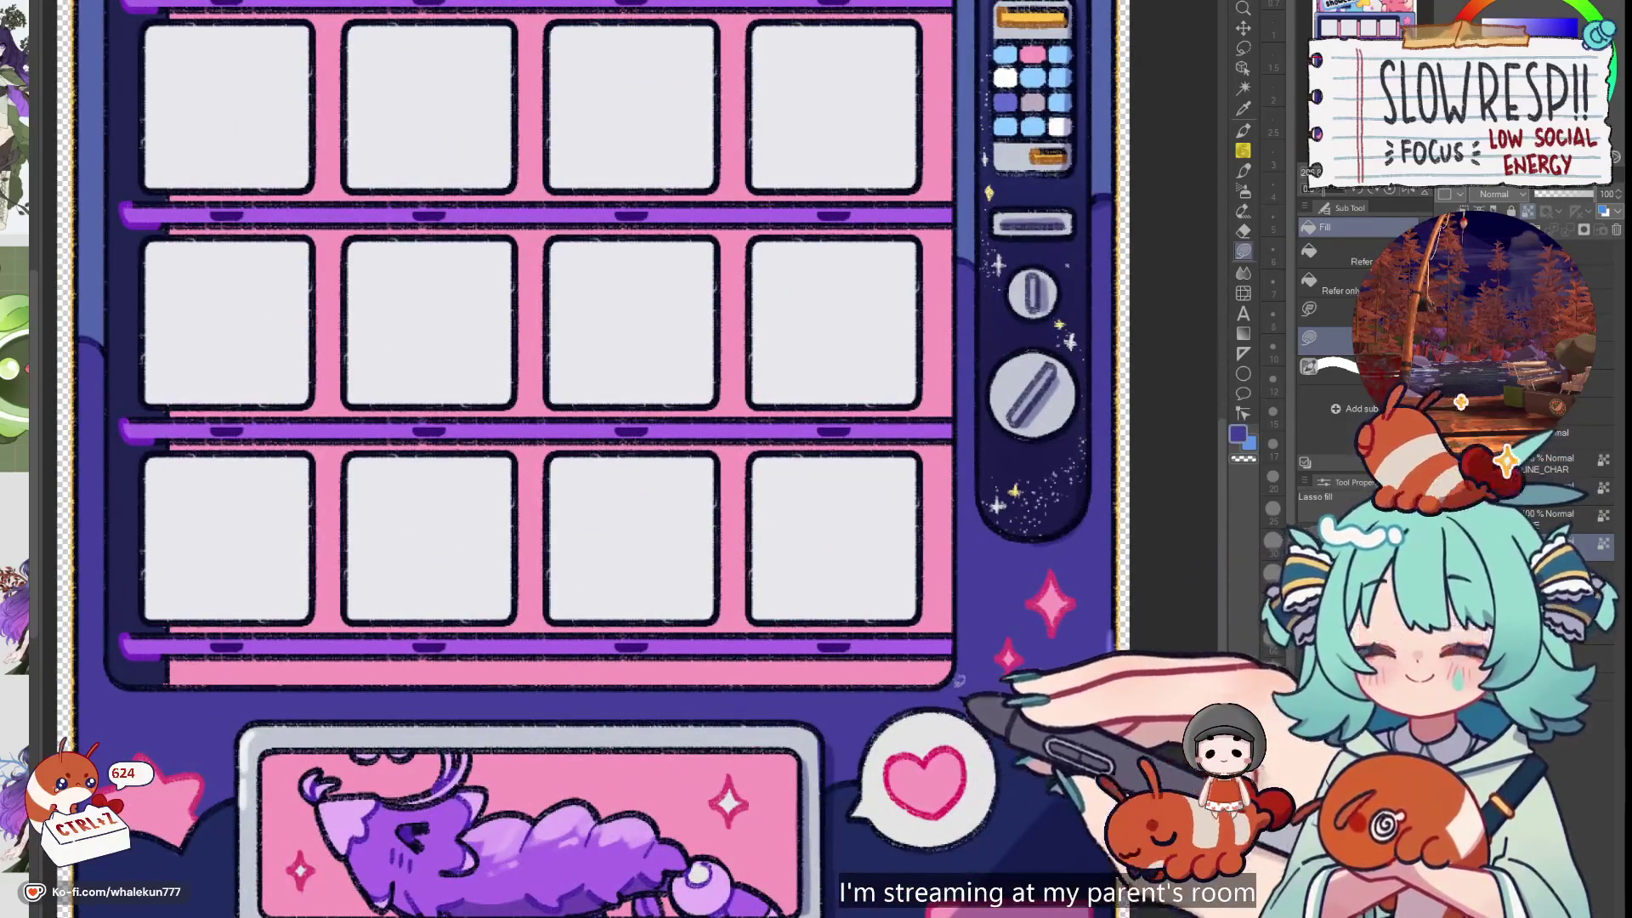
scroll(980, 682, up, 2)
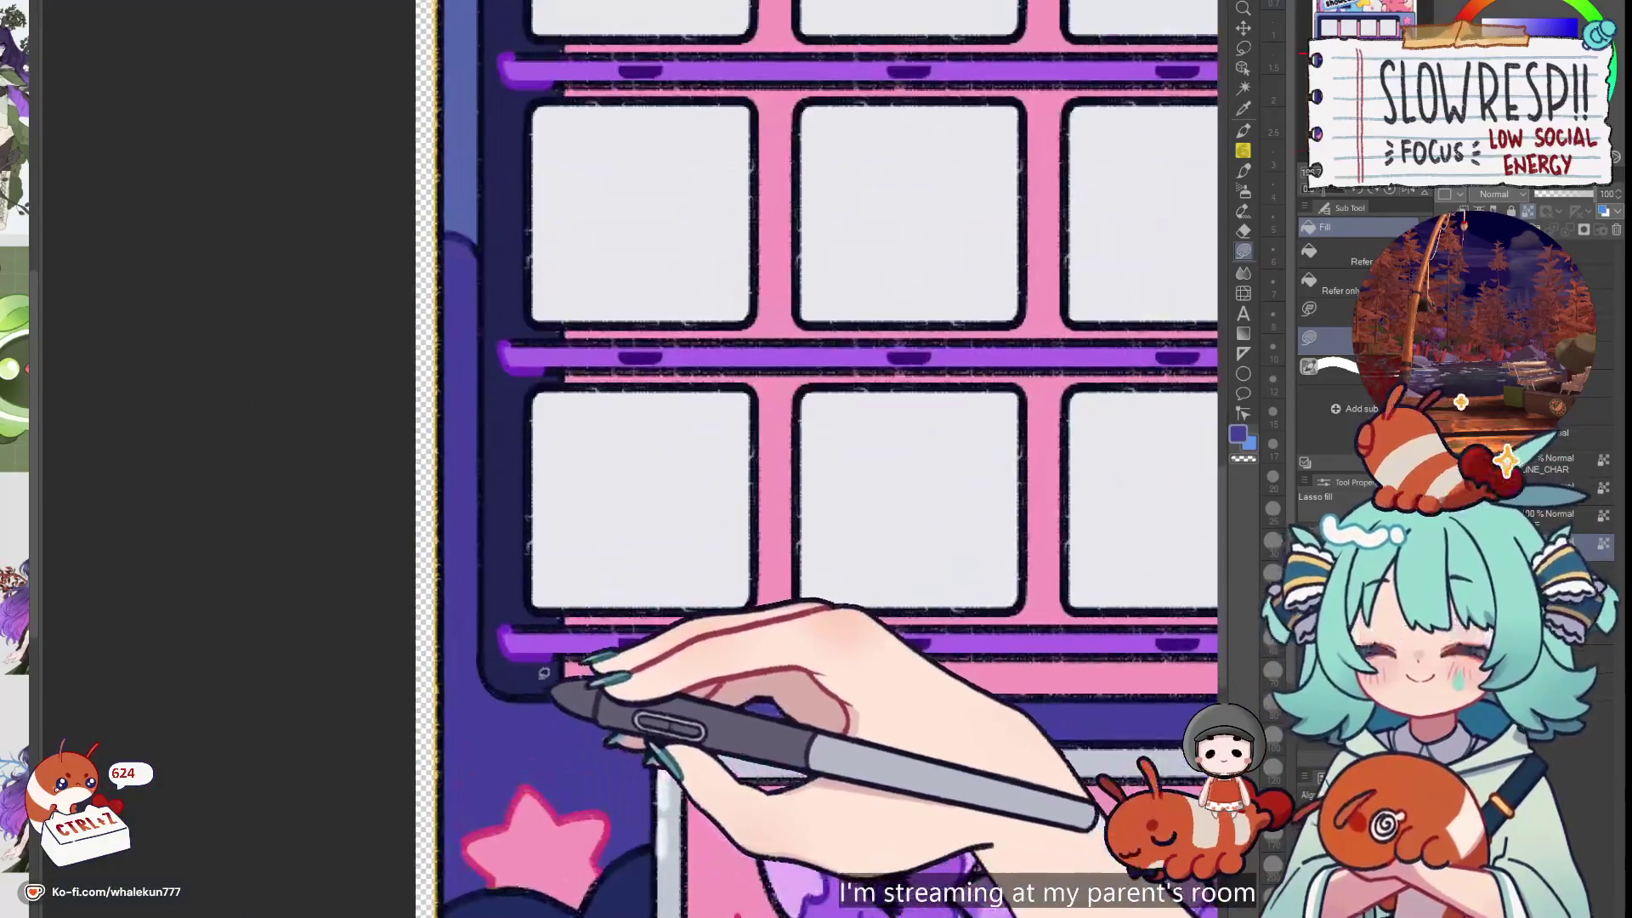
scroll(595, 646, down, 4)
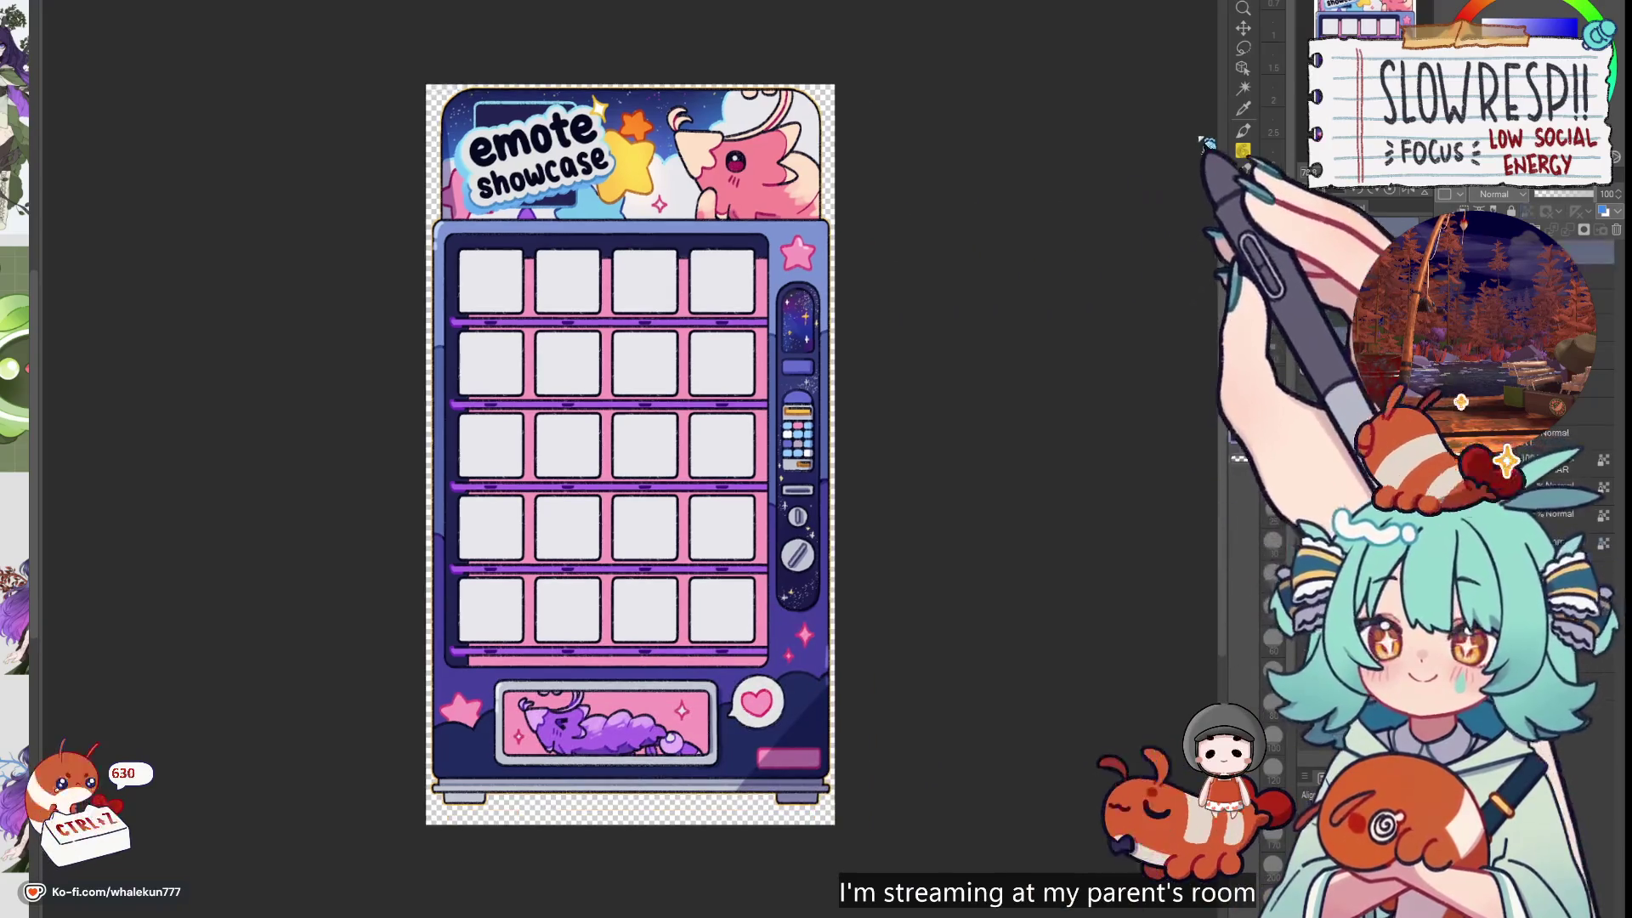
key(ctrl+z)
key(ctrl+z)
key(ctrl+z)
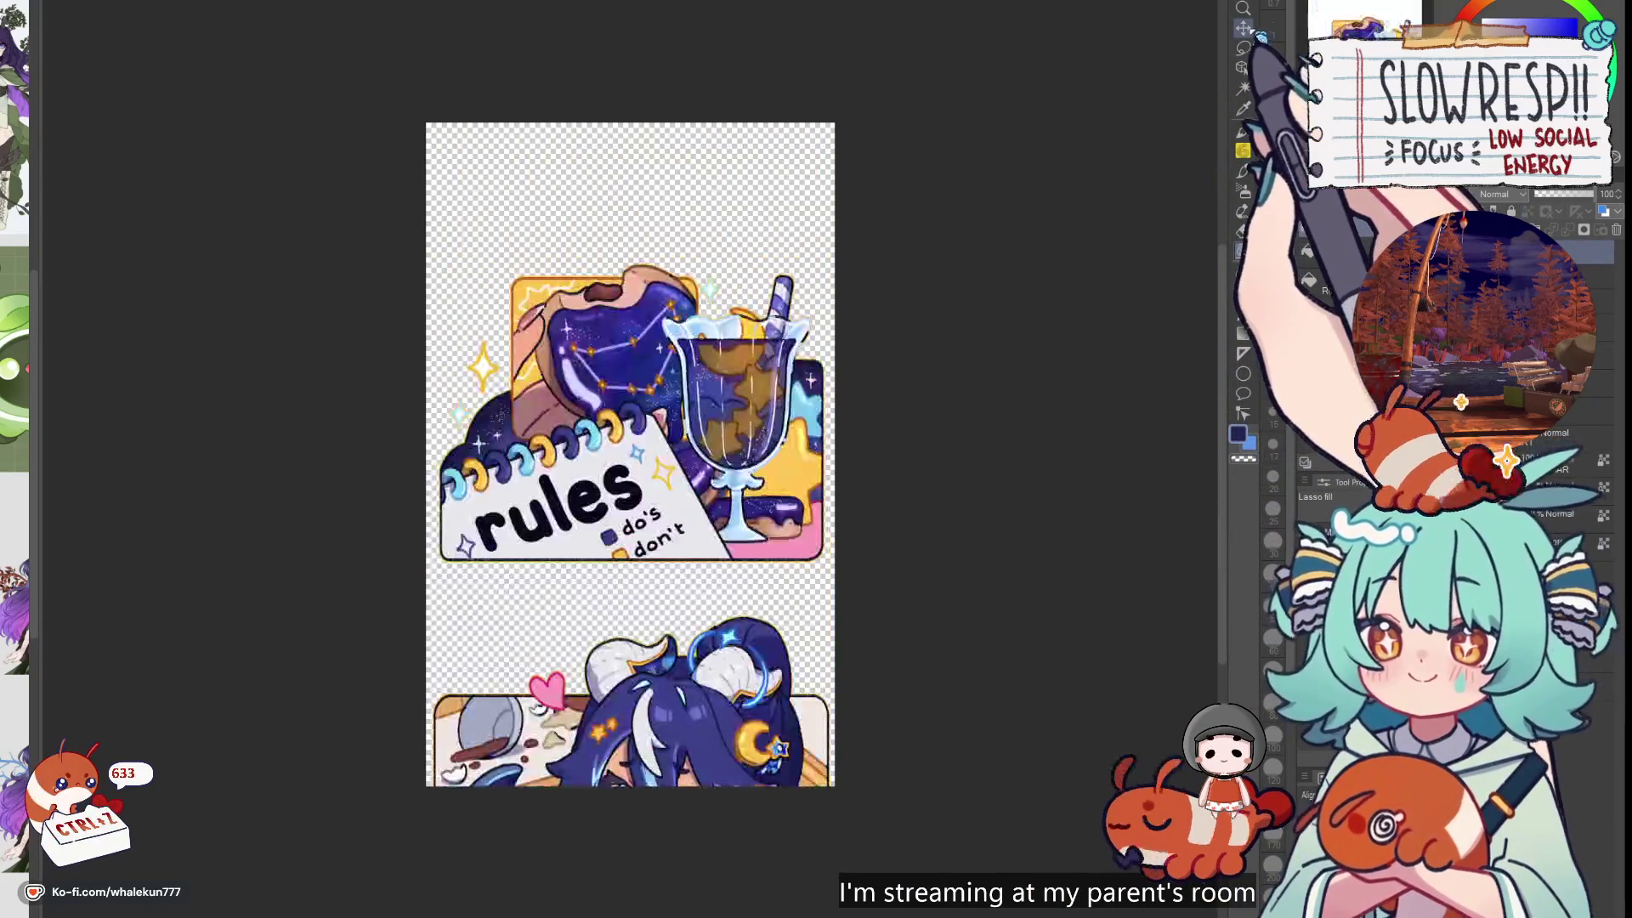
Return to the rules artwork via undo/redo and pull the canvas bottom up beneath it
key(ctrl+z)
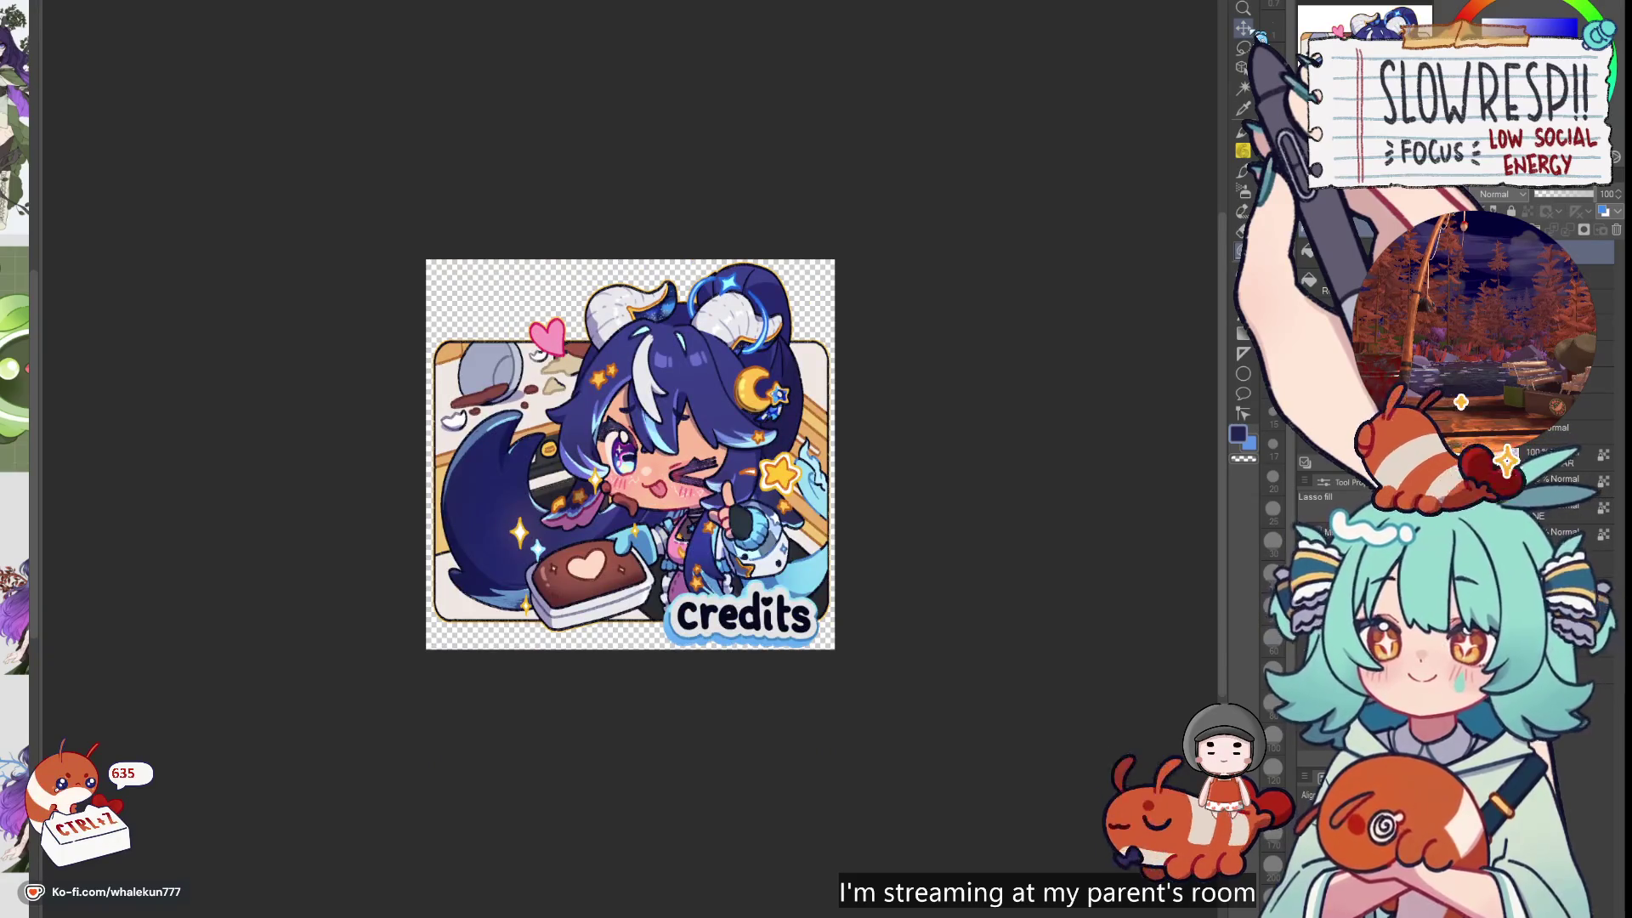
key(ctrl+y)
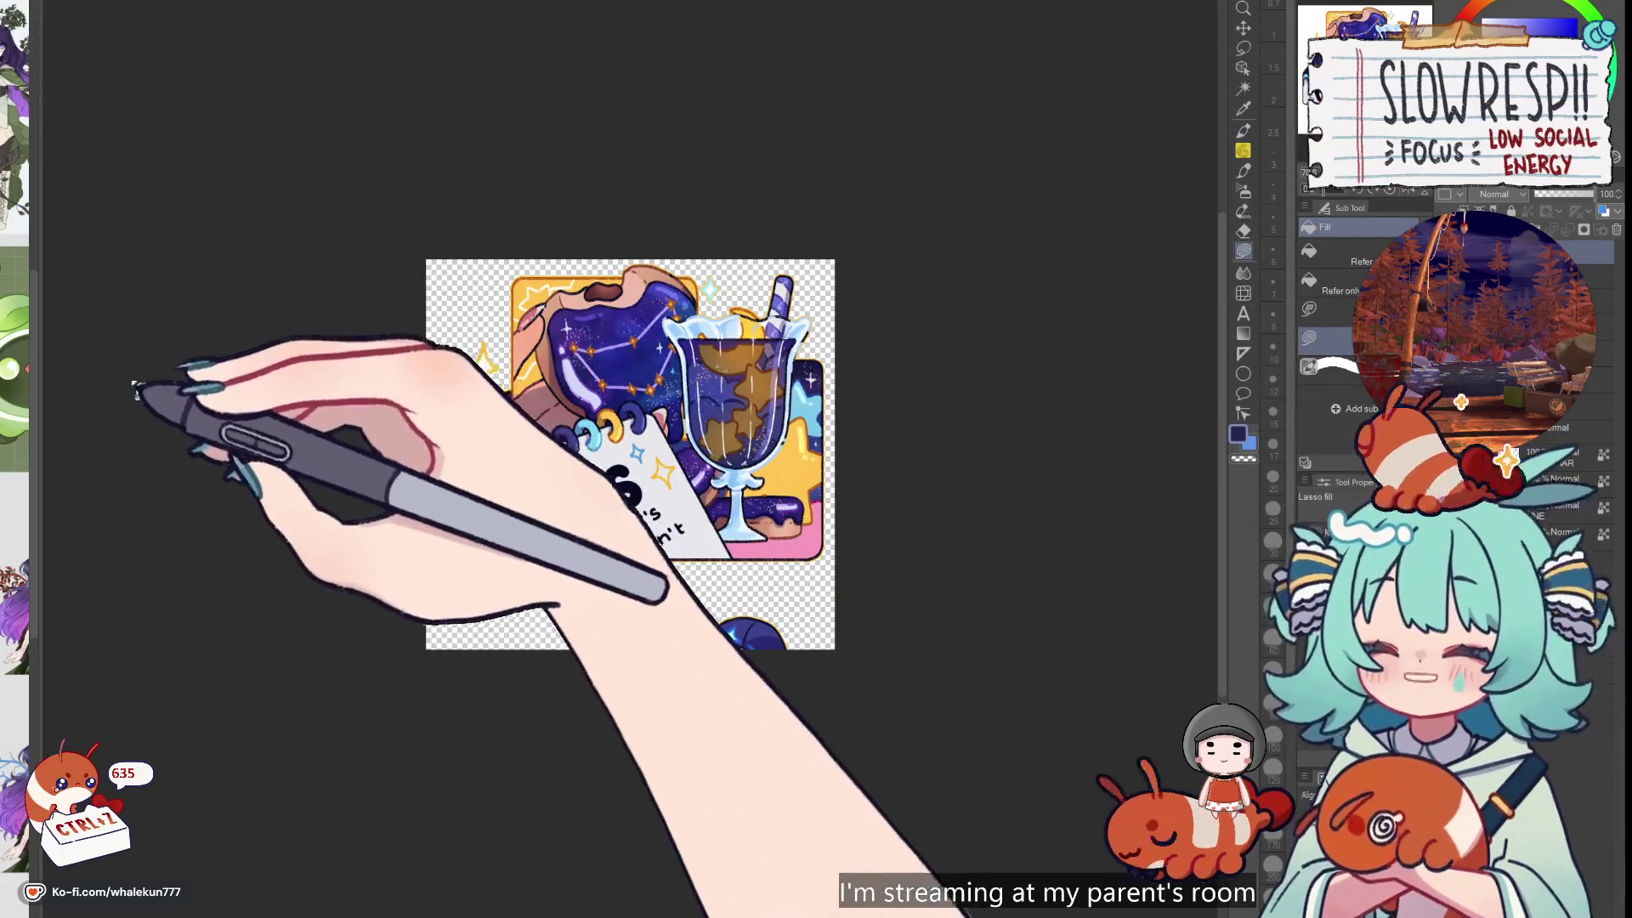
key(ctrl+t)
drag(629, 641, 647, 568)
key(Return)
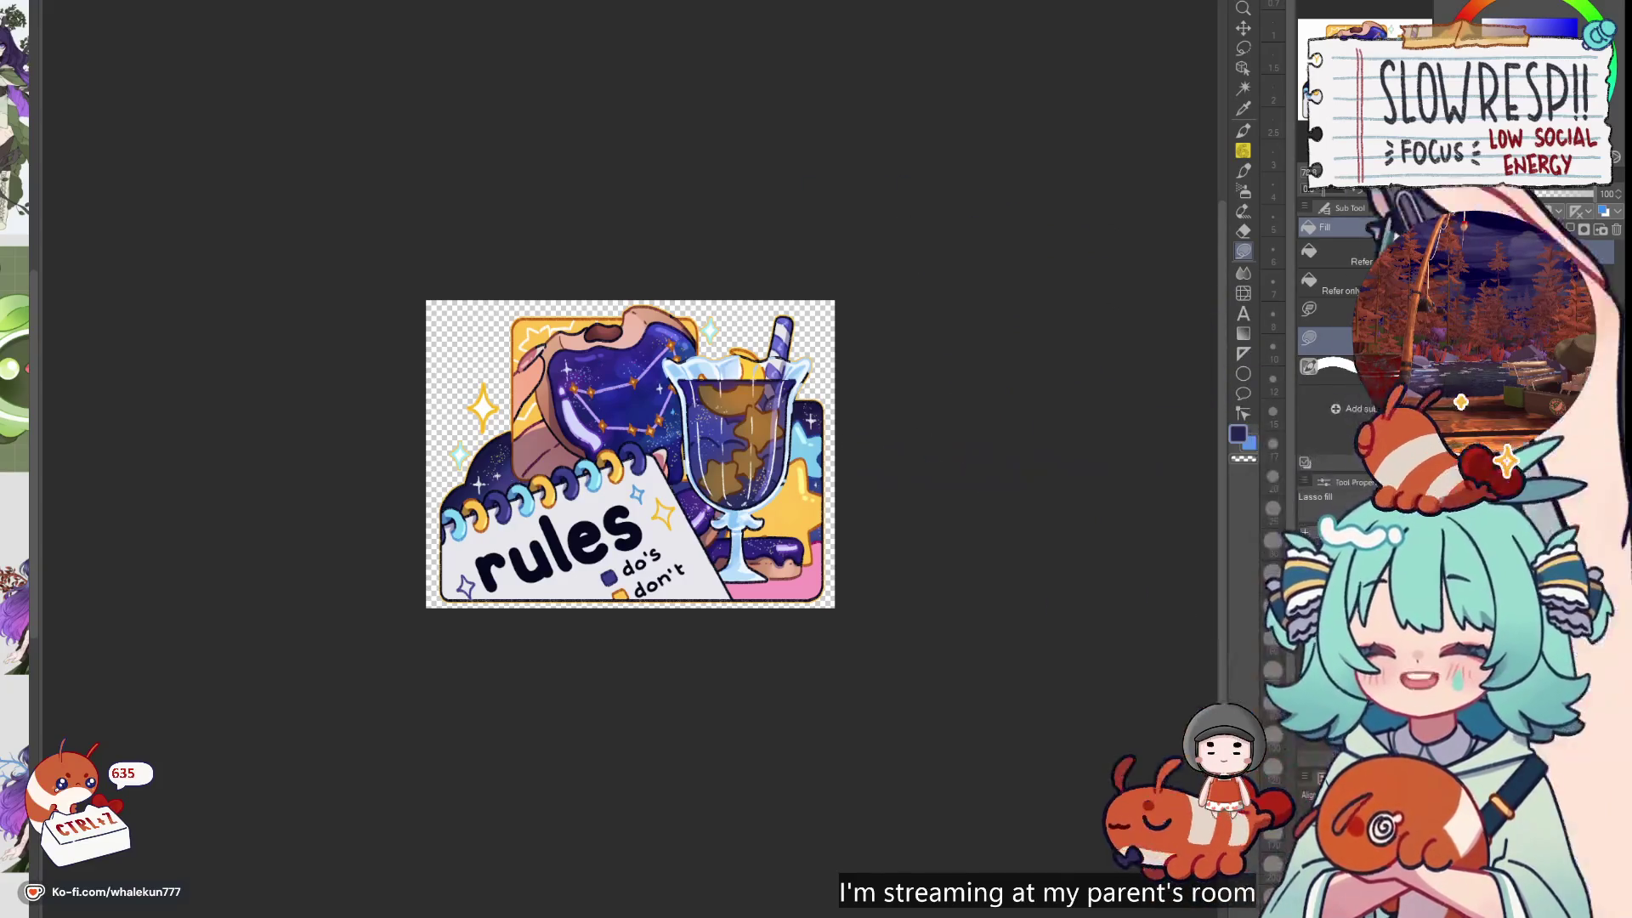
click(1243, 28)
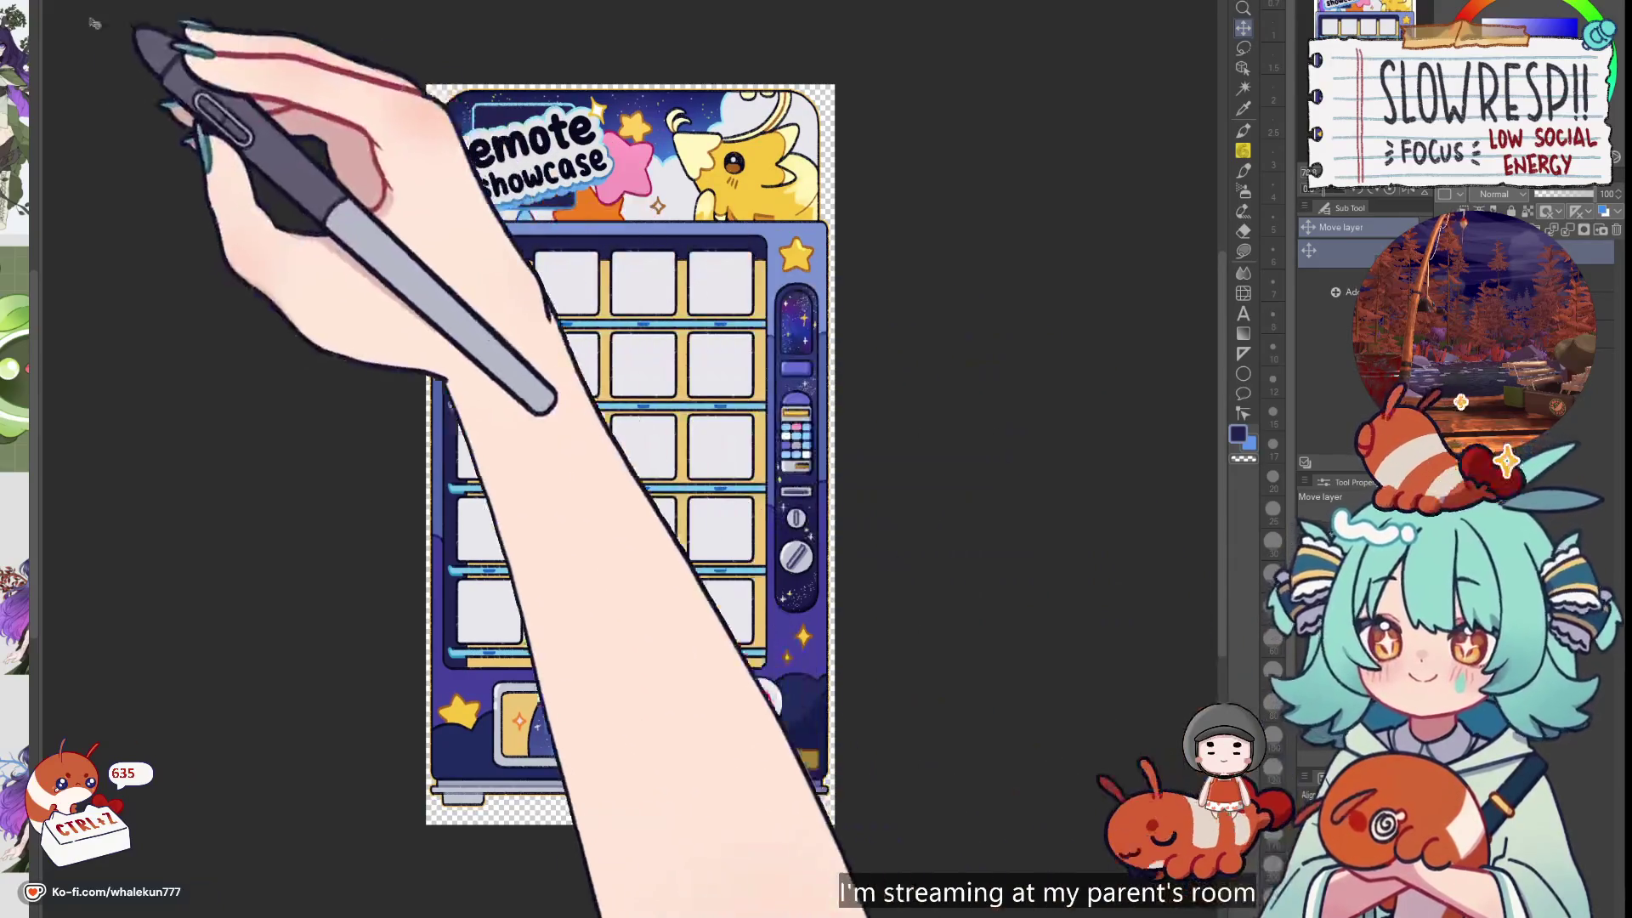
Shift the vending machine artwork slightly down and bring the pink version into view
key(ctrl+t)
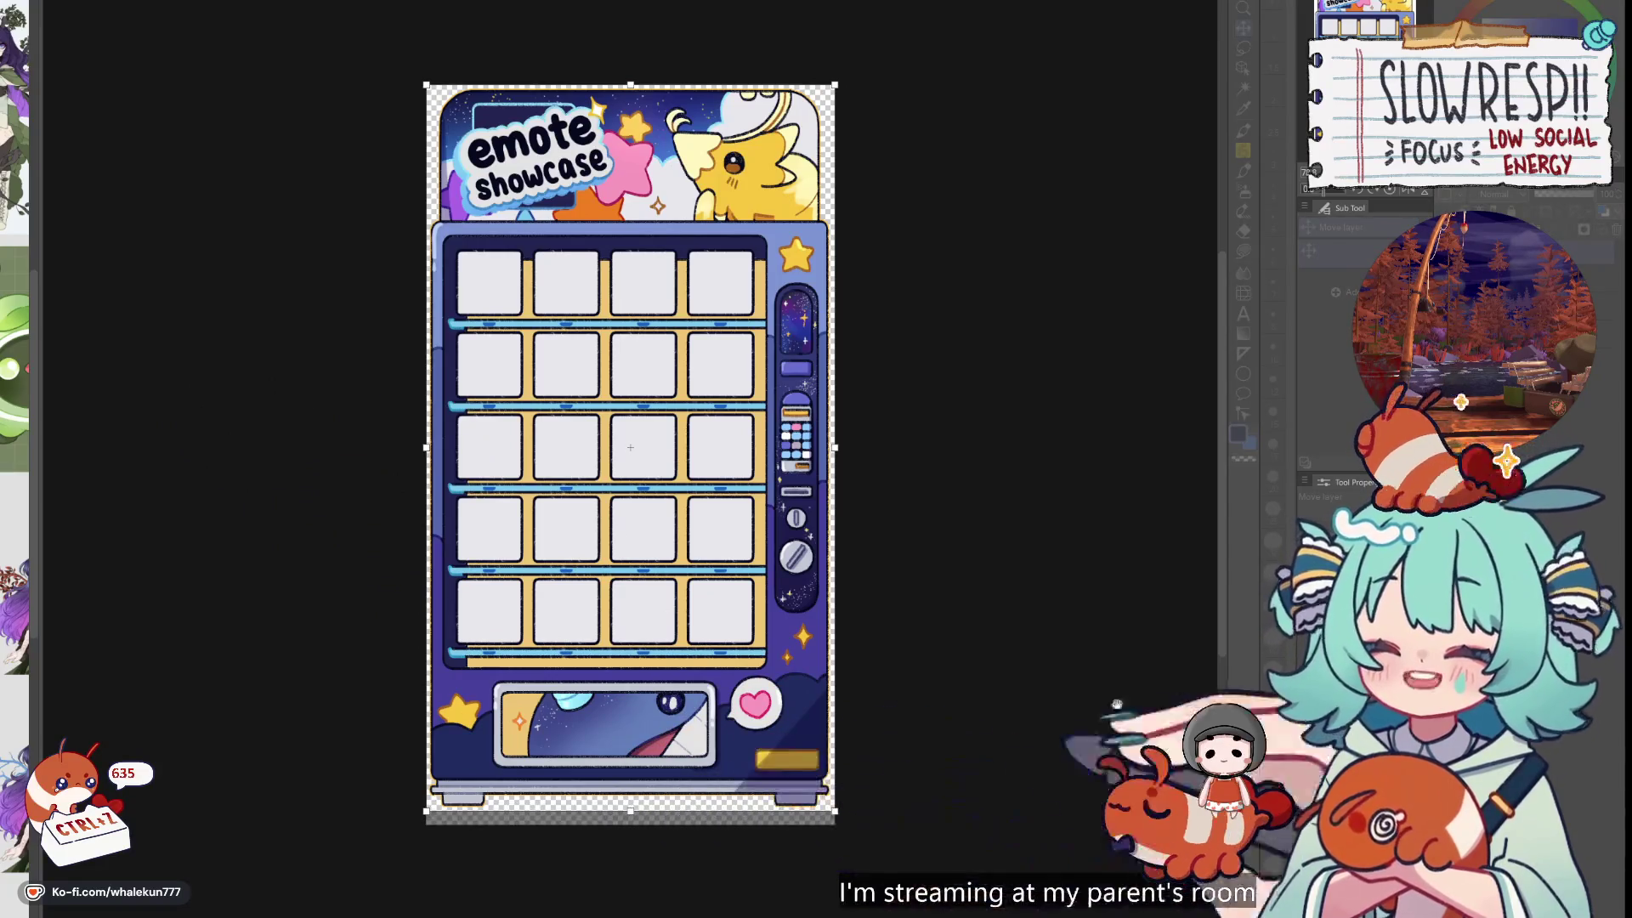
key(Return)
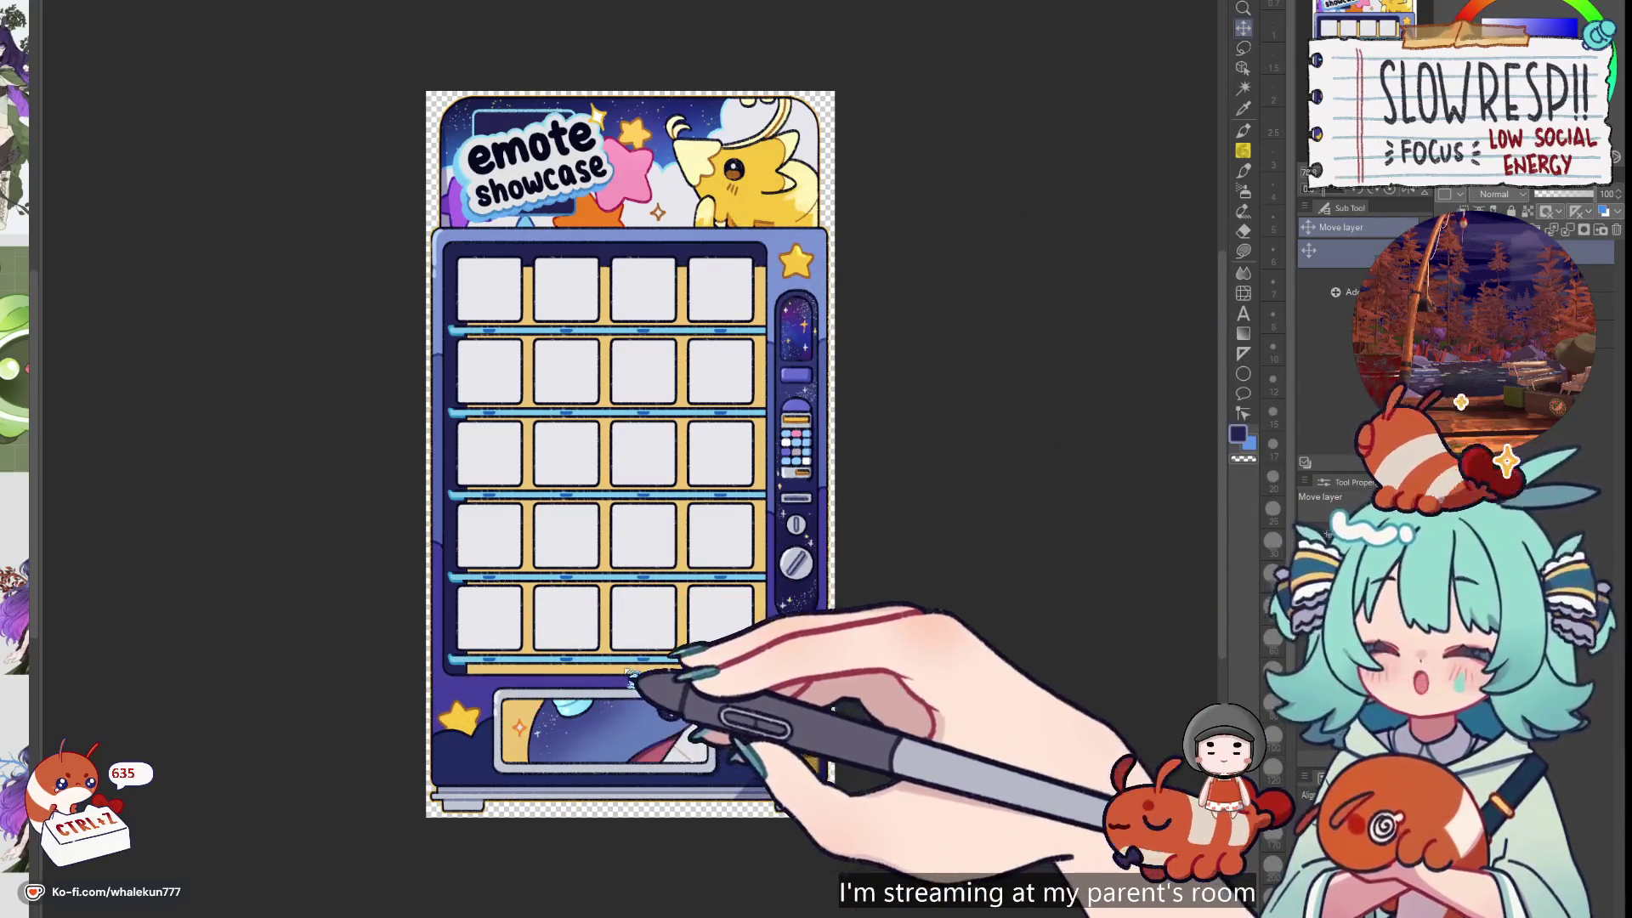
drag(724, 568, 339, 547)
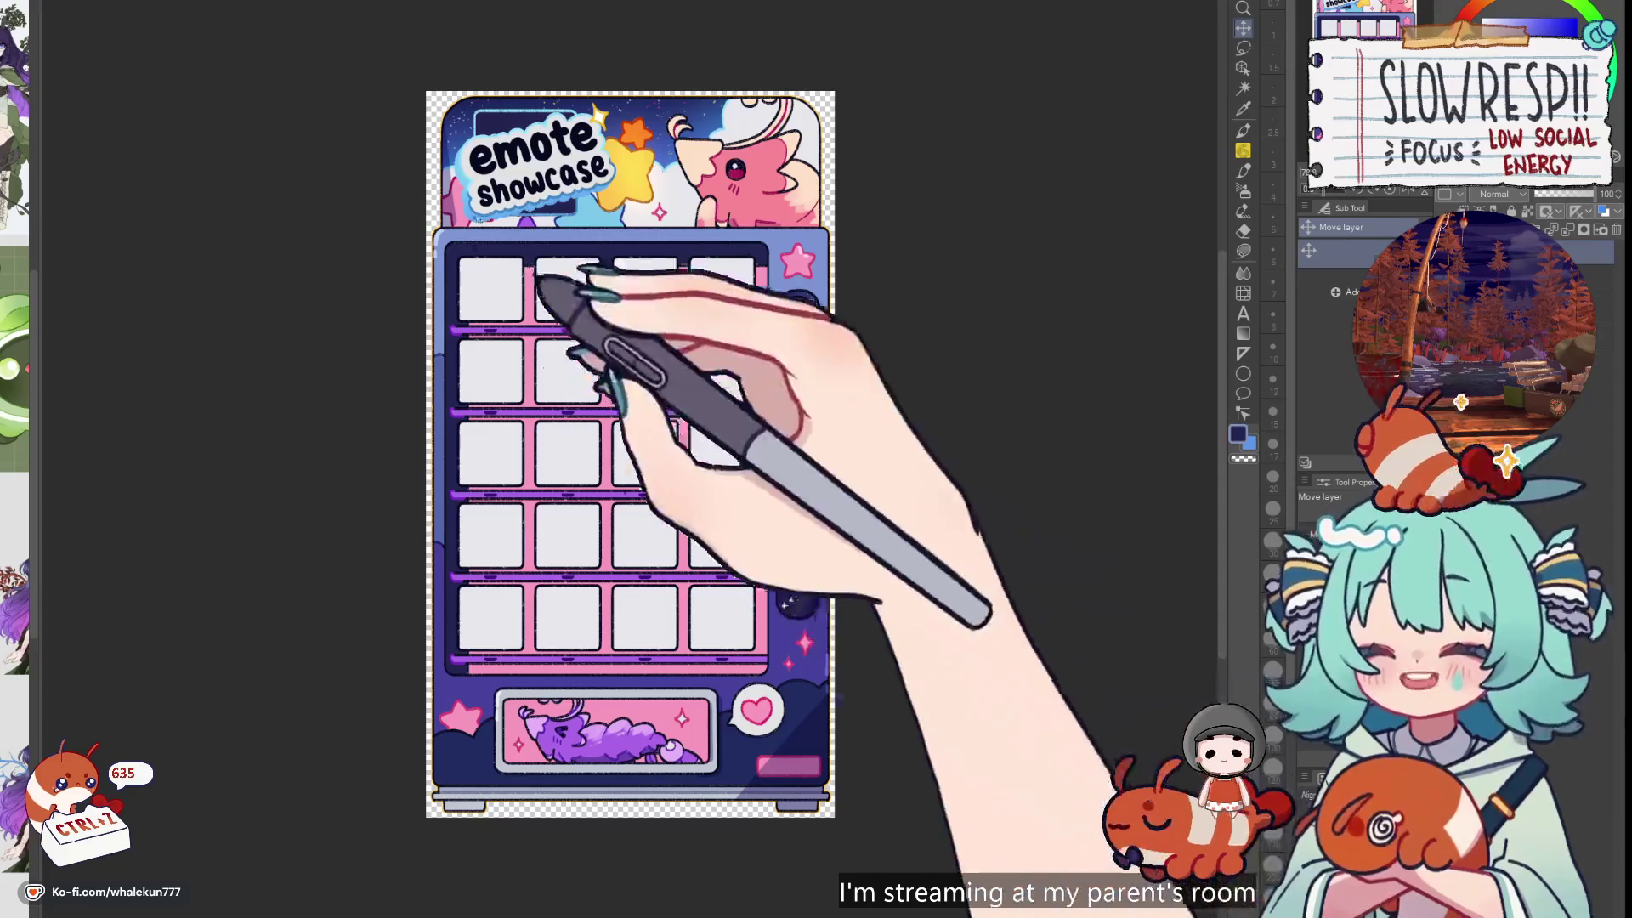
click(162, 4)
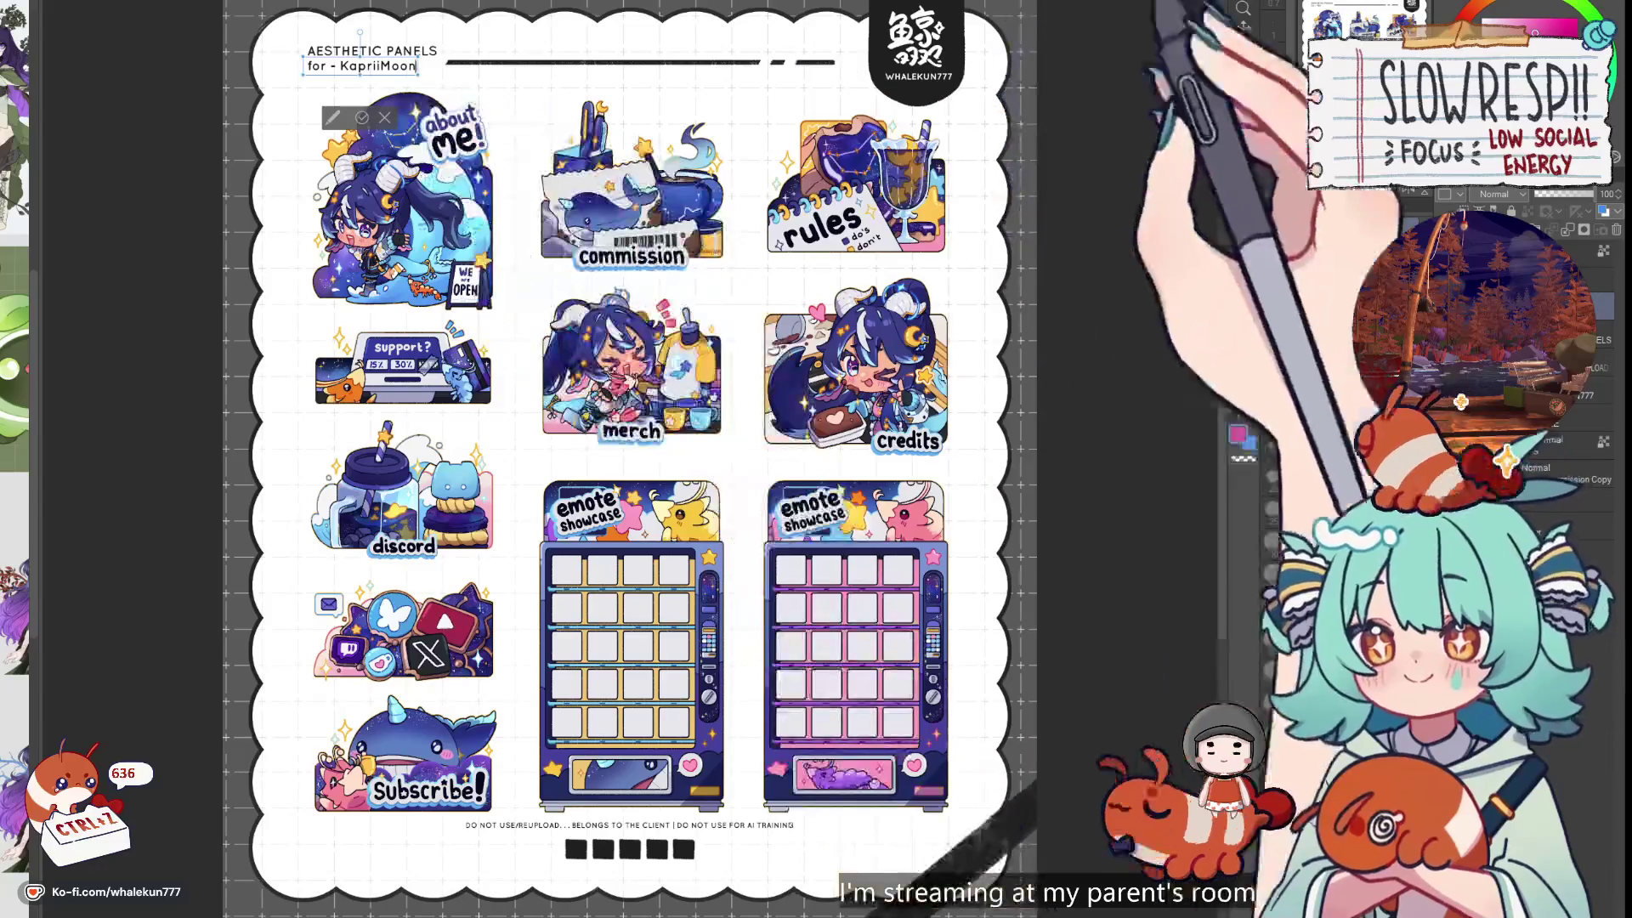
Move the footer disclaimer and squares slightly lower on the Aesthetic Panels sheet
key(k)
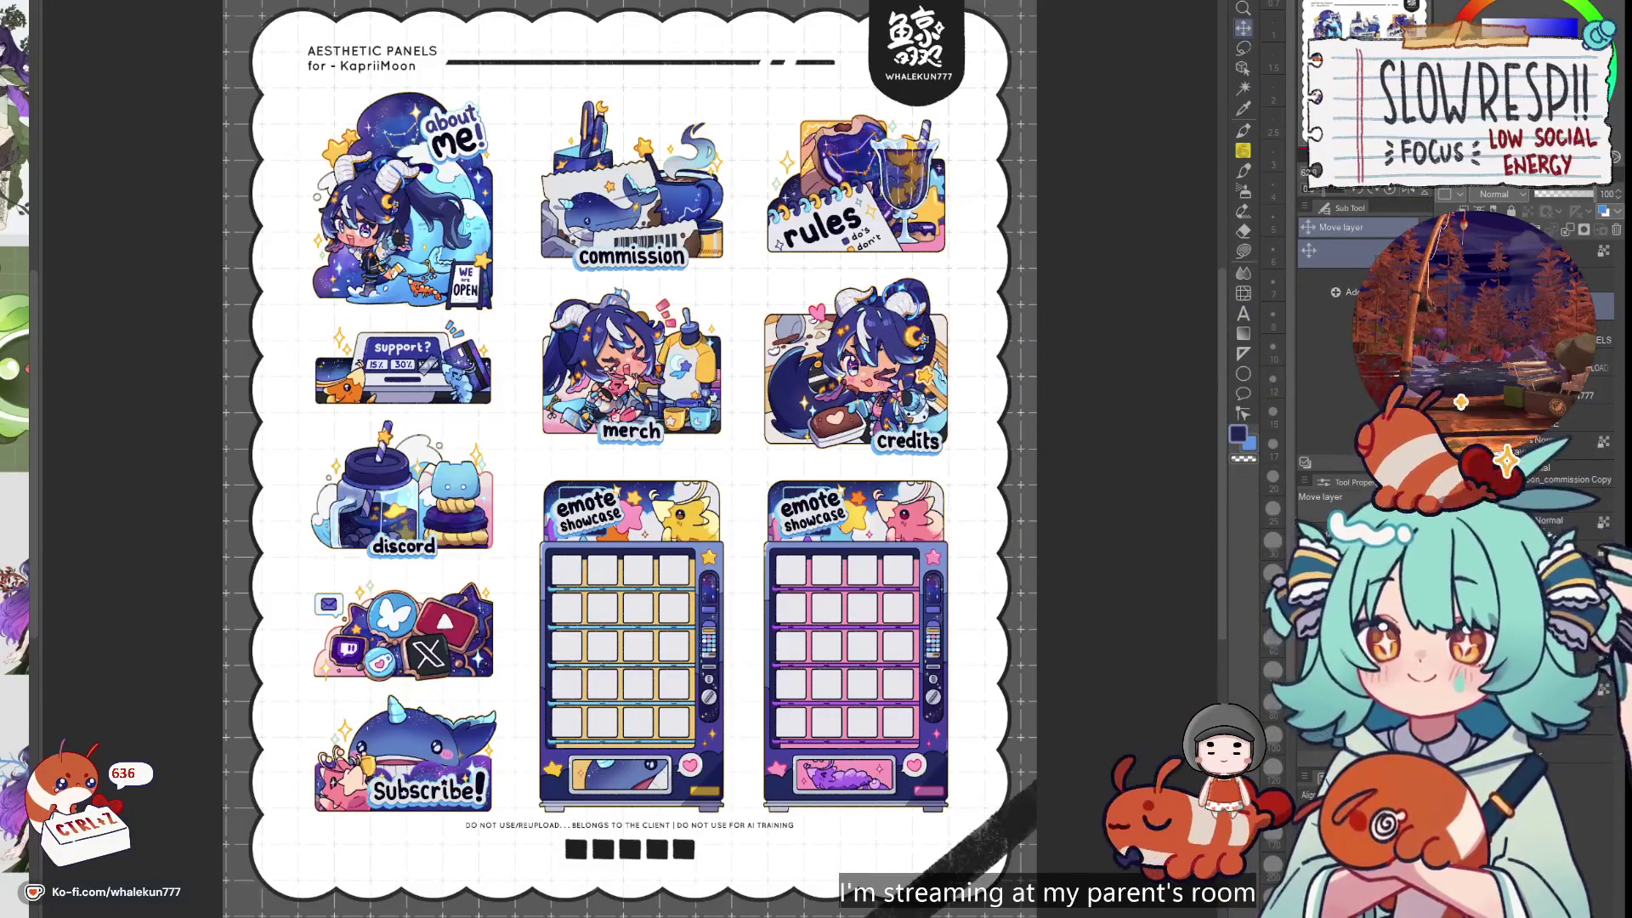
mouse_move(705, 848)
mouse_down()
mouse_move(705, 864)
mouse_move(646, 857)
mouse_up()
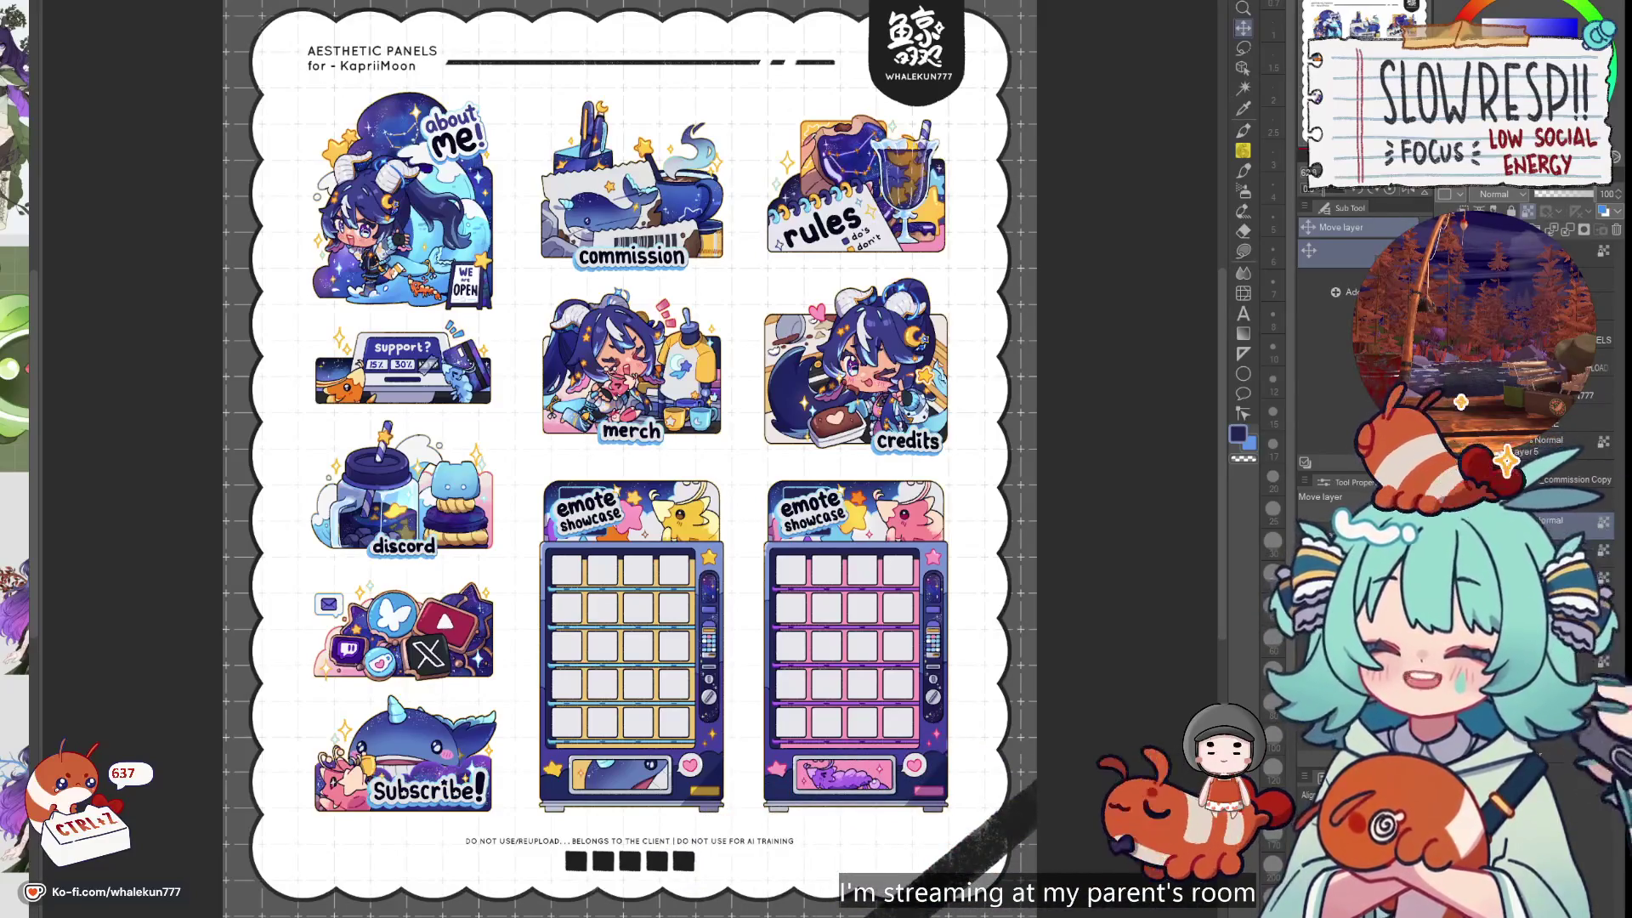
key(g)
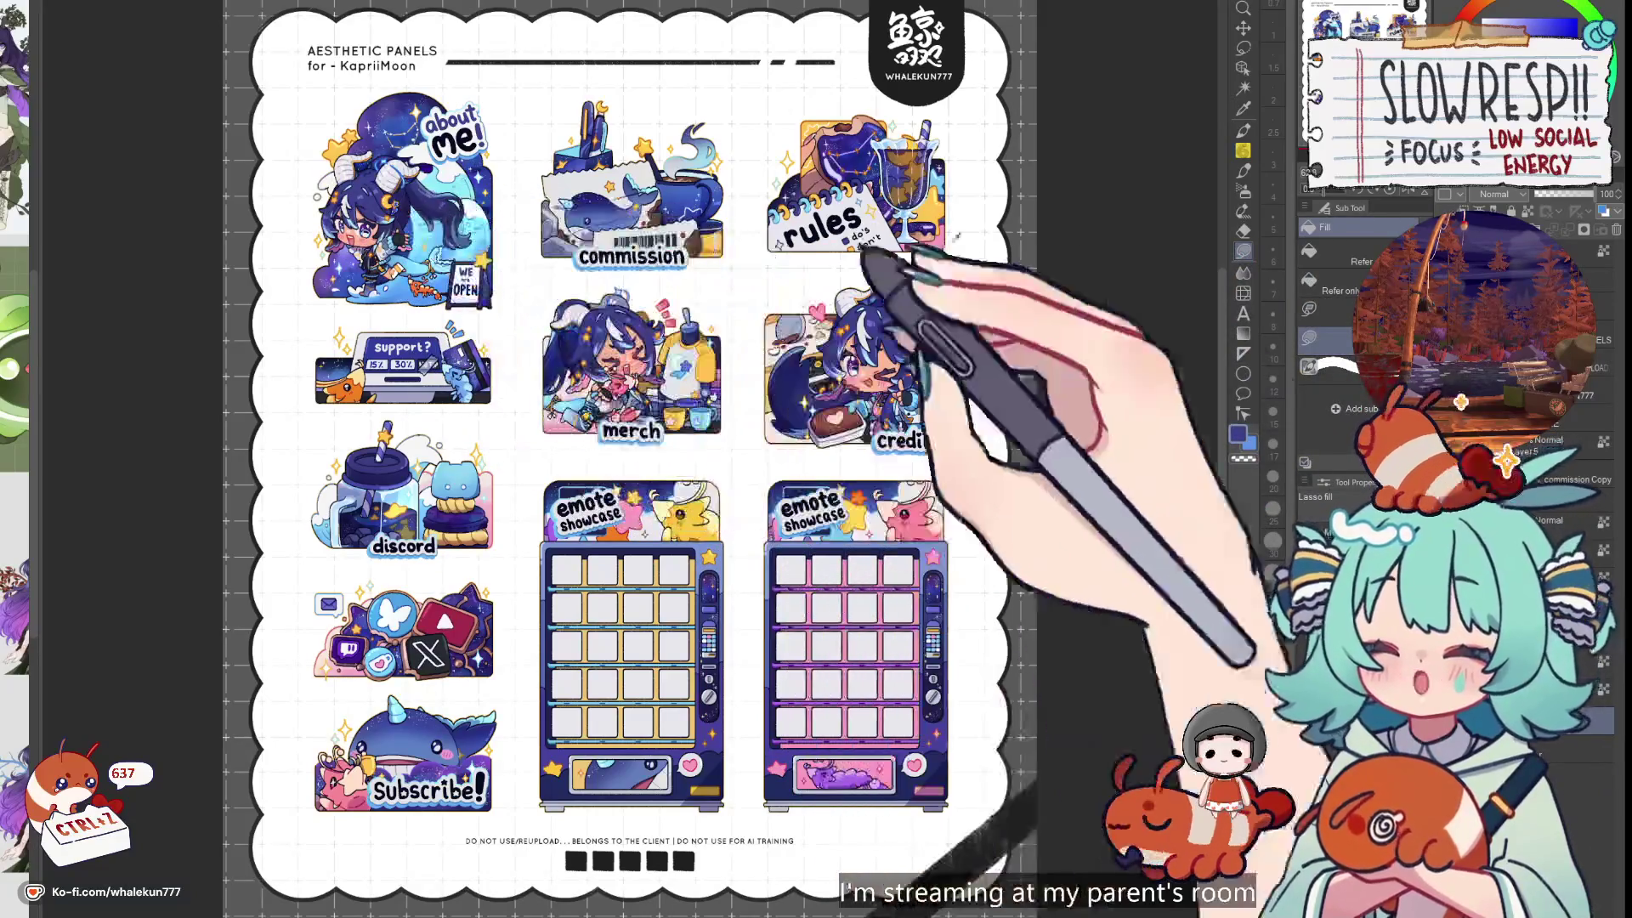
Lasso-fill the area around the scalloped sheet with dark blue at full opacity
drag(862, 255, 1029, 255)
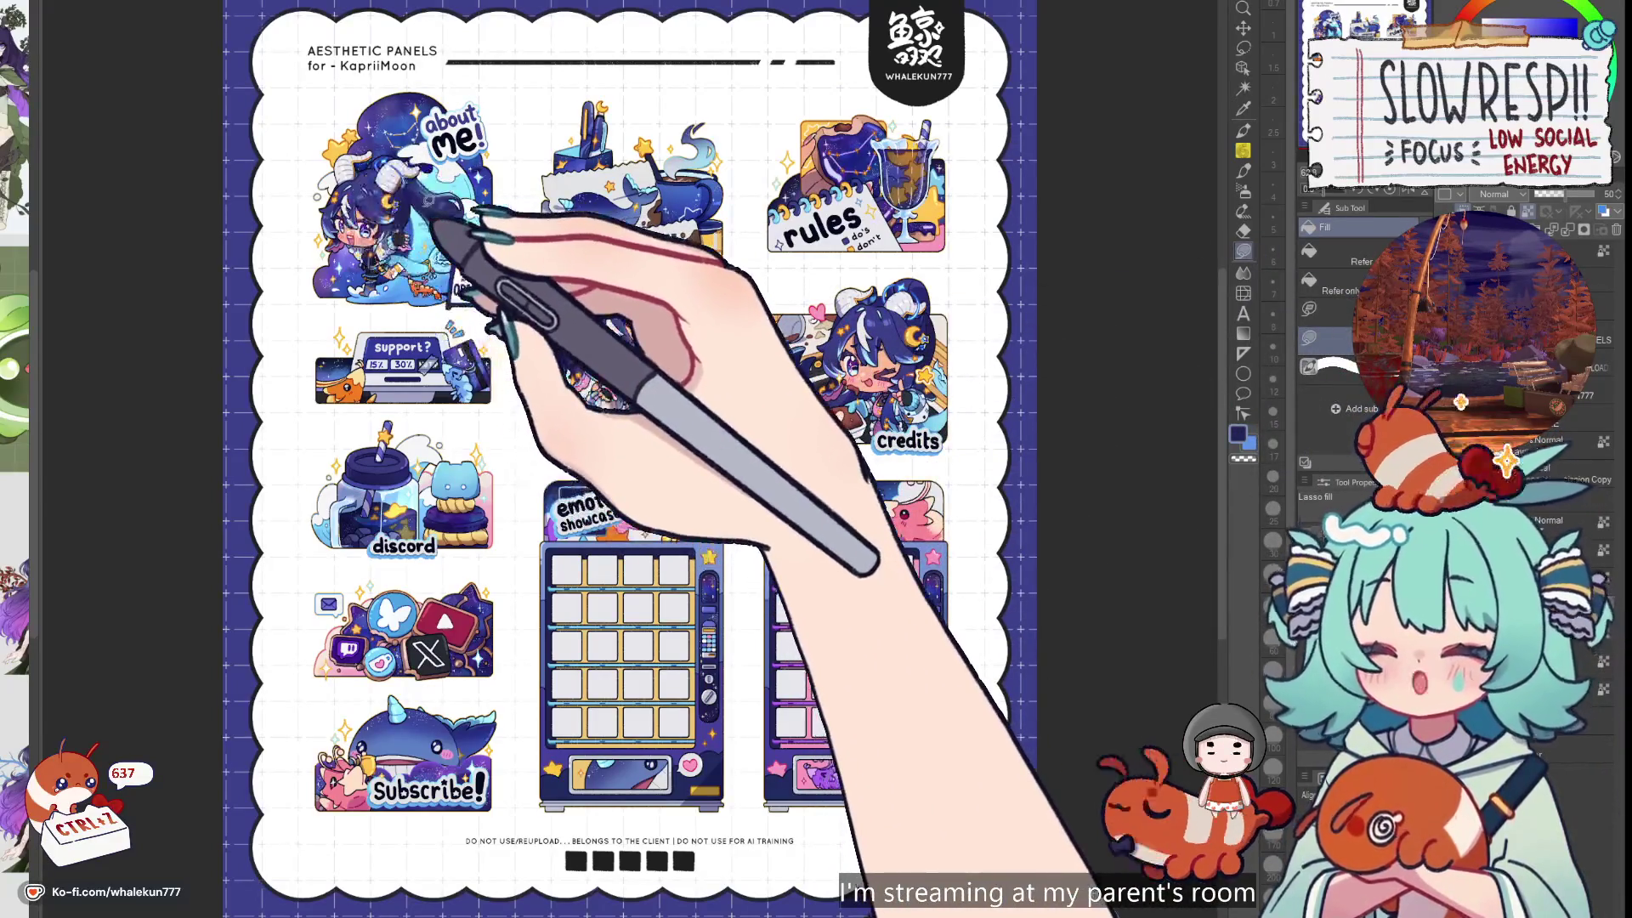
key(ctrl+z)
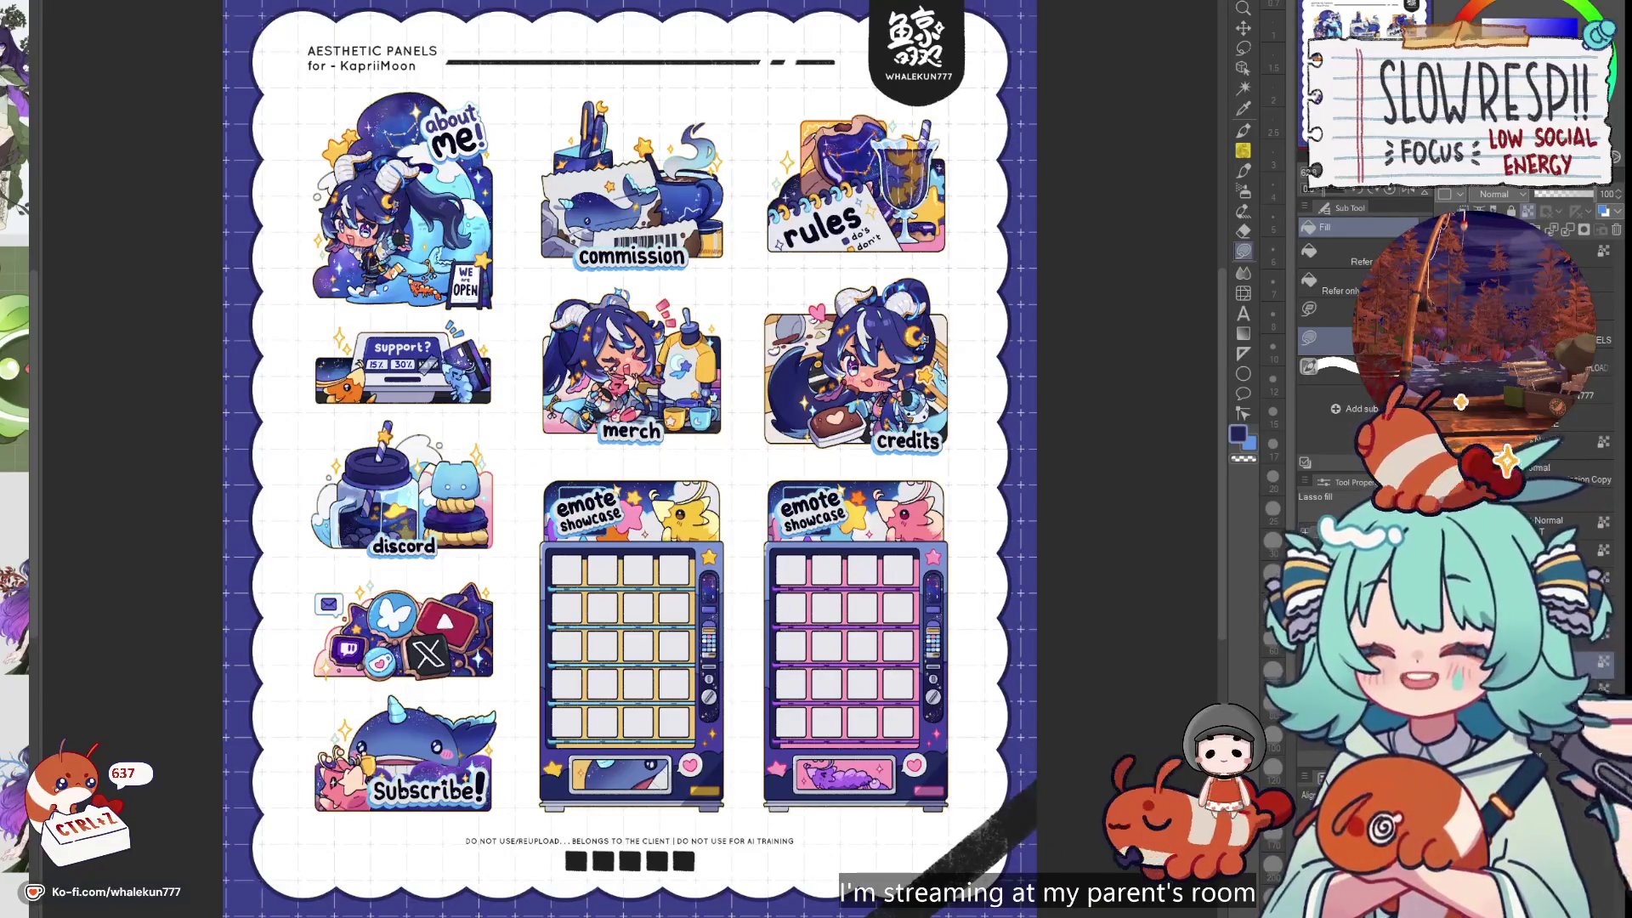
key(p)
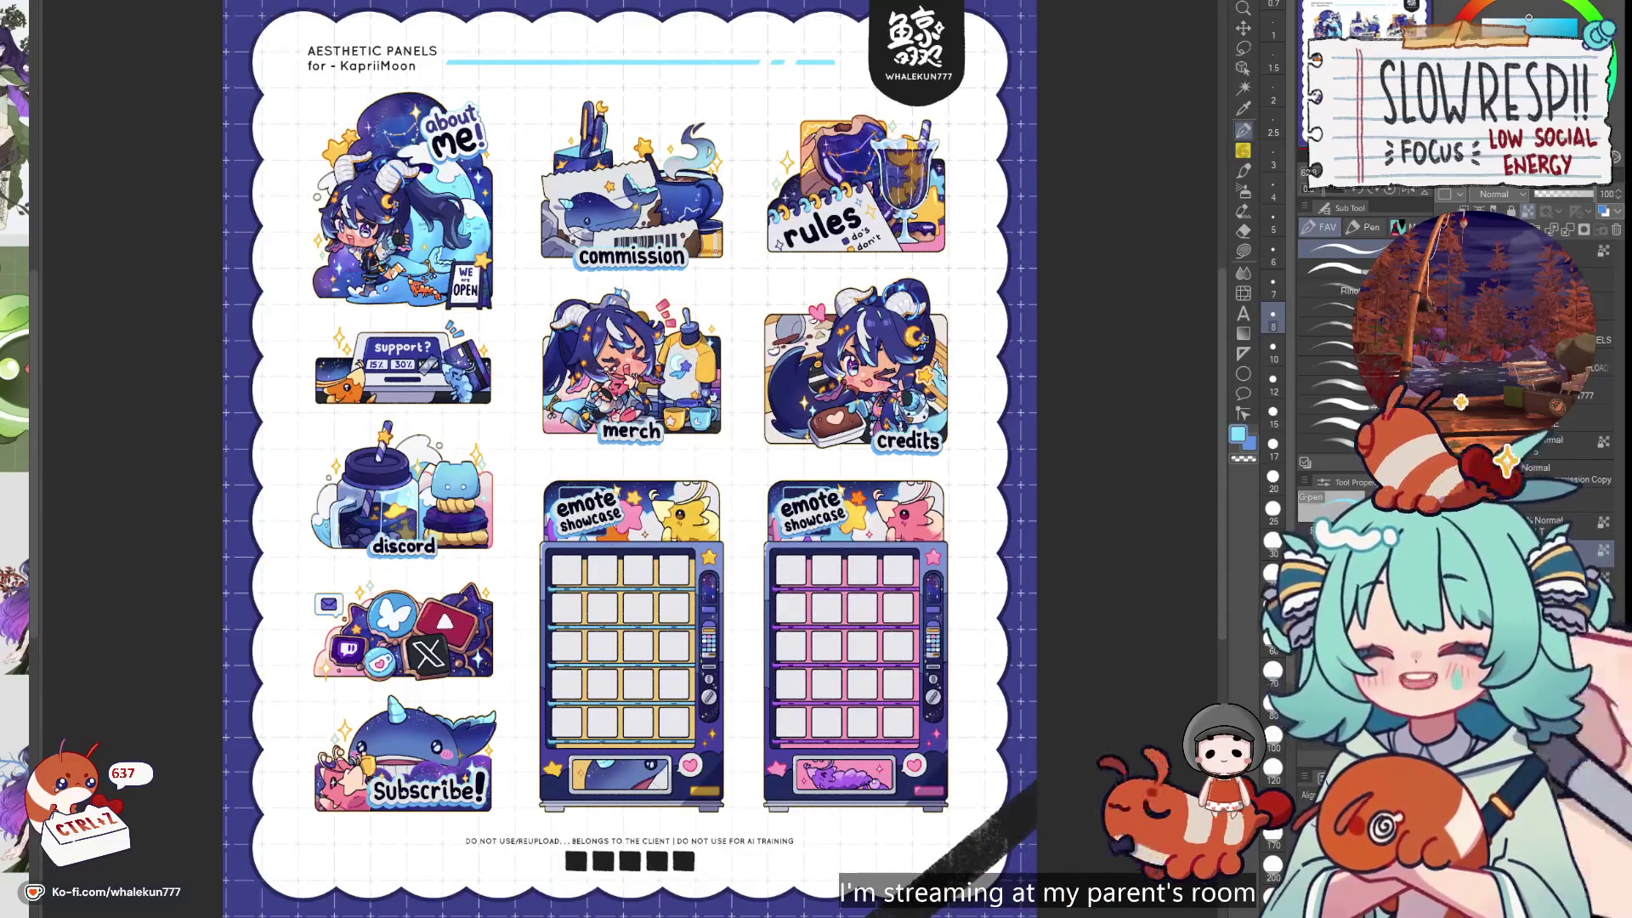
Fill the logo badge light blue from the merch panel, after first trying orange
alt+click(724, 389)
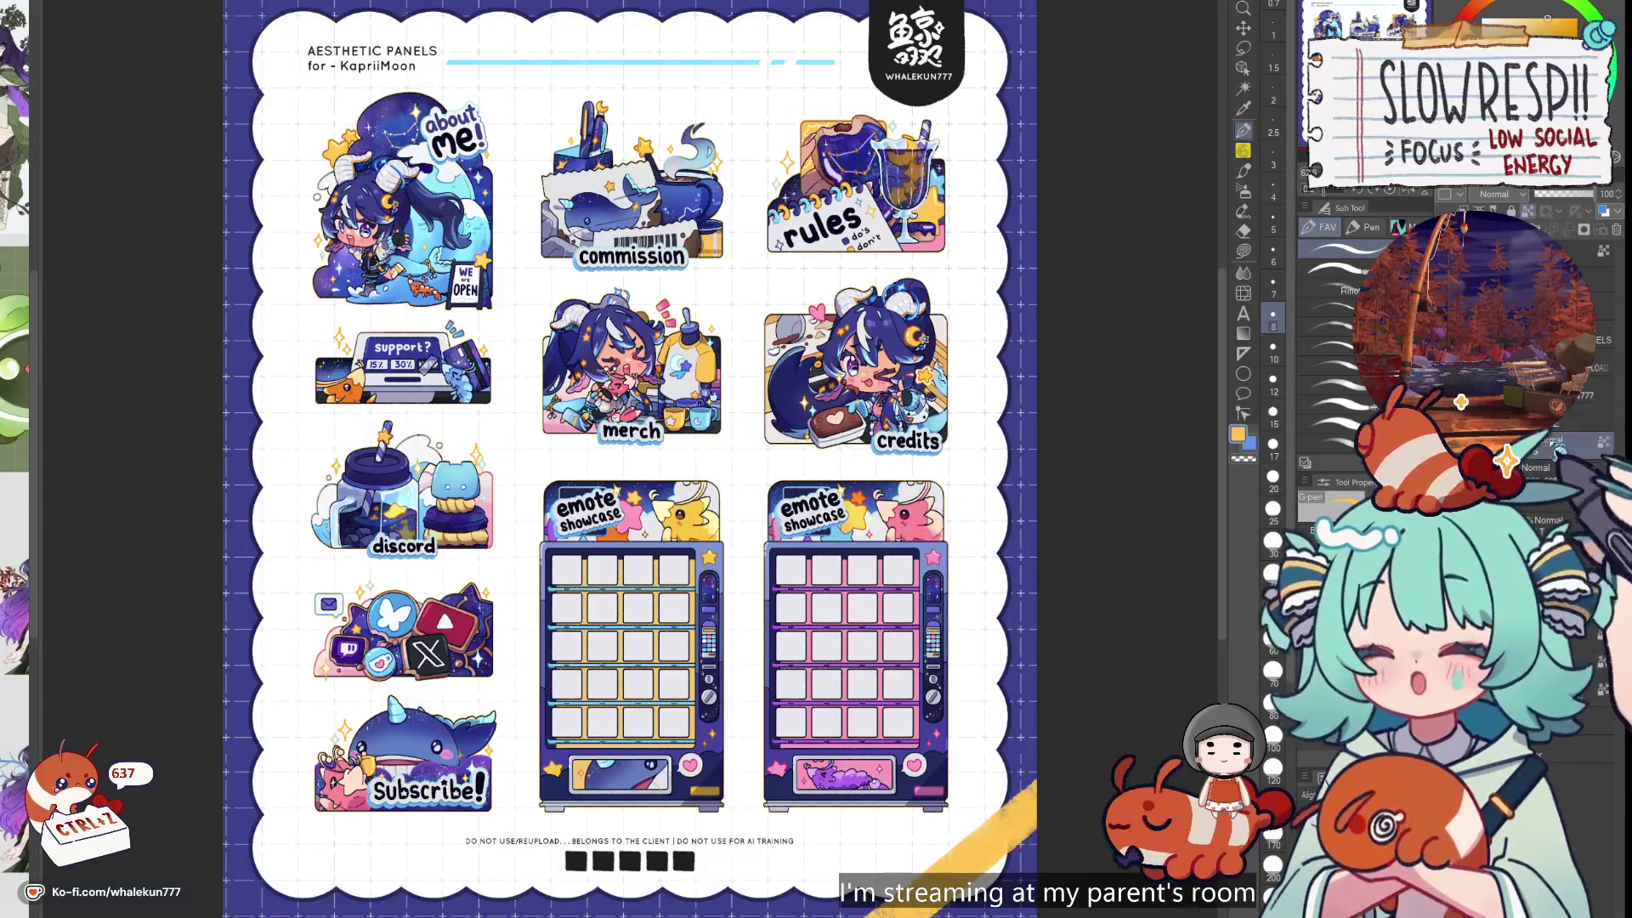
key(alt+Delete)
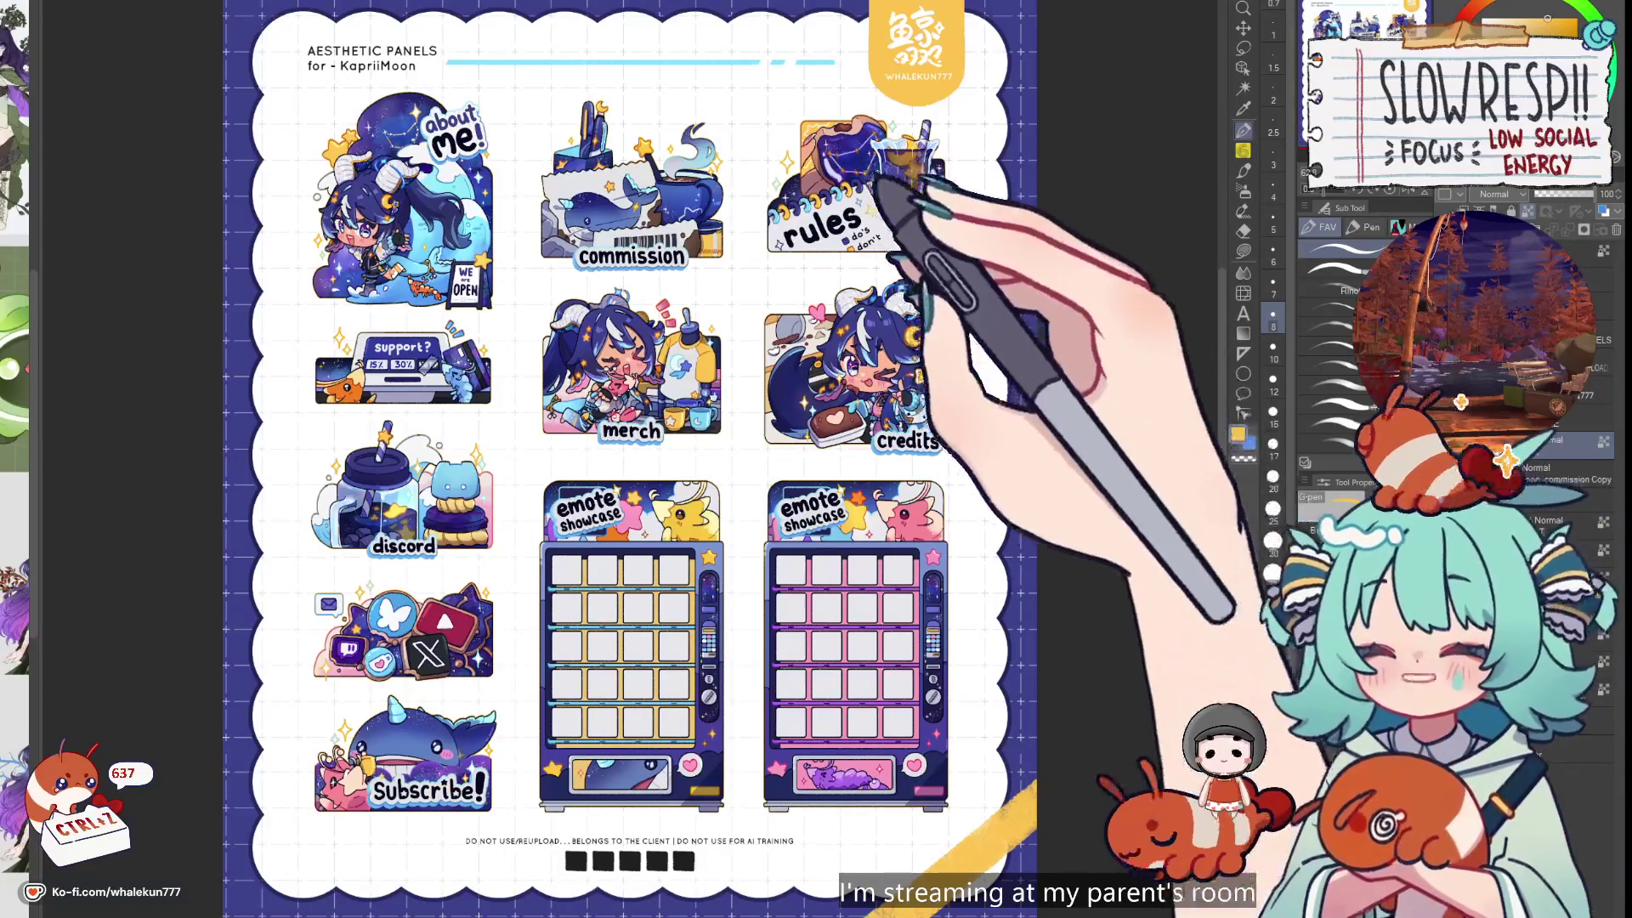
alt+click(685, 323)
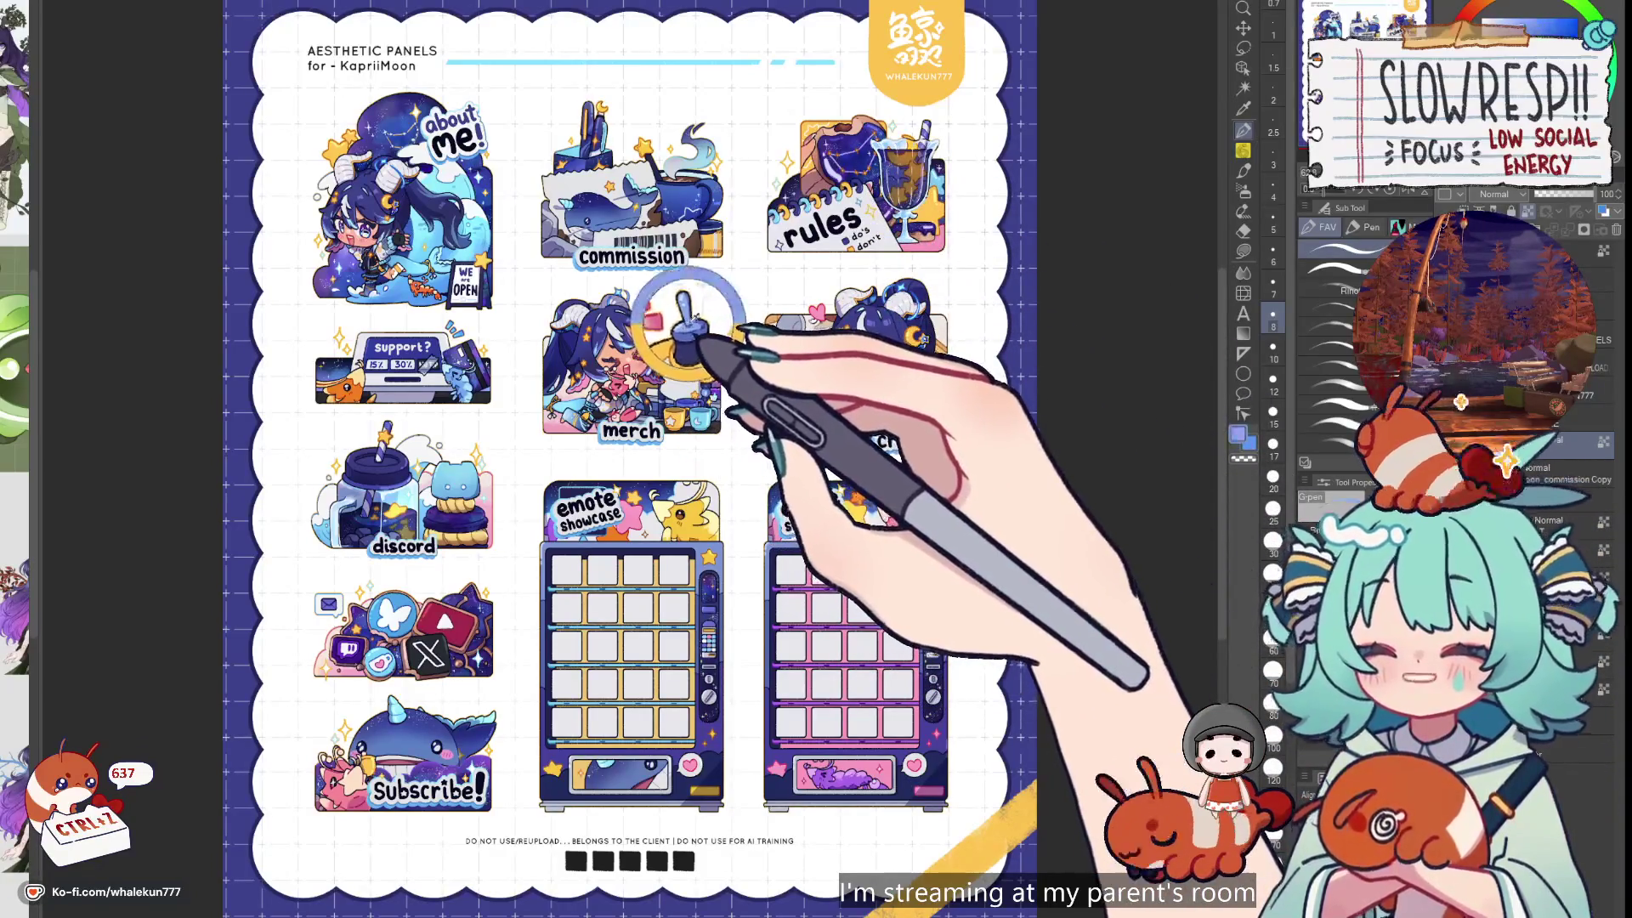
key(alt+Delete)
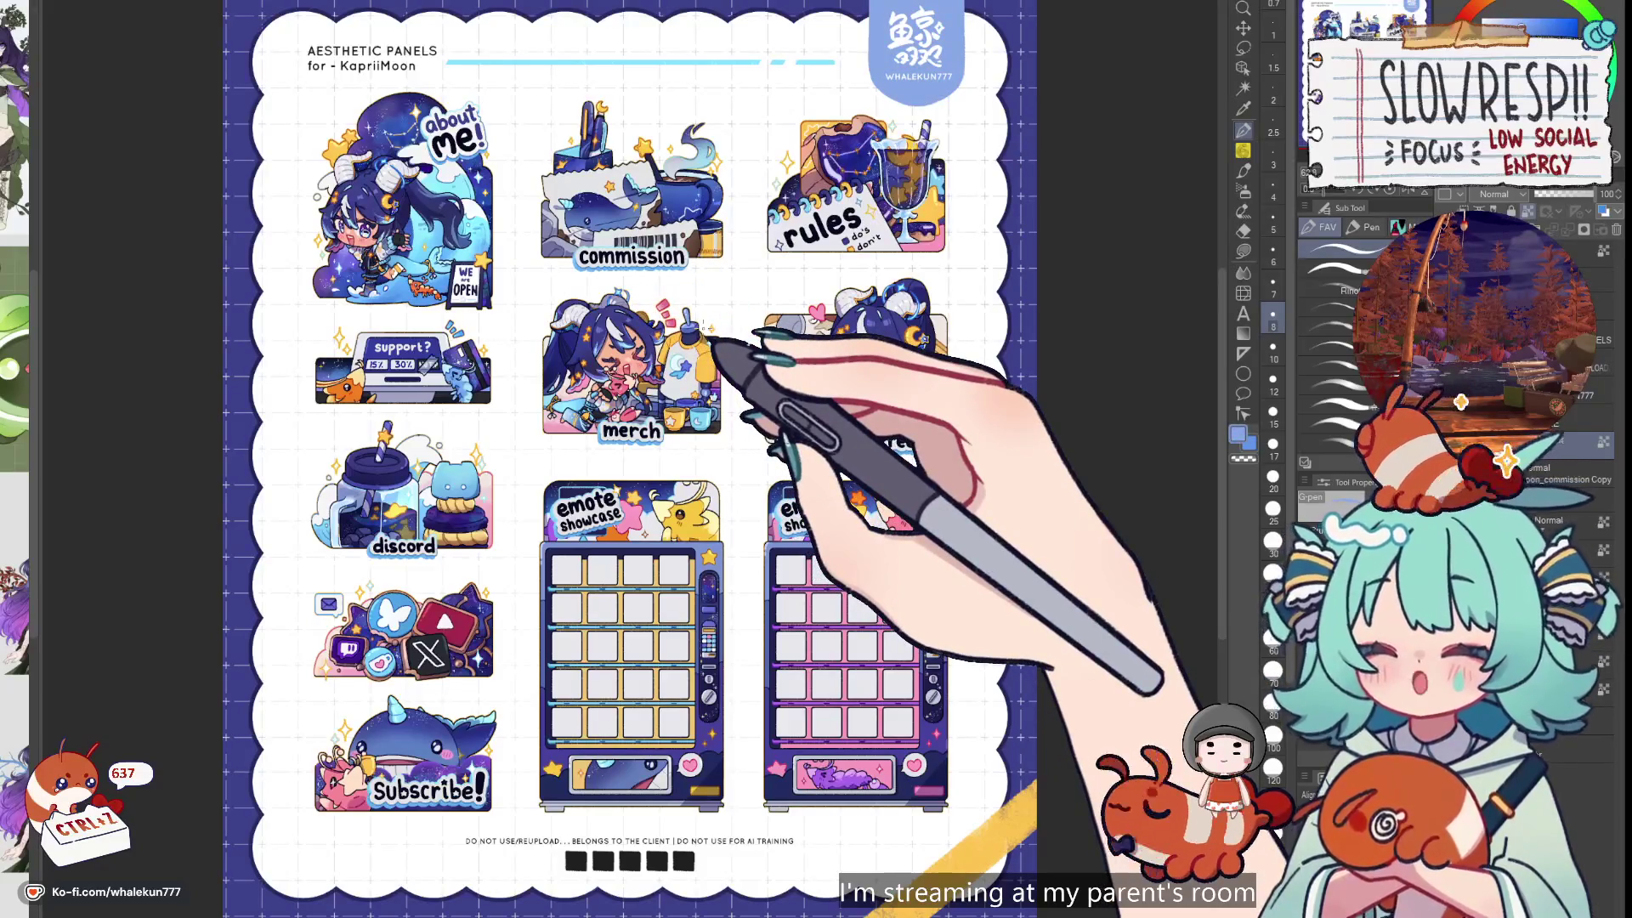
mouse_move(1061, 666)
mouse_down()
mouse_move(1090, 663)
mouse_move(1053, 651)
mouse_up()
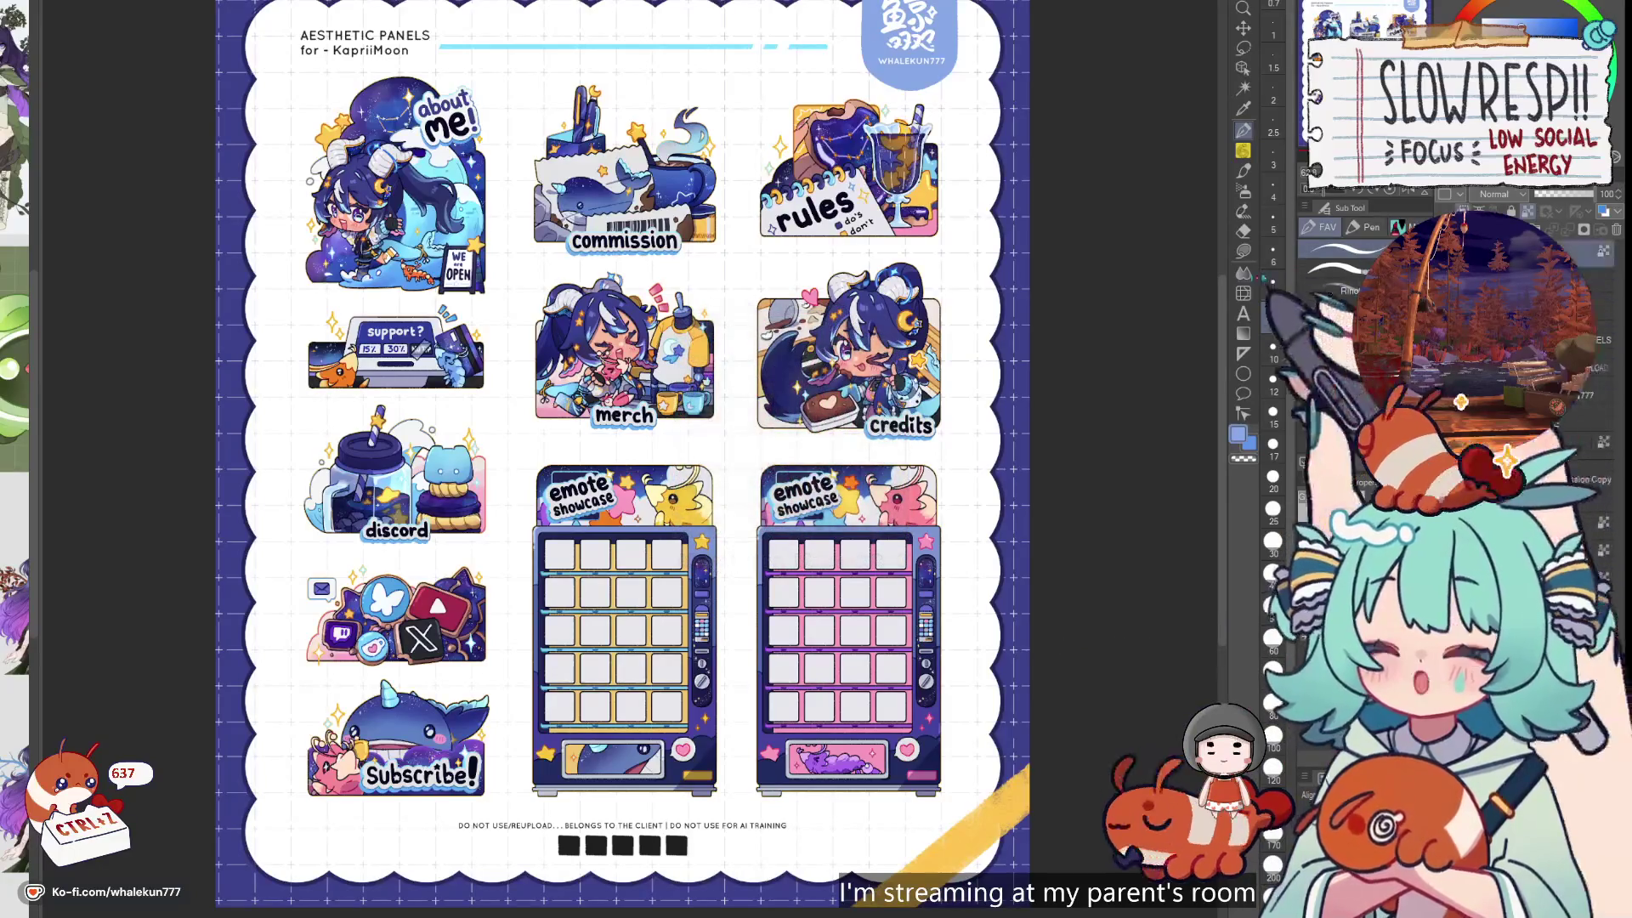
Fill the first two palette swatches with peach and dark navy sampled from the panels
key(g)
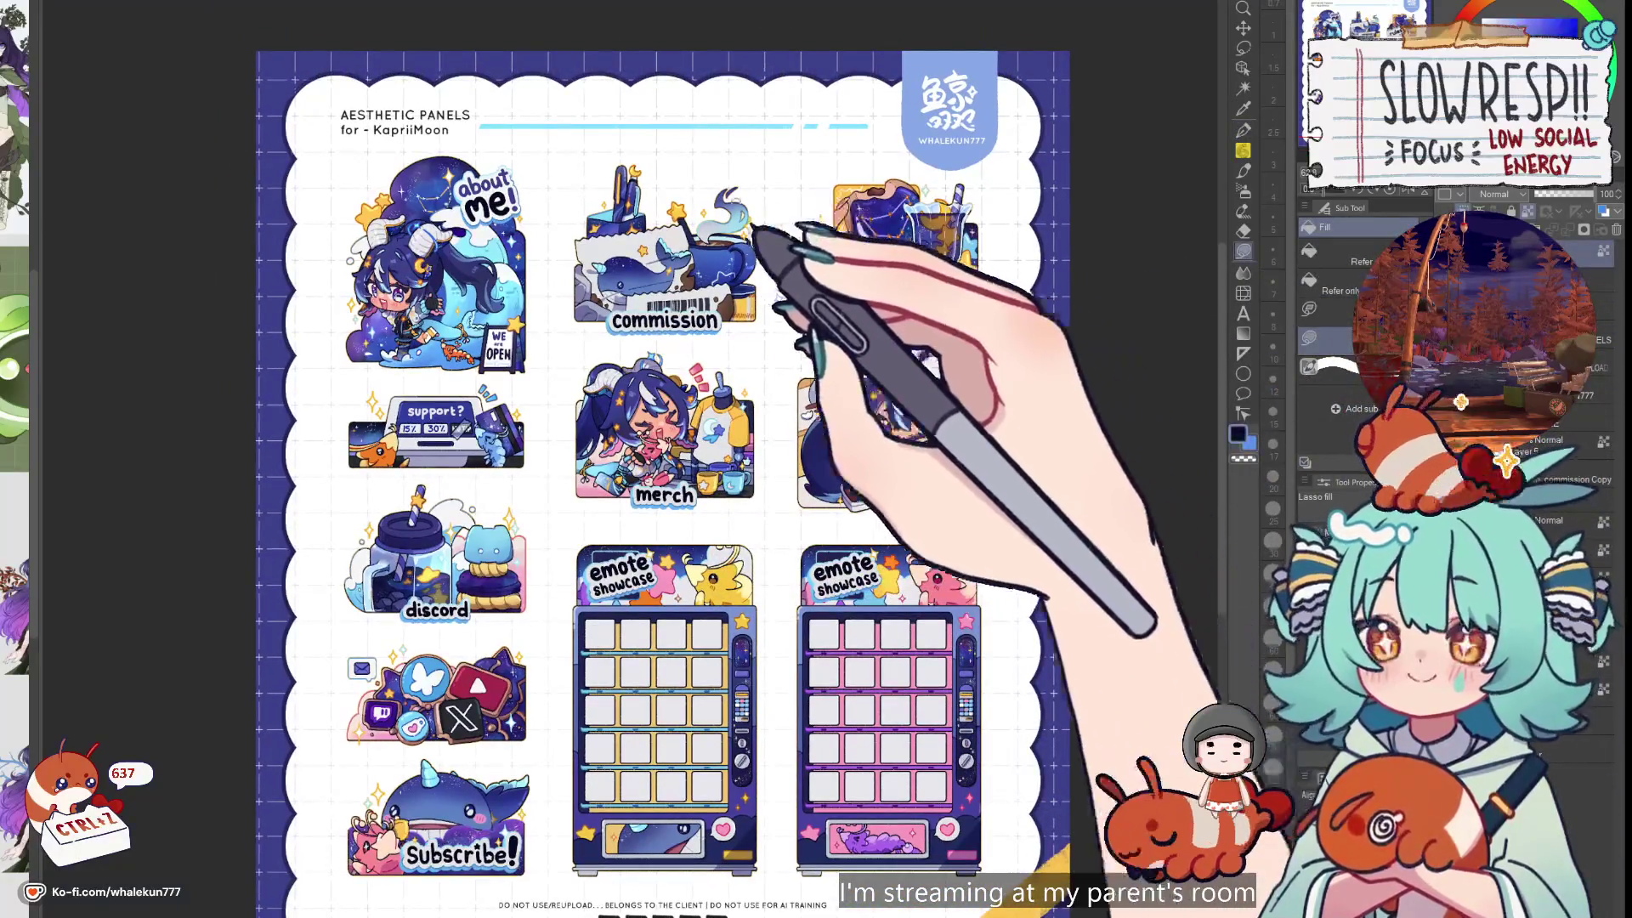
scroll(663, 459, down, 5)
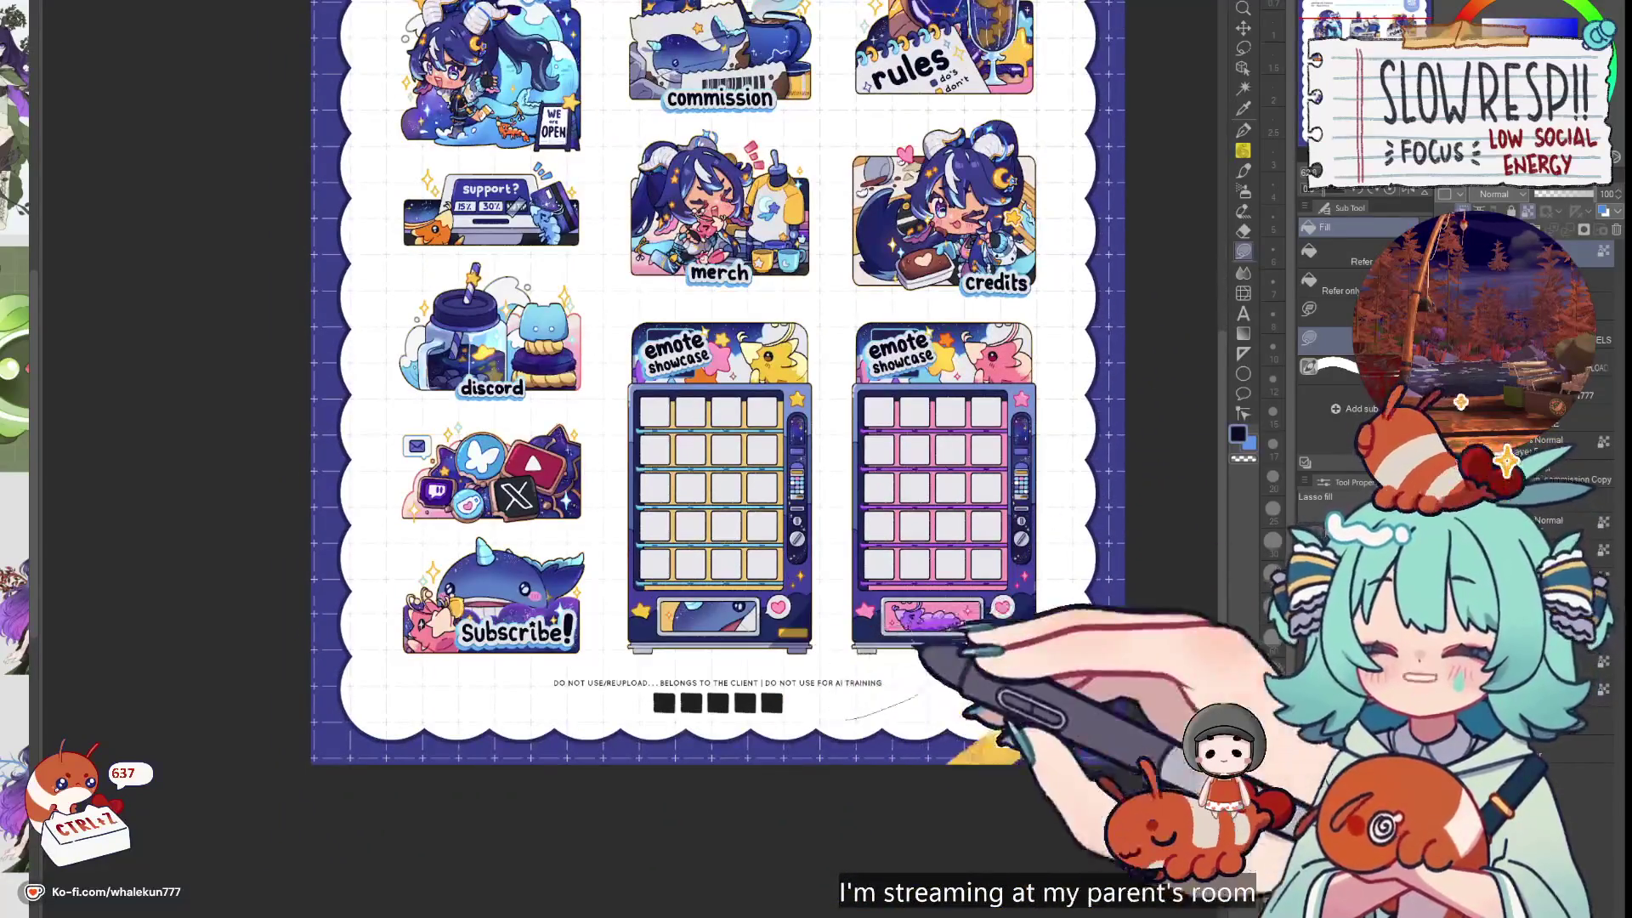
scroll(663, 408, right, 2)
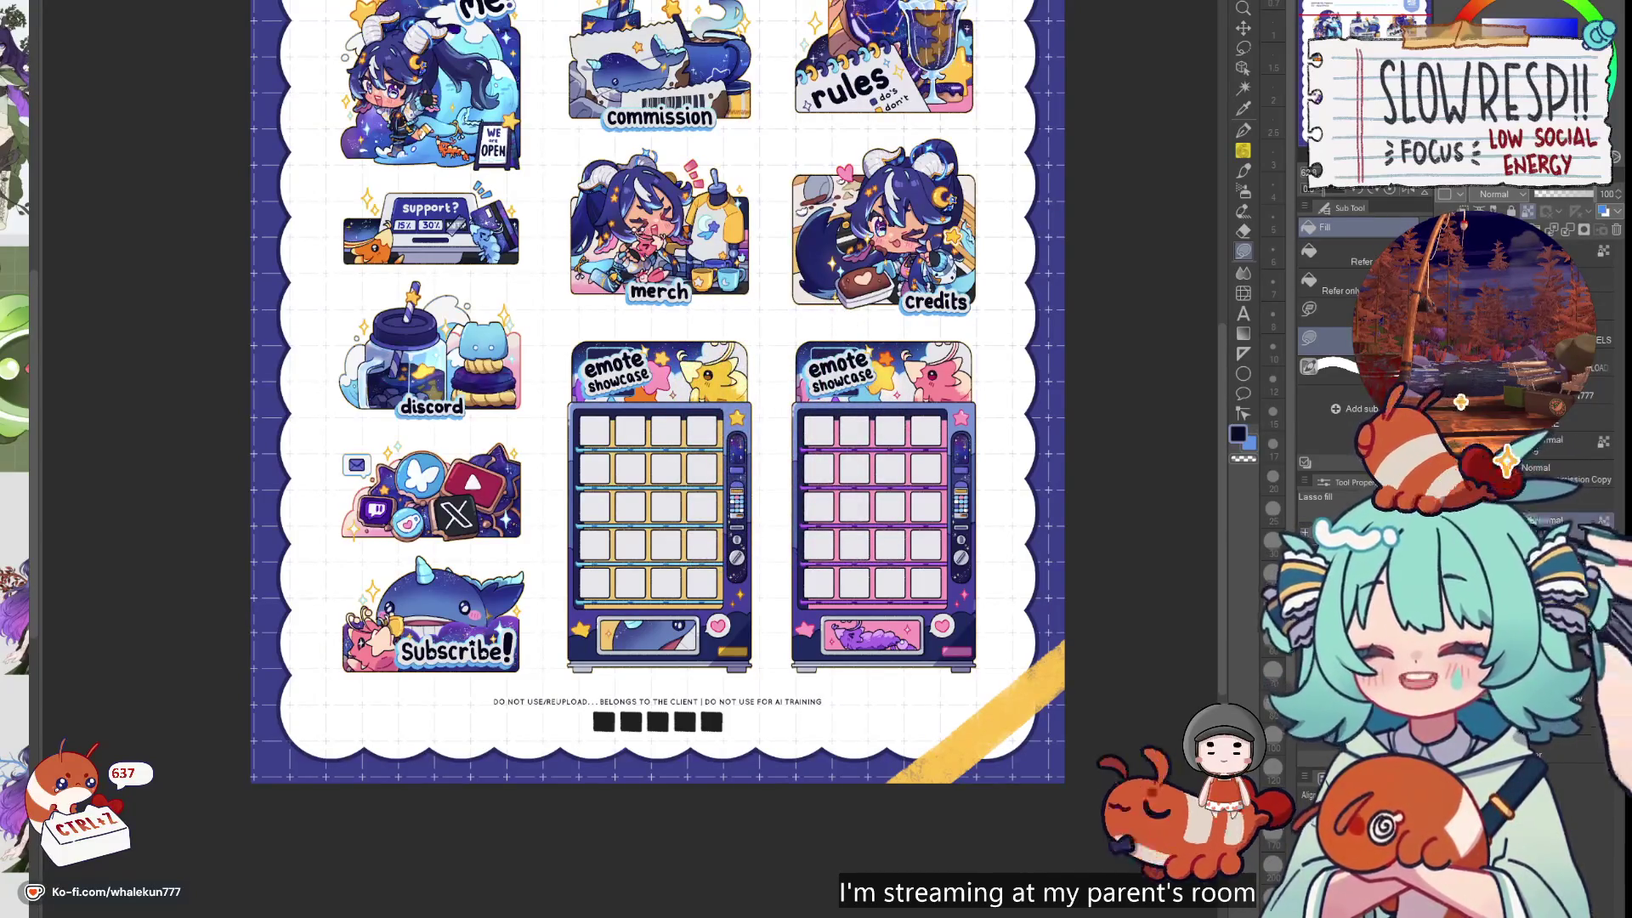
drag(845, 553, 1000, 571)
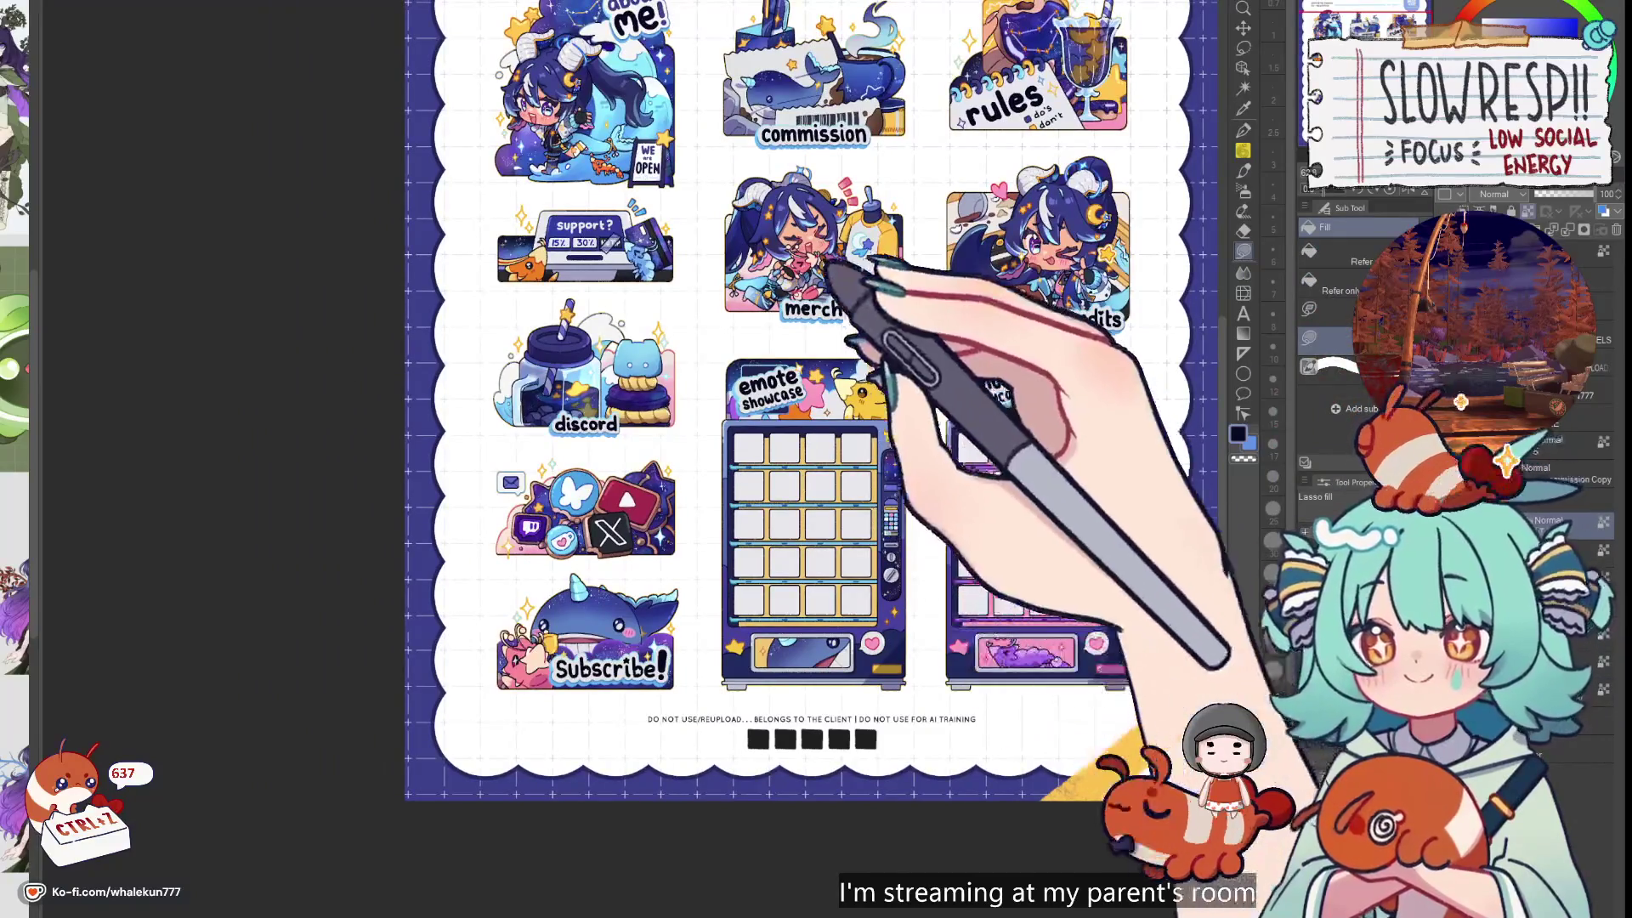
alt+click(791, 255)
click(757, 739)
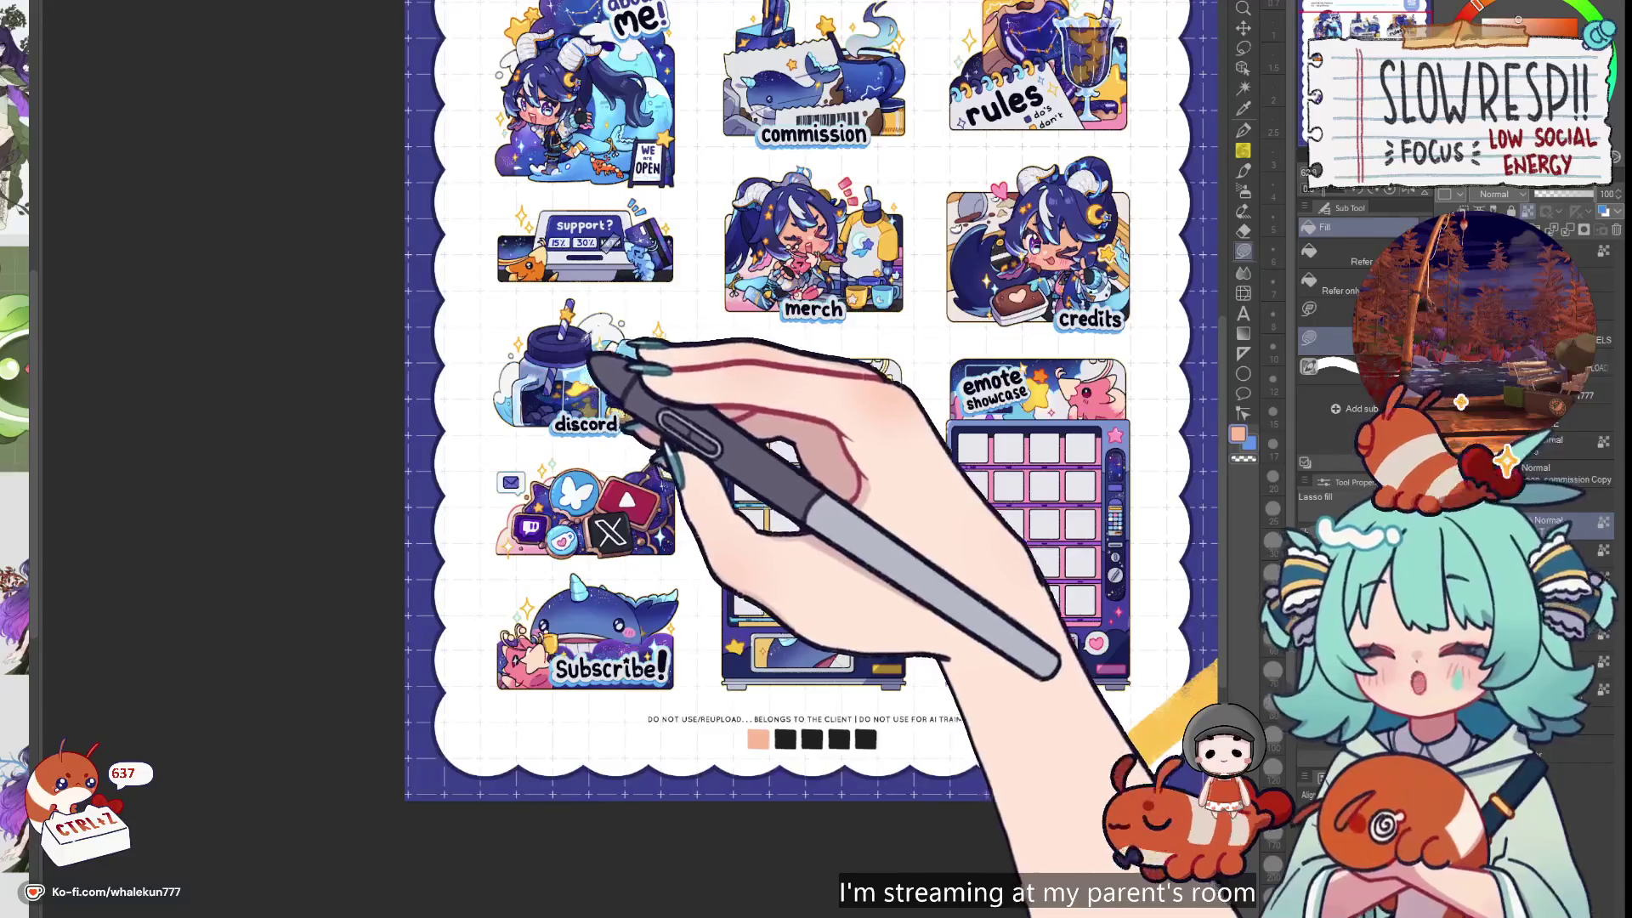
alt+click(778, 202)
click(783, 741)
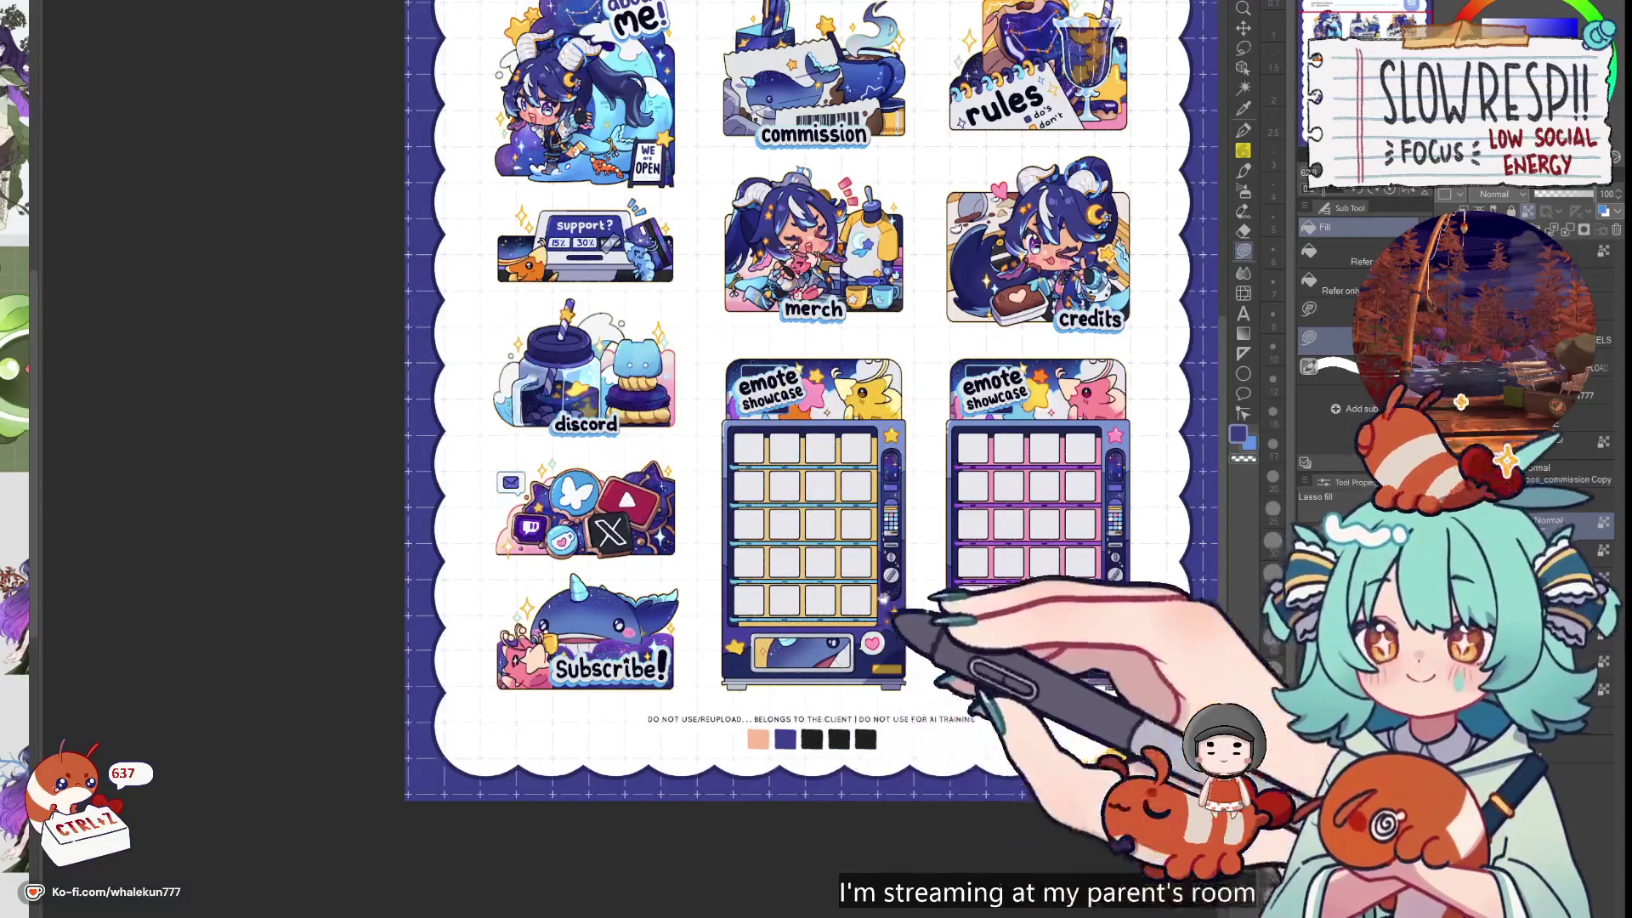
Sample yellow from the title artwork, then fill the third swatch with blue-purple
scroll(782, 417, up, 2)
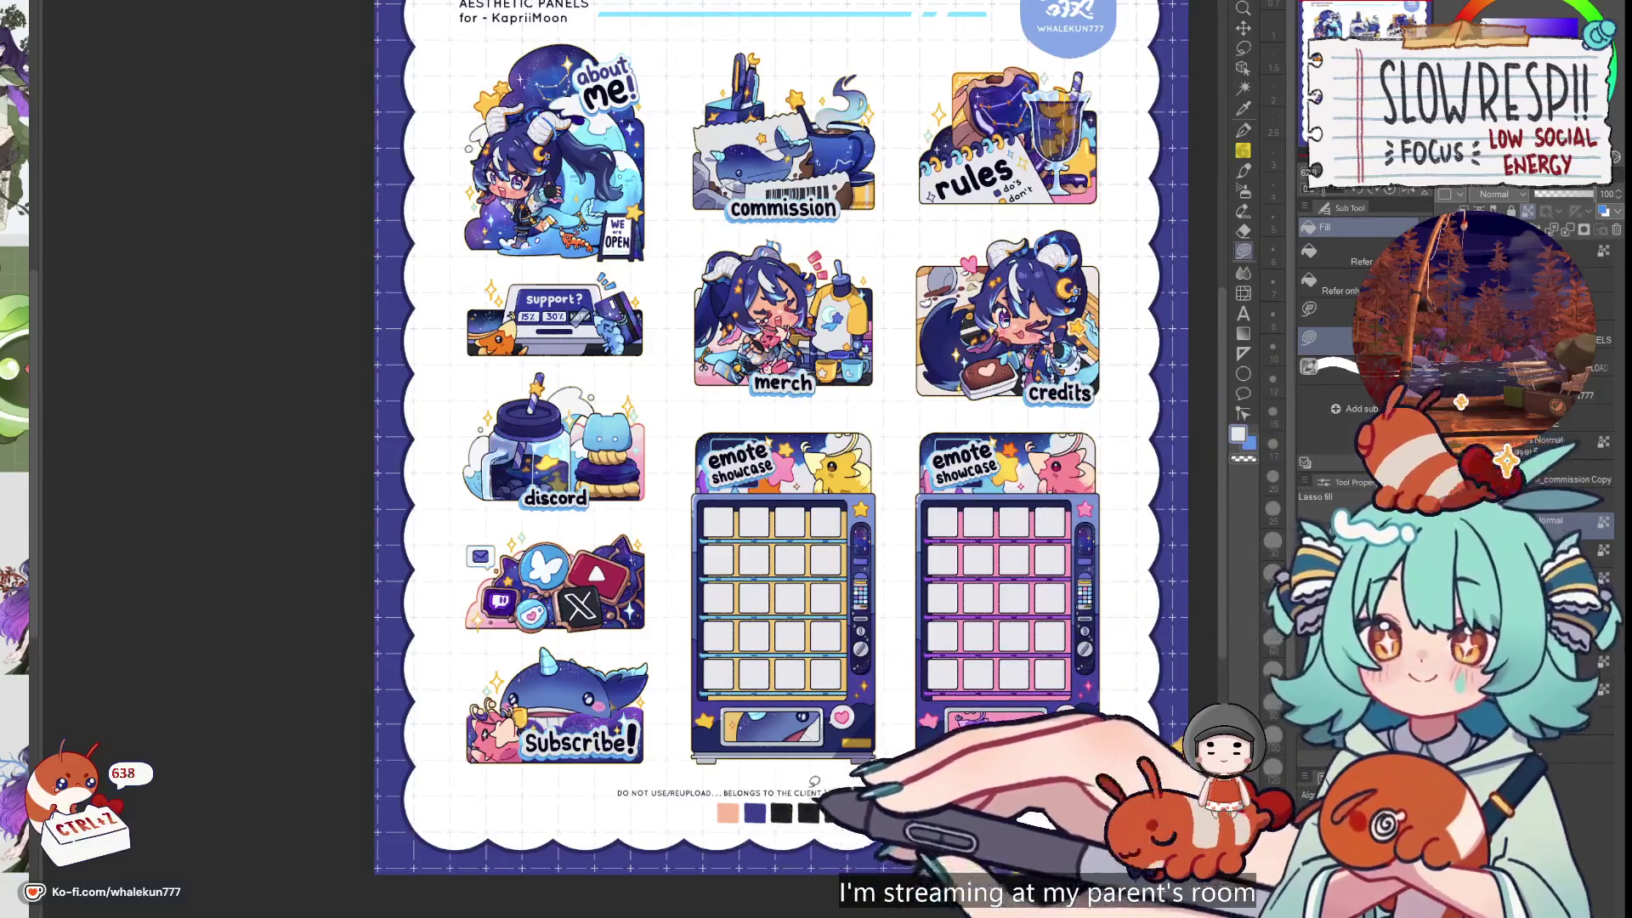
drag(815, 674, 811, 728)
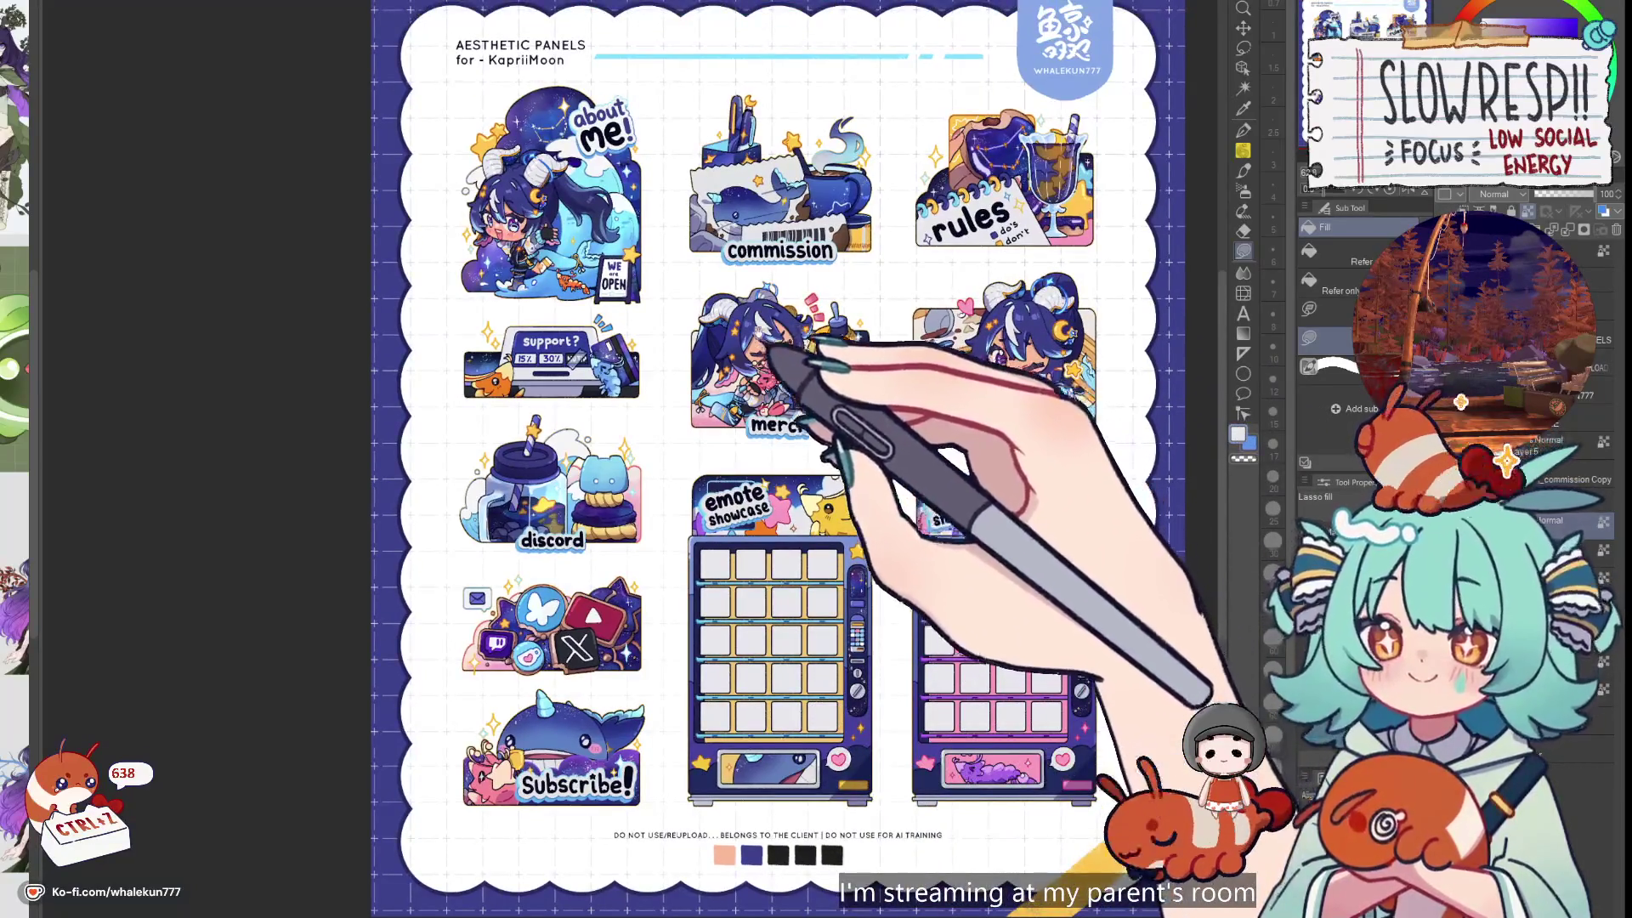
alt+click(965, 127)
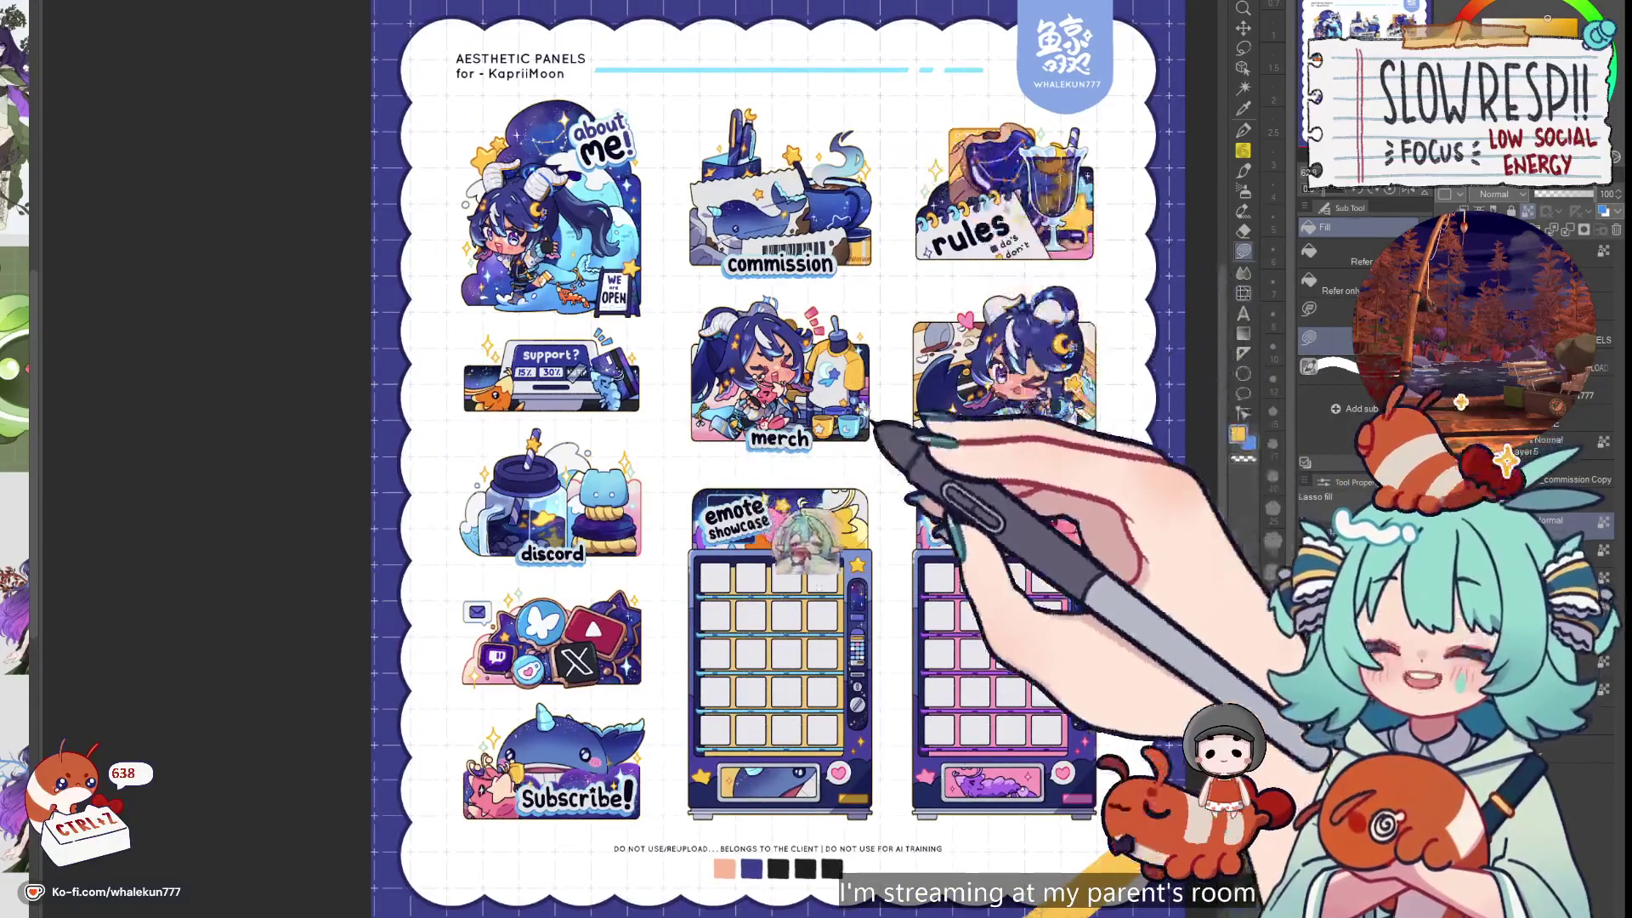
drag(867, 397, 894, 239)
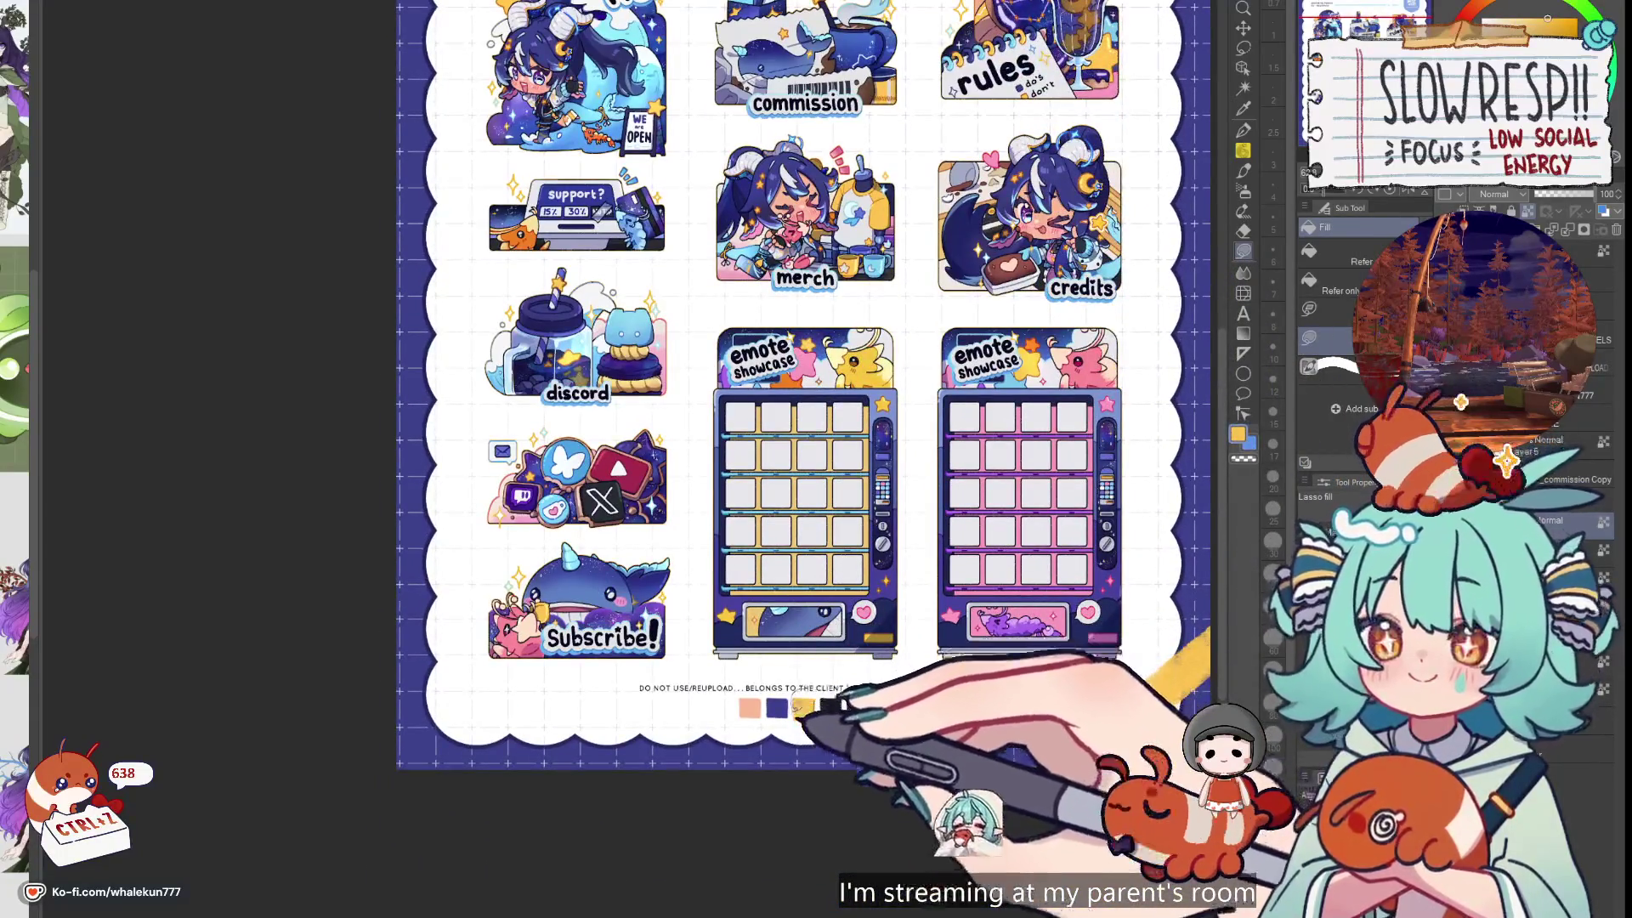
scroll(799, 459, up, 3)
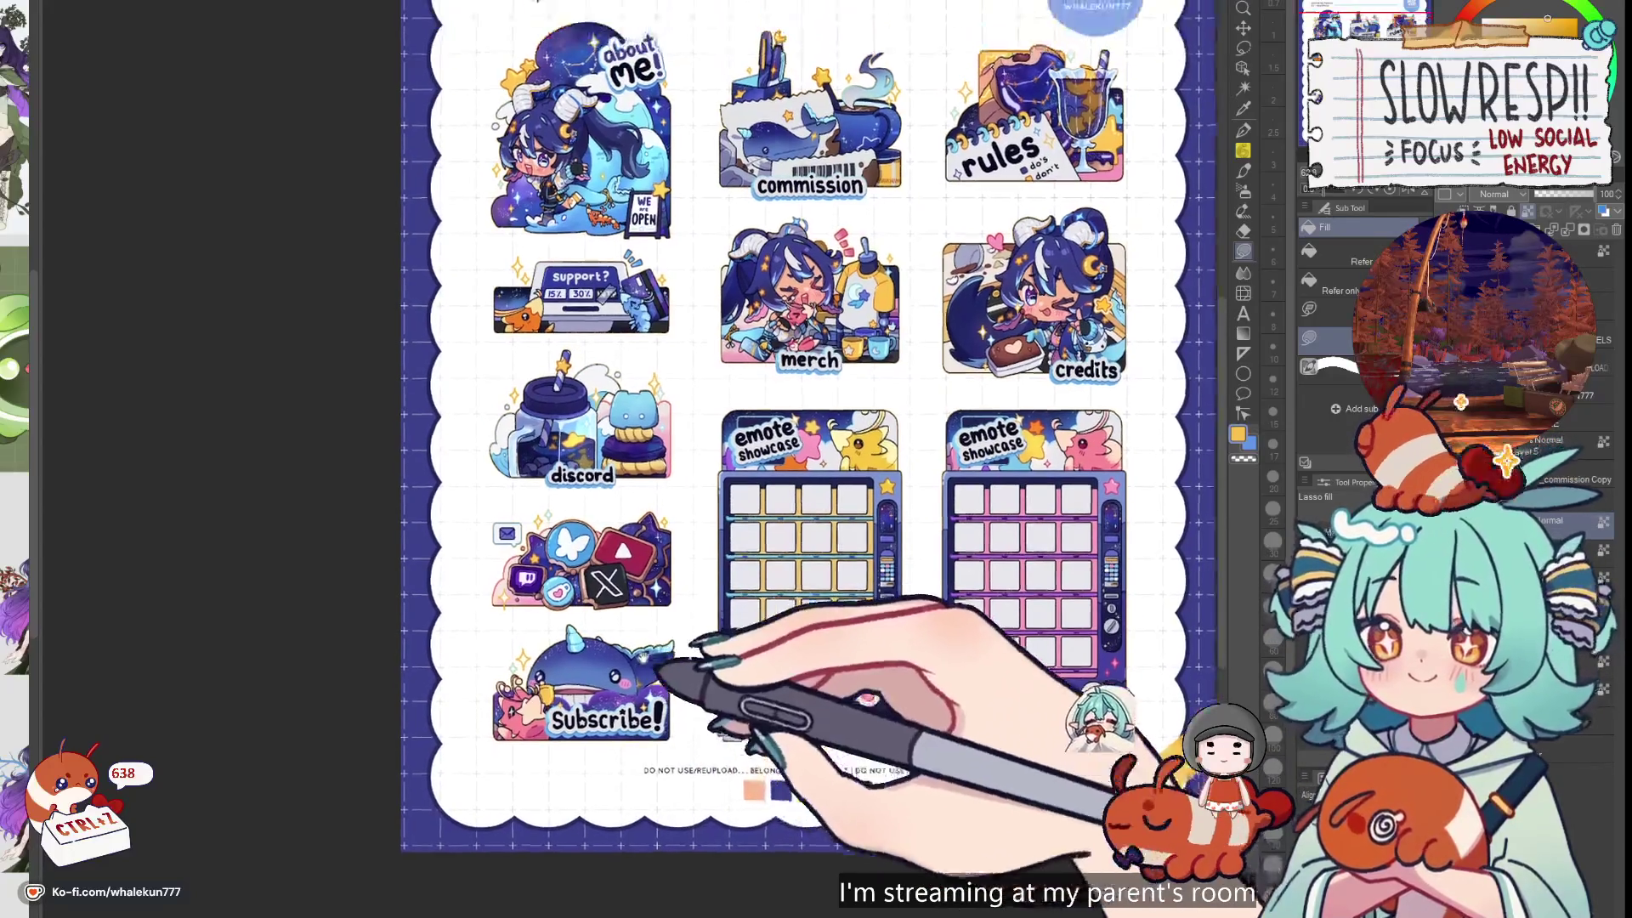
scroll(799, 459, up, 1)
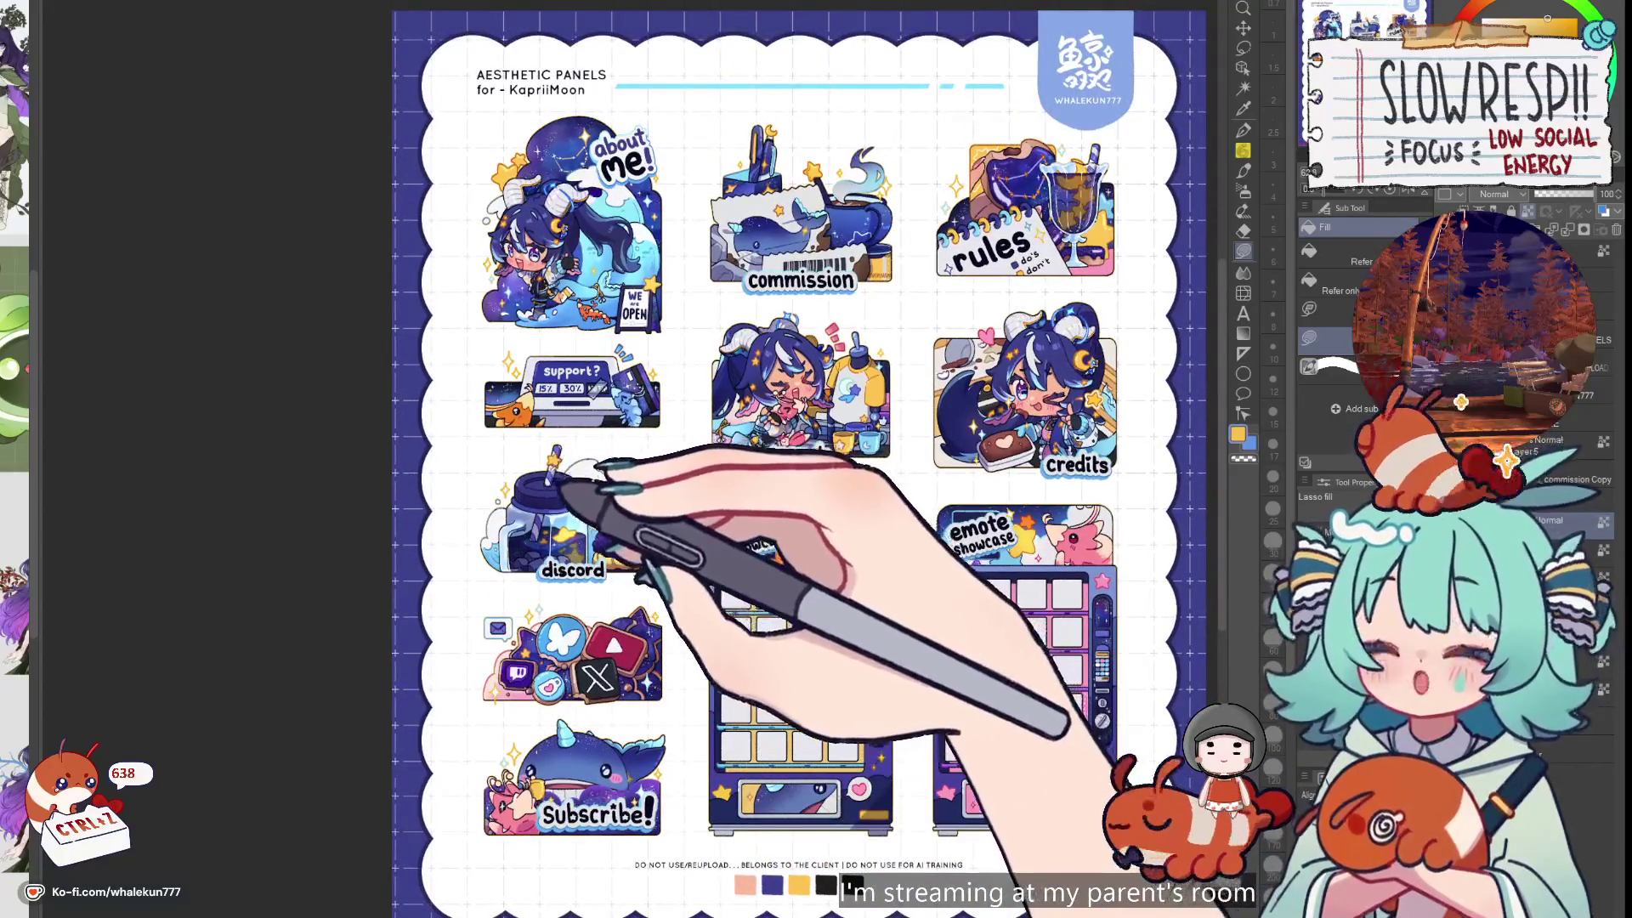
alt+click(828, 794)
scroll(799, 459, down, 4)
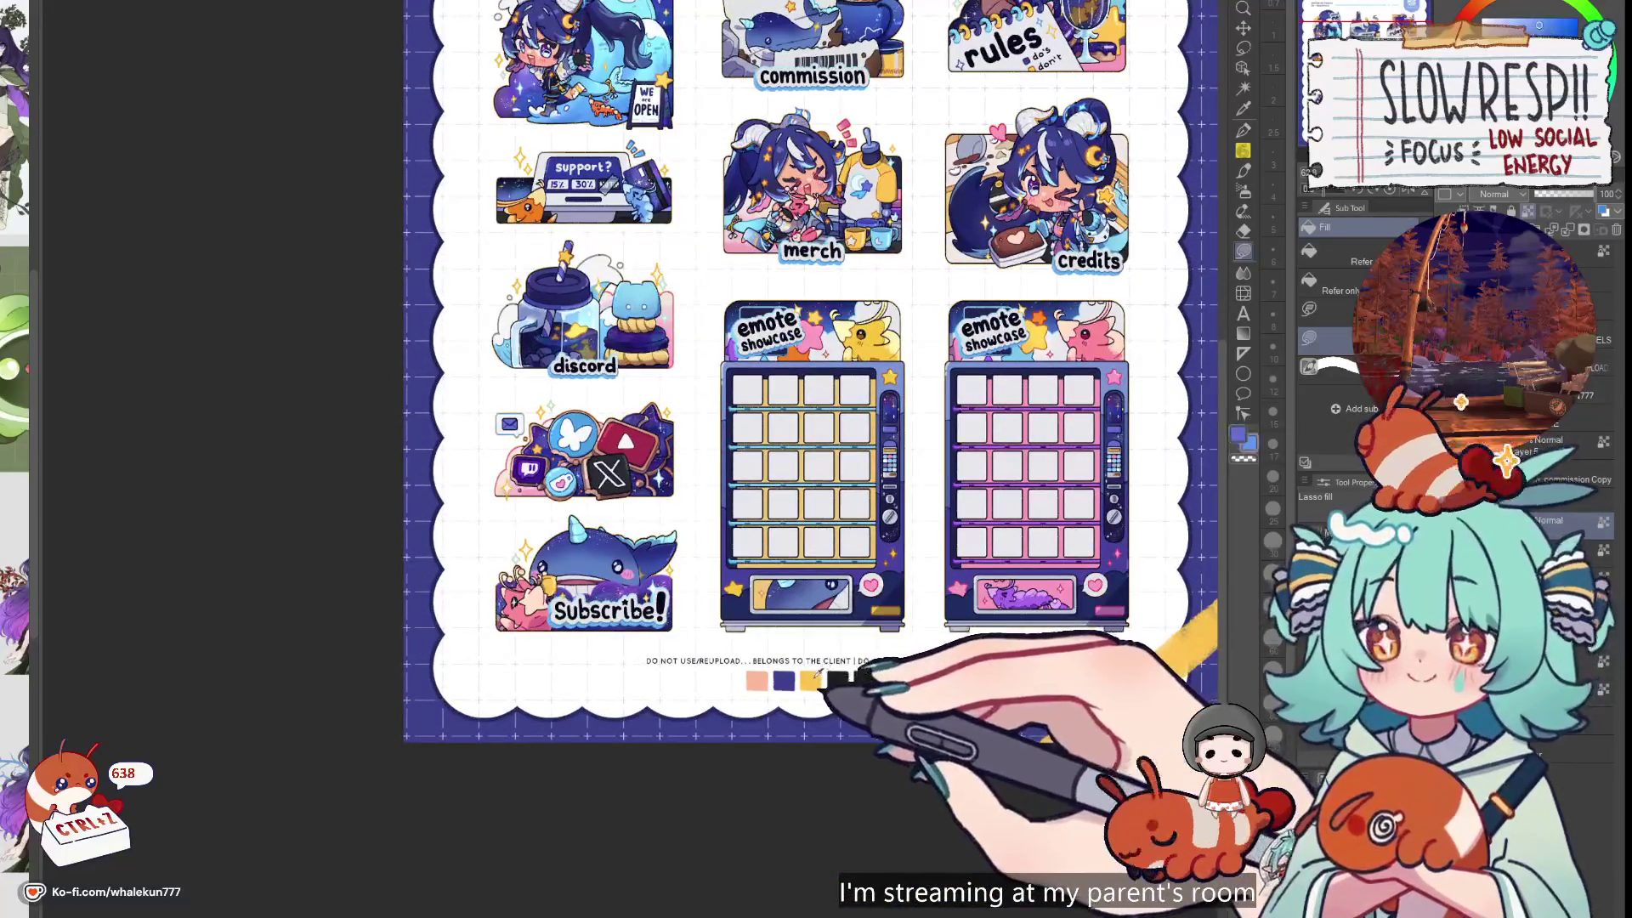
alt+click(835, 661)
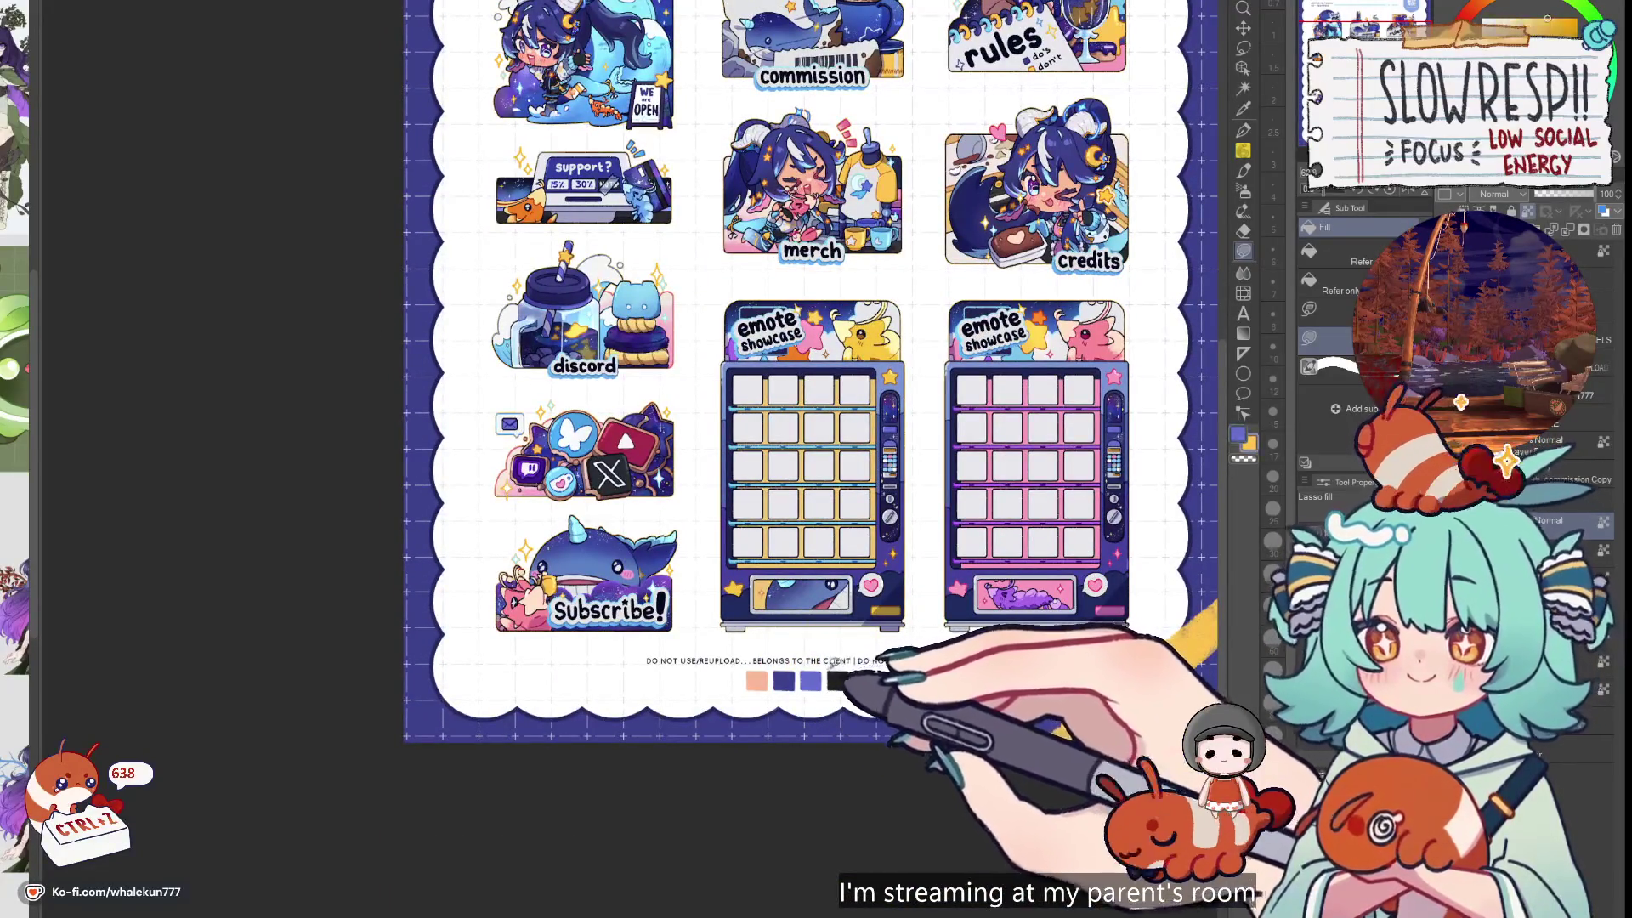
Fill the fourth swatch light cyan and the last swatch yellow, then check the mirrored layout
scroll(852, 655, down, 2)
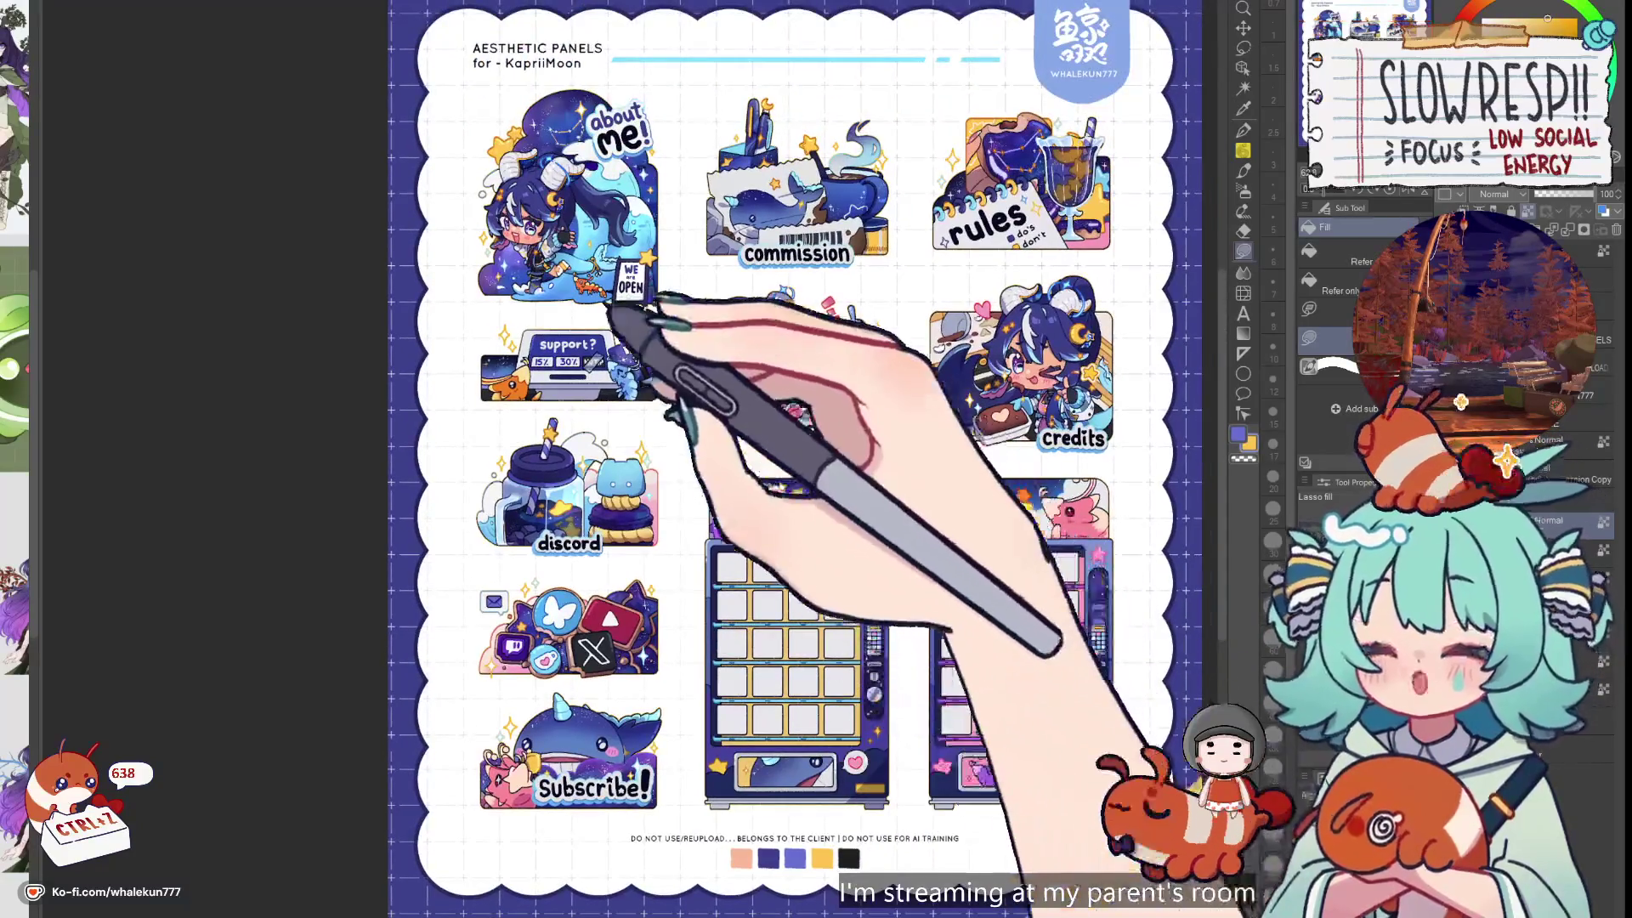
scroll(830, 583, up, 2)
alt+click(810, 616)
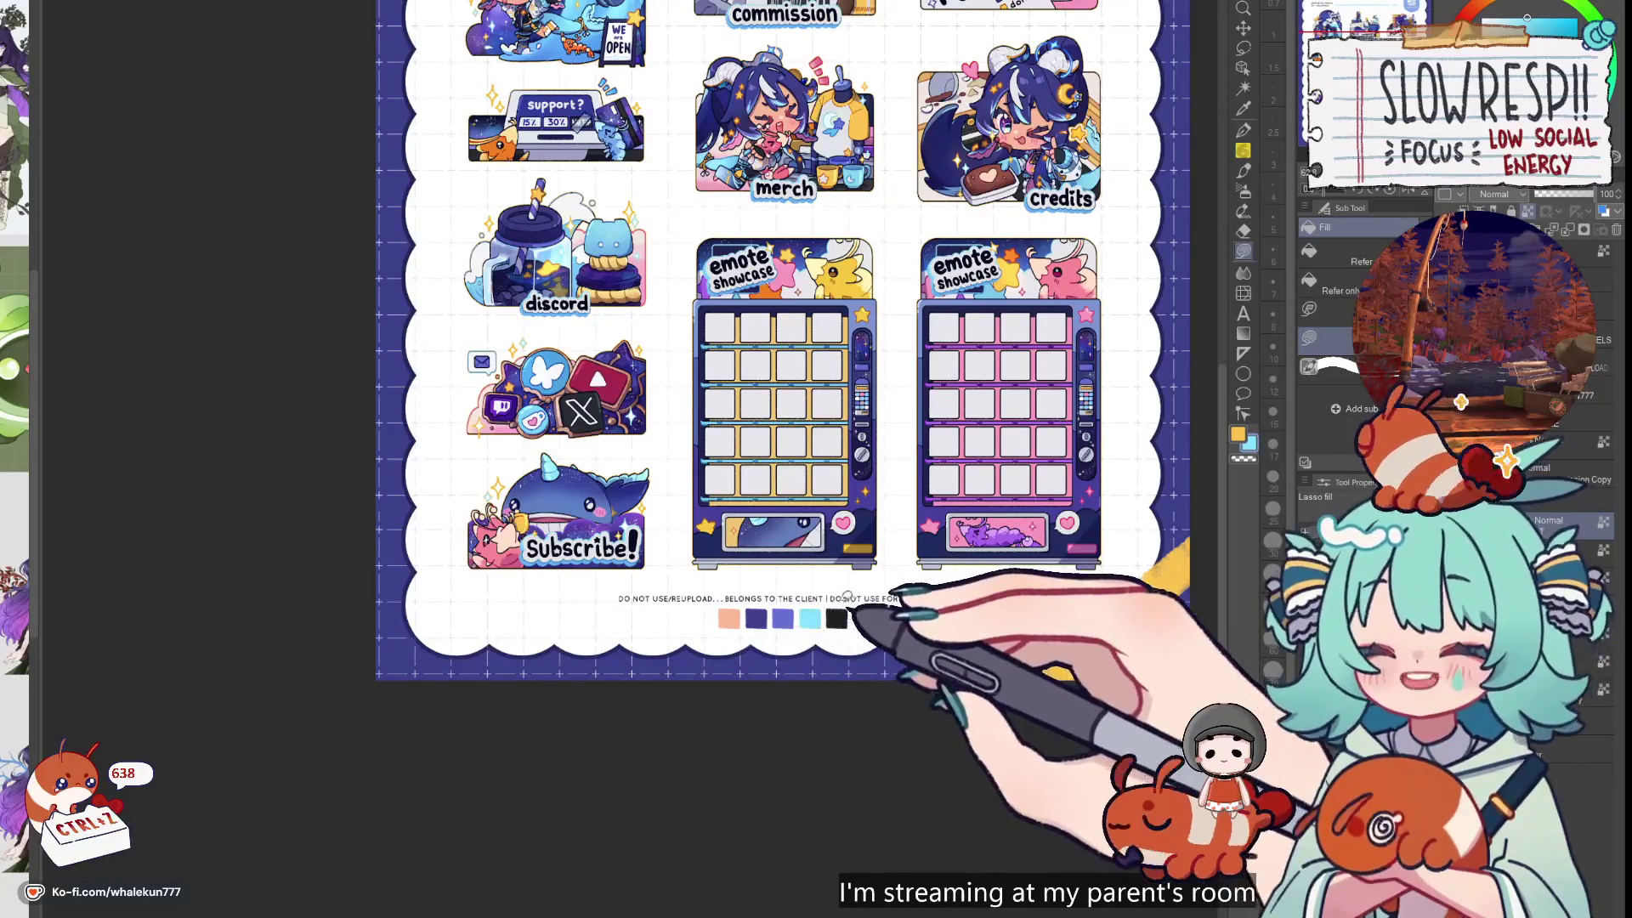
click(836, 618)
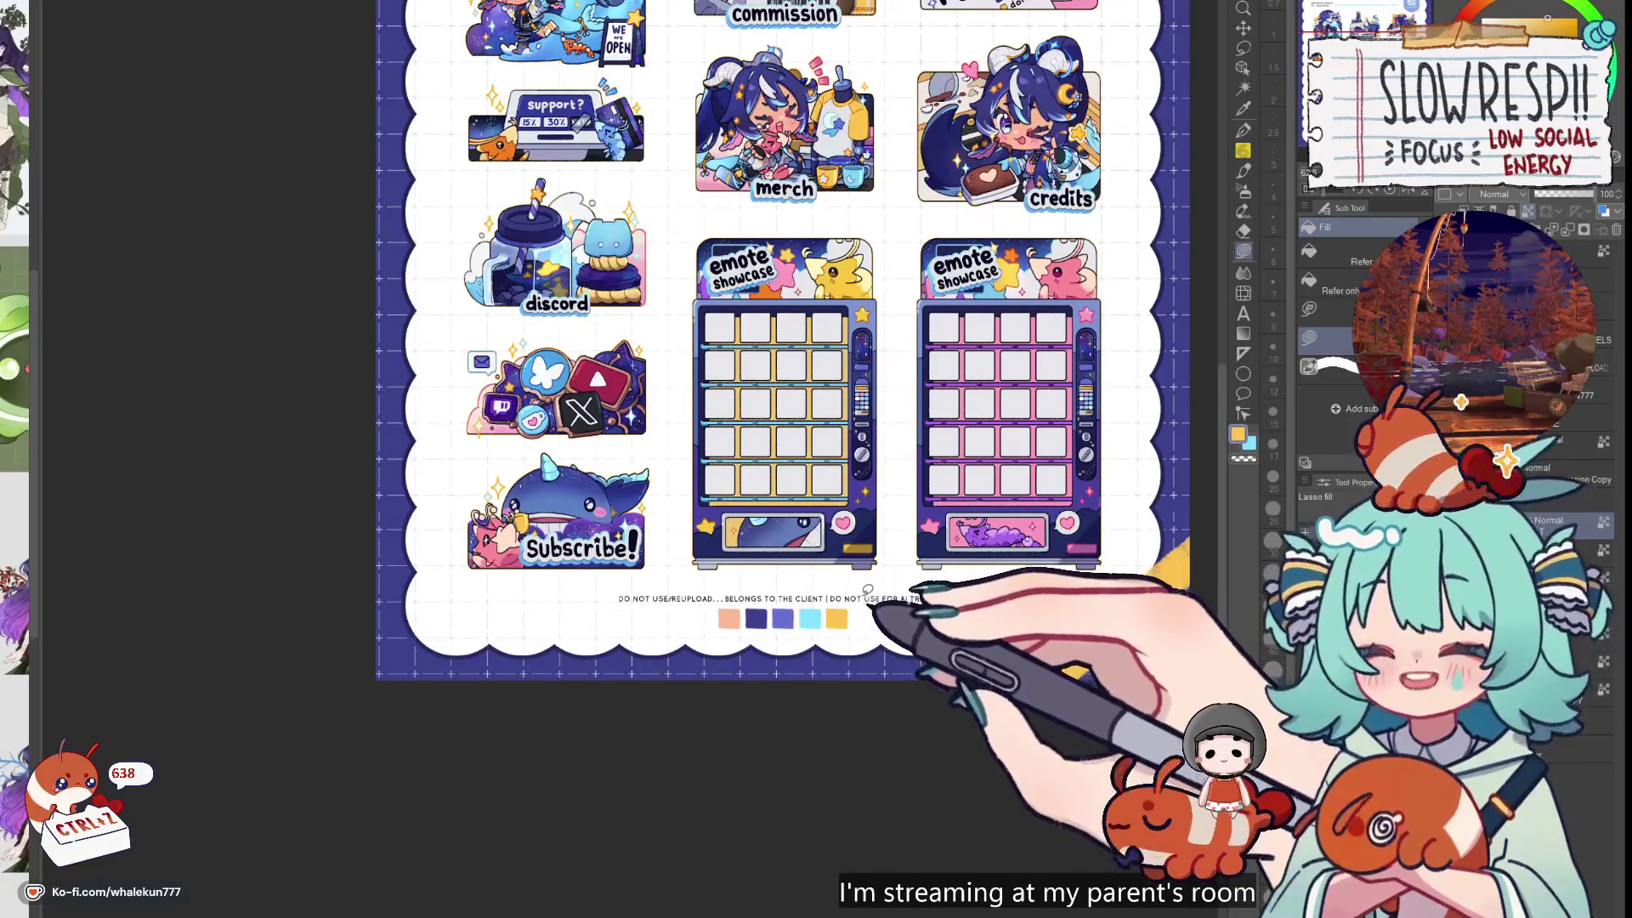
key(h)
key(h)
mouse_move(868, 588)
mouse_down()
mouse_move(776, 768)
mouse_move(816, 778)
mouse_up()
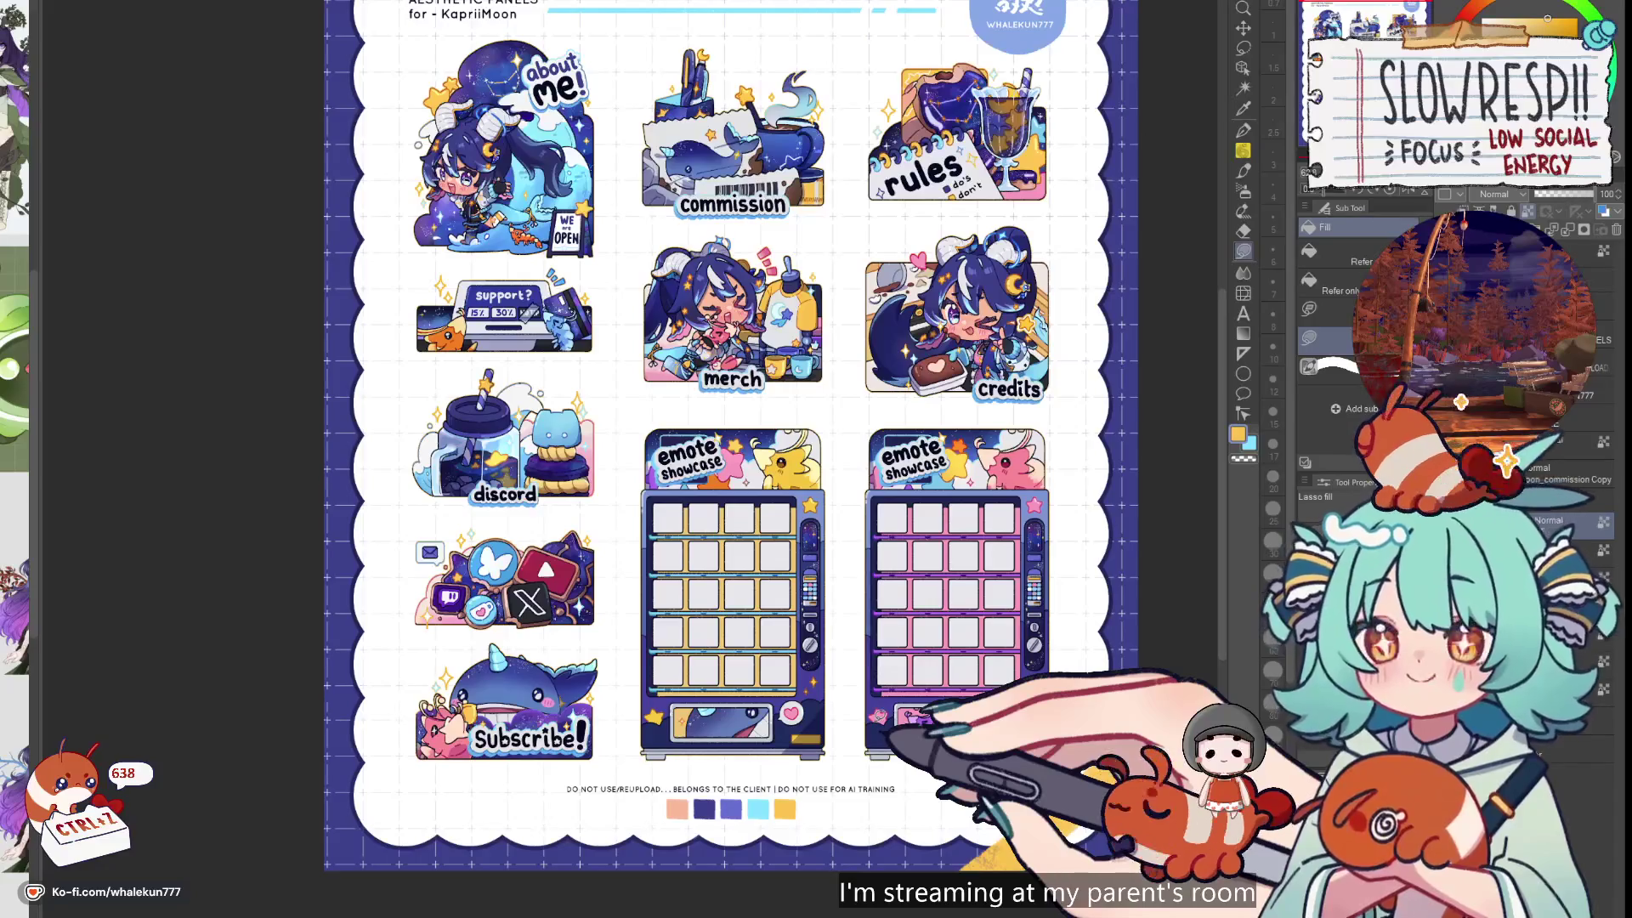
mouse_move(858, 379)
mouse_down()
mouse_move(952, 645)
mouse_move(1020, 228)
mouse_up()
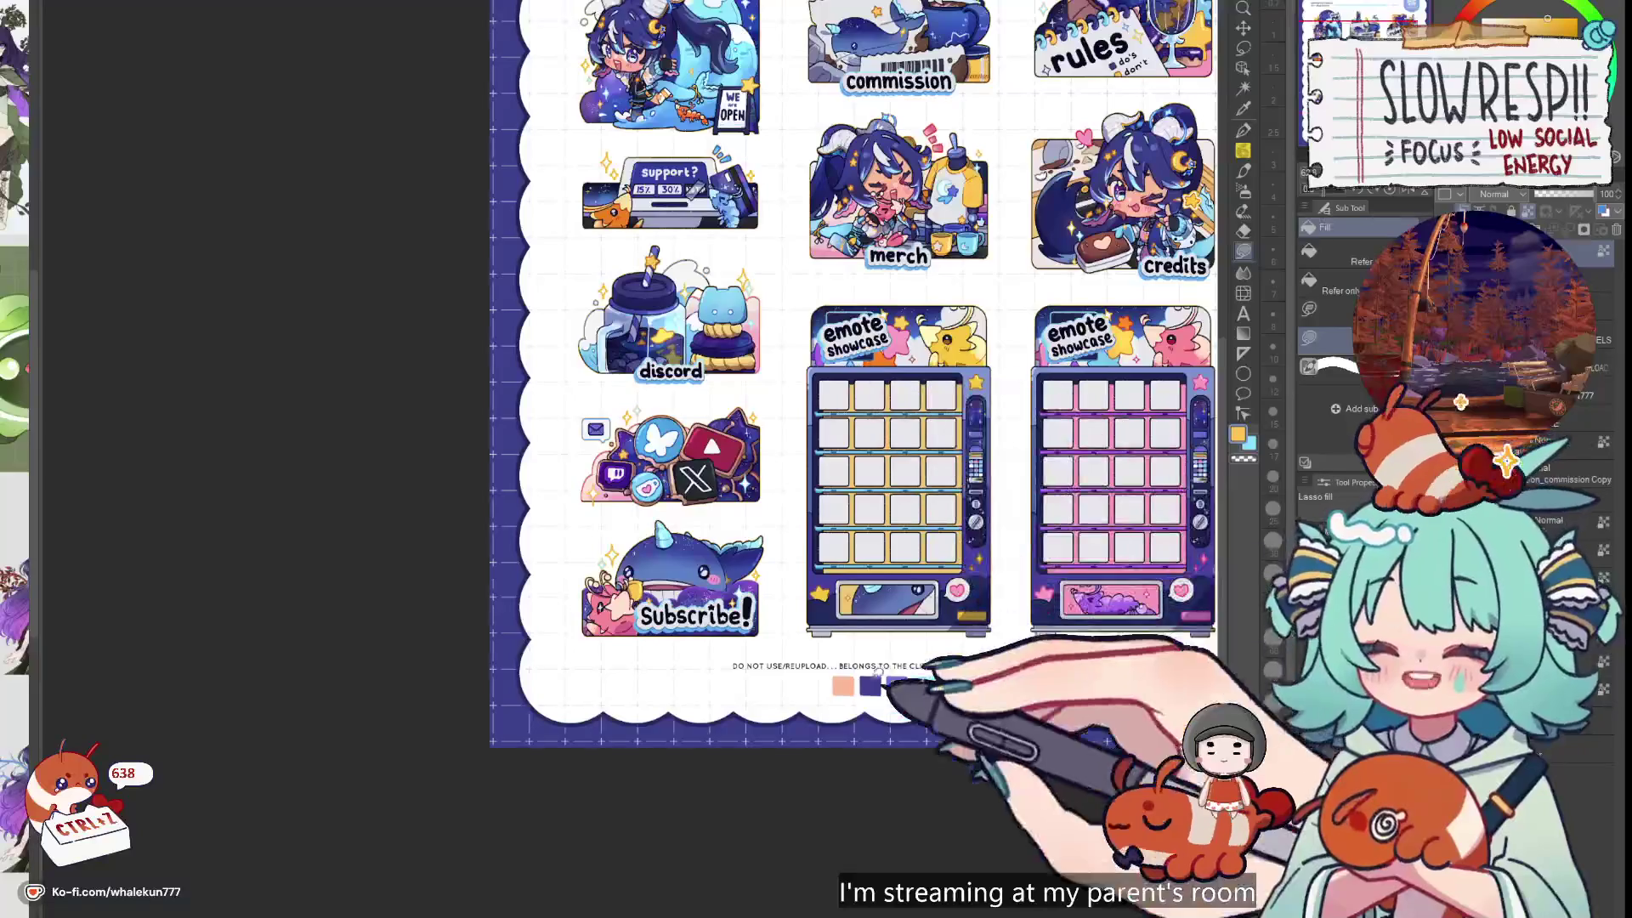
mouse_move(734, 247)
mouse_down()
mouse_move(751, 567)
mouse_move(876, 872)
mouse_up()
scroll(756, 484, up, 3)
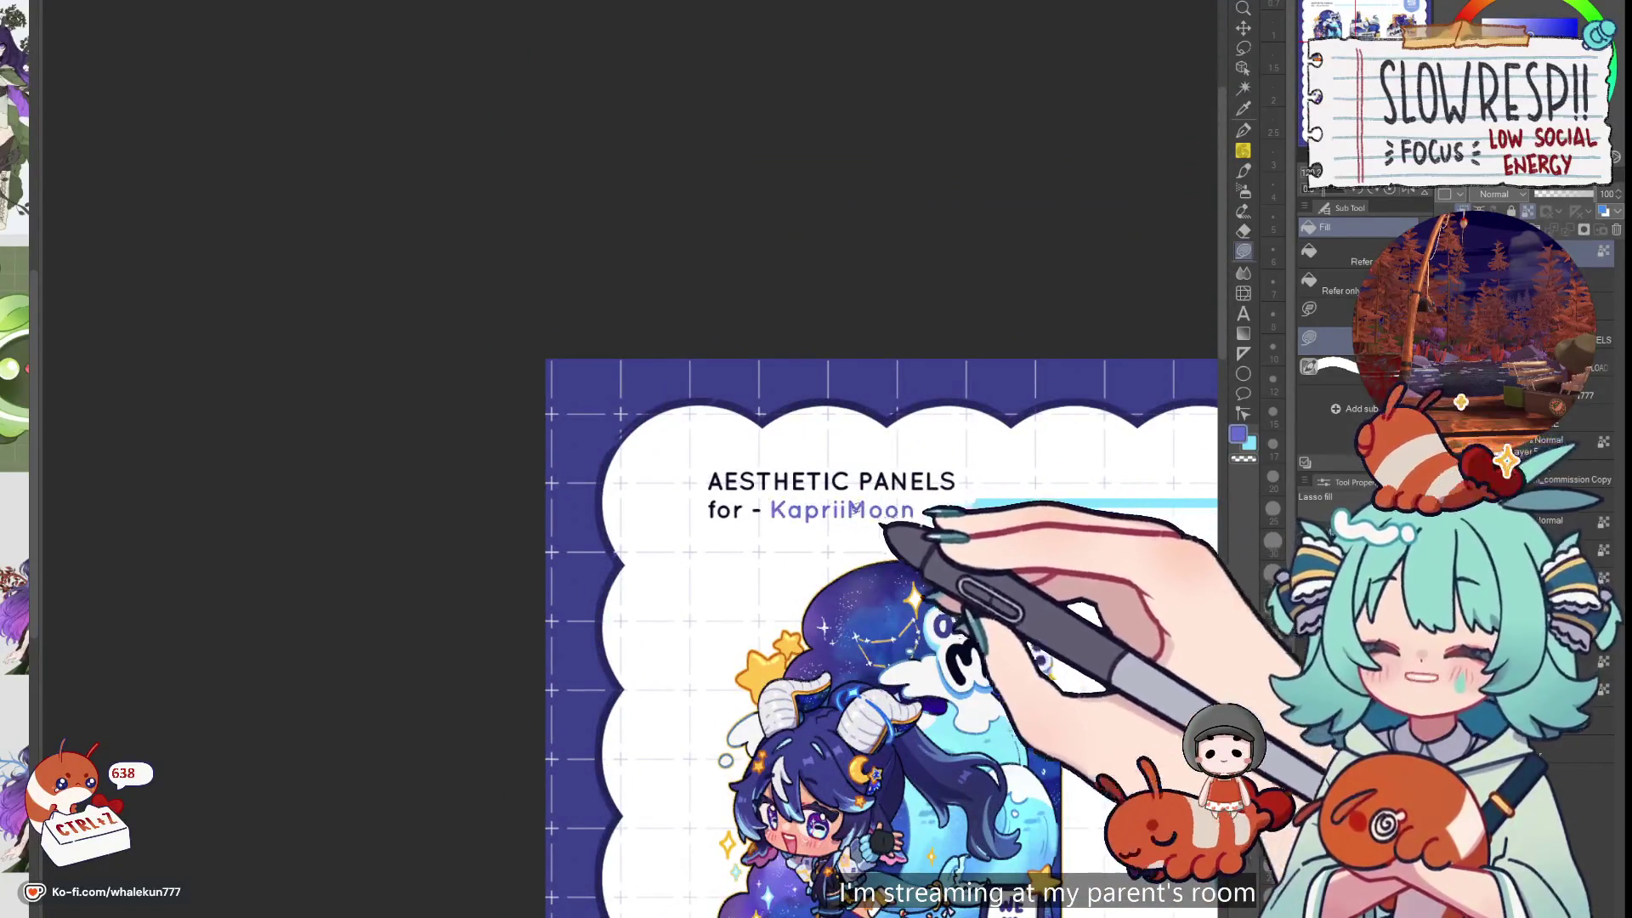
scroll(924, 504, down, 5)
scroll(916, 659, up, 4)
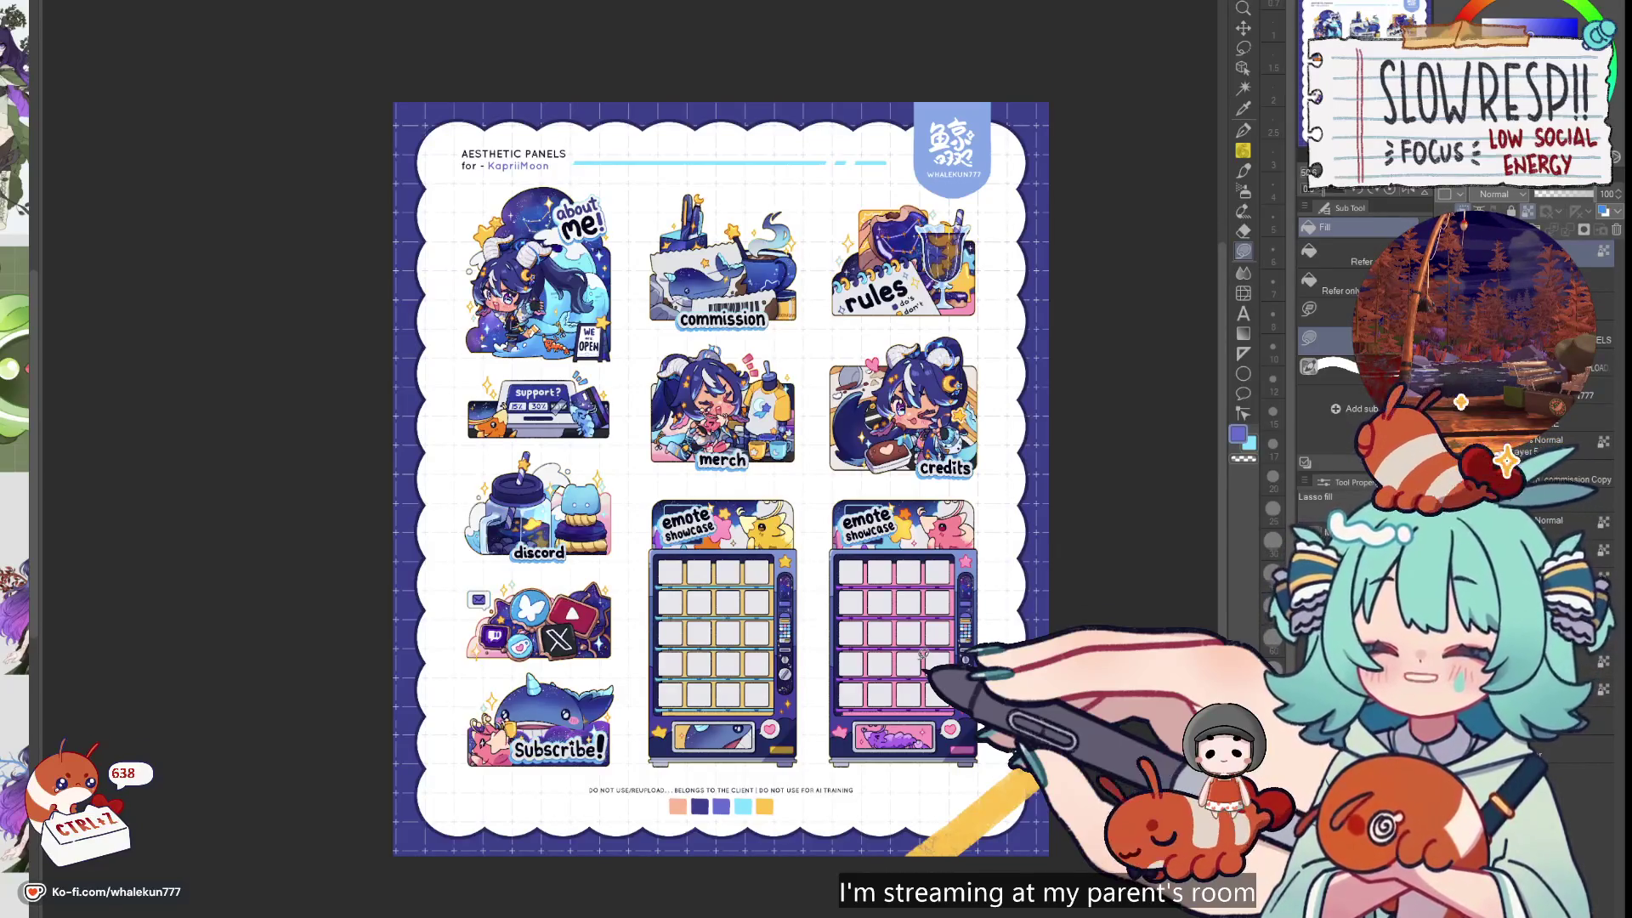
Flip the canvas view horizontally to check the panel composition, then flip it back
key(h)
key(h)
scroll(1014, 676, down, 3)
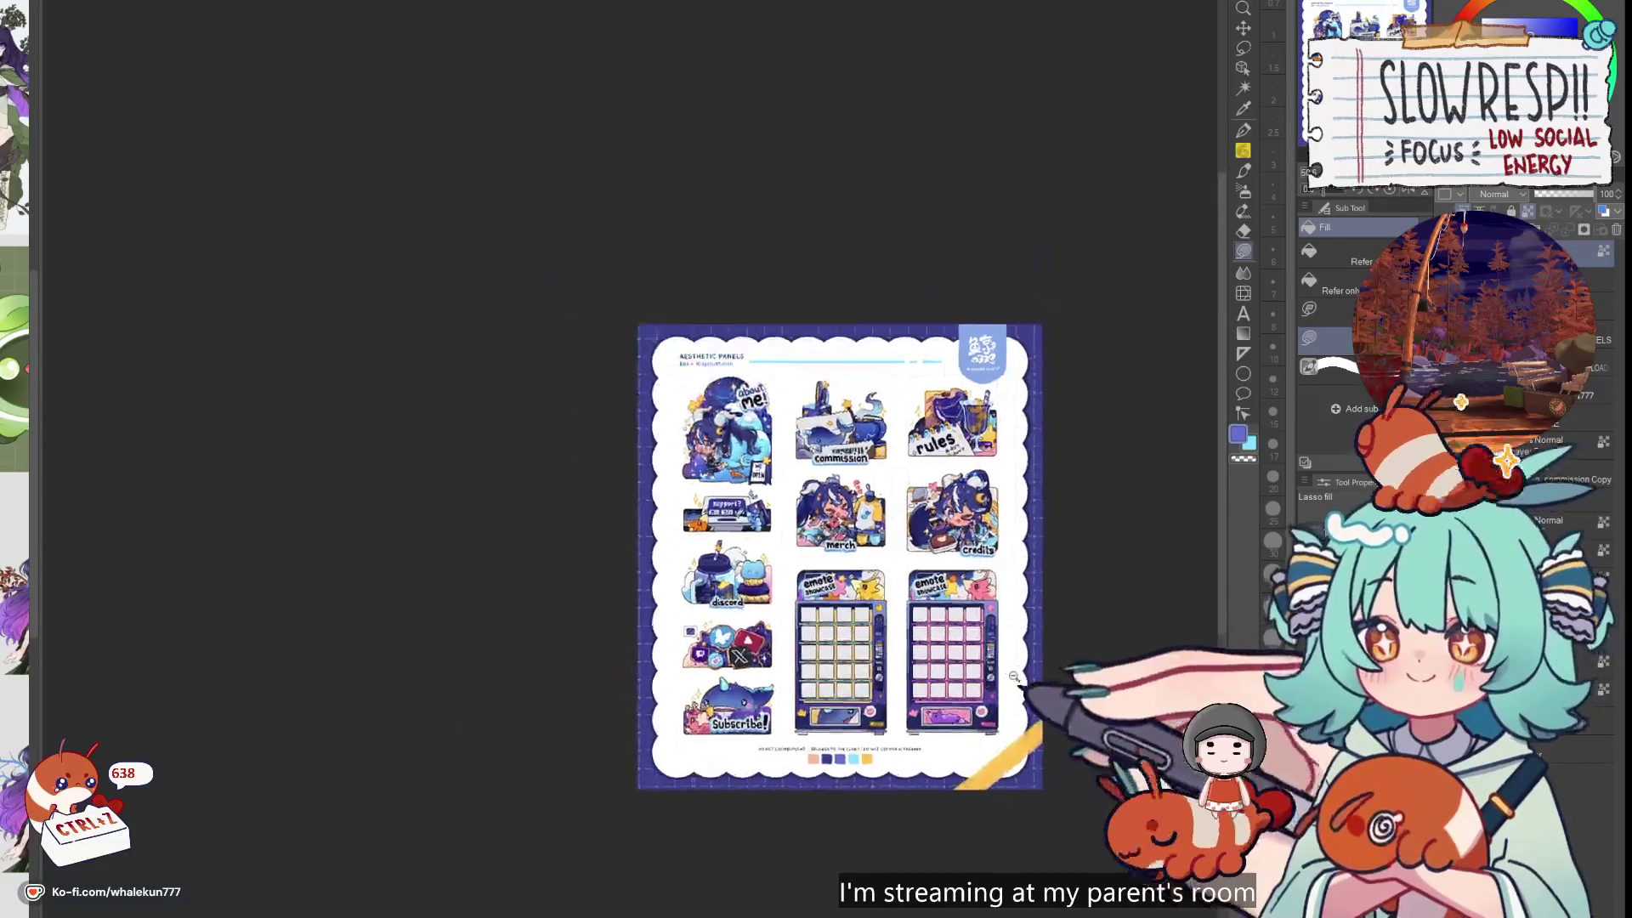
scroll(1013, 675, up, 2)
scroll(977, 680, up, 2)
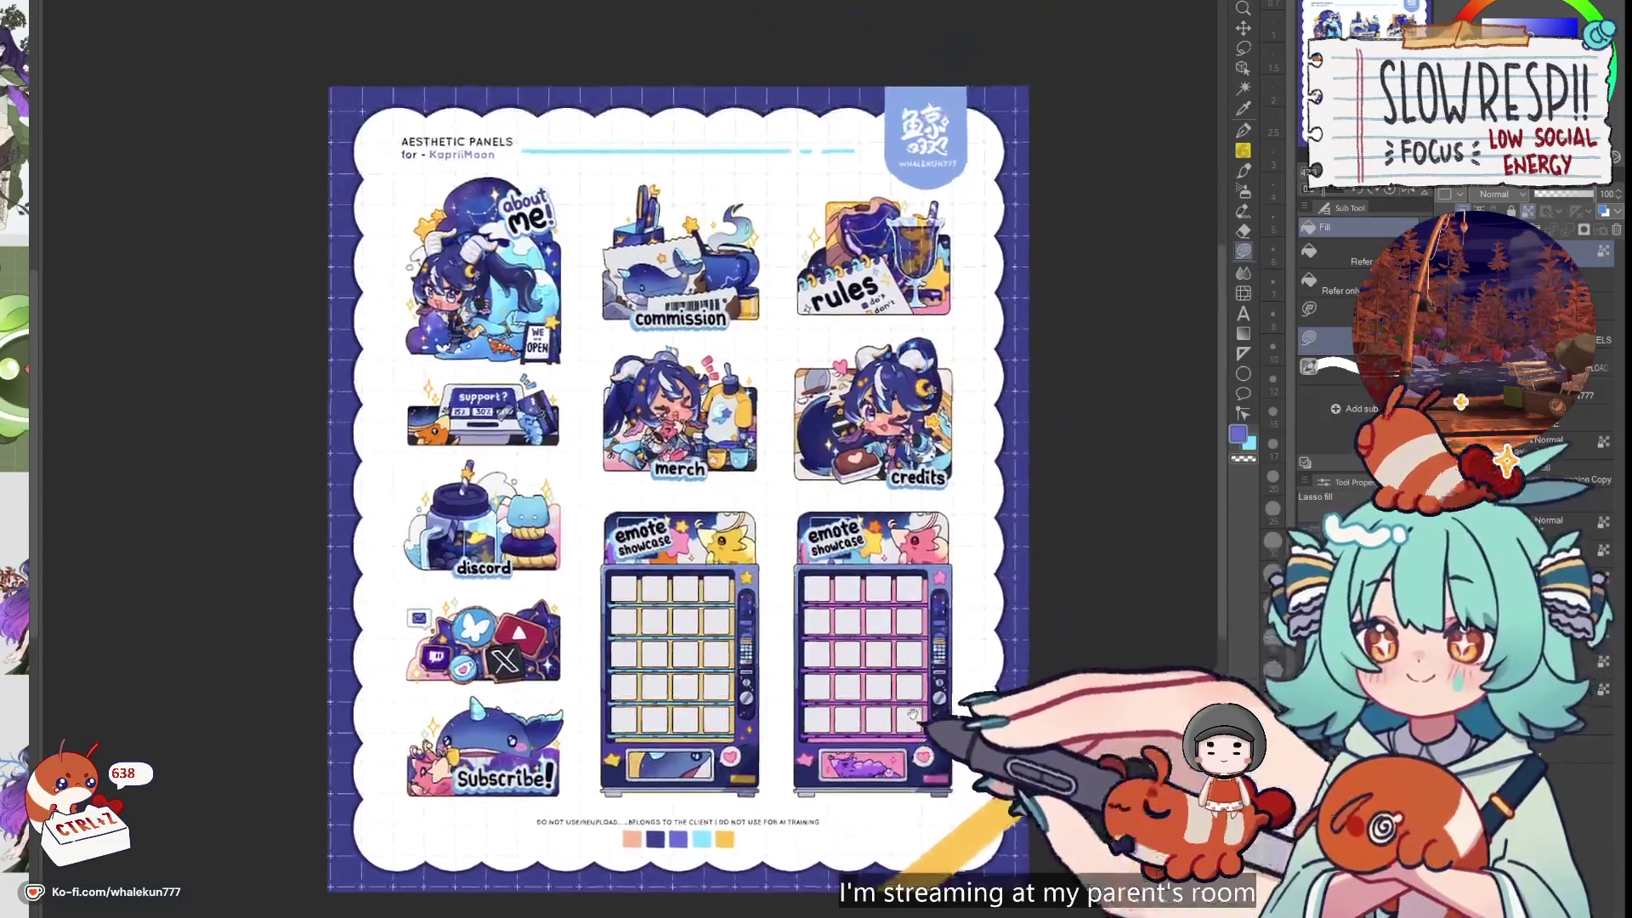
scroll(912, 714, up, 1)
scroll(927, 697, down, 1)
key(h)
key(h)
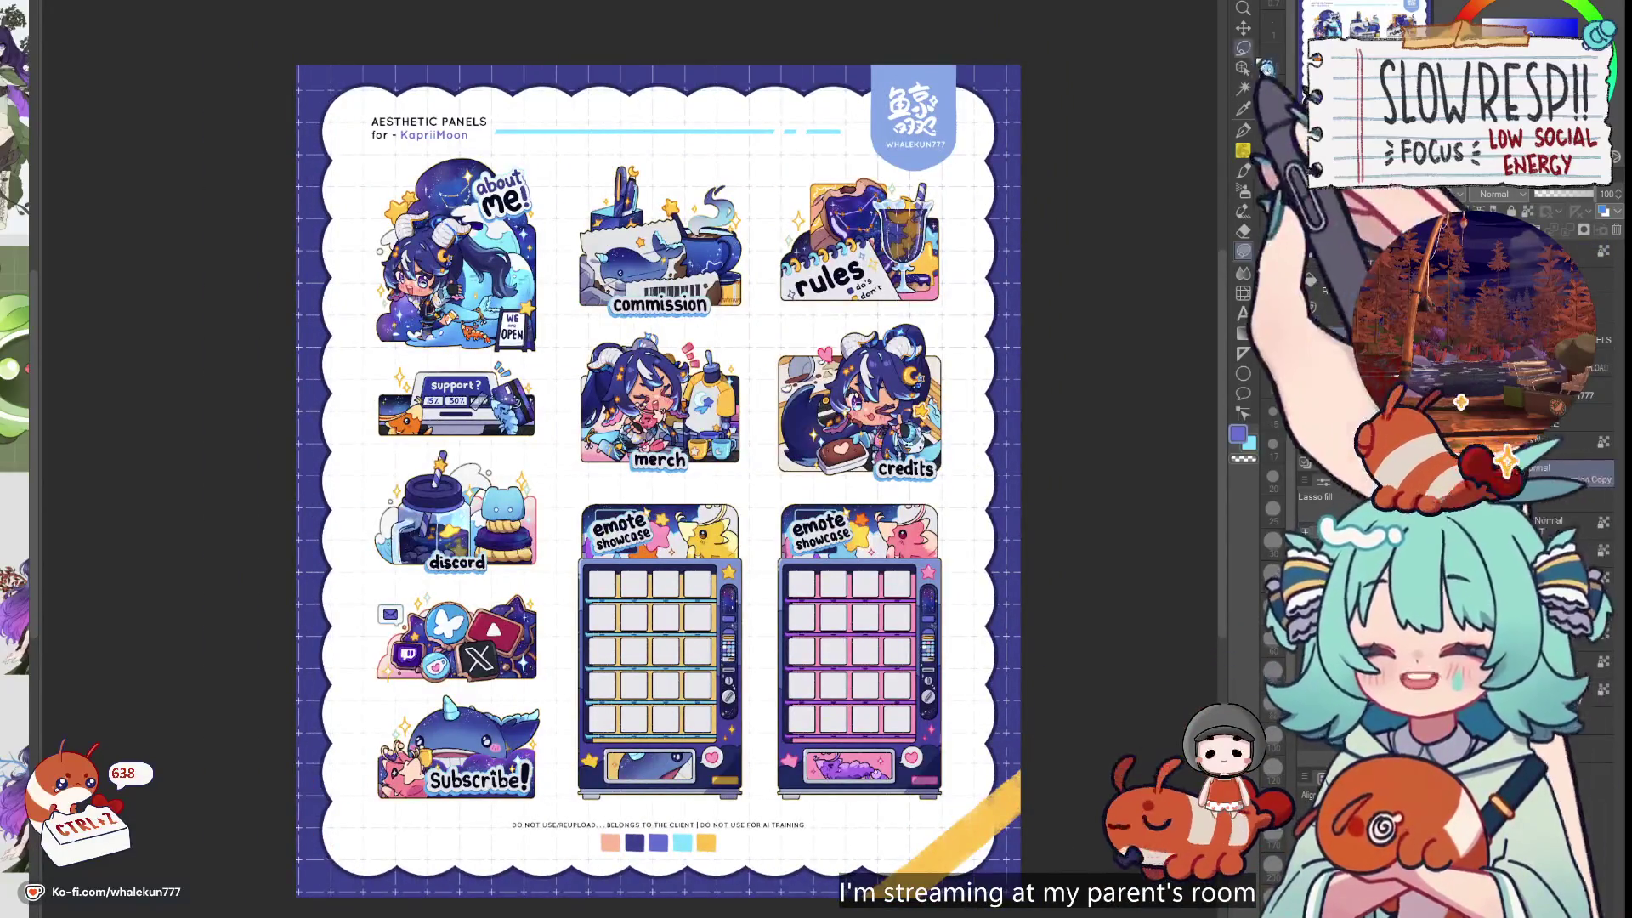
Nudge the panel artwork layer a few pixels up and left, then fit the sheet in view
key(k)
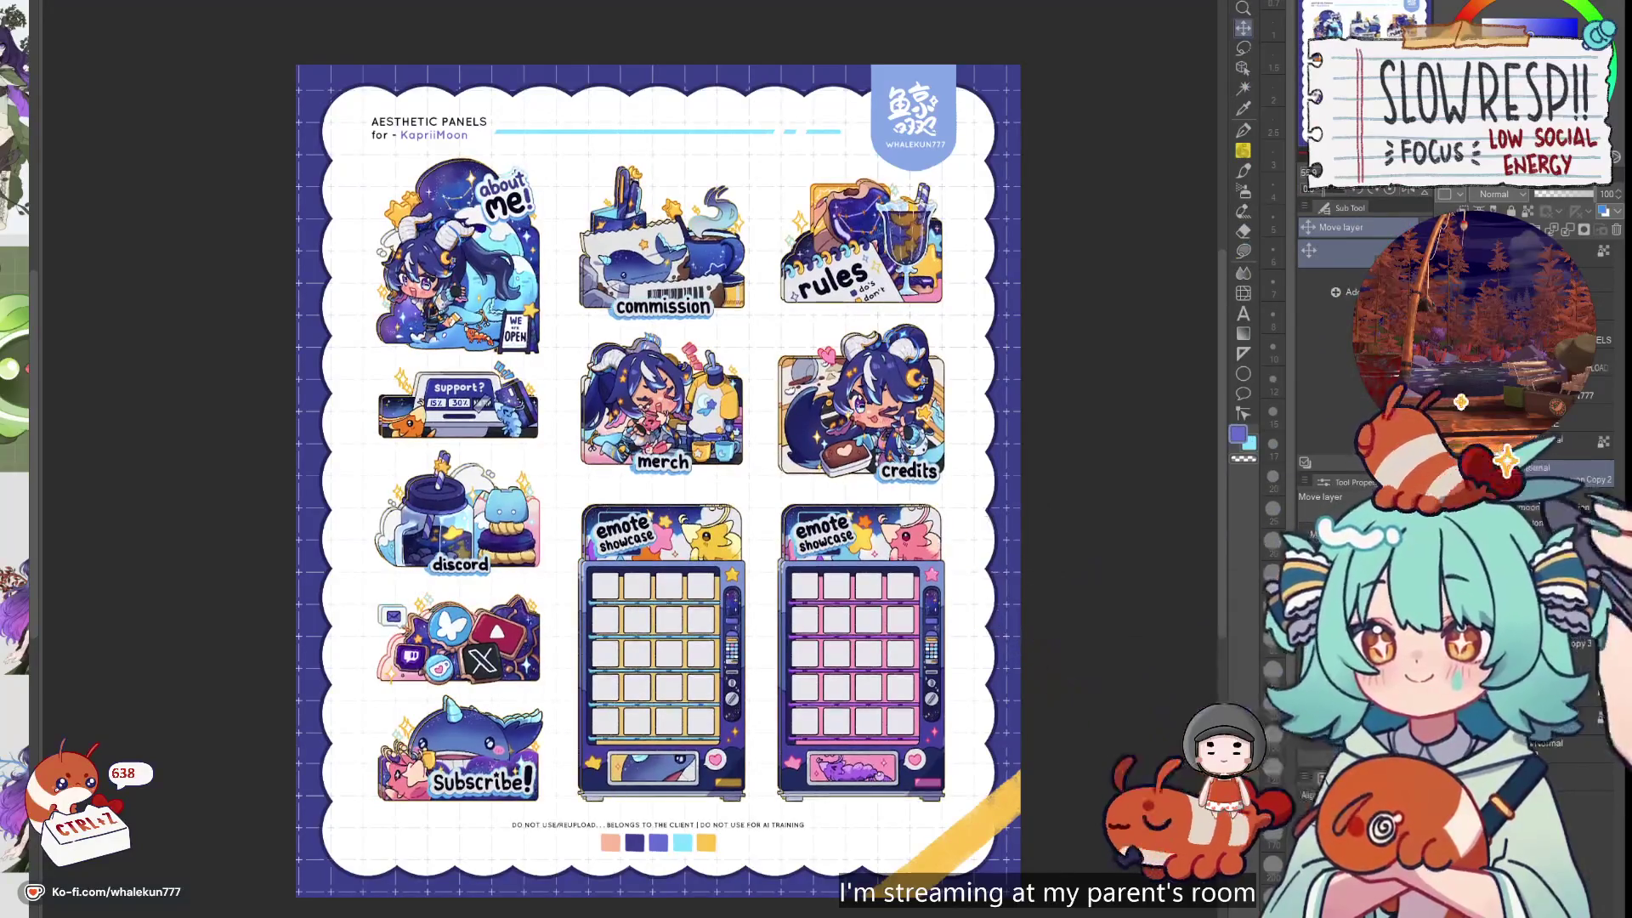
key(p)
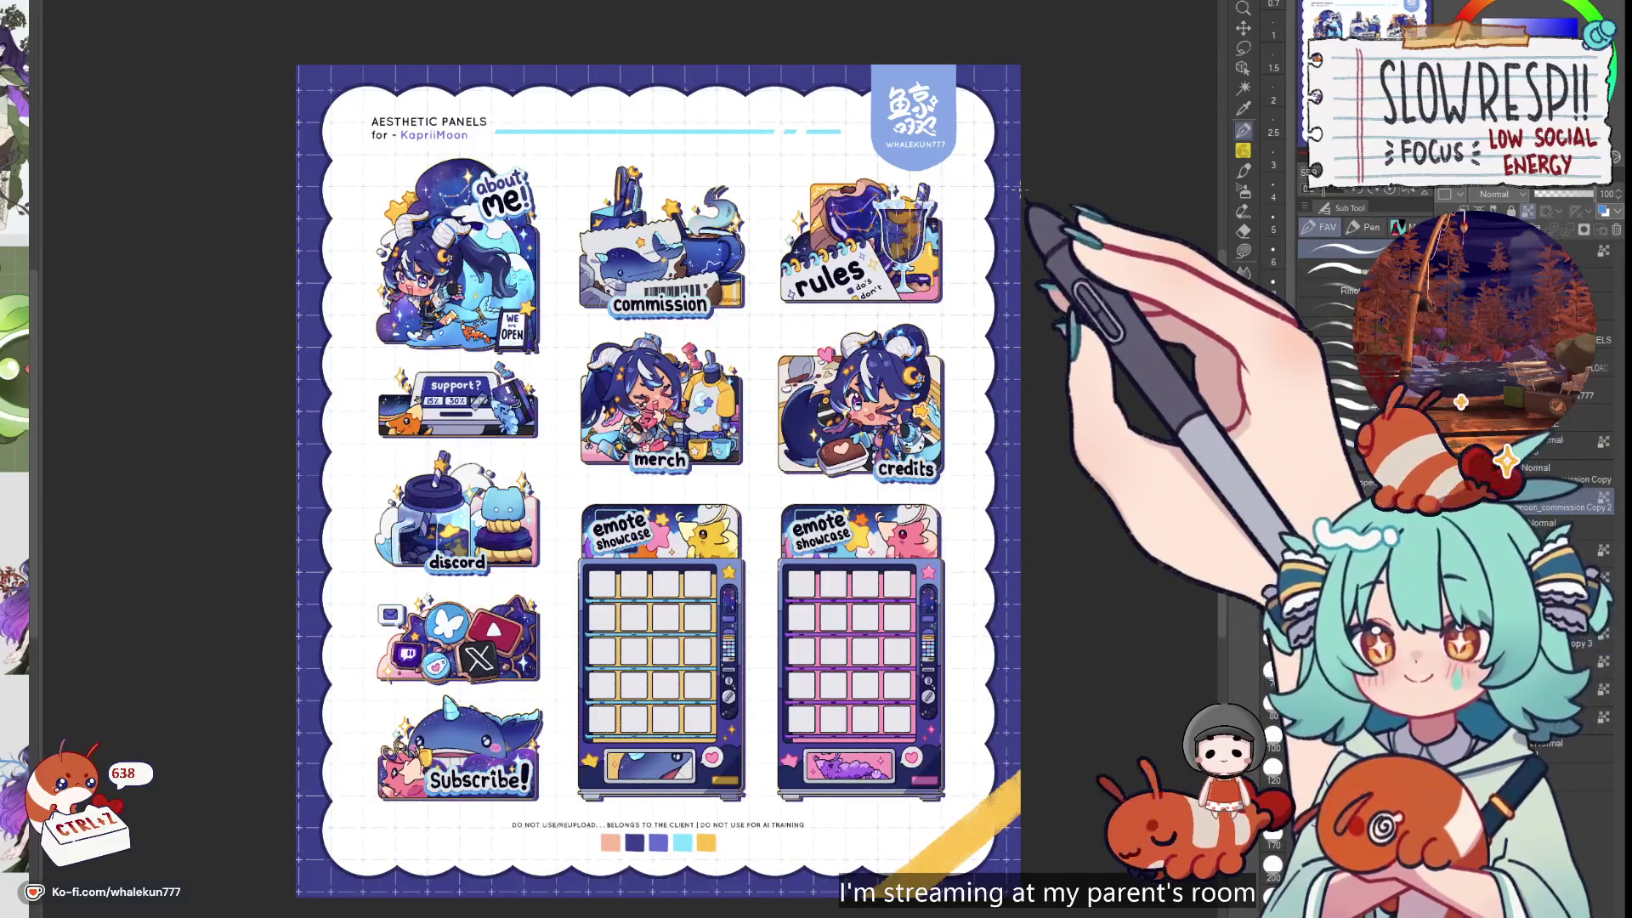
scroll(758, 318, up, 5)
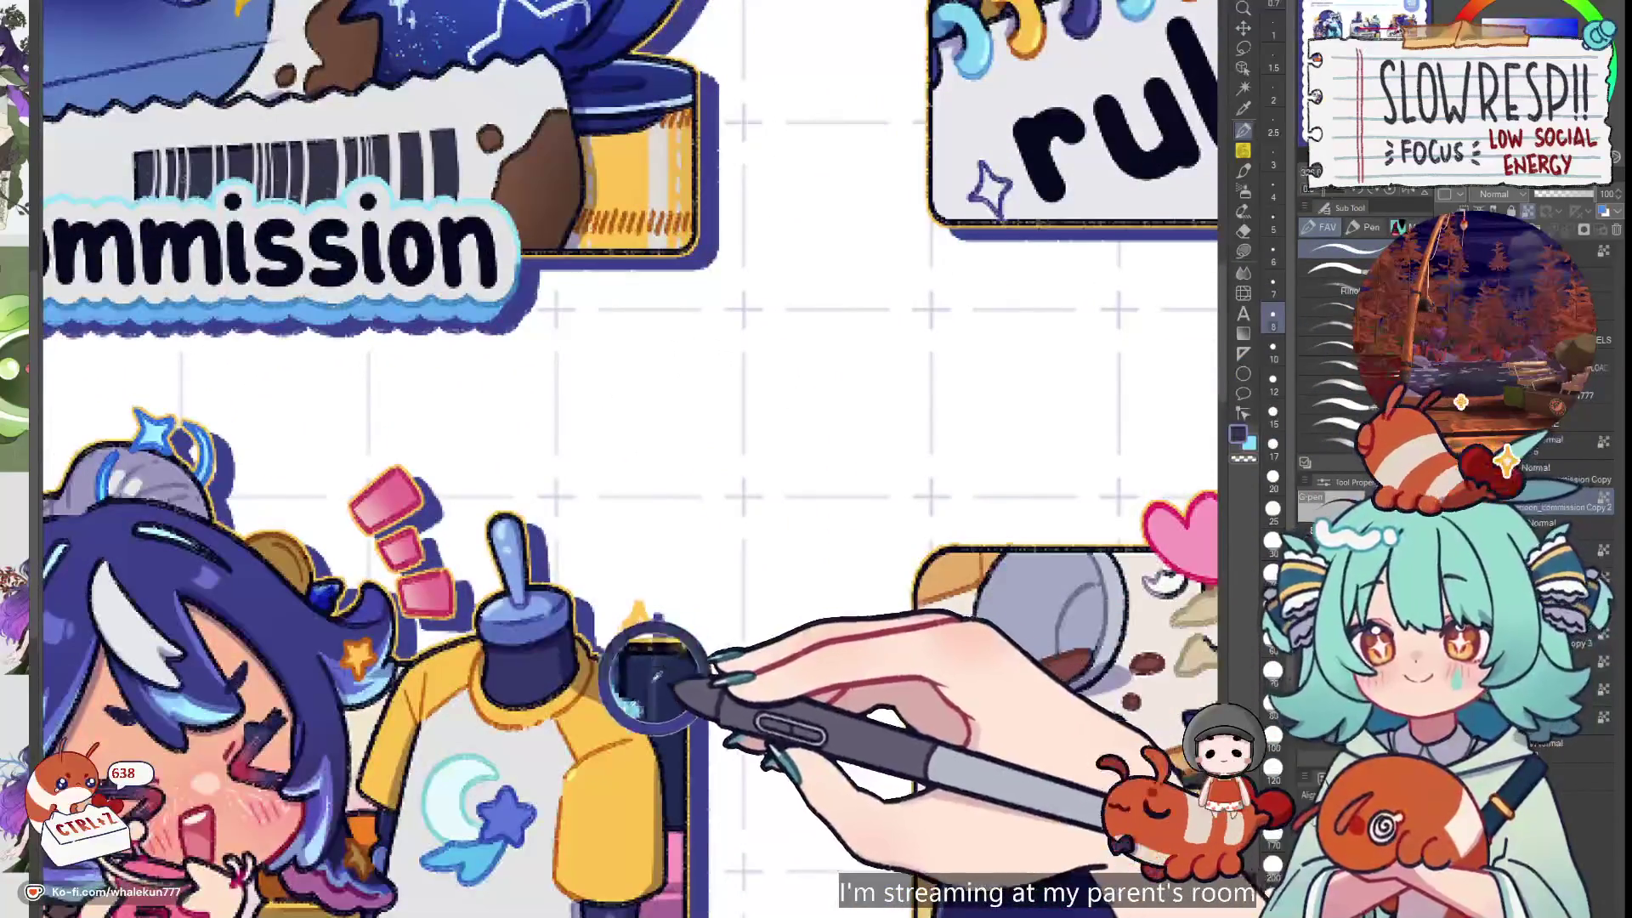
scroll(654, 675, down, 5)
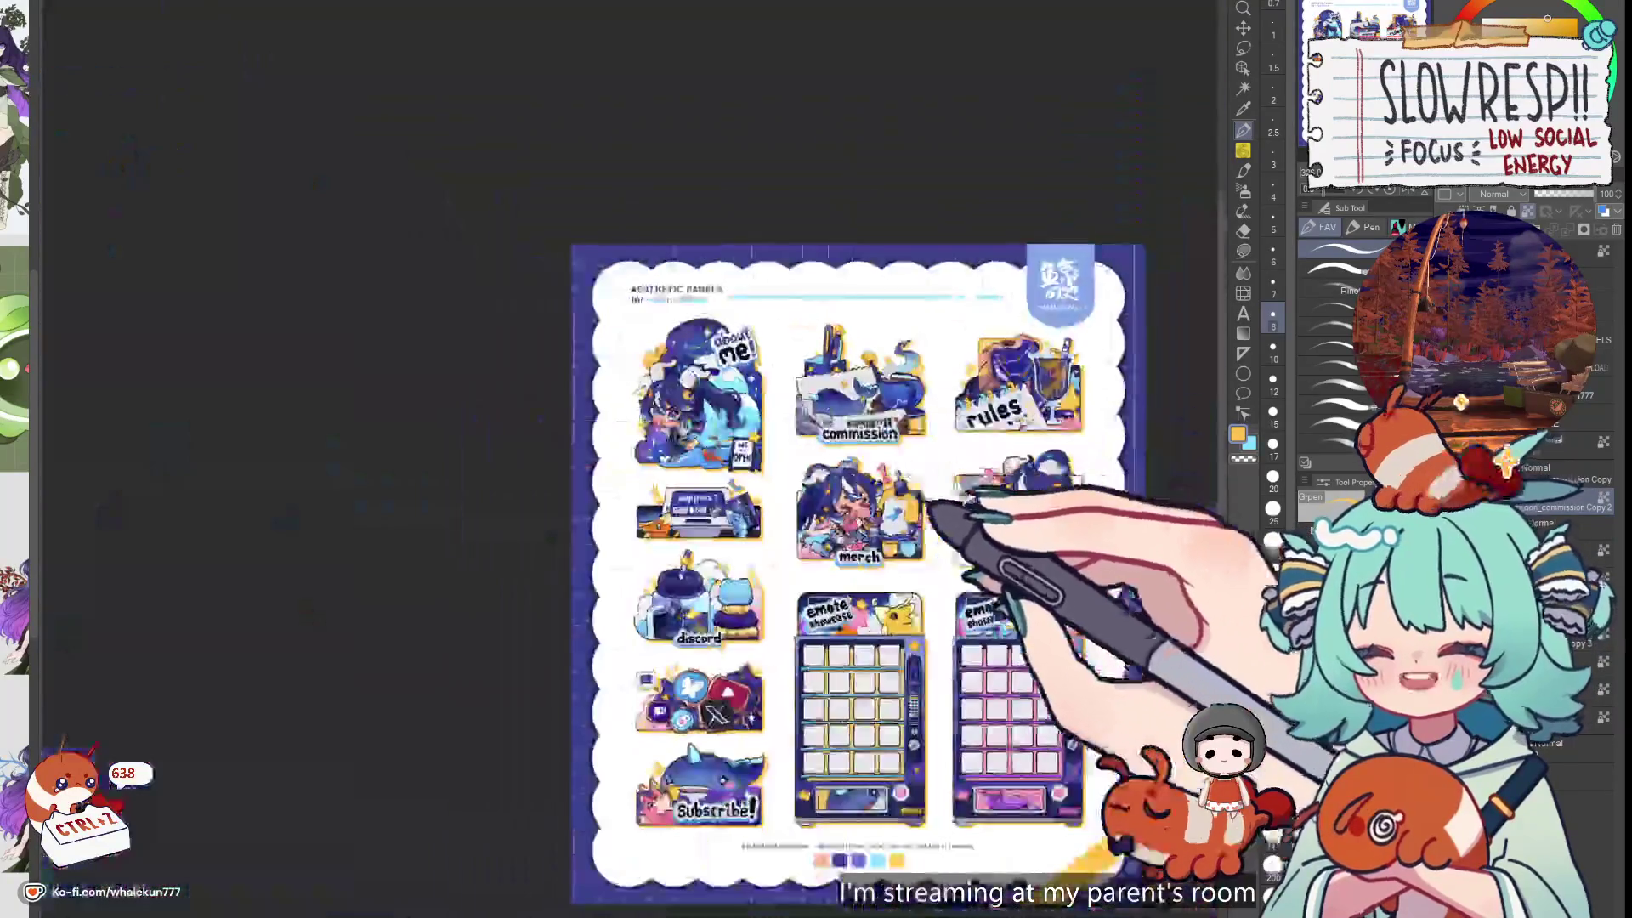
scroll(1127, 722, up, 3)
key(k)
scroll(1127, 721, up, 2)
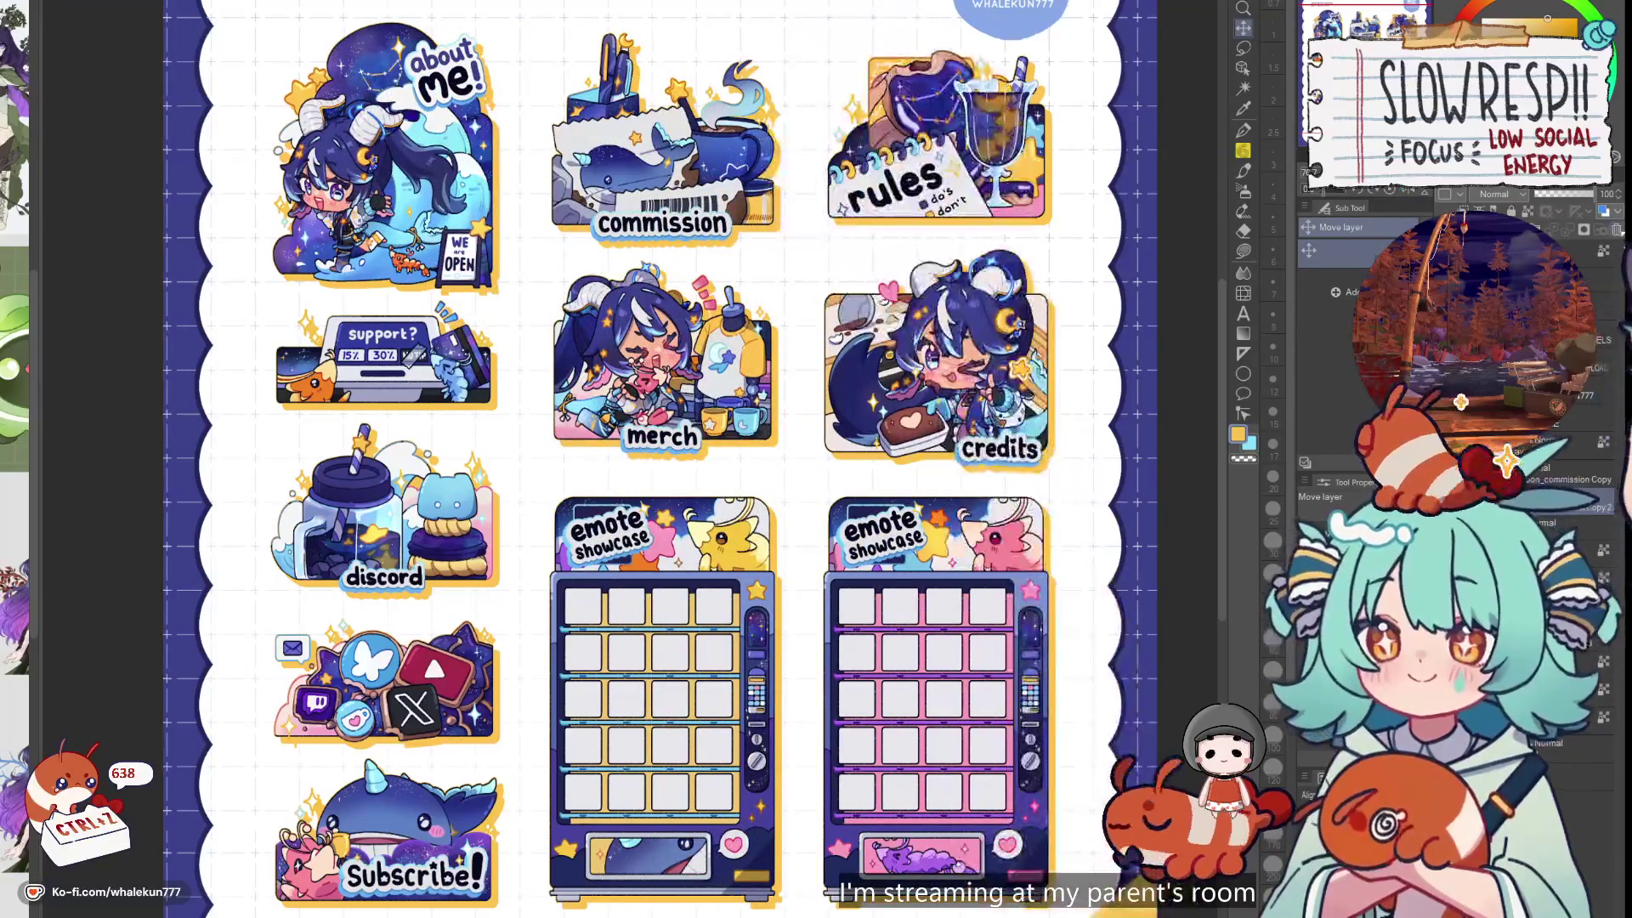
key(ctrl+0)
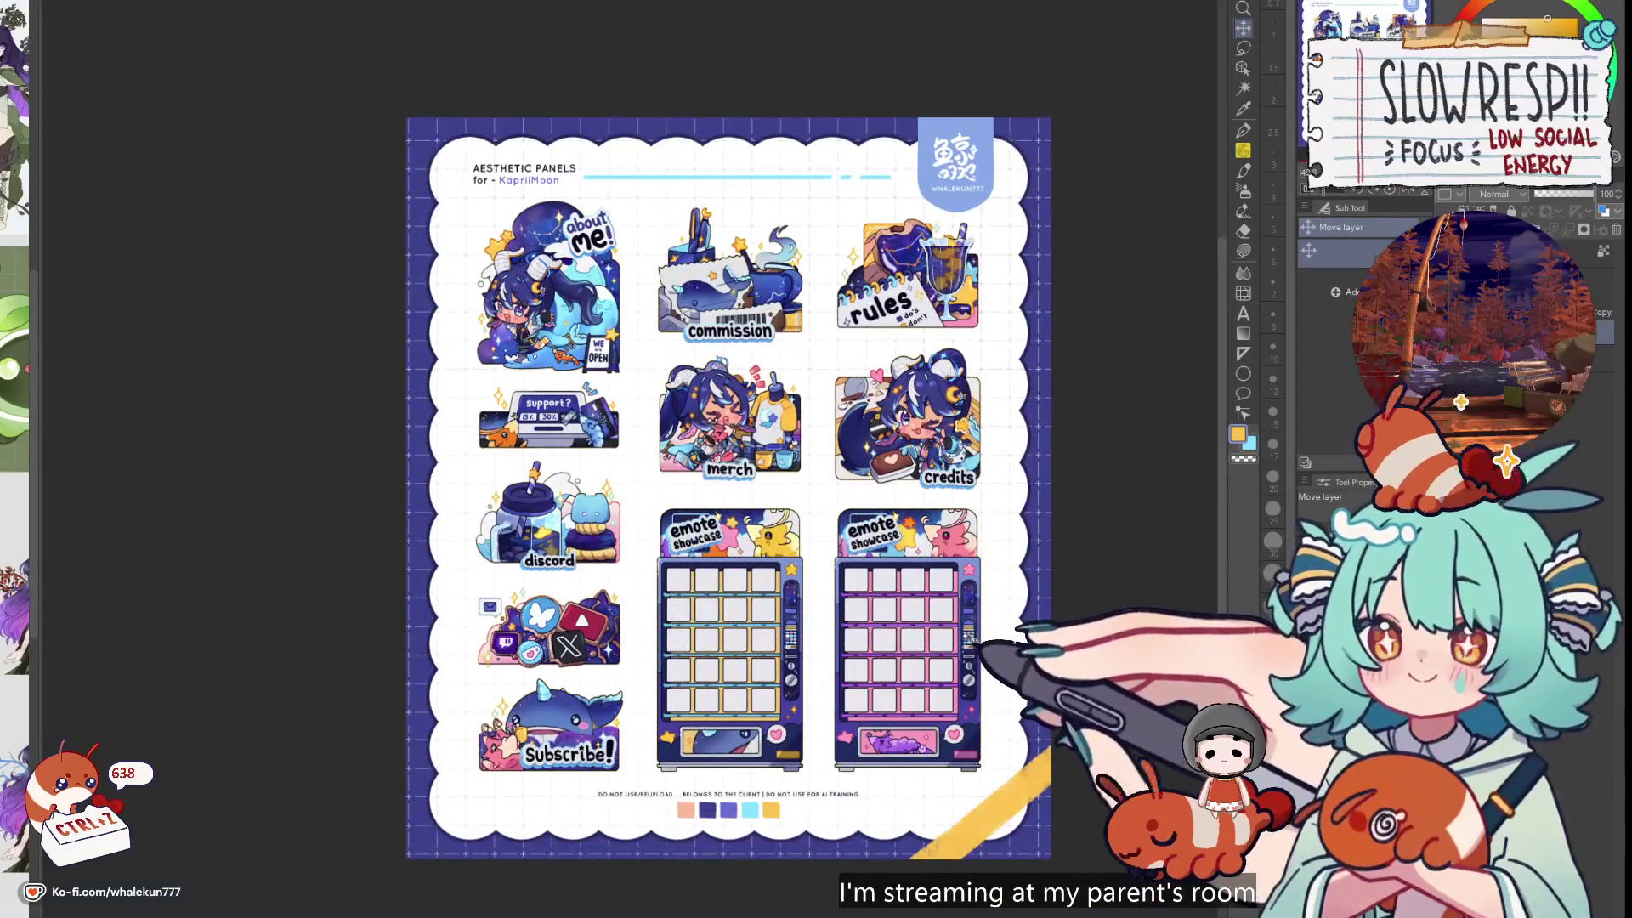
scroll(973, 645, down, 1)
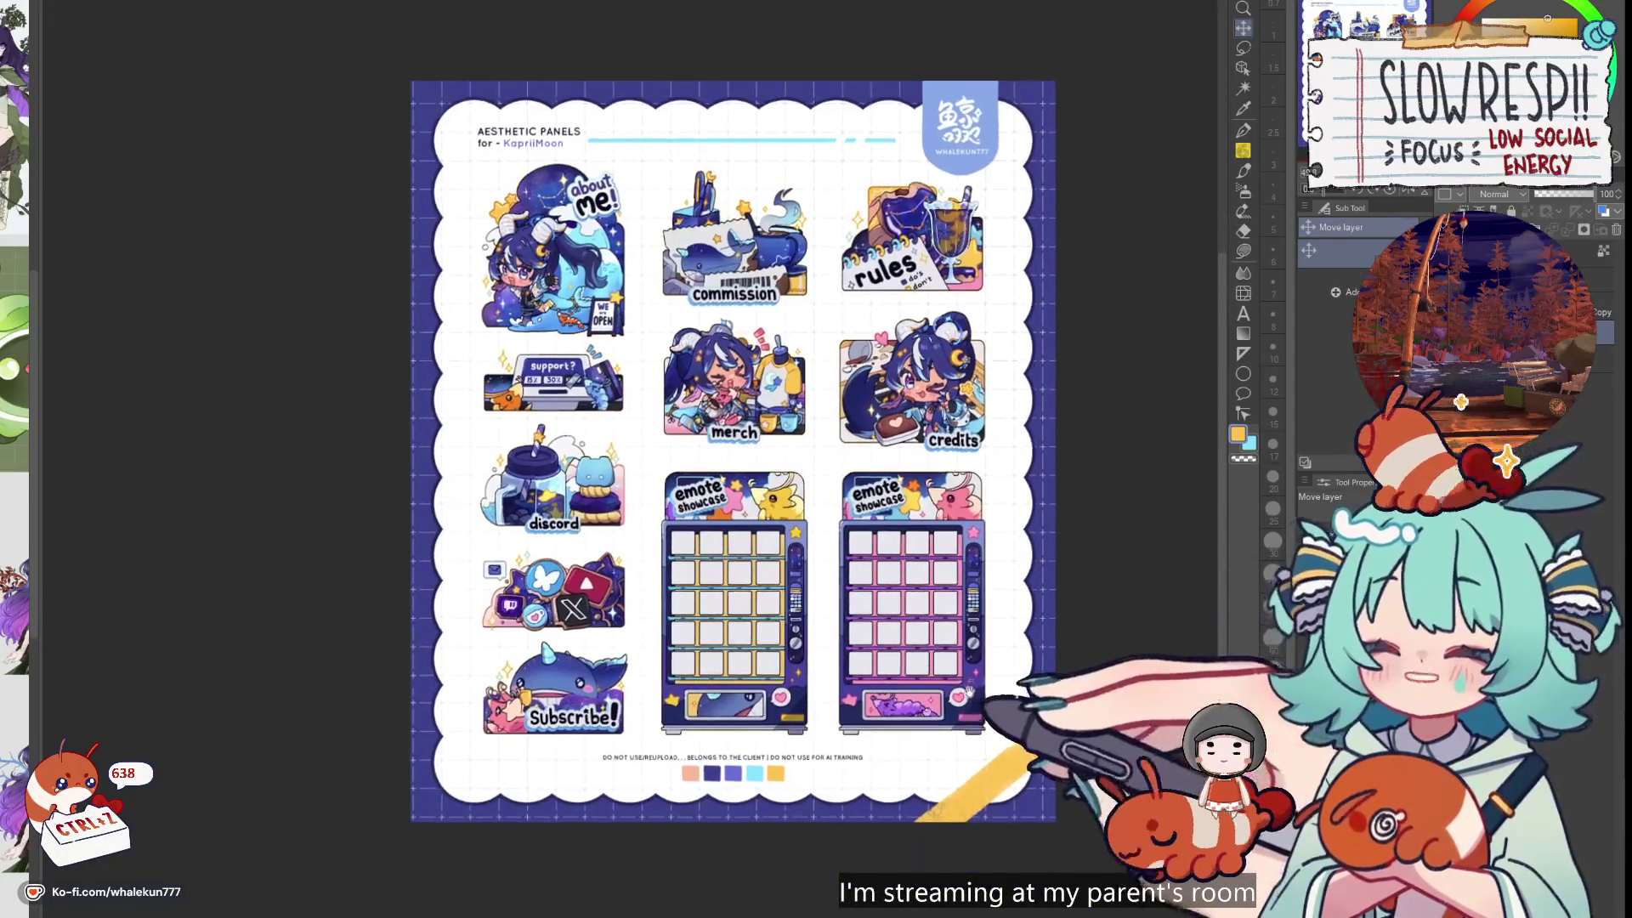
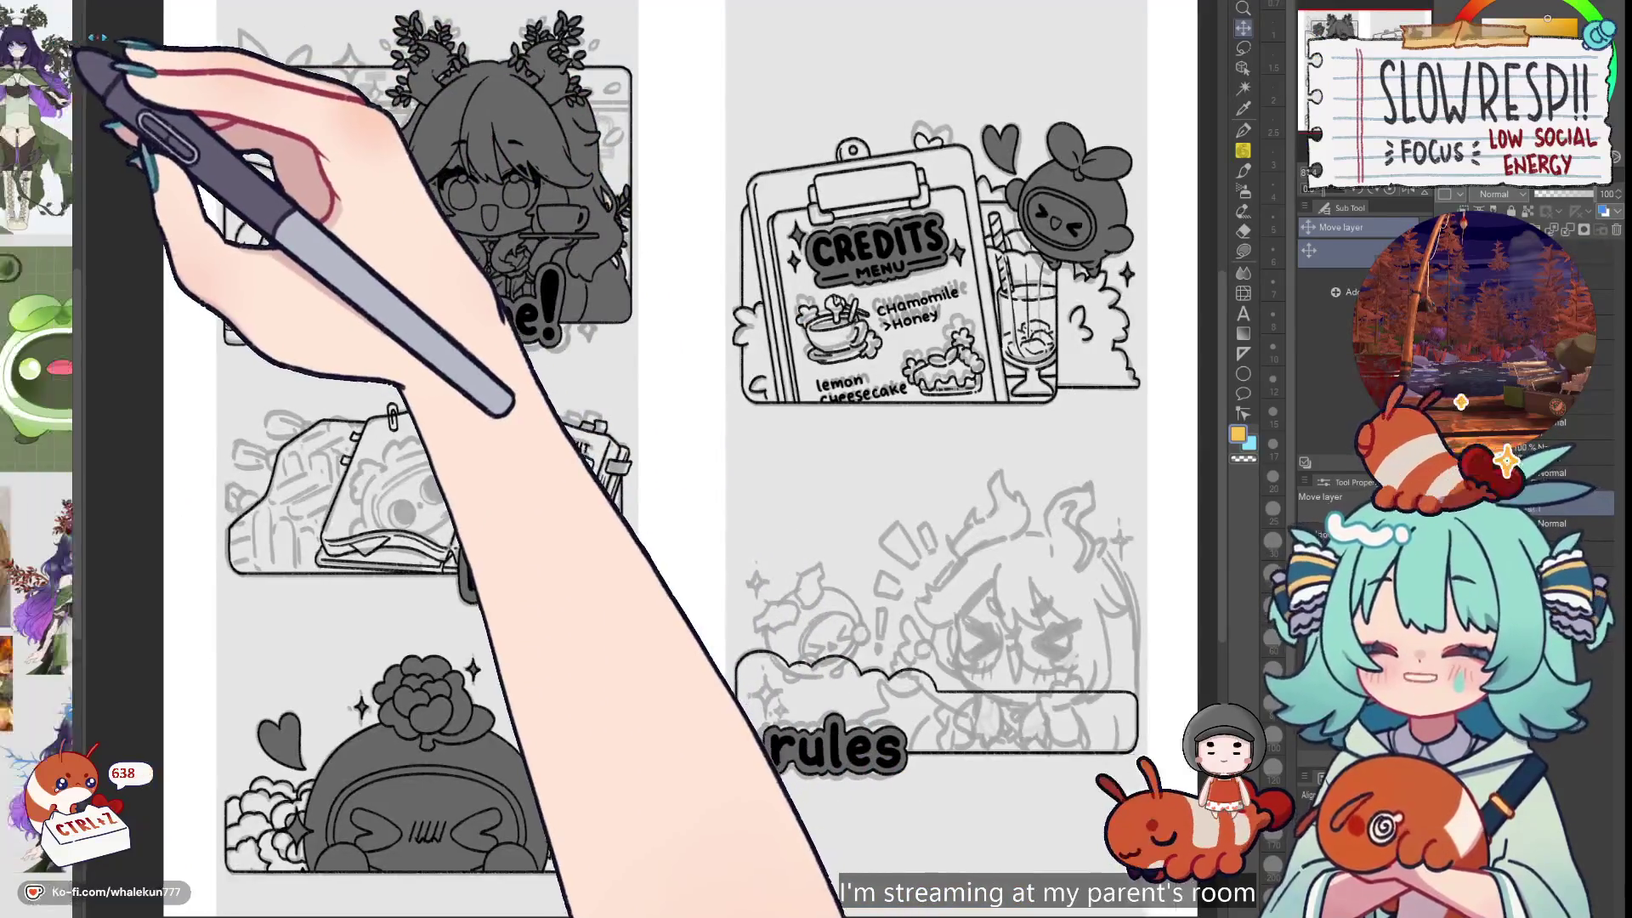
Pan and zoom out until the Welcome, F.A.Q, tips, Credits and rules boards all fit on screen
mouse_move(73, 73)
mouse_down()
mouse_move(445, 65)
mouse_move(674, 201)
mouse_move(693, 191)
mouse_up()
scroll(692, 192, down, 3)
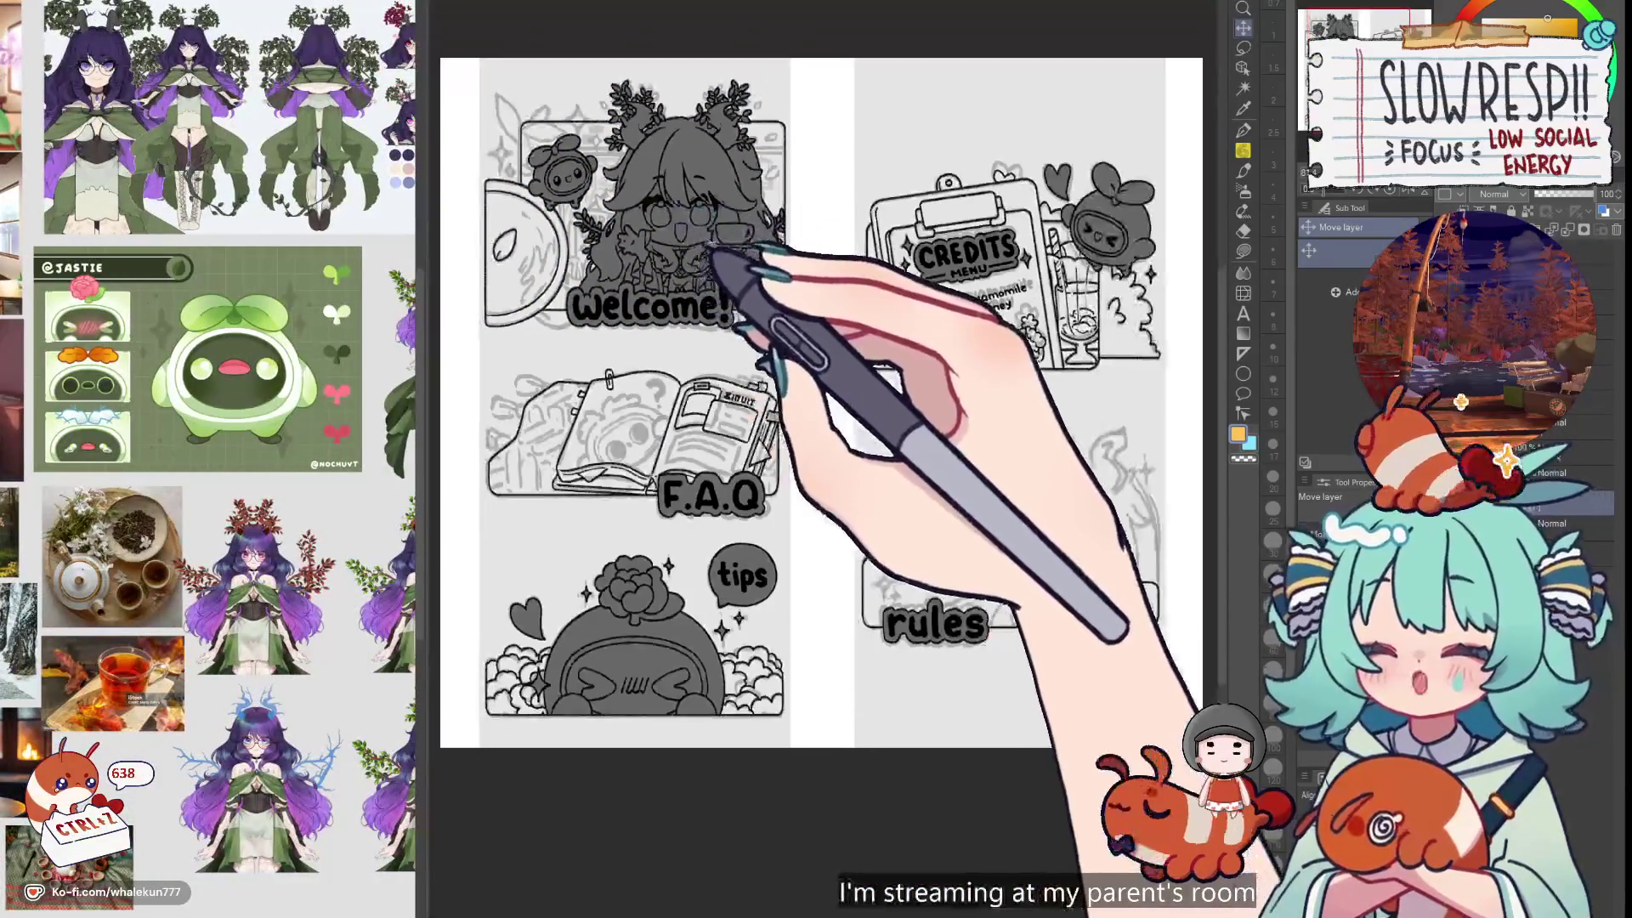
drag(880, 337, 884, 358)
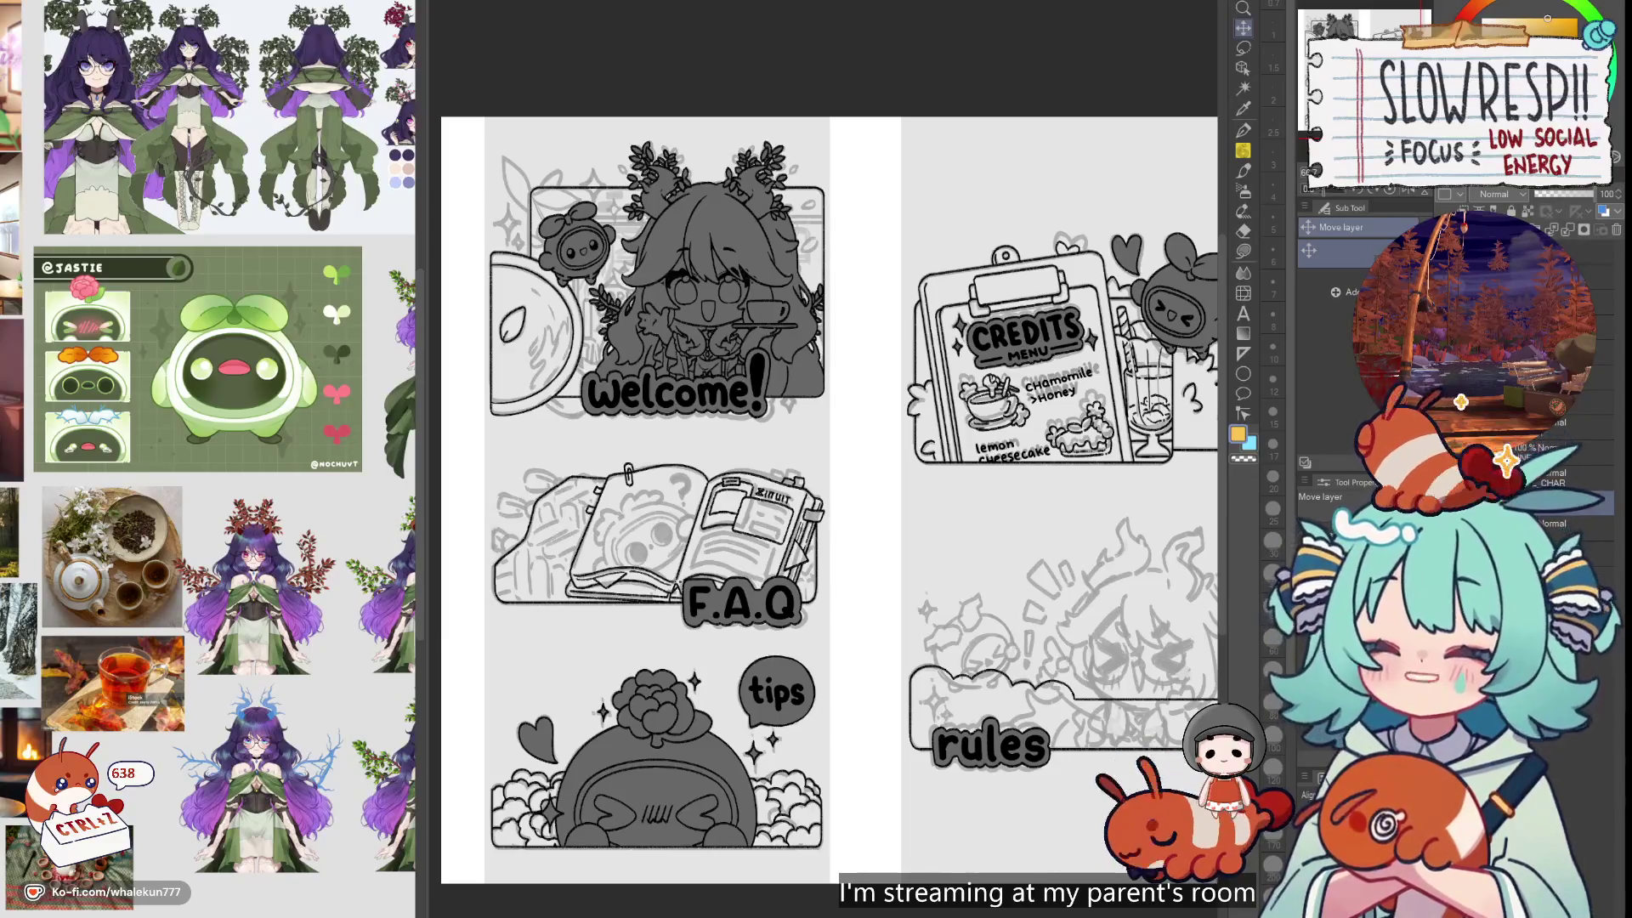
Switch to the soft pencil, then tilt and zoom the canvas onto the F.A.Q notebook
key(p)
mouse_move(830, 627)
mouse_down()
mouse_move(986, 685)
mouse_move(896, 541)
mouse_up()
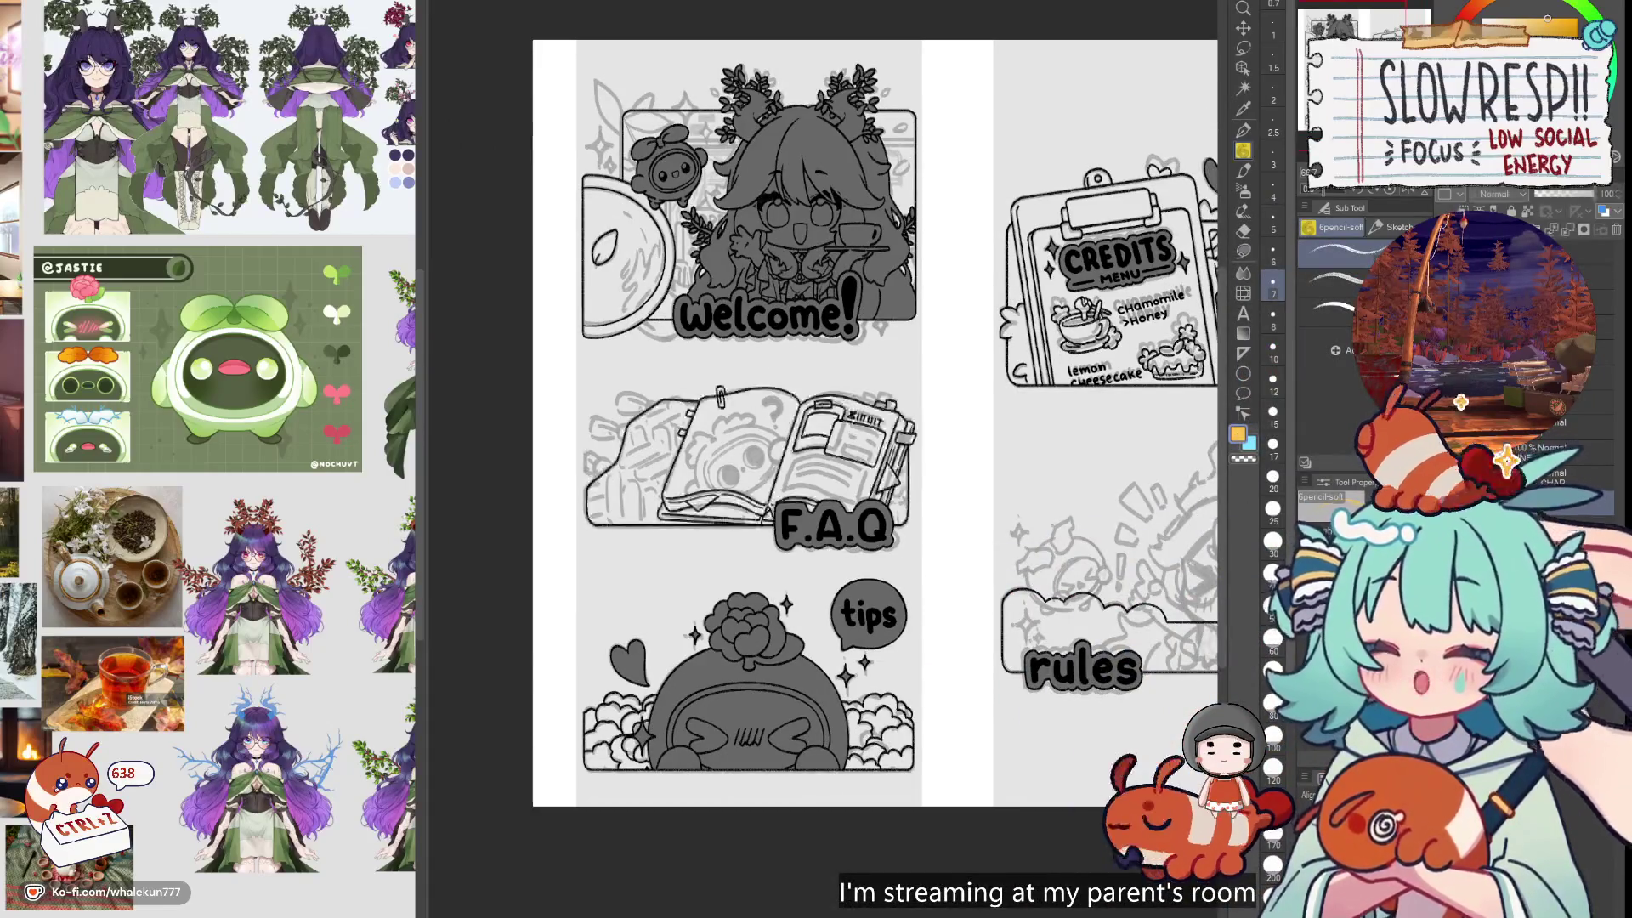
scroll(728, 384, up, 3)
mouse_move(1101, 625)
mouse_down()
mouse_move(884, 672)
mouse_move(1003, 540)
mouse_move(1029, 573)
mouse_move(922, 597)
mouse_move(992, 549)
mouse_move(346, 682)
mouse_up()
mouse_move(431, 611)
mouse_down()
mouse_move(419, 645)
mouse_move(321, 663)
mouse_move(784, 528)
mouse_up()
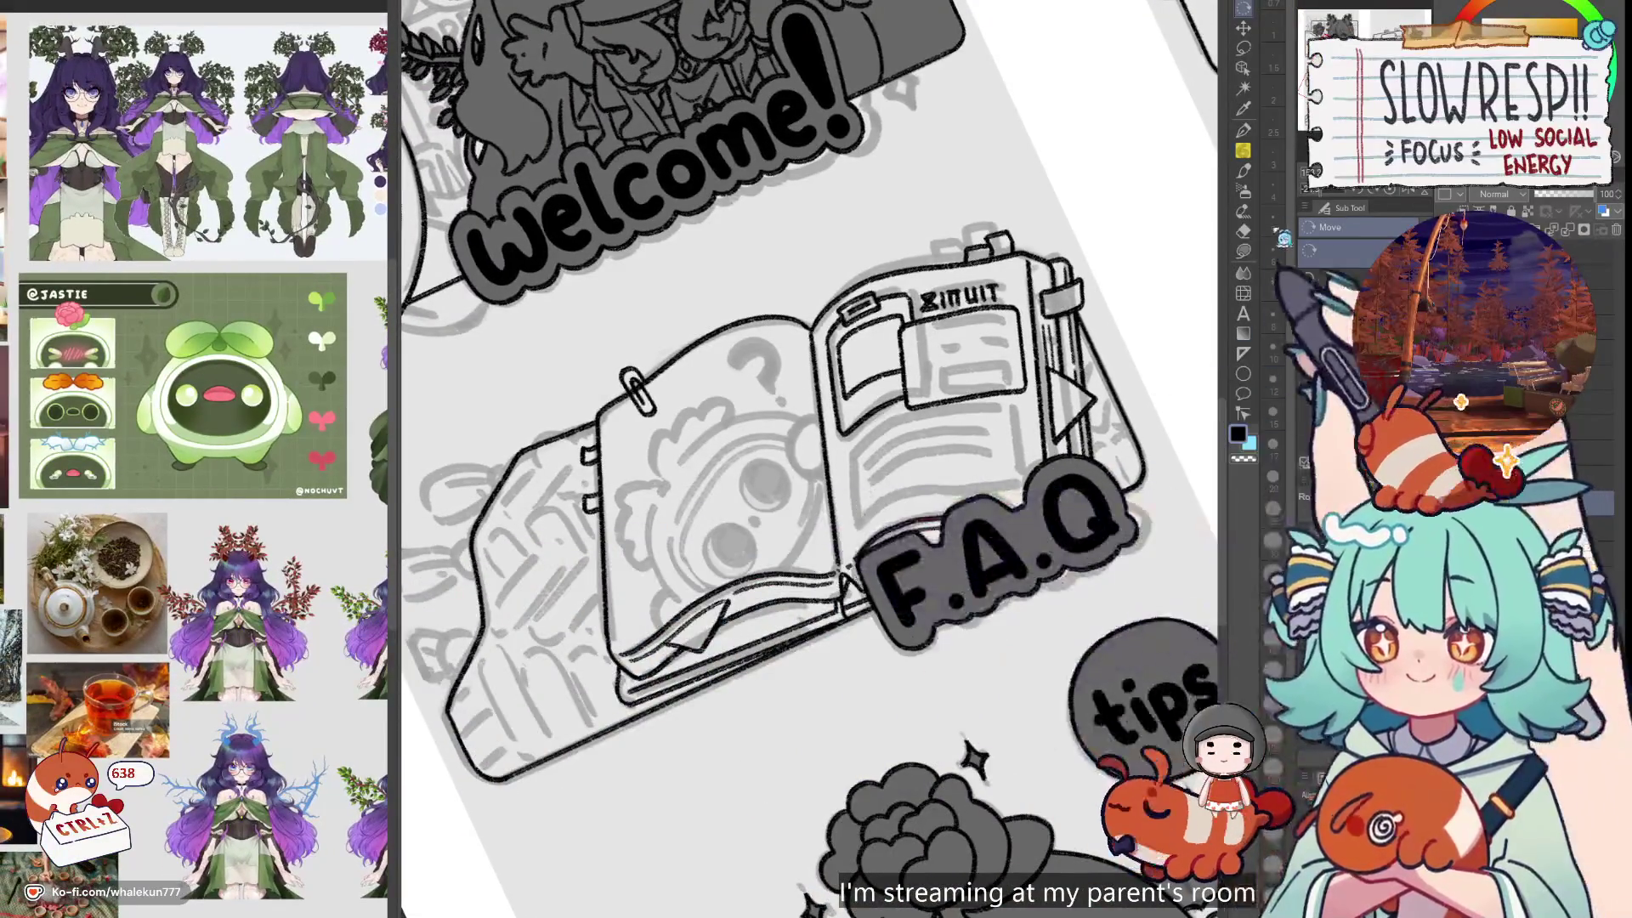
key(p)
scroll(816, 521, up, 3)
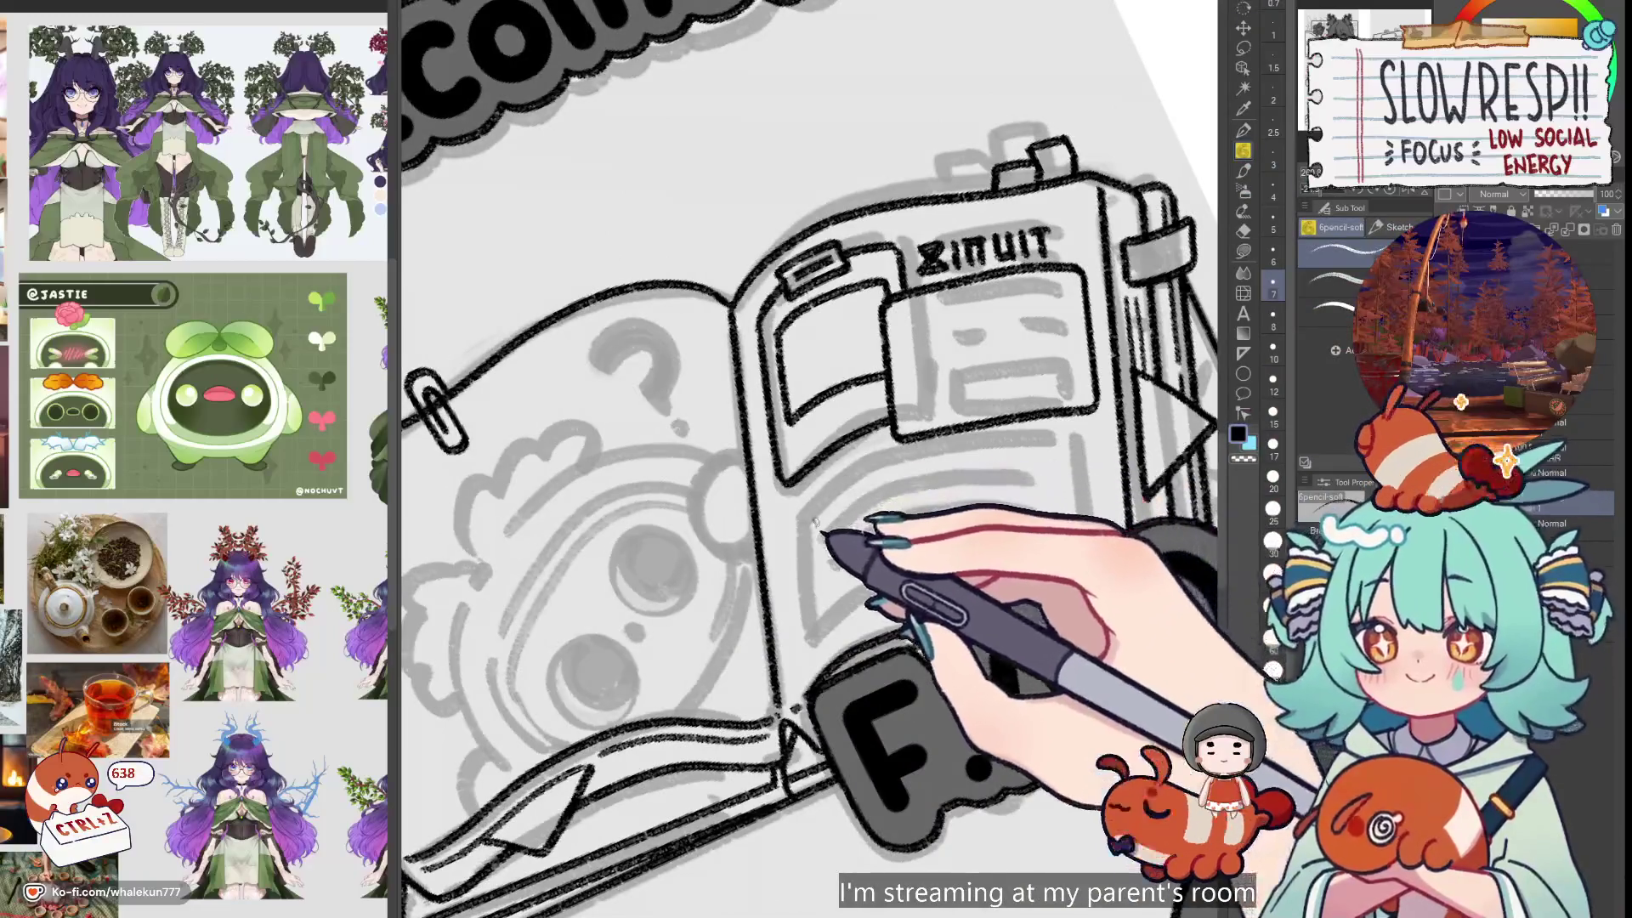
Ink the top small circle on the notebook's right page, undoing misdrawn strokes
key(ctrl+z)
mouse_move(807, 507)
mouse_down()
mouse_move(803, 544)
mouse_move(789, 530)
mouse_move(1105, 438)
mouse_up()
key(ctrl+z)
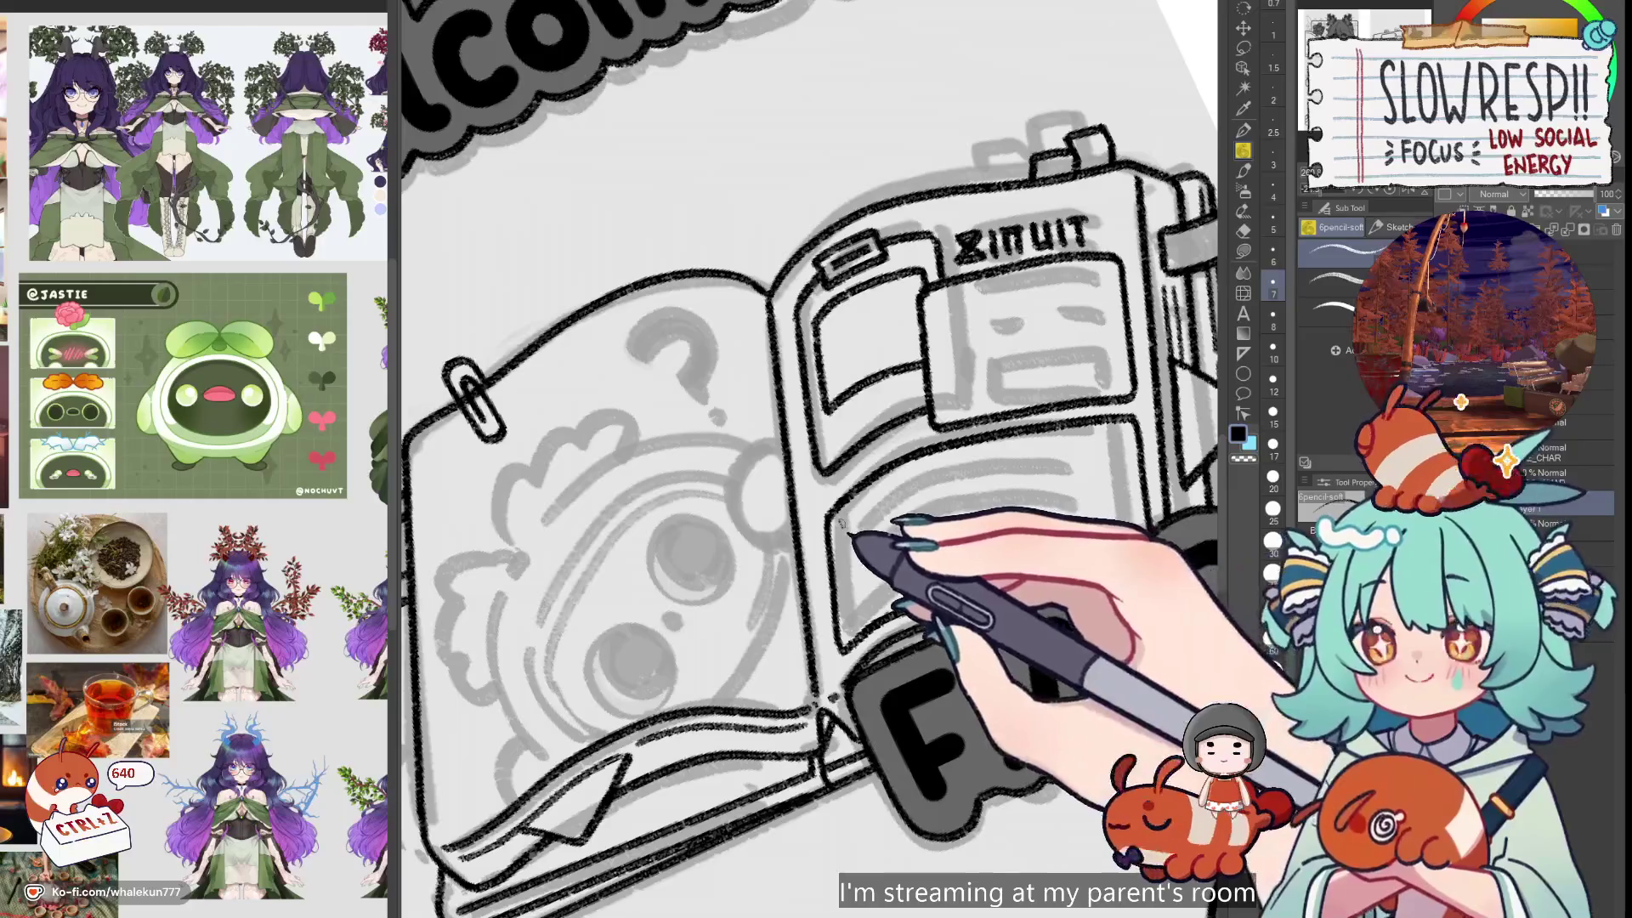
drag(845, 557, 850, 591)
key(ctrl+z)
key(ctrl+z)
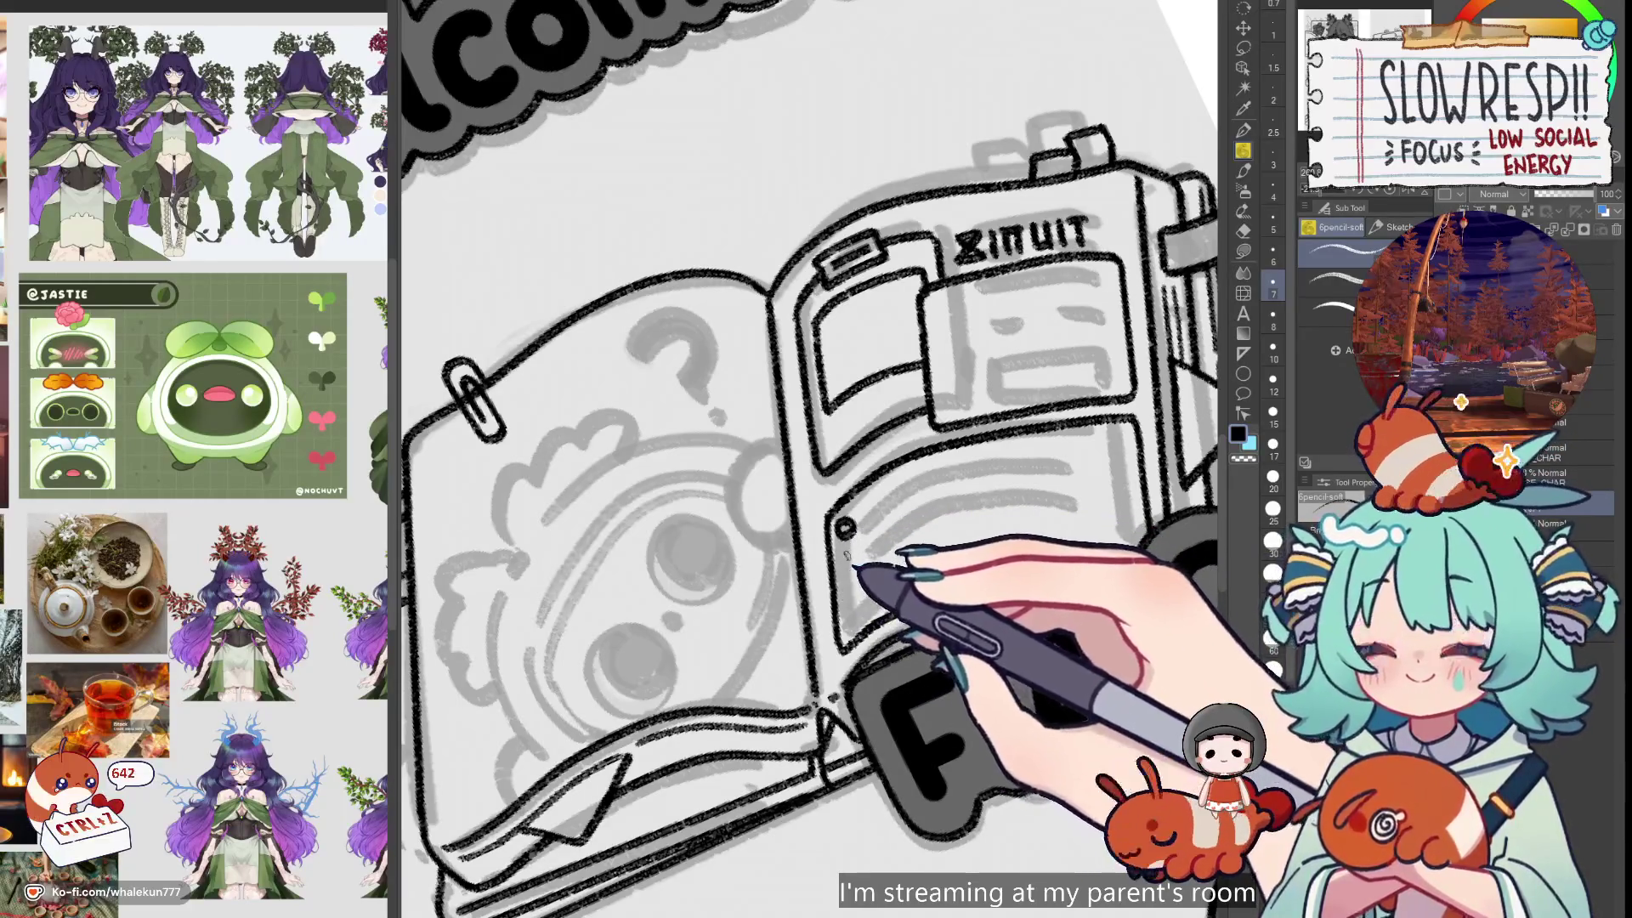
key(ctrl+z)
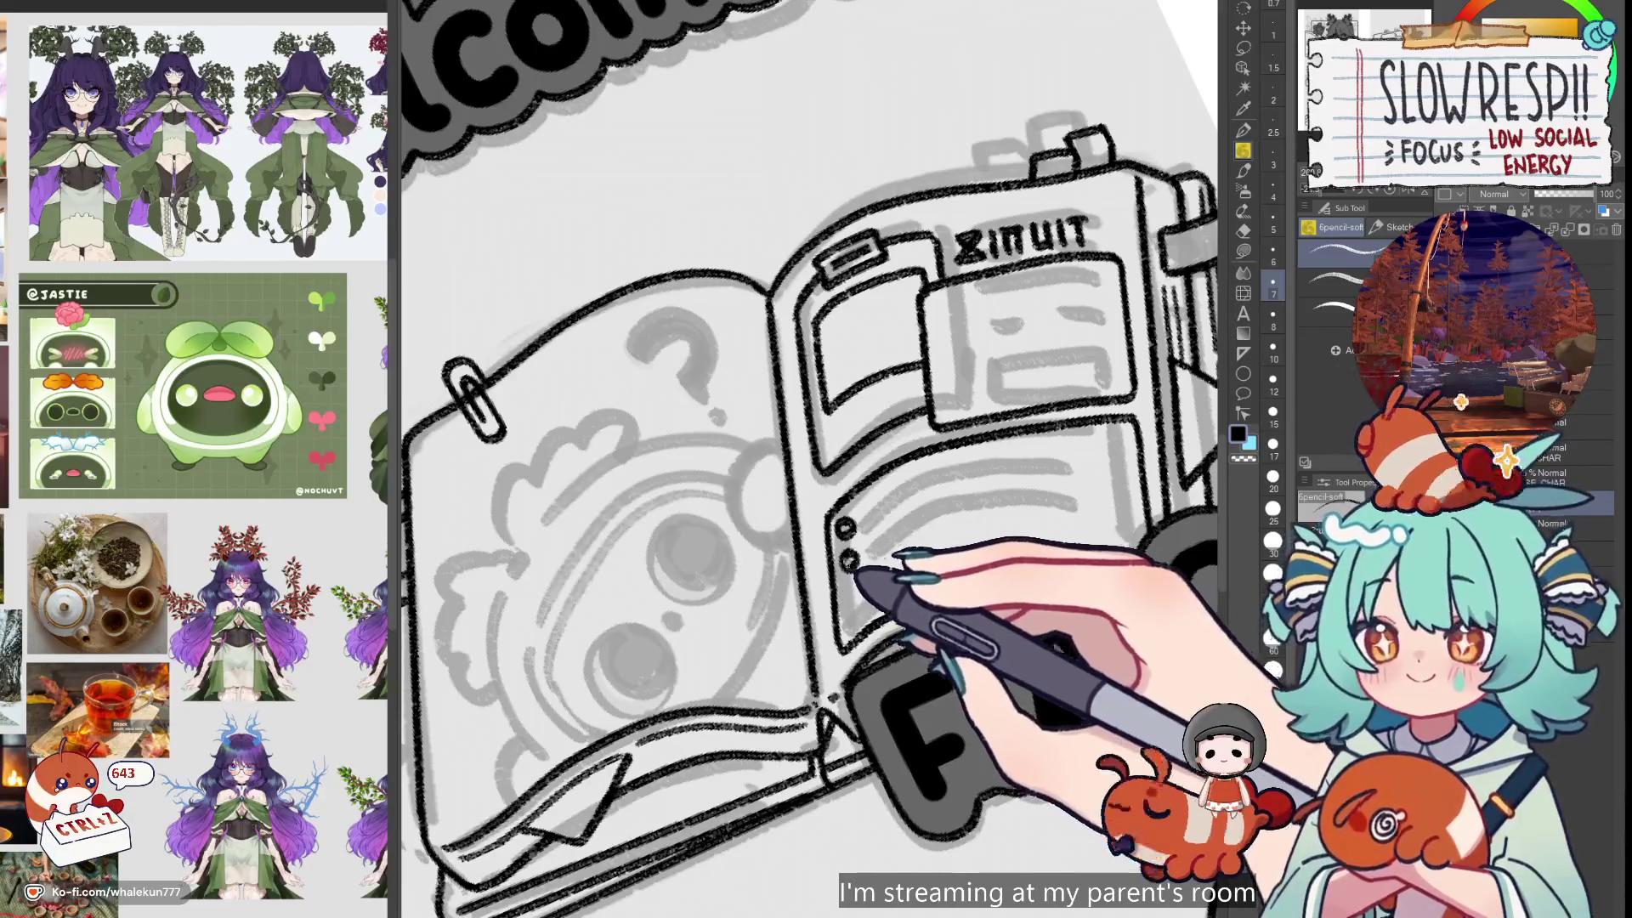
key(ctrl+z)
key(ctrl+z)
key(ctrl+z)
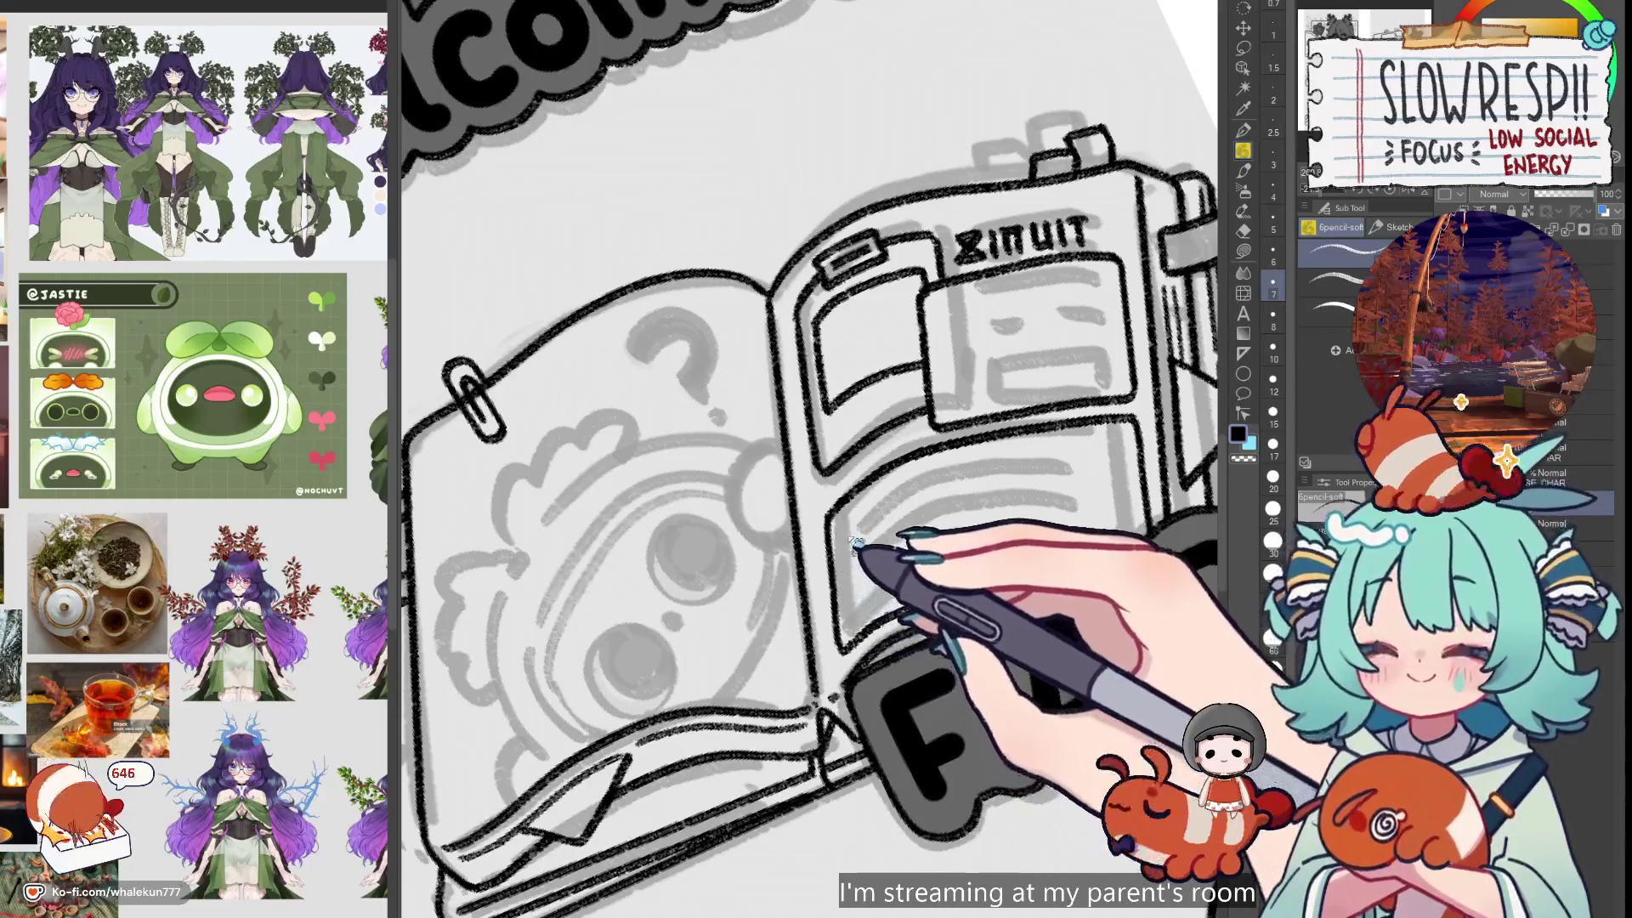
key(ctrl+z)
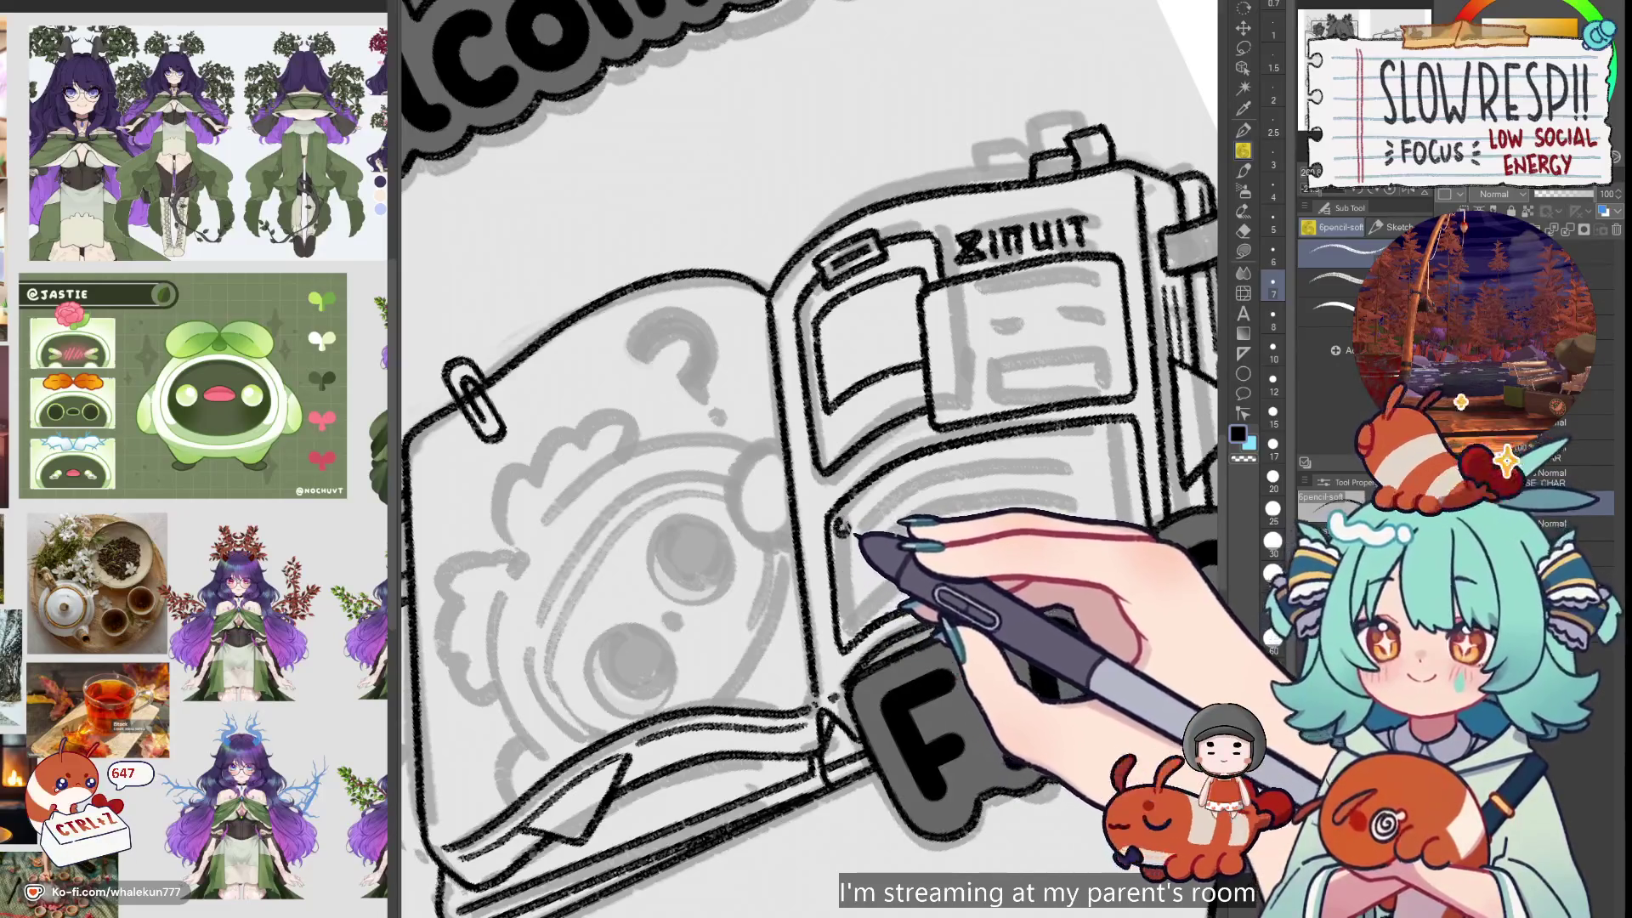
Add more circles below the top one to extend the column, undoing stray strokes
drag(846, 547, 844, 549)
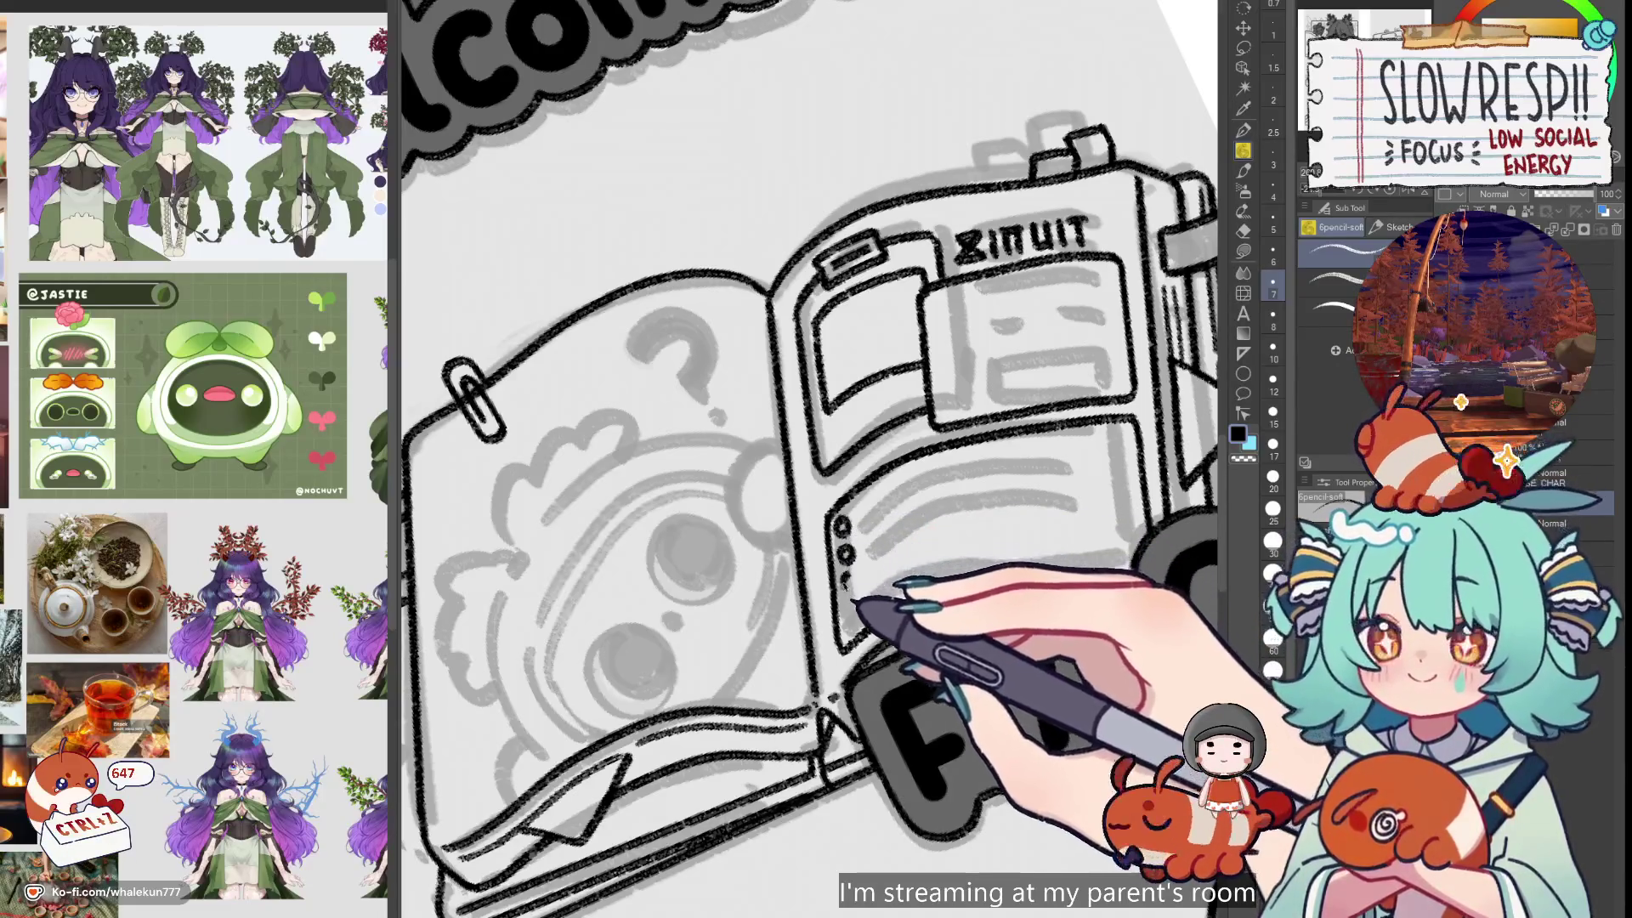
key(ctrl+z)
key(ctrl+z)
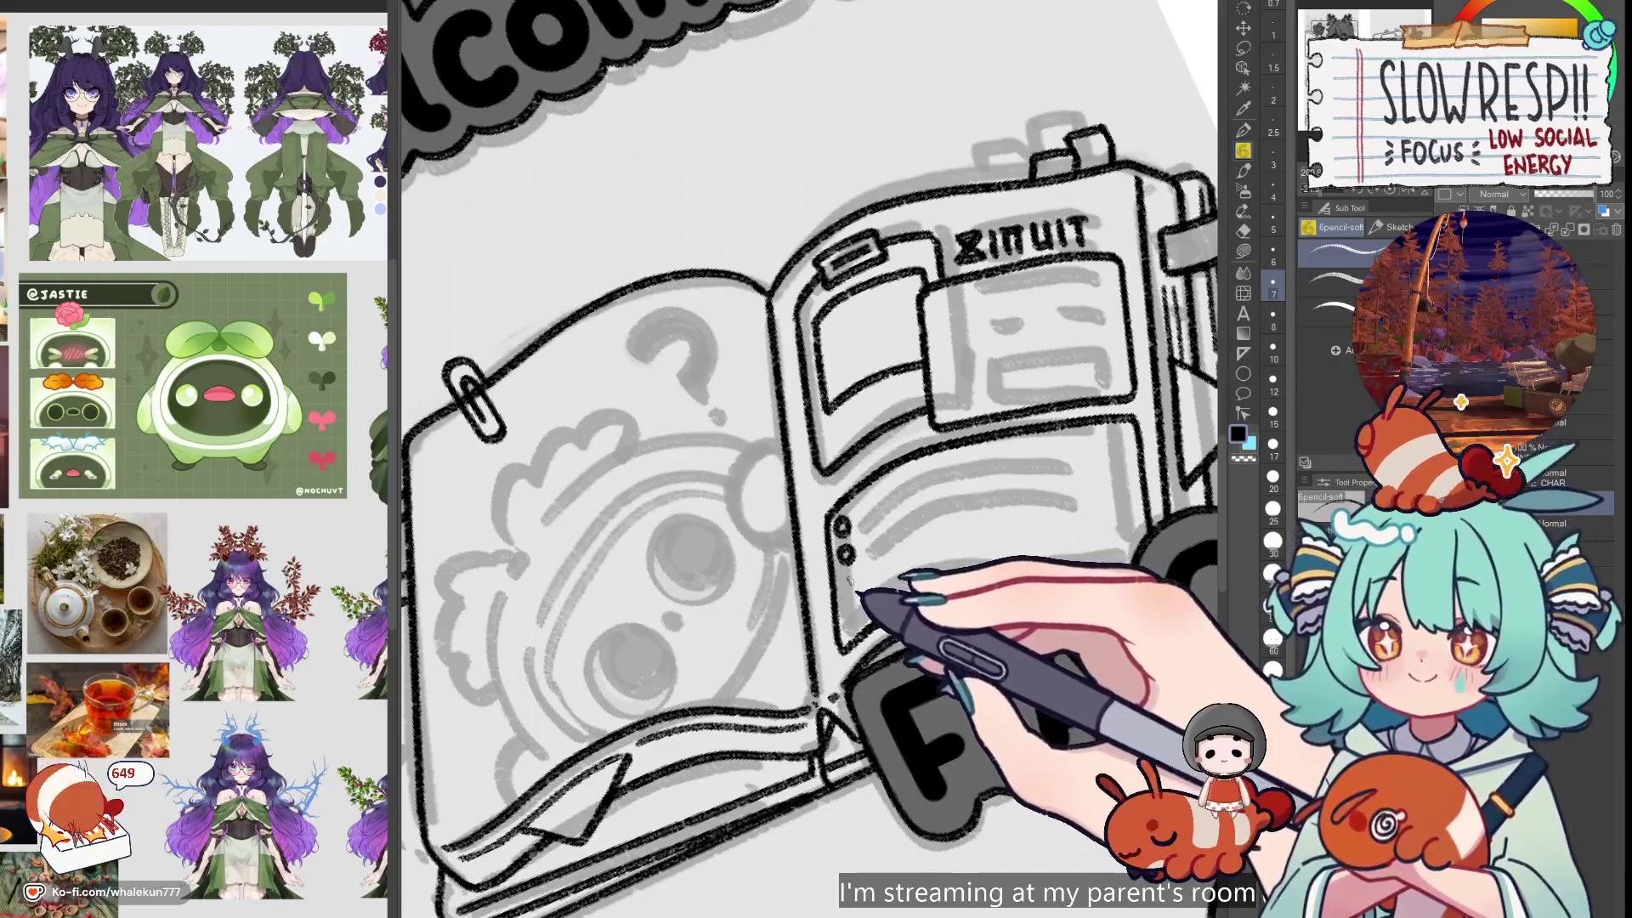
key(ctrl+z)
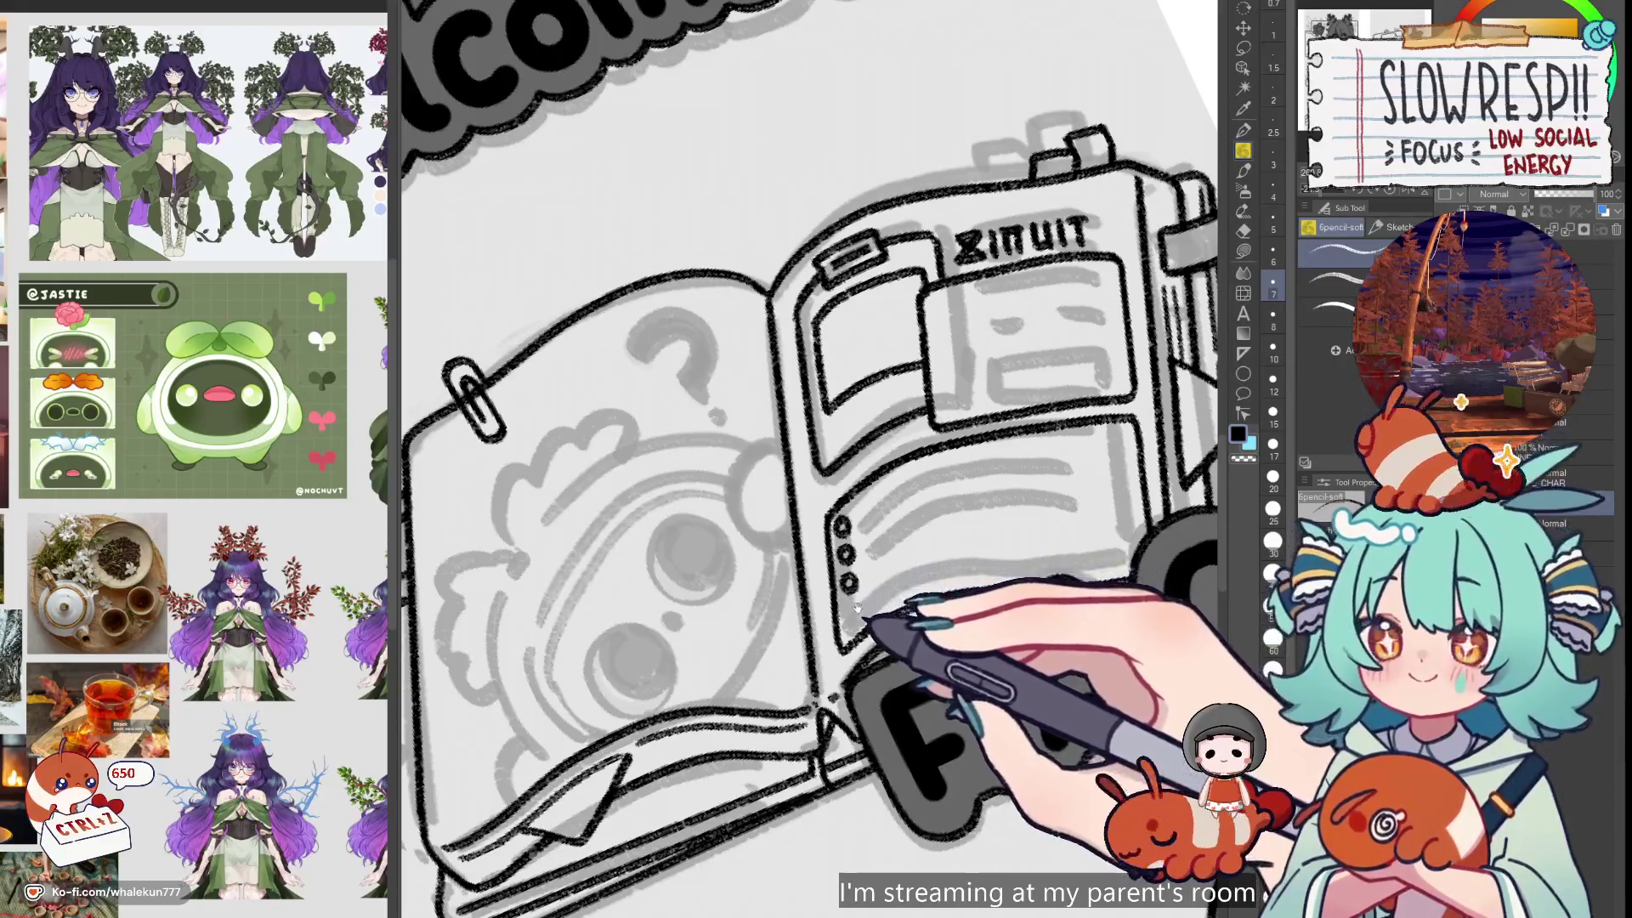
drag(856, 609, 862, 585)
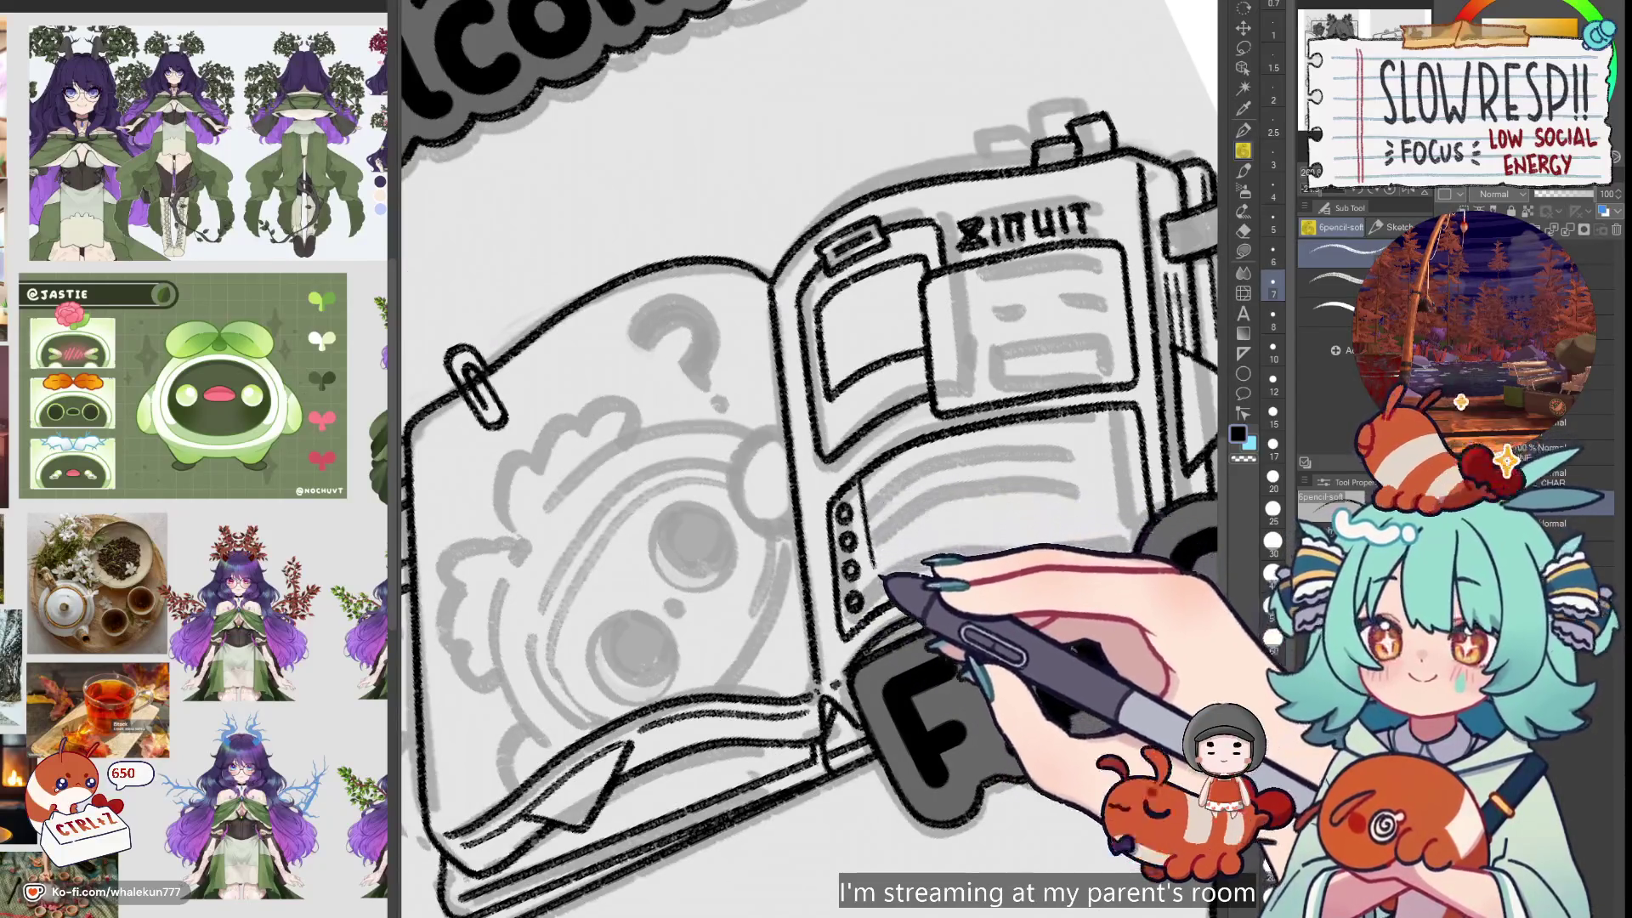
key(ctrl+z)
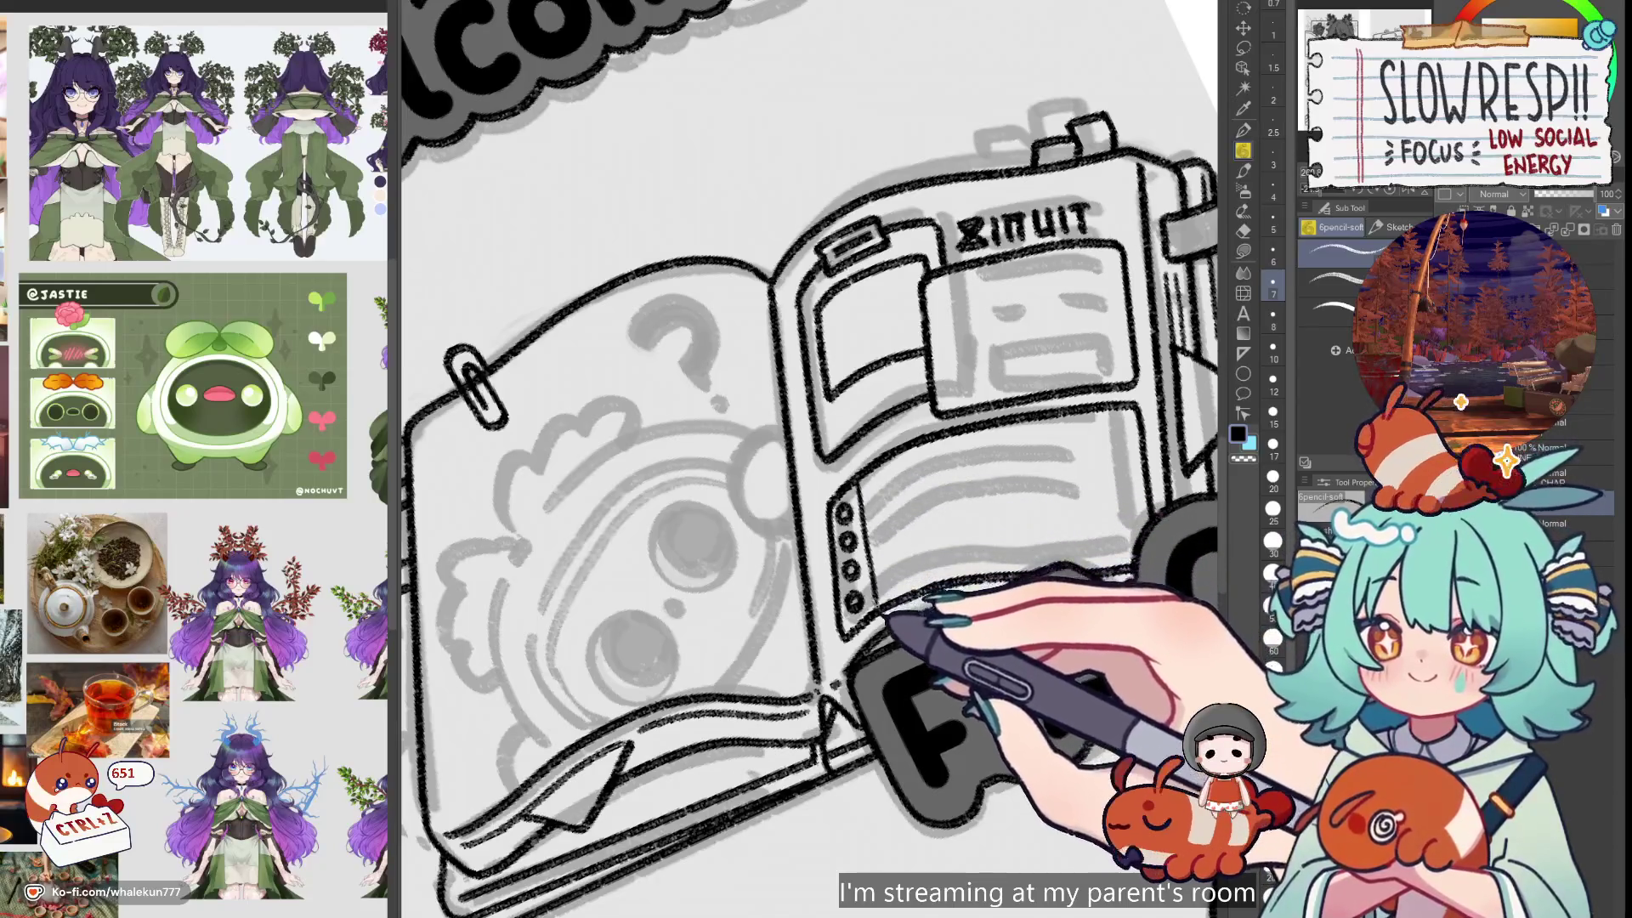
key(ctrl+z)
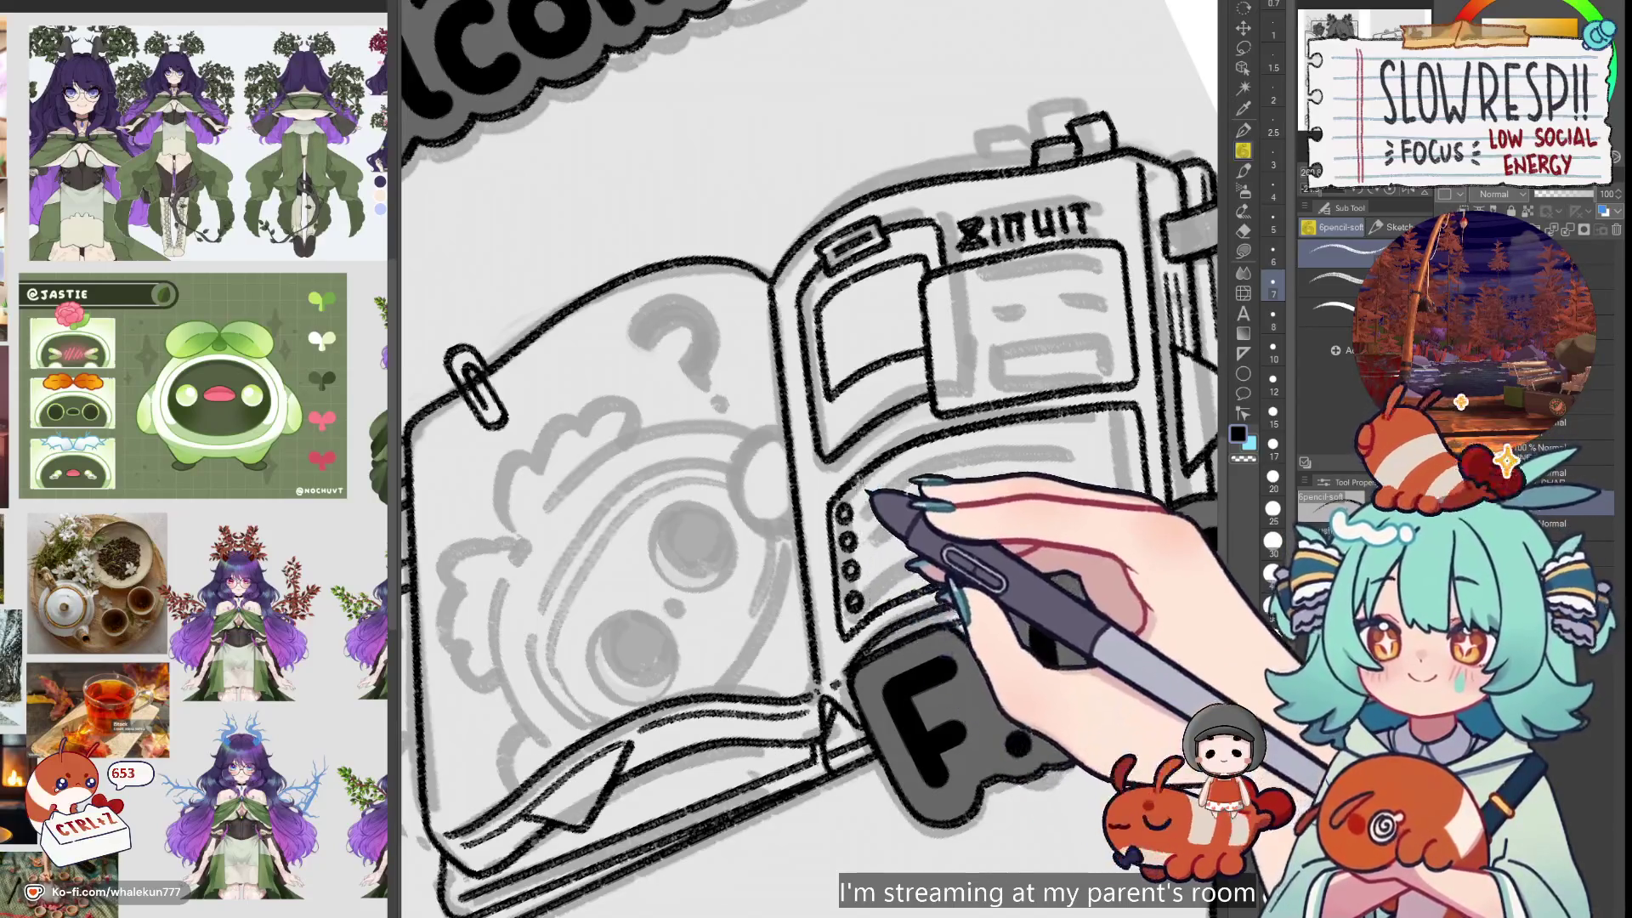
scroll(807, 459, down, 3)
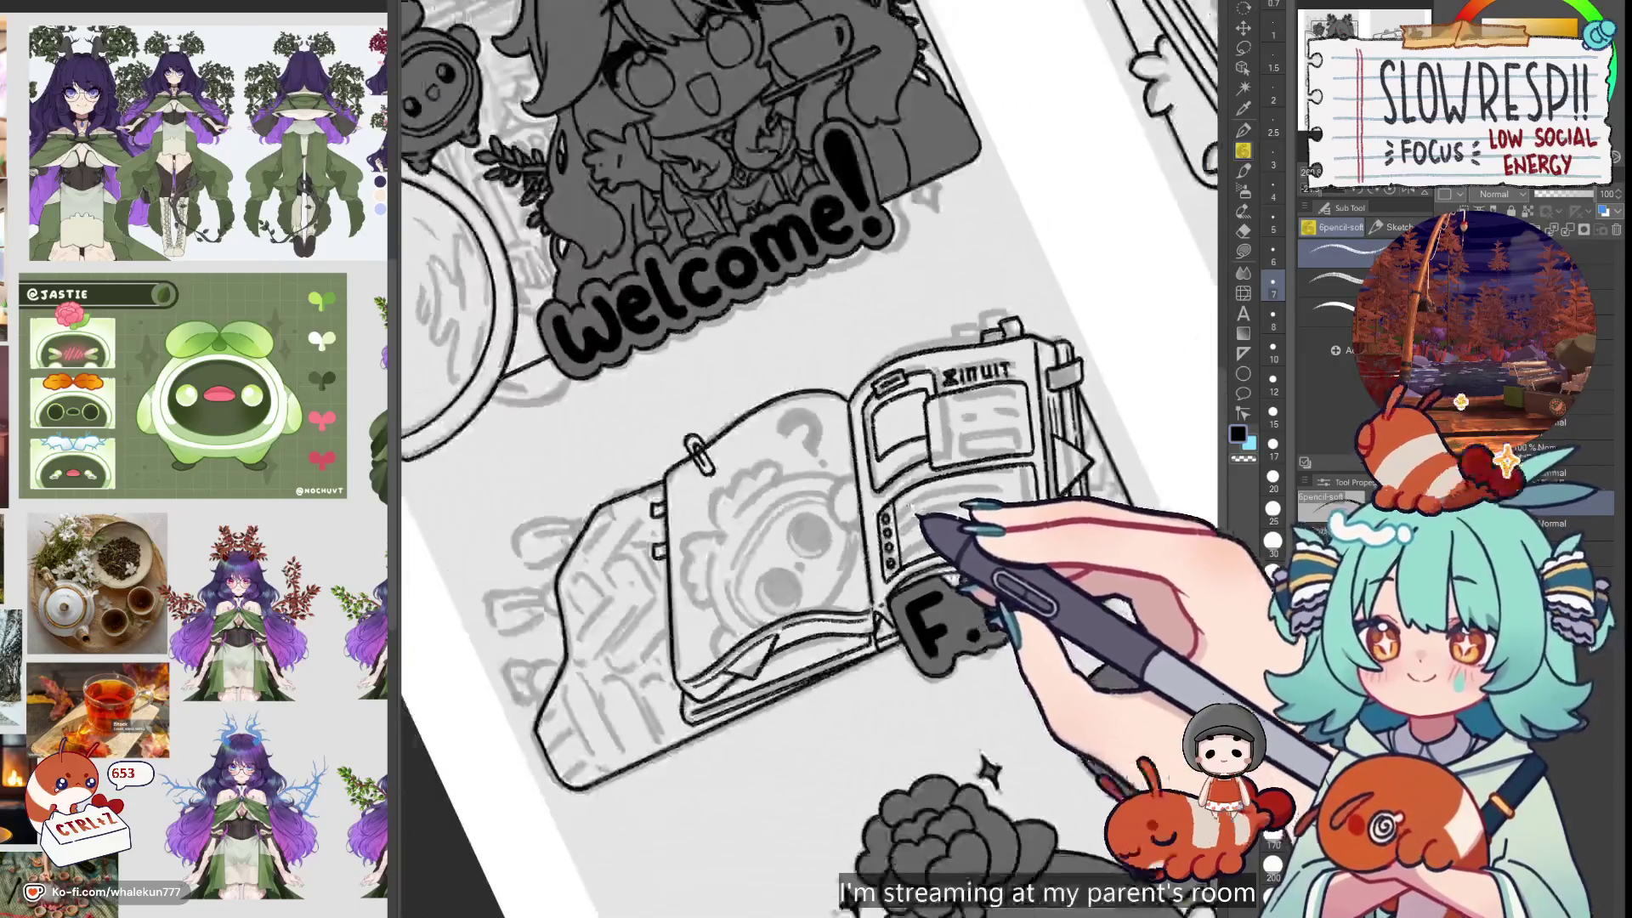
Letter the small header on the notebook's lower page section, redrawing strokes as needed
scroll(926, 595, up, 3)
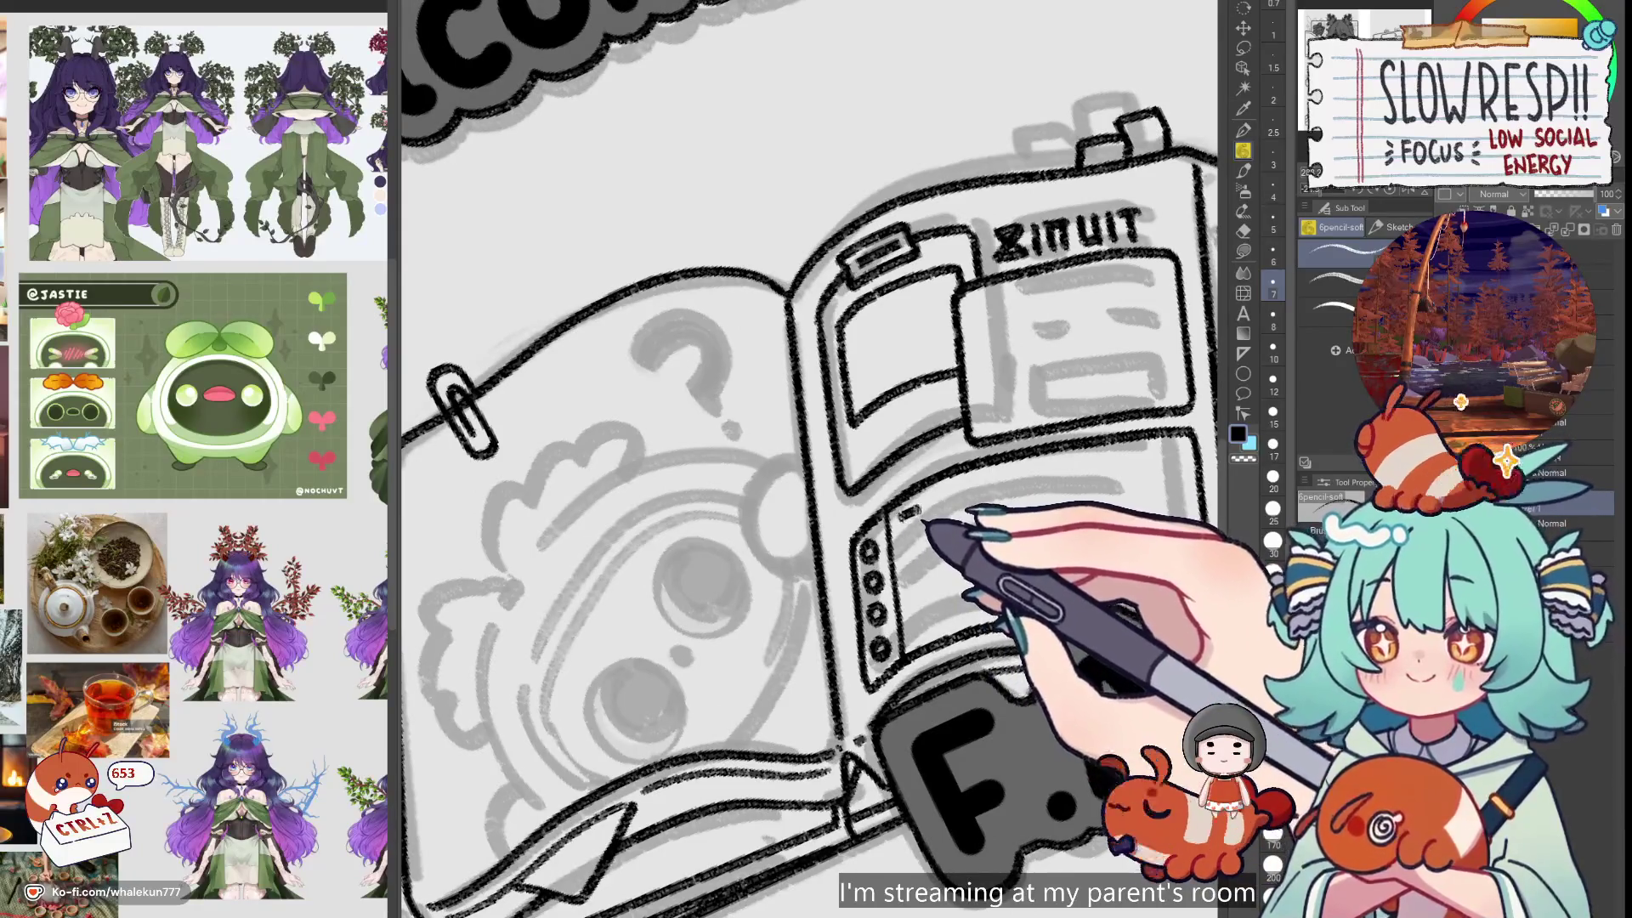
drag(903, 514, 923, 540)
key(ctrl+z)
key(ctrl+z)
key(ctrl+z)
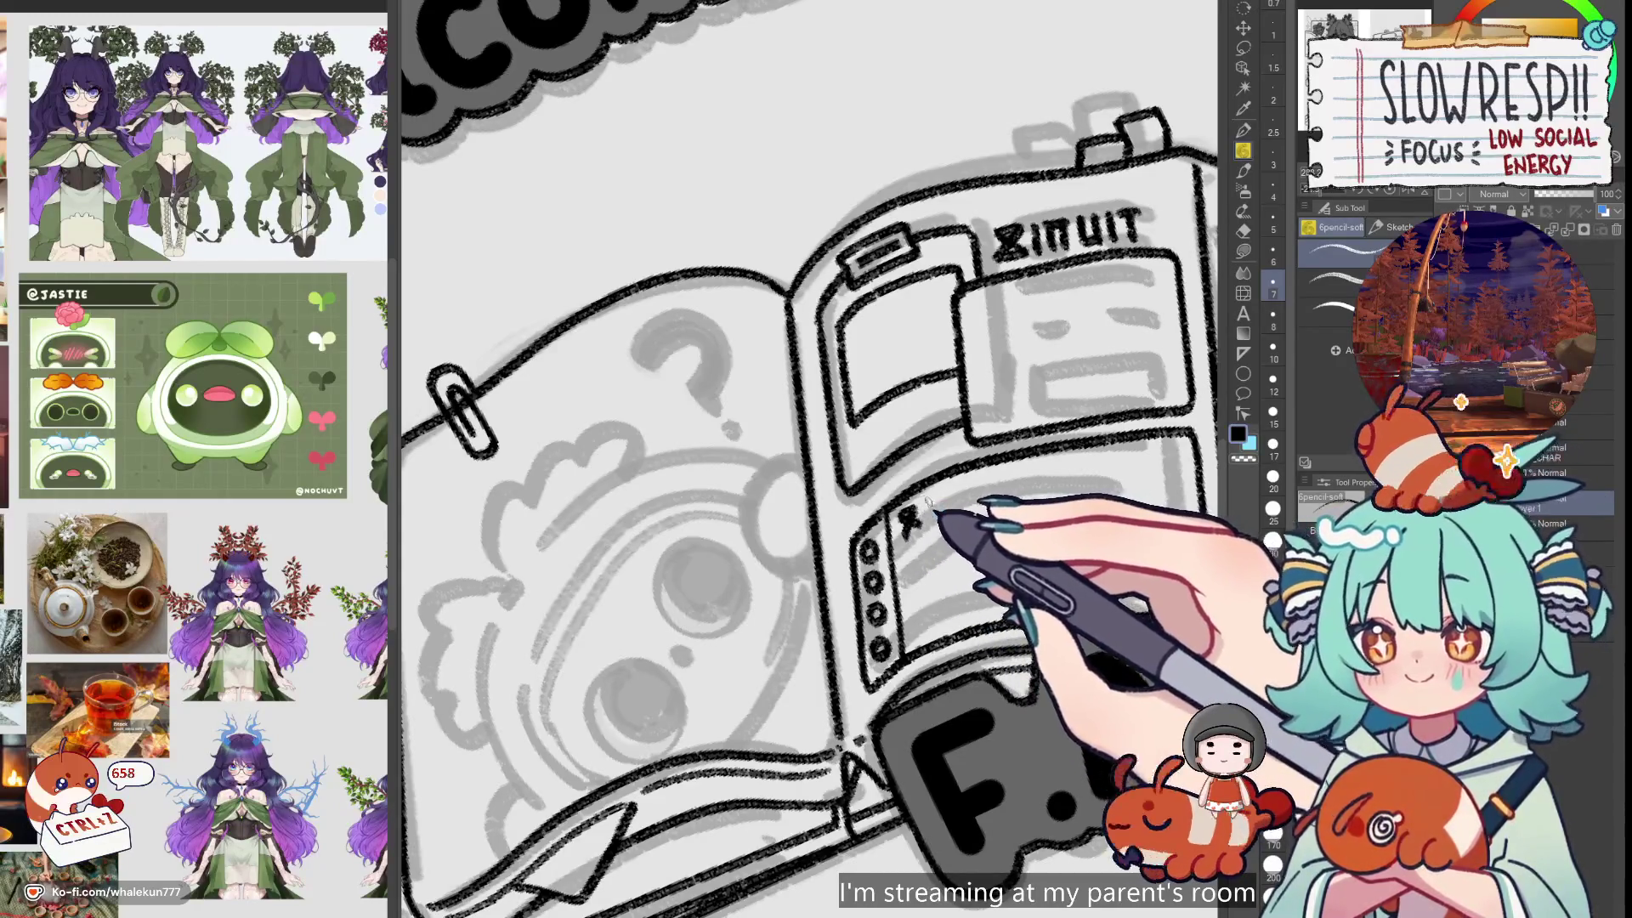
mouse_move(952, 502)
mouse_down()
mouse_move(950, 522)
mouse_move(973, 502)
mouse_move(969, 515)
mouse_up()
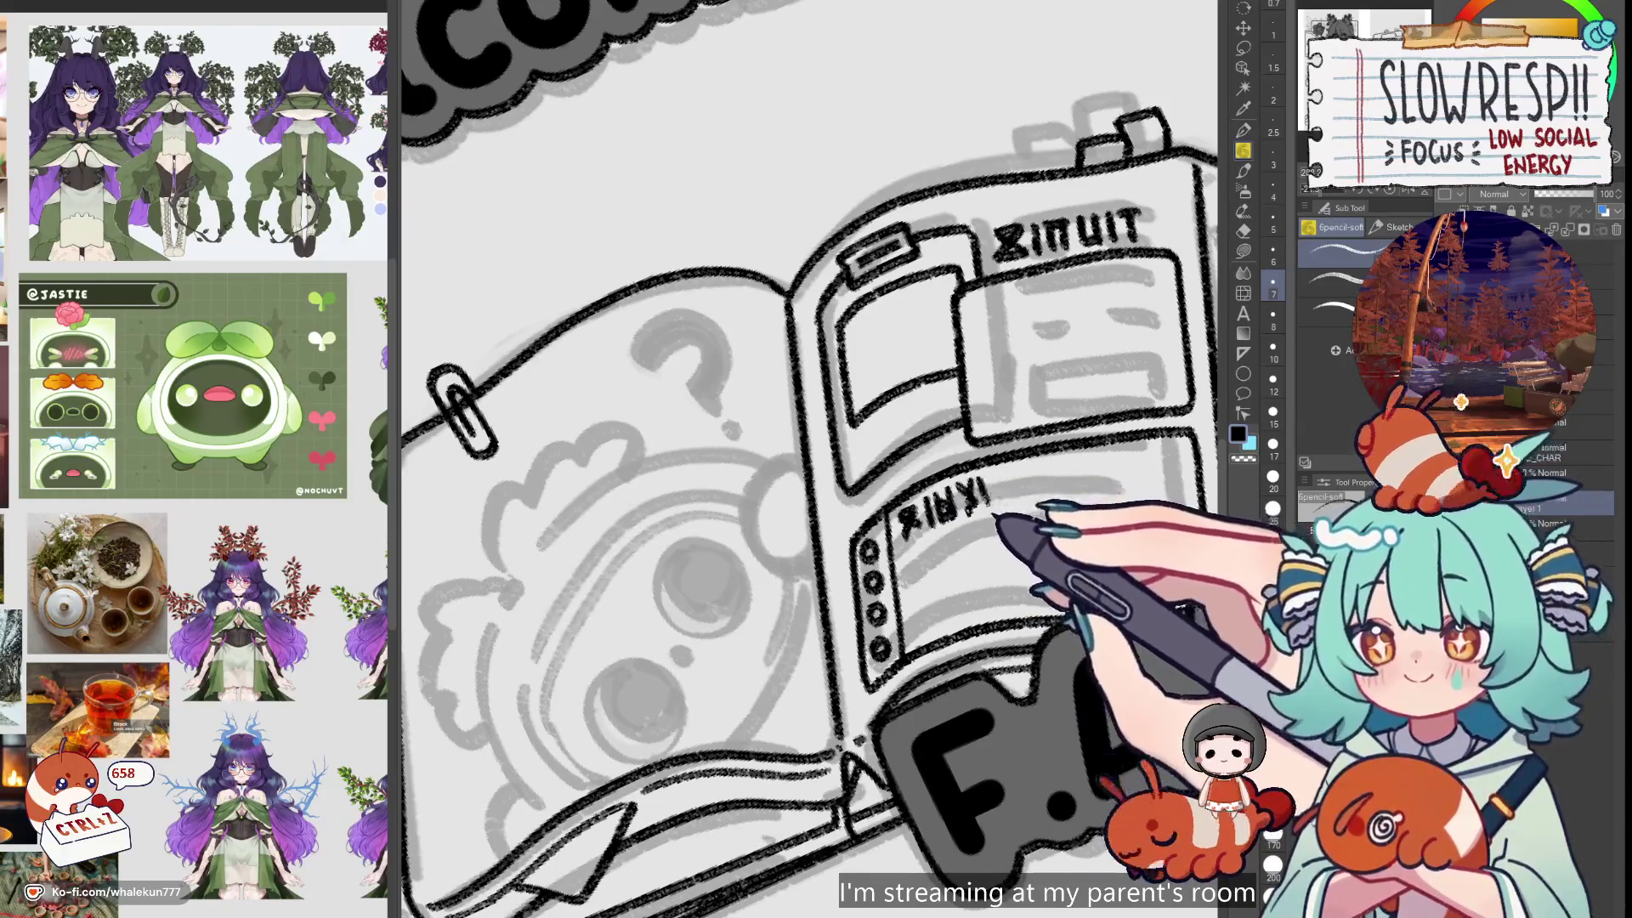
key(ctrl+z)
key(ctrl+z)
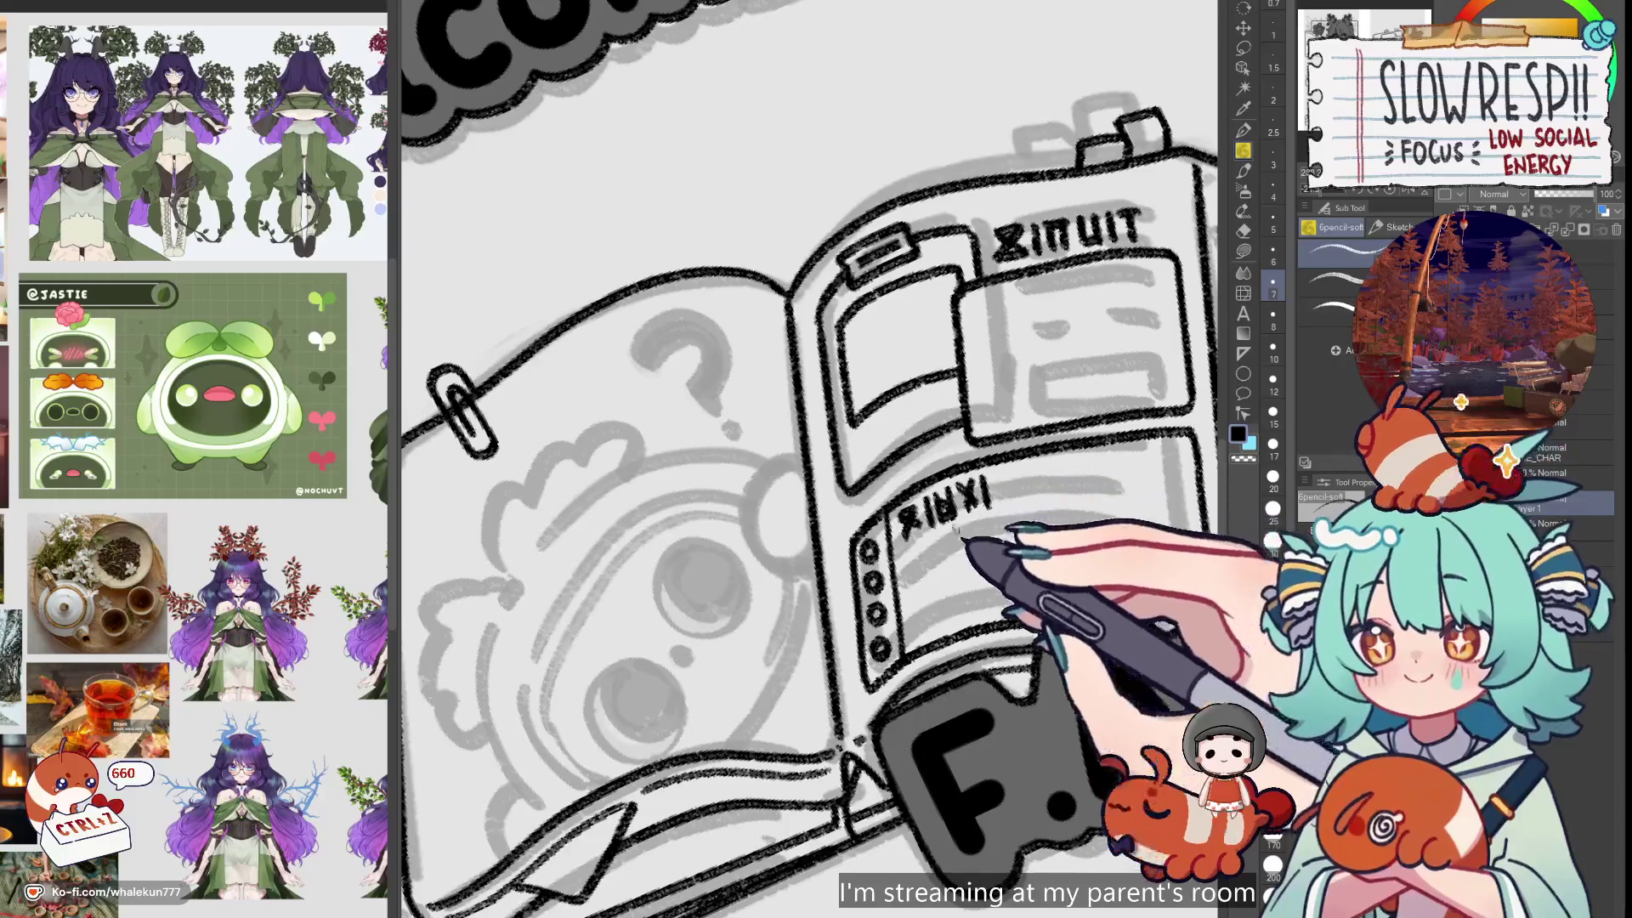
drag(905, 555, 979, 528)
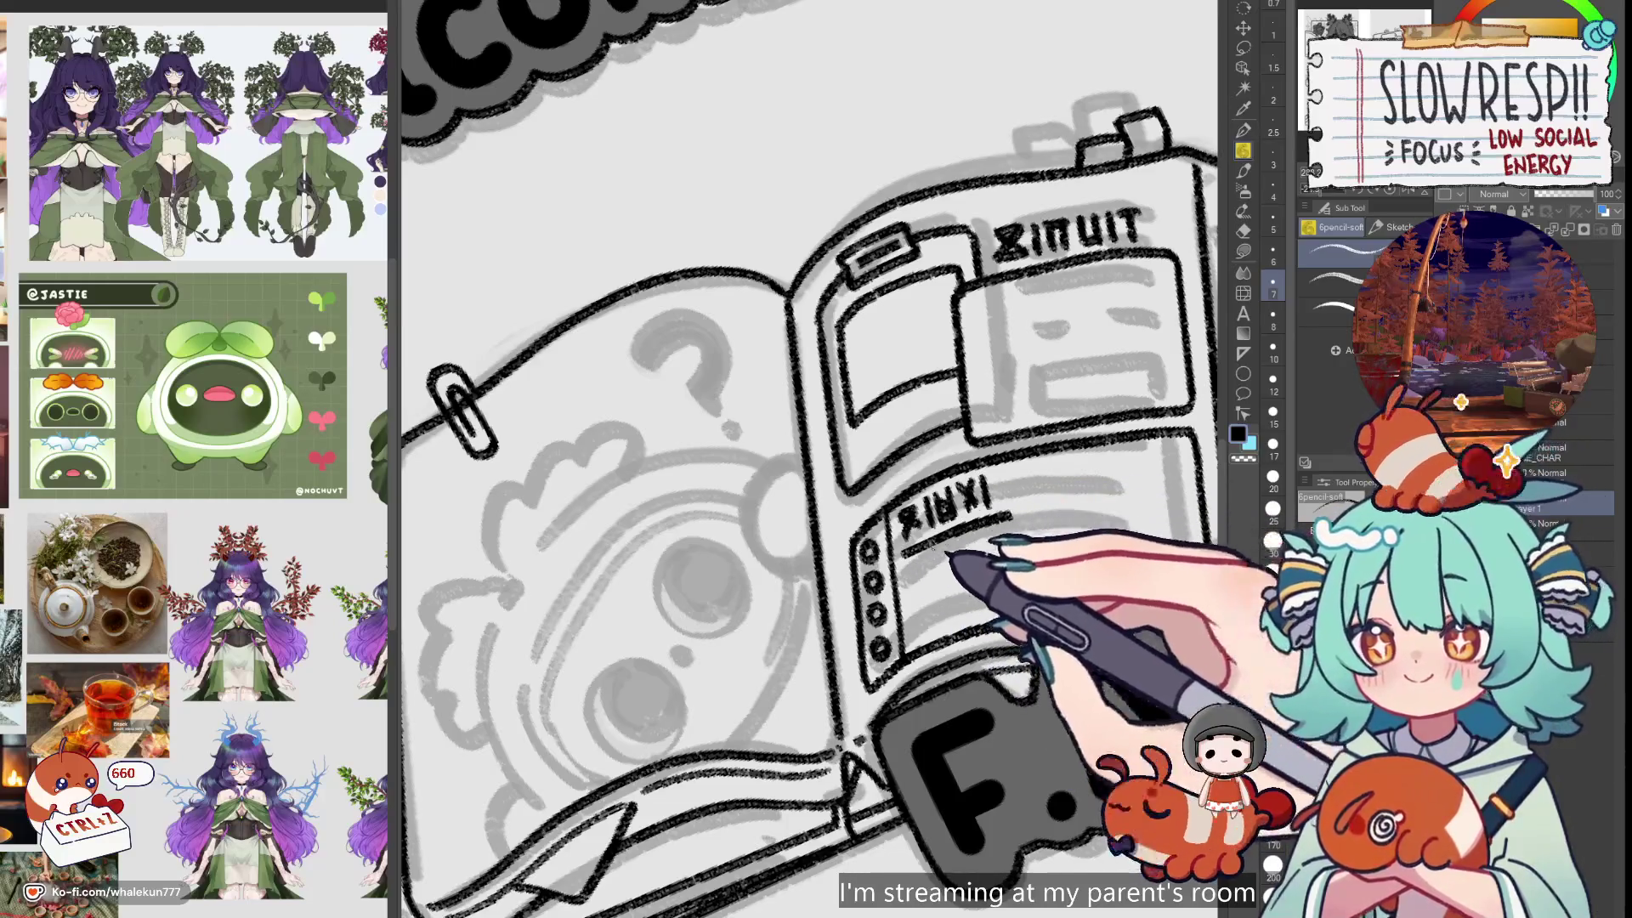
key(ctrl+z)
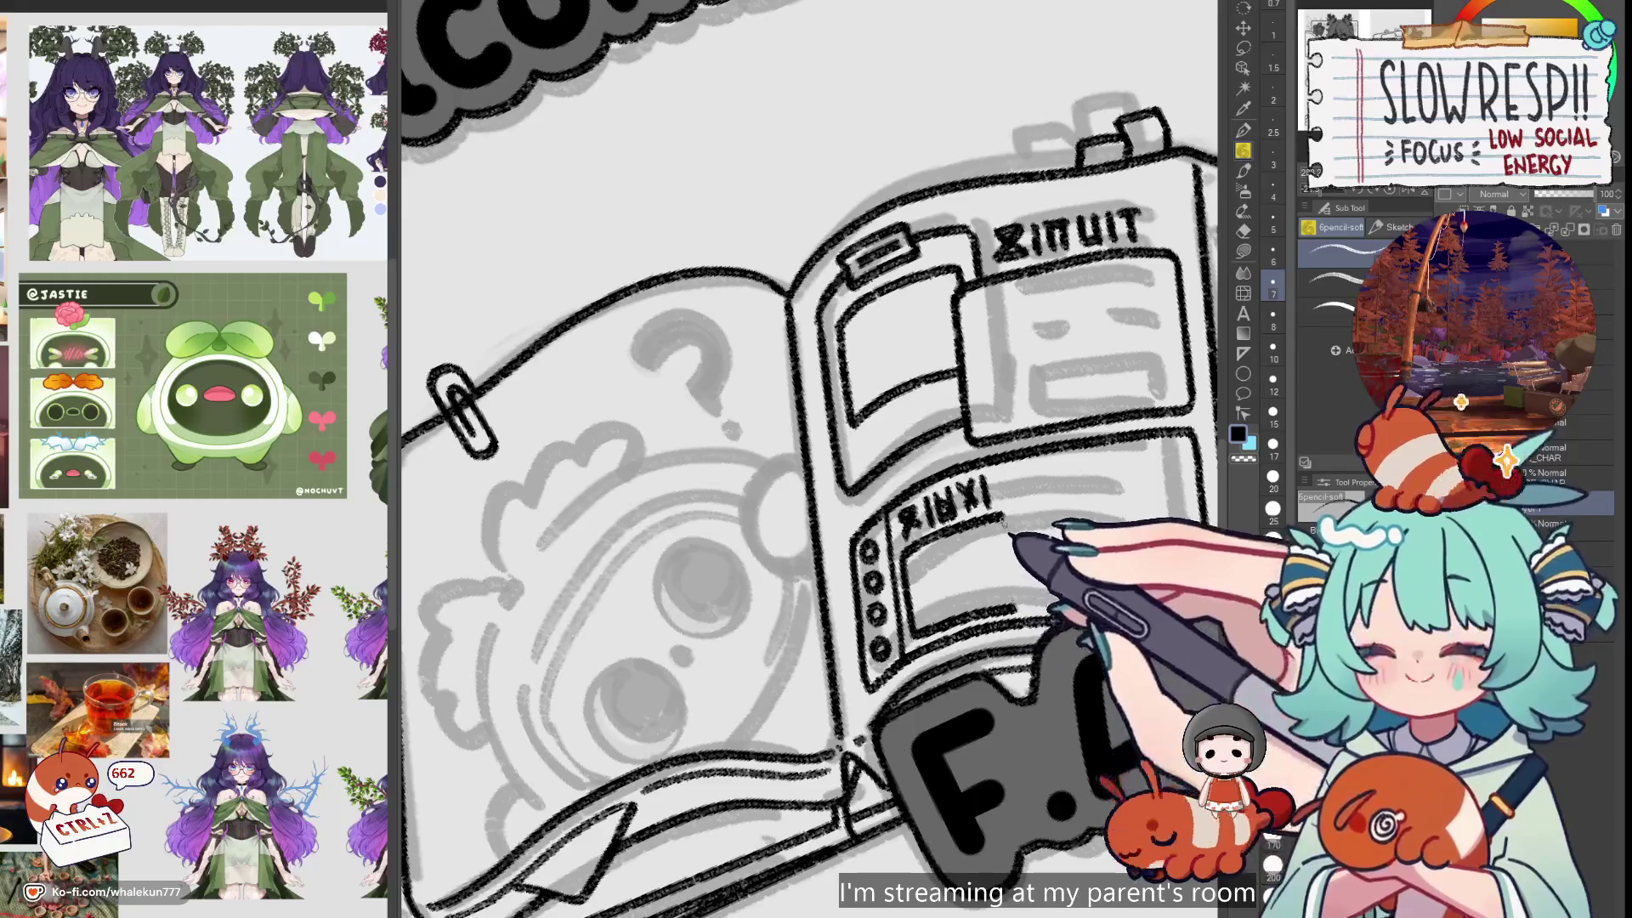
Reset the canvas rotation to upright and ink the box's vertical strokes and inner curved line
scroll(888, 510, down, 2)
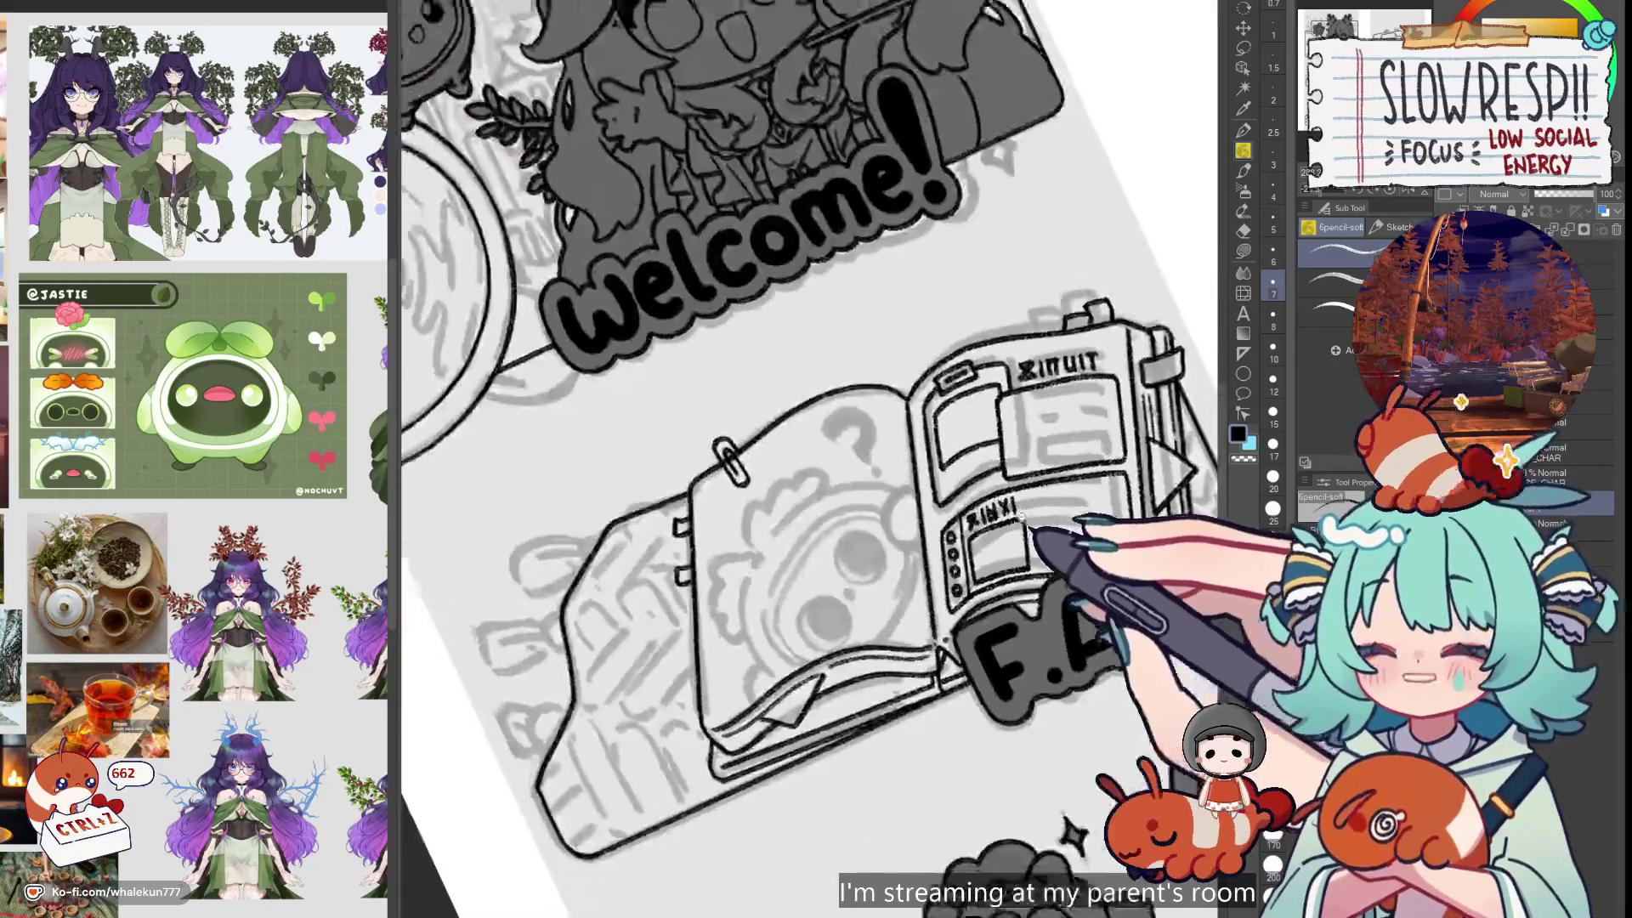
key(ctrl+at)
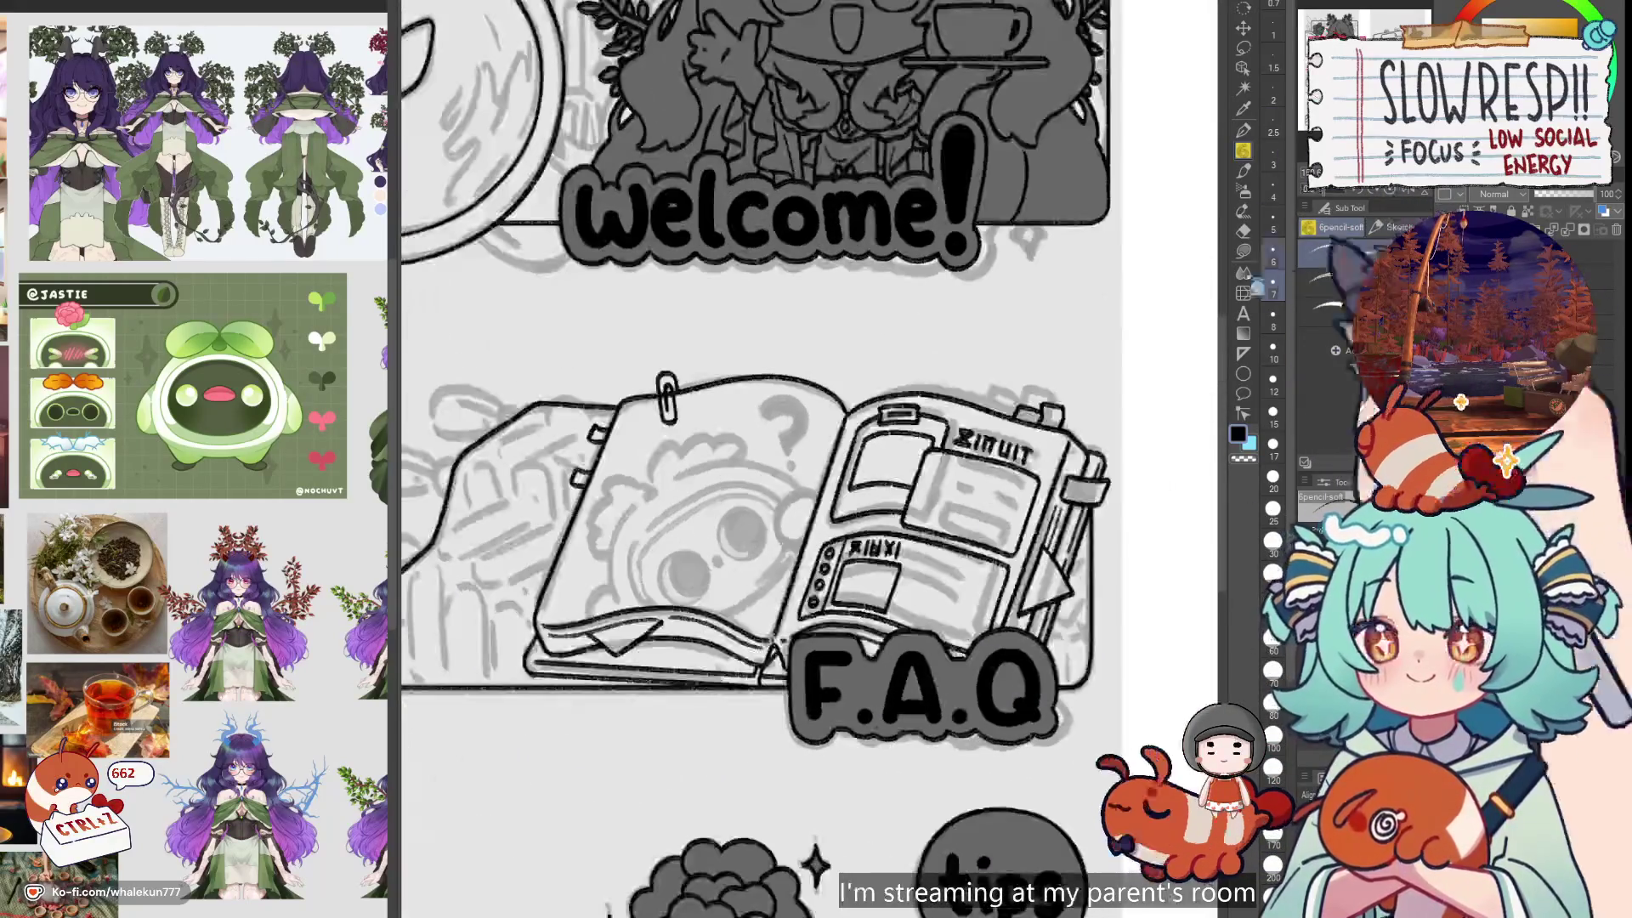
scroll(936, 510, up, 2)
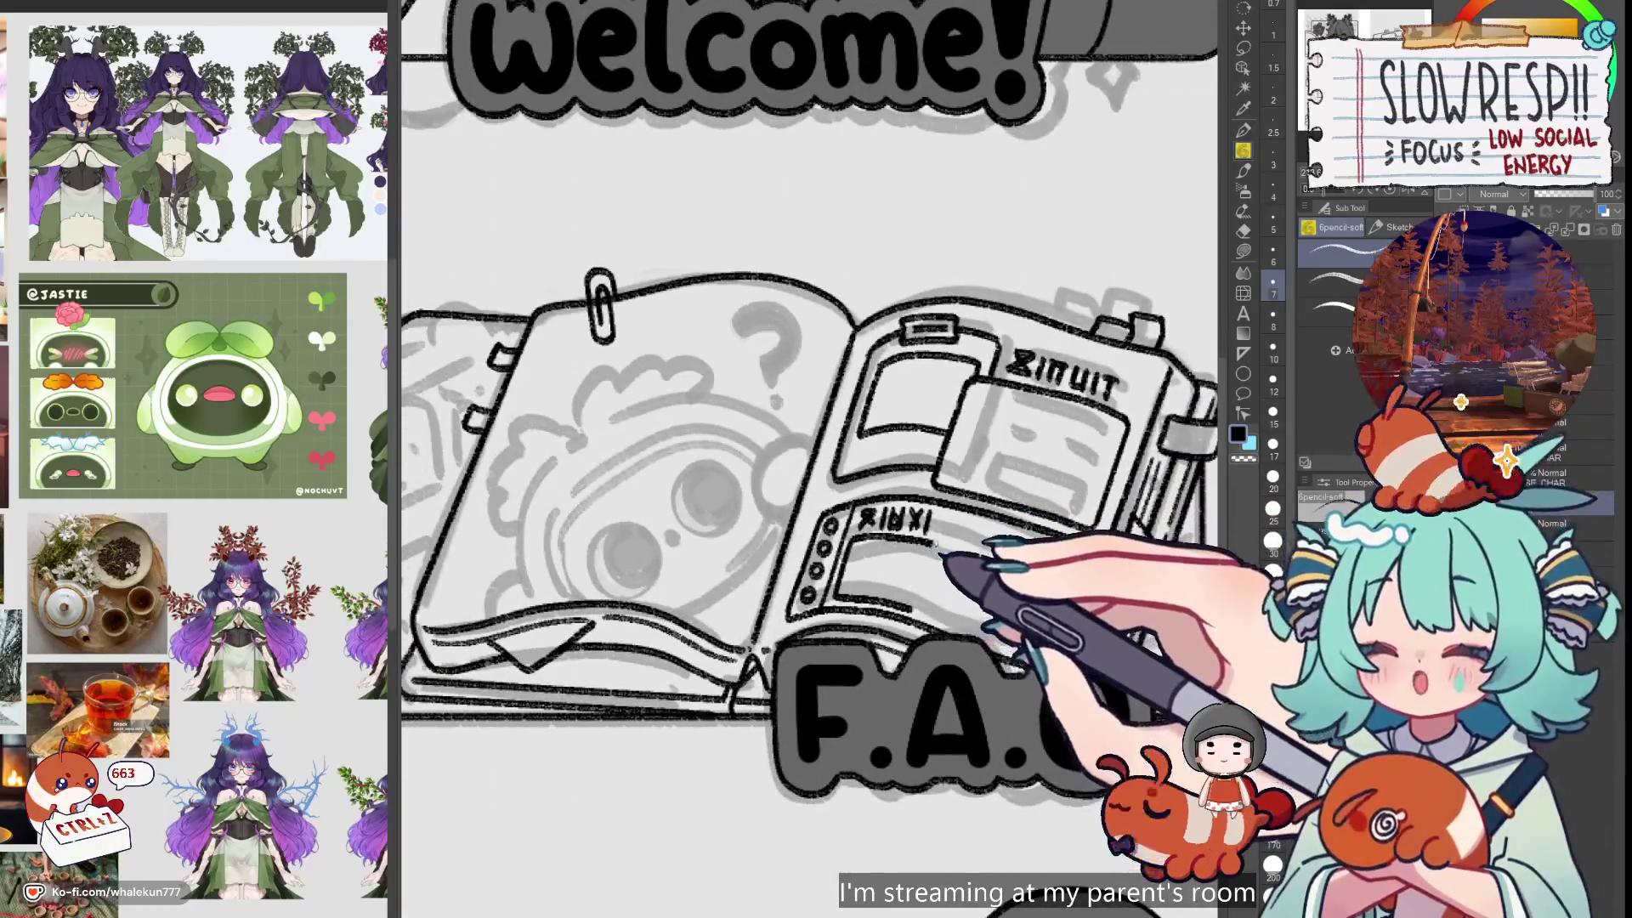
drag(934, 539, 923, 631)
key(ctrl+z)
drag(932, 539, 927, 595)
scroll(935, 586, up, 2)
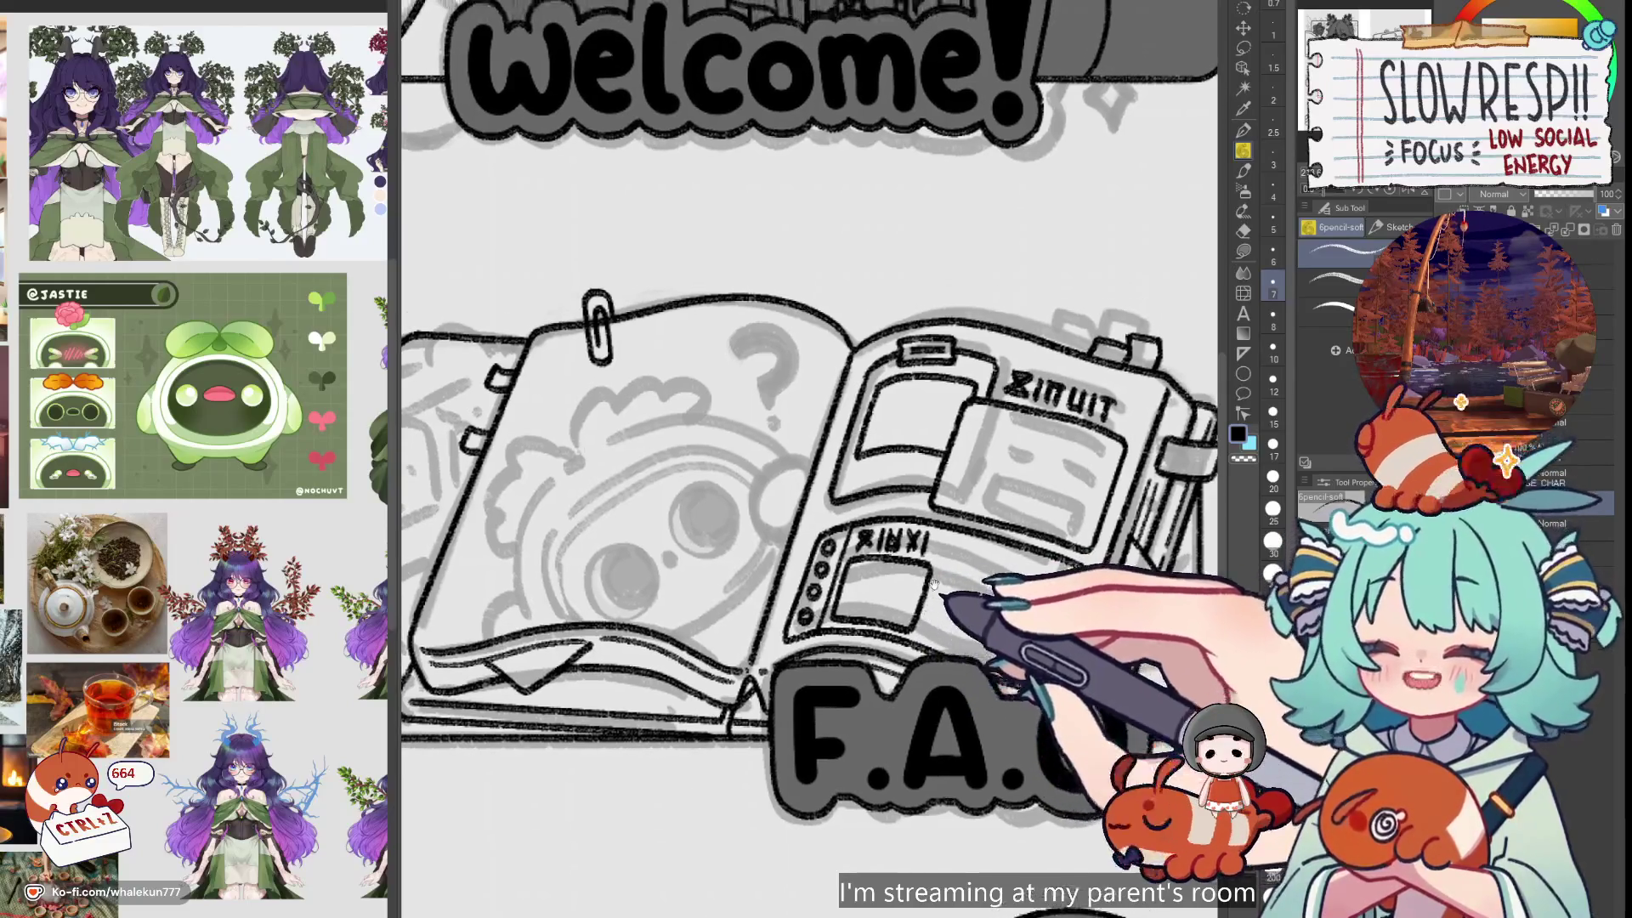
scroll(998, 527, up, 1)
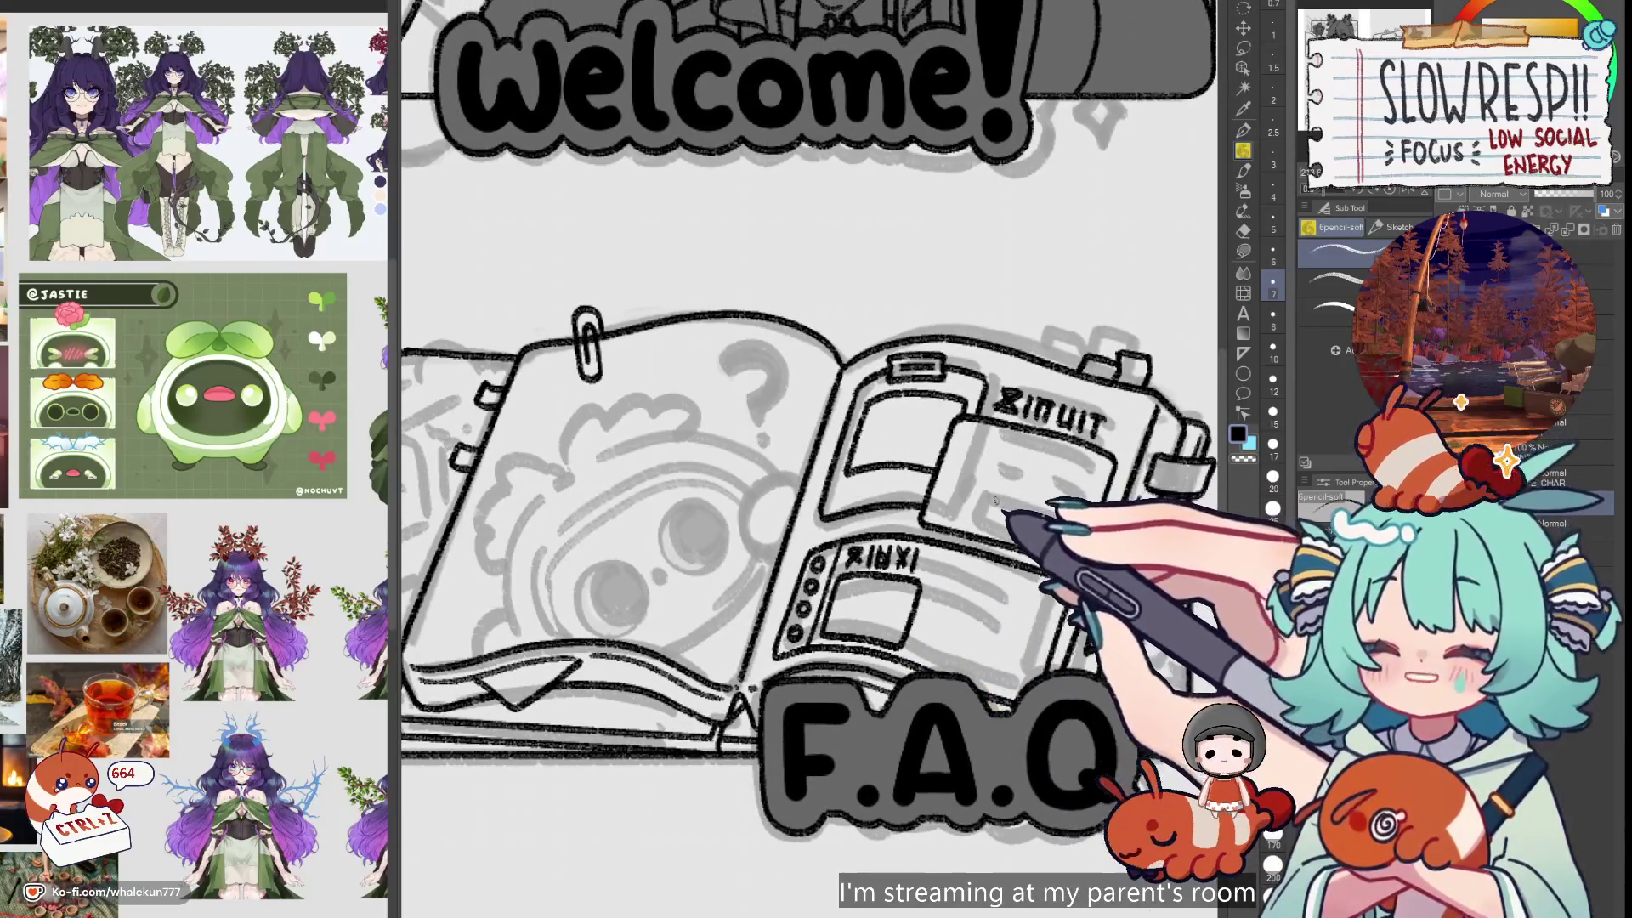
key(ctrl+z)
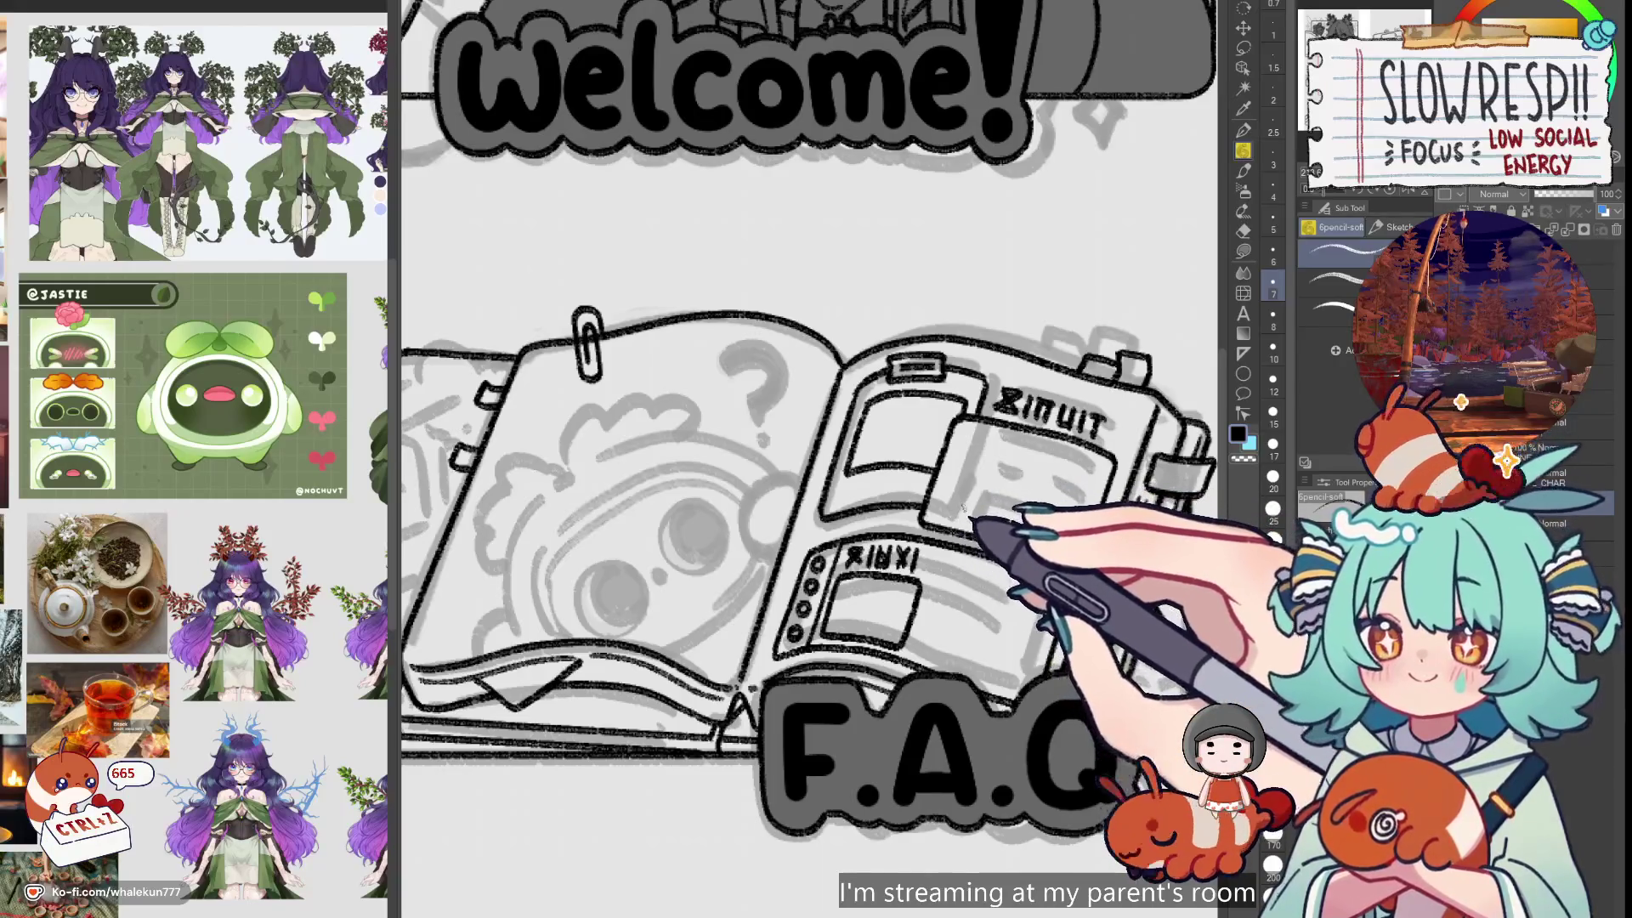
mouse_move(969, 501)
mouse_down()
mouse_move(991, 473)
mouse_move(1041, 469)
mouse_move(1071, 480)
mouse_move(1063, 520)
mouse_up()
scroll(1062, 525, up, 2)
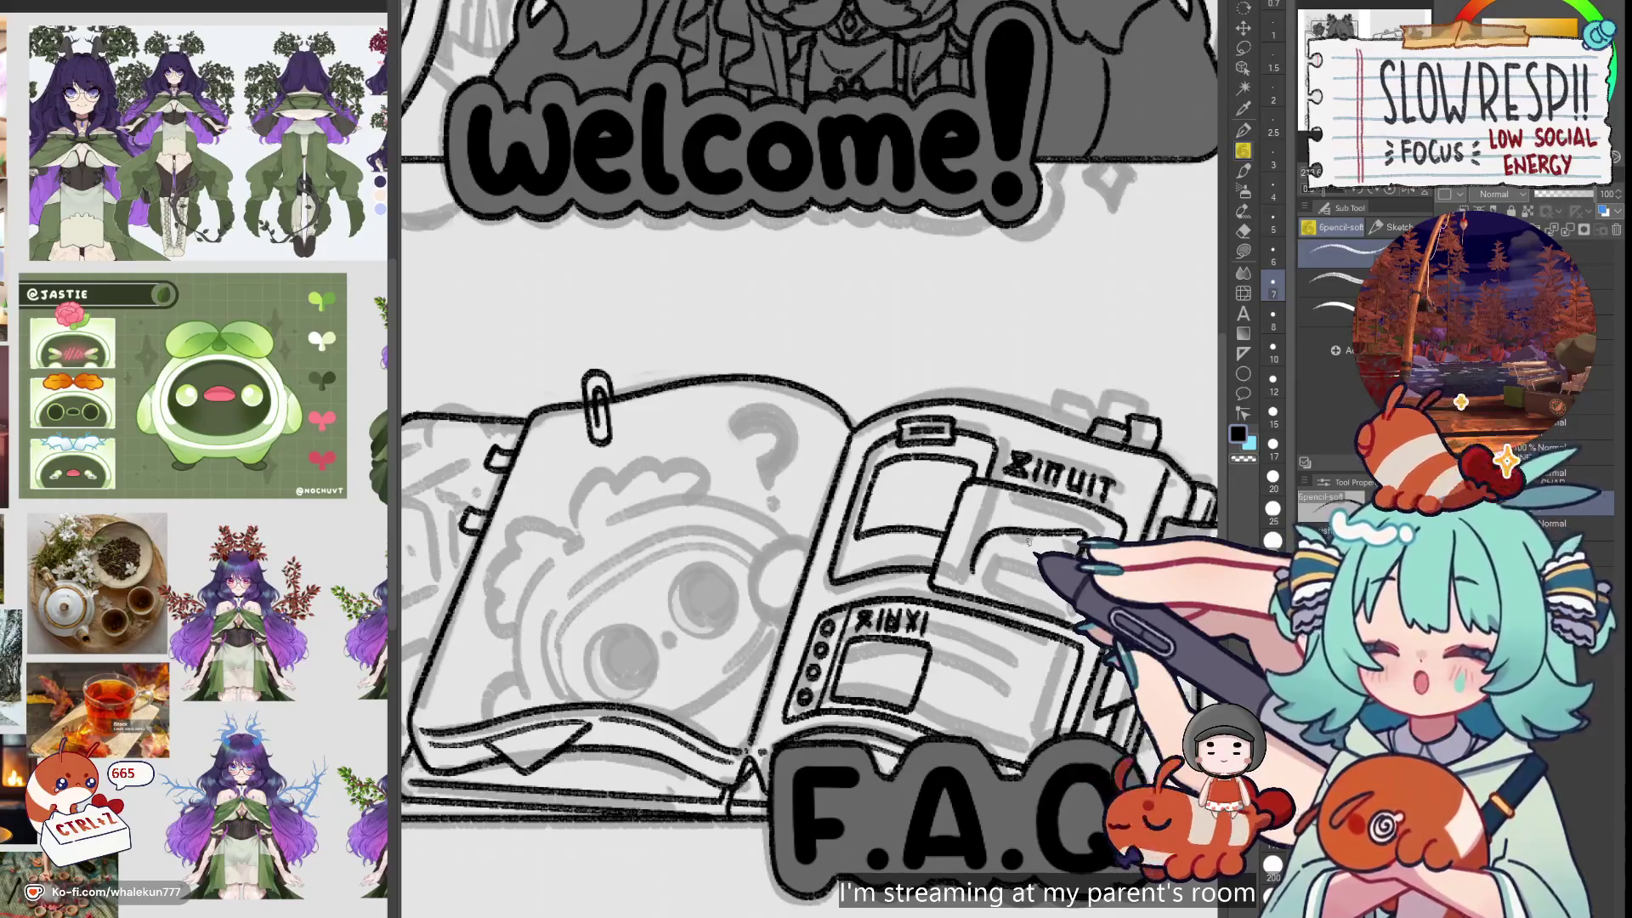
scroll(255, 765, right, 3)
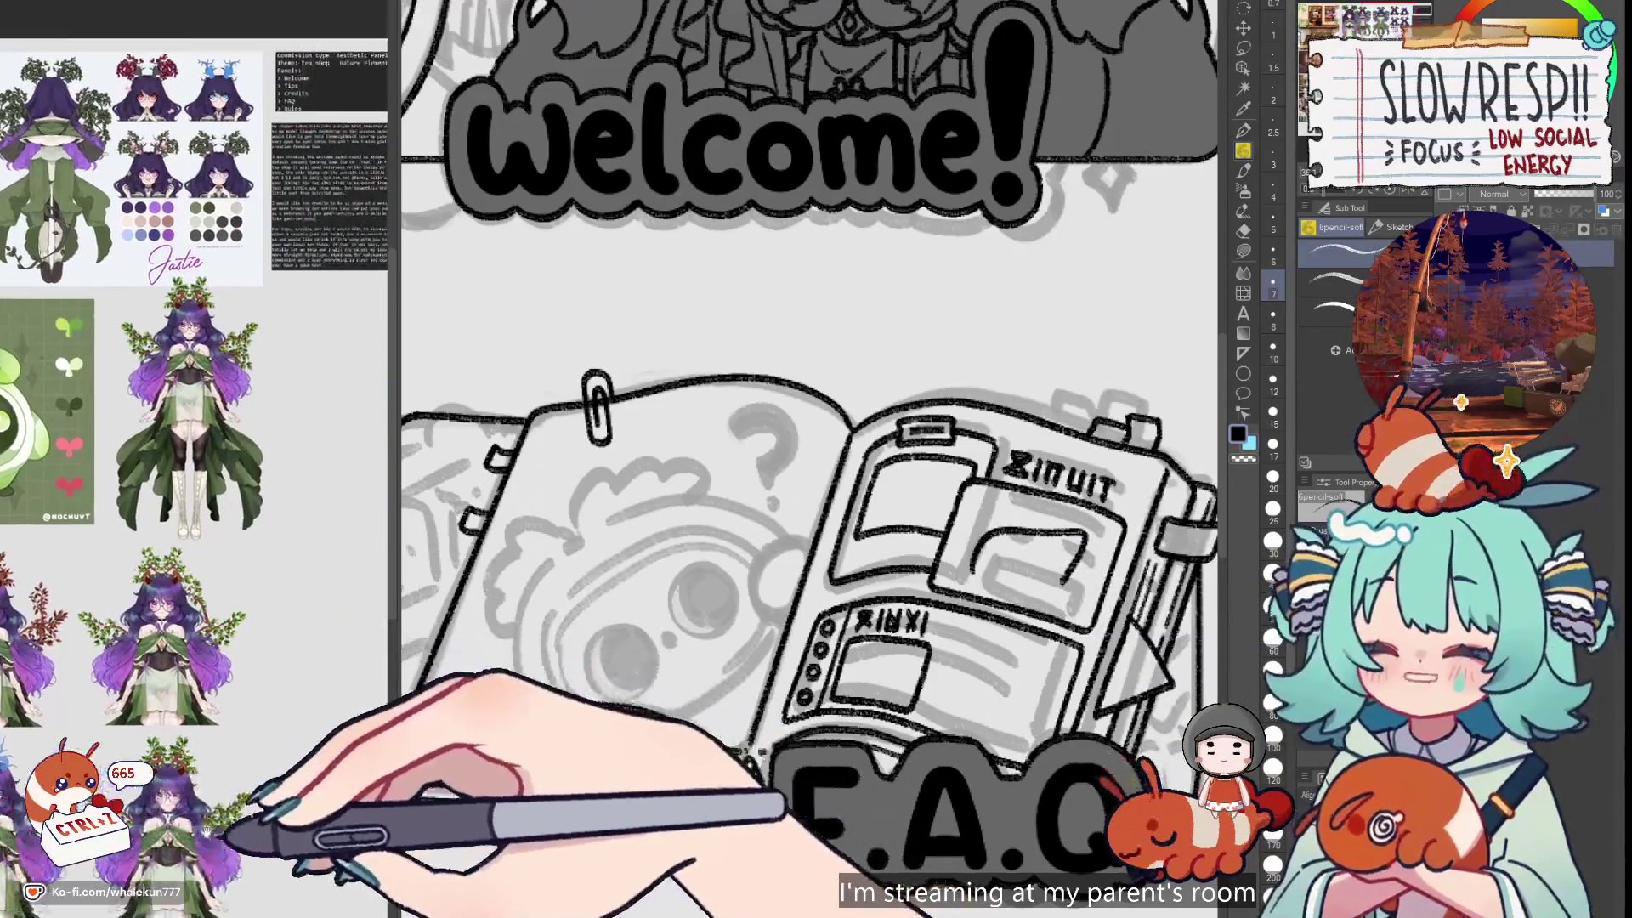
Pan and zoom the left reference panel from the commission notes to the Jastie character sheets
scroll(258, 690, up, 5)
drag(257, 691, 242, 722)
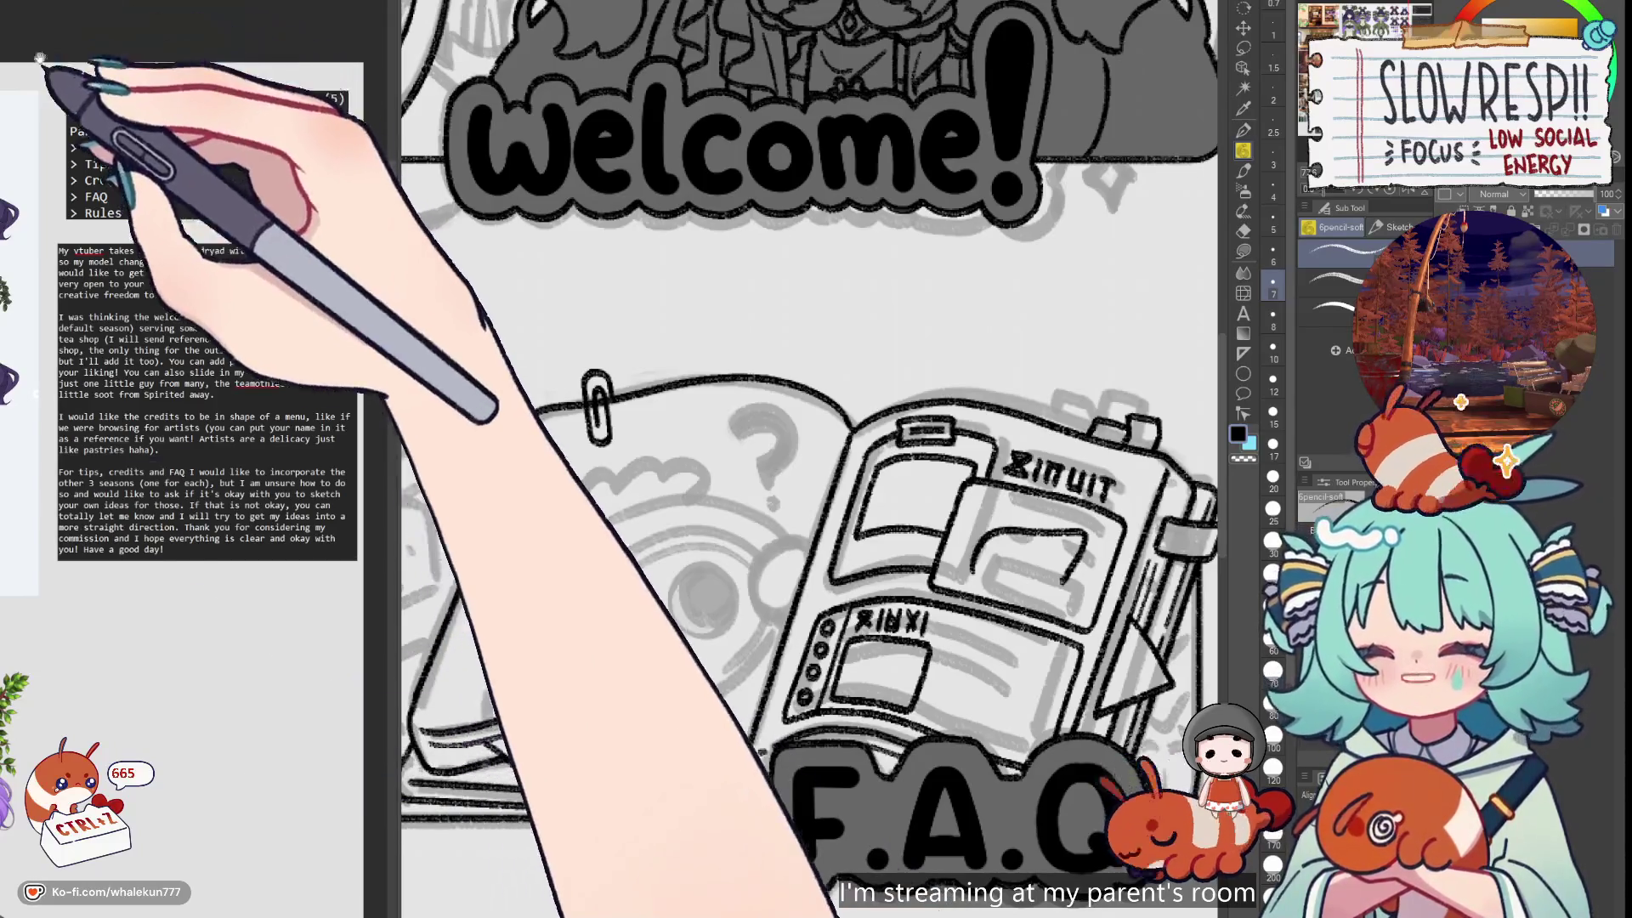
drag(54, 55, 430, 627)
scroll(243, 754, down, 5)
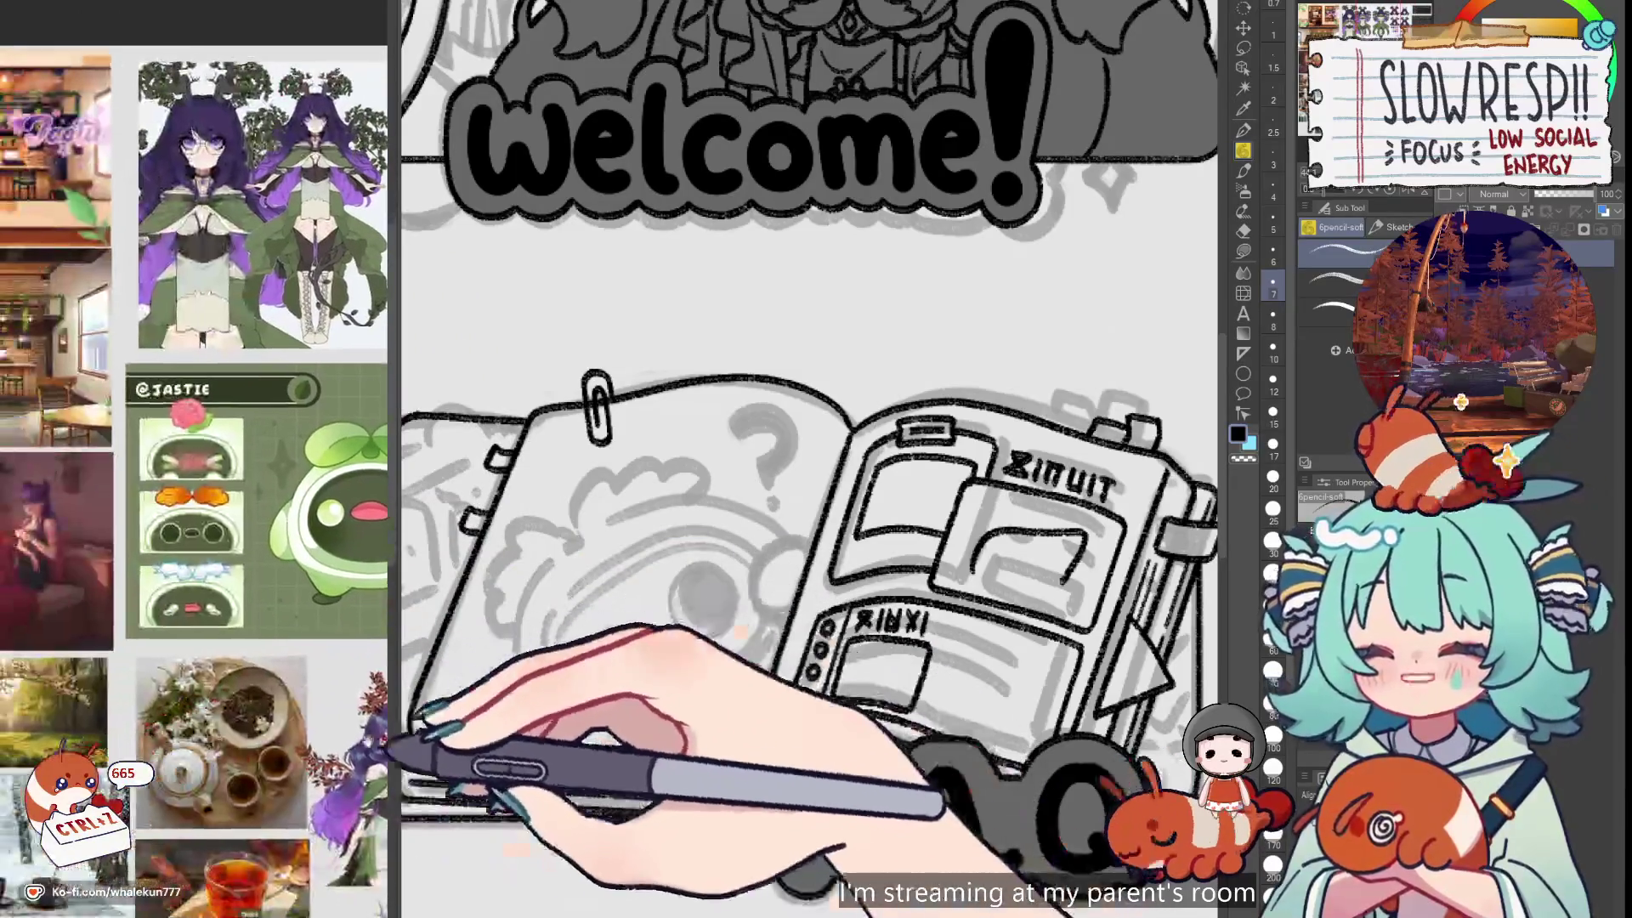
scroll(219, 746, down, 3)
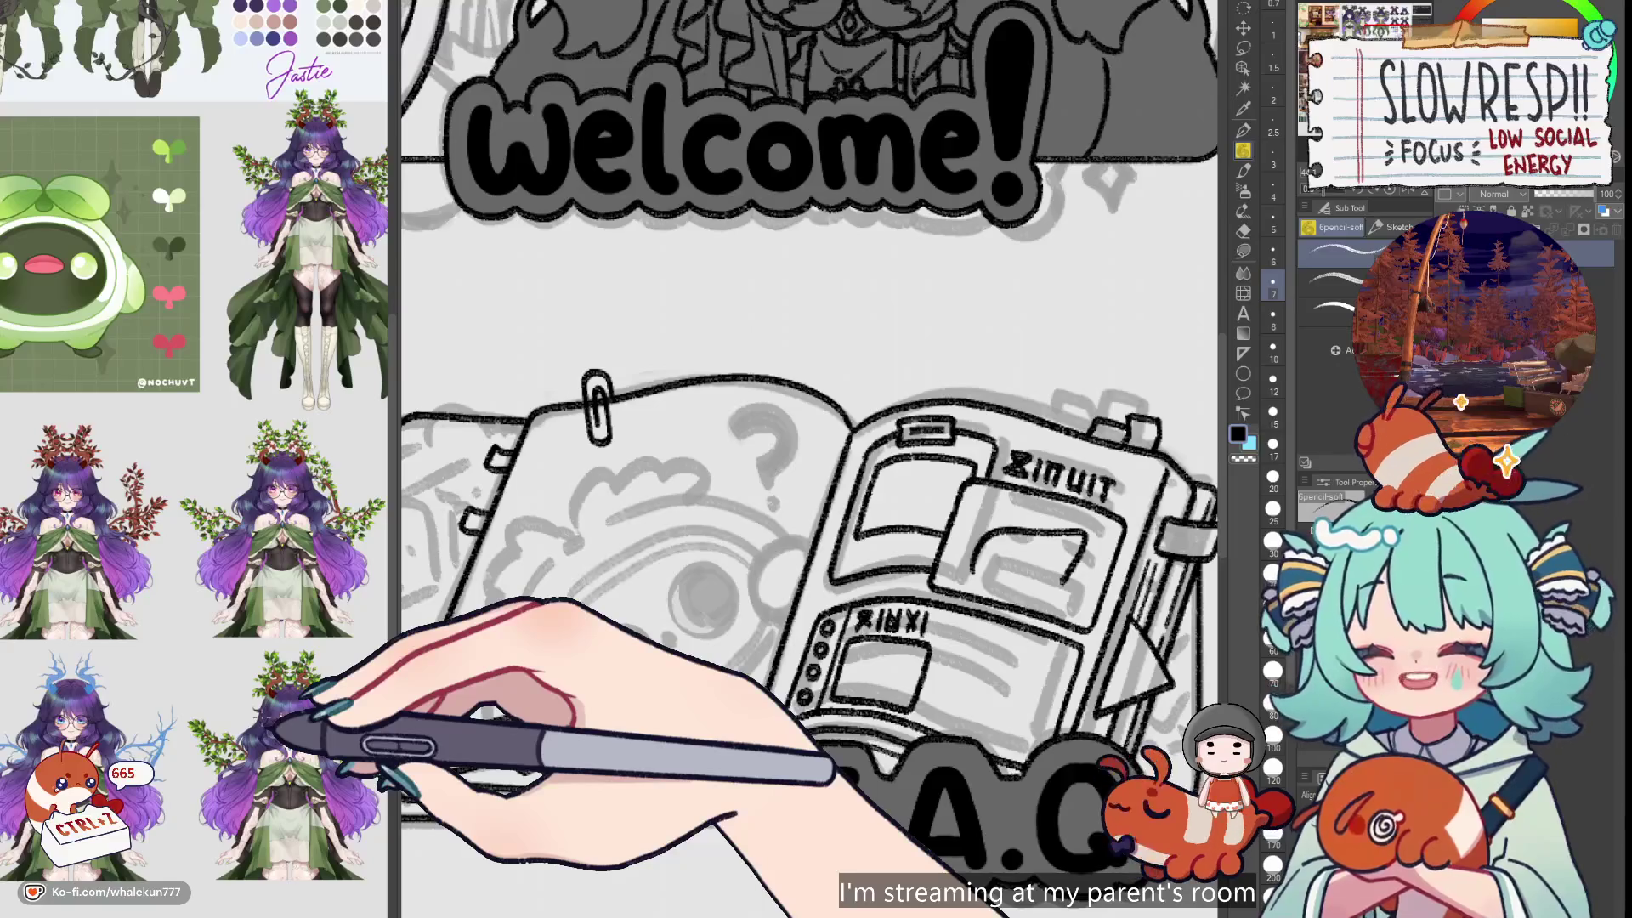
scroll(219, 723, left, 3)
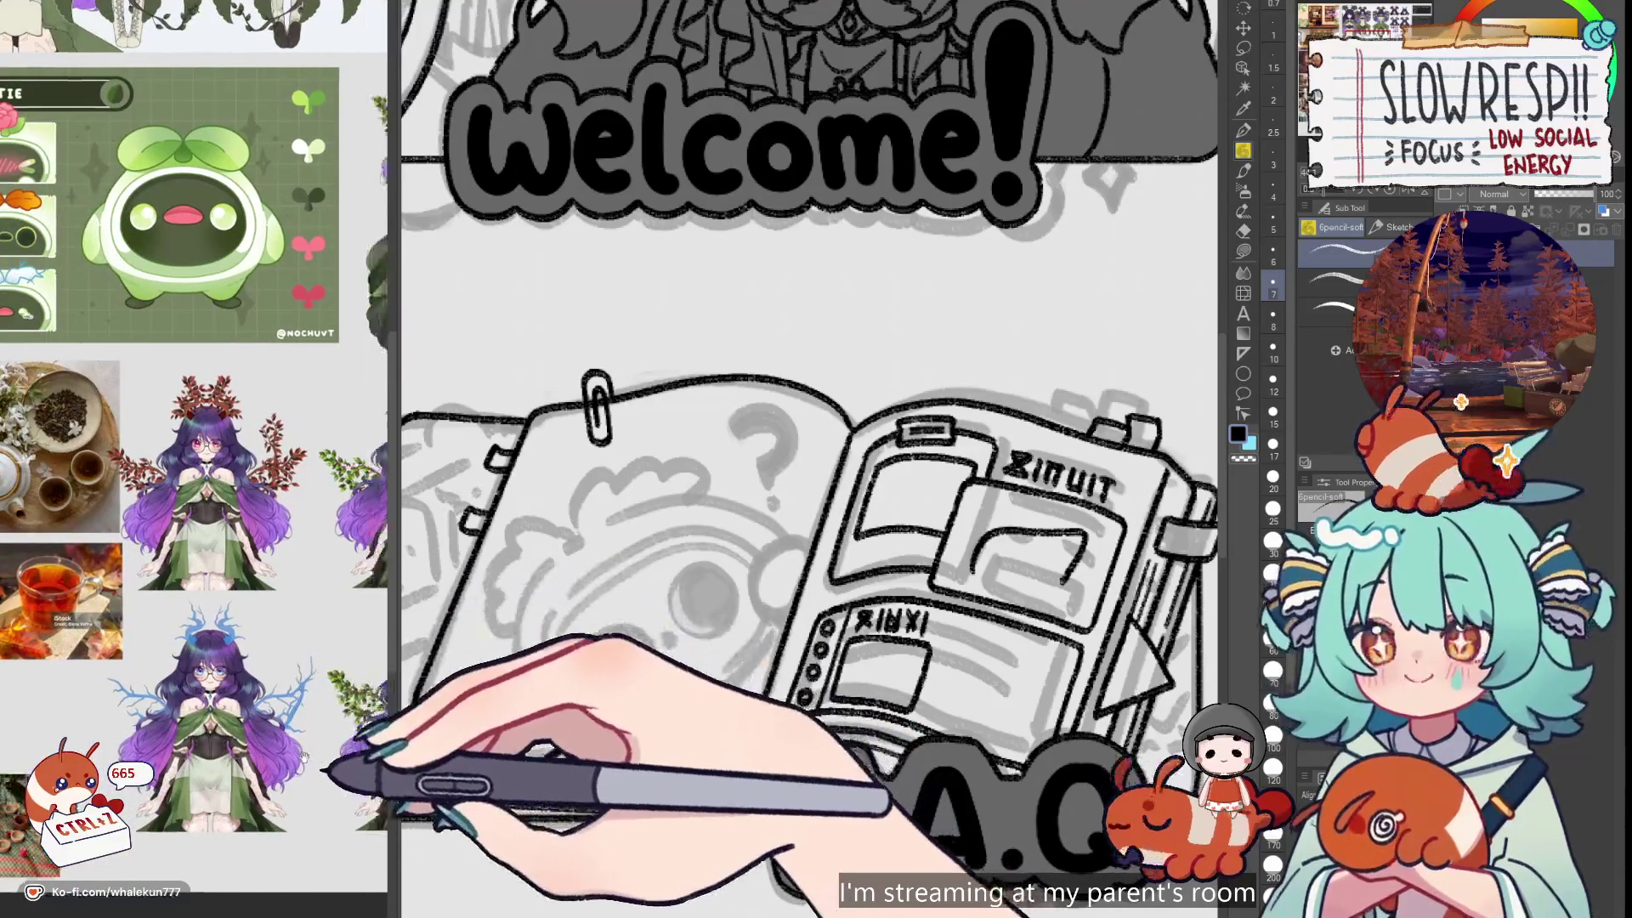
scroll(340, 730, right, 3)
scroll(338, 731, up, 5)
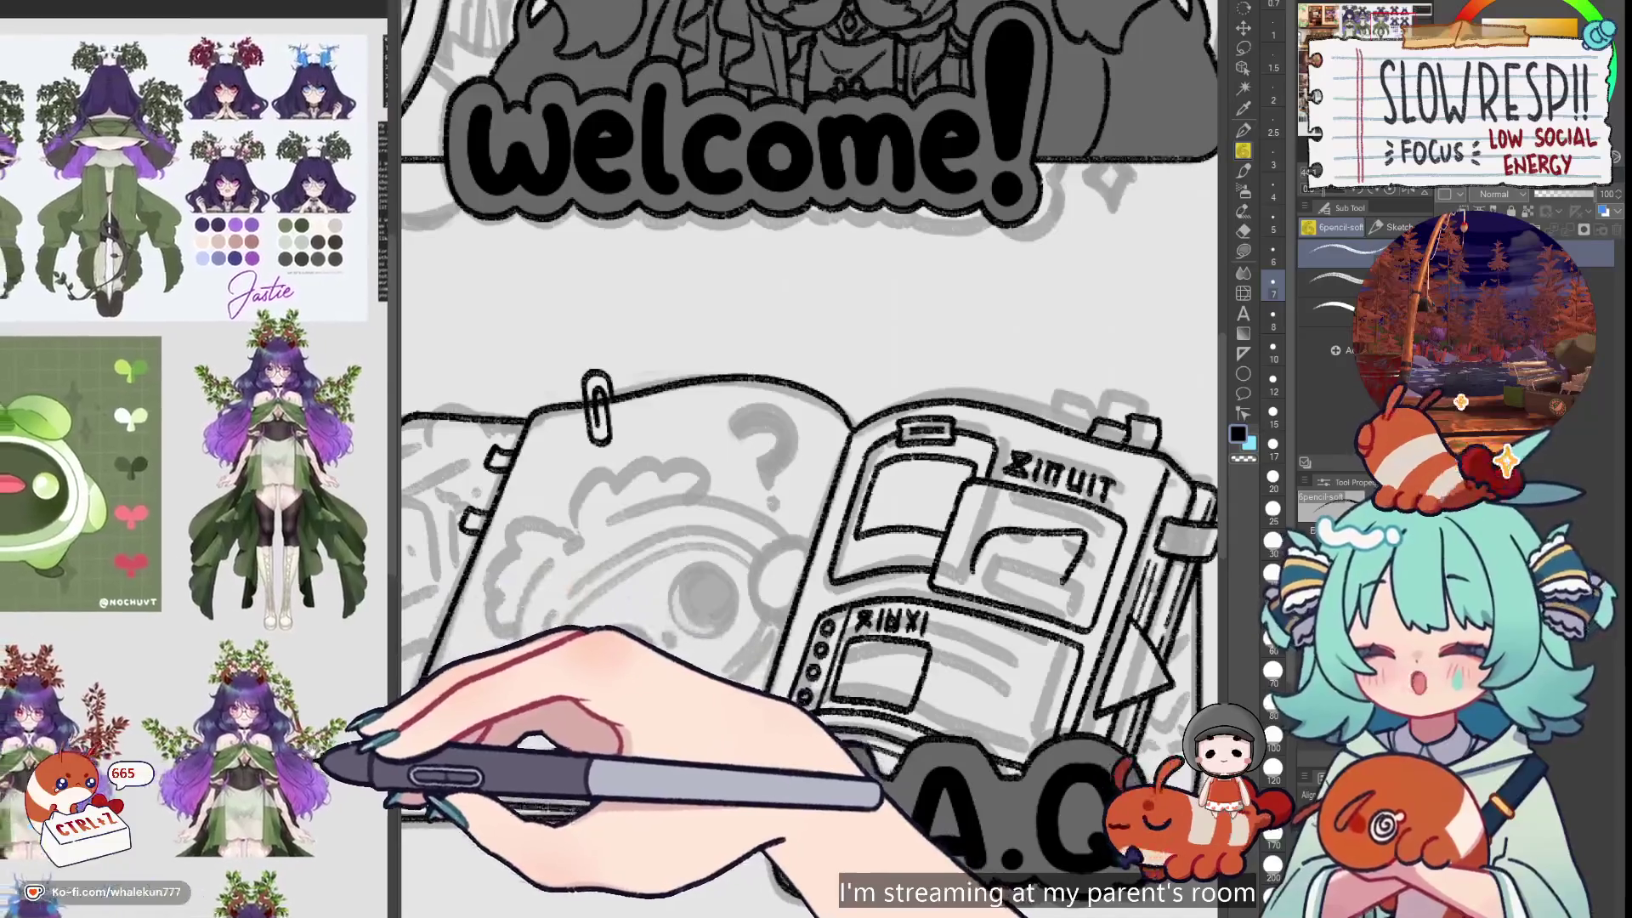
scroll(346, 674, up, 4)
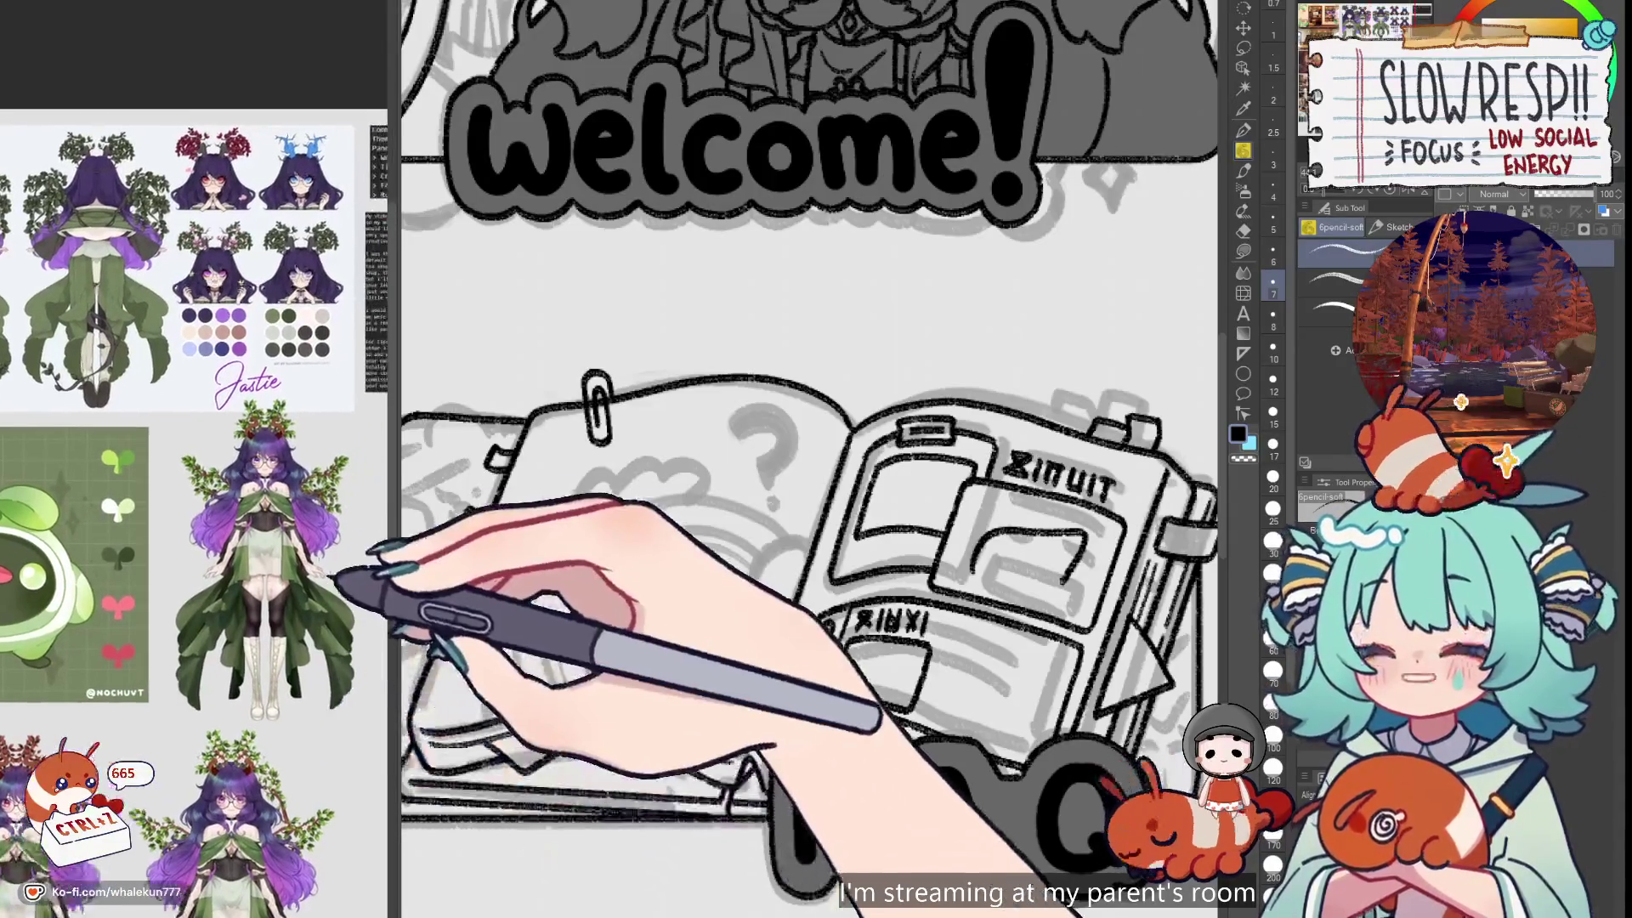
scroll(306, 595, down, 5)
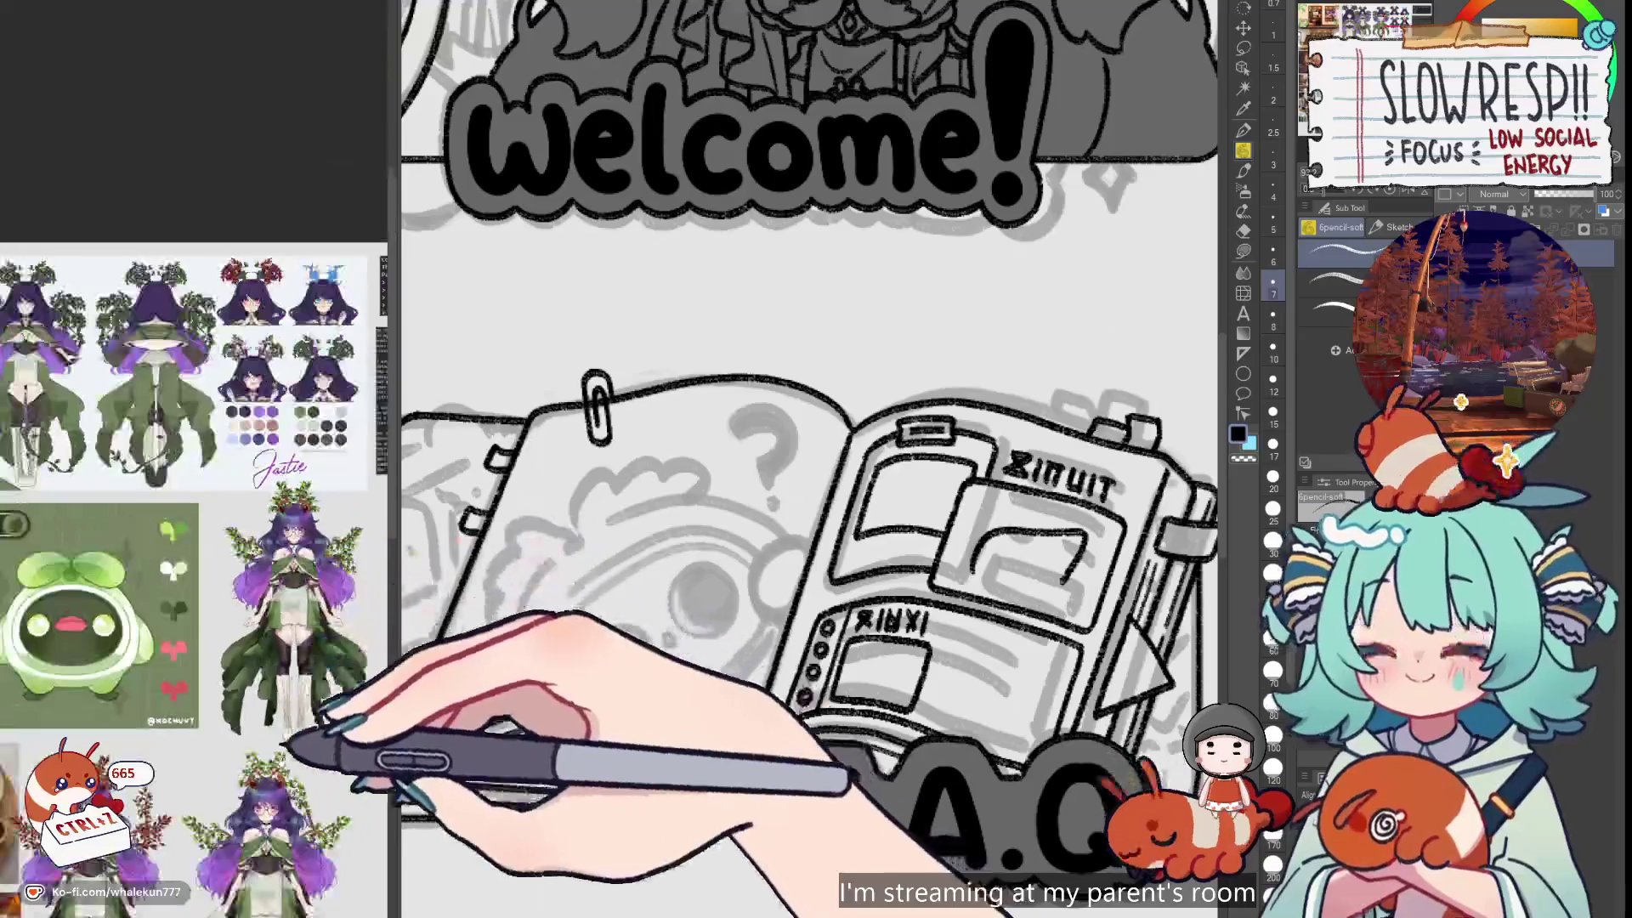
scroll(285, 710, down, 4)
scroll(281, 710, up, 3)
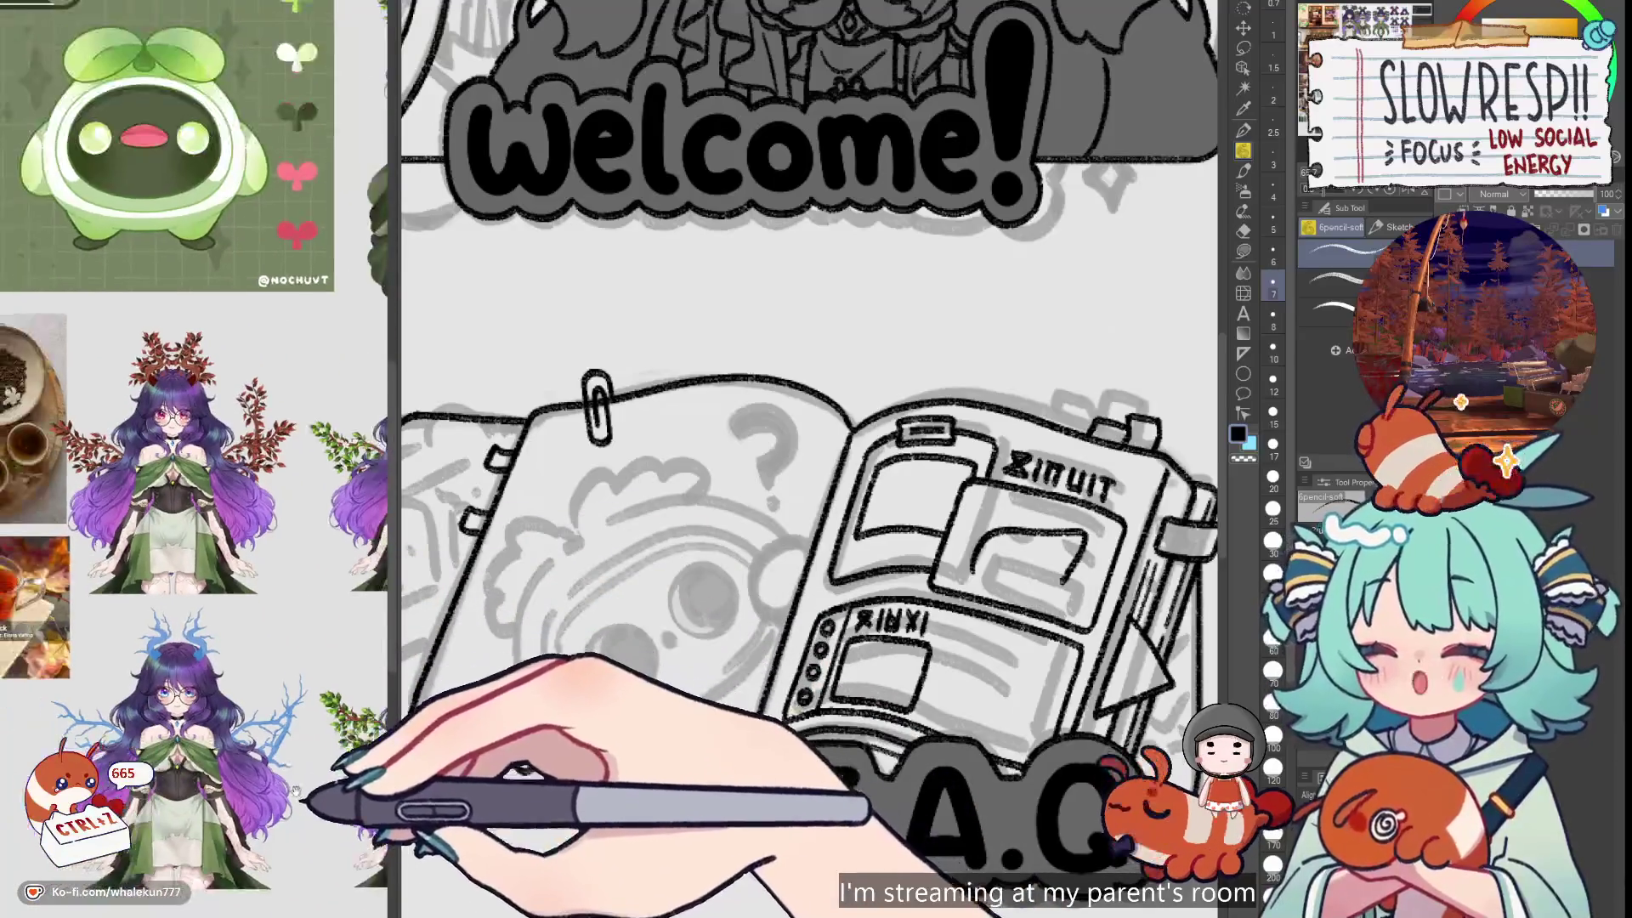
scroll(279, 714, down, 2)
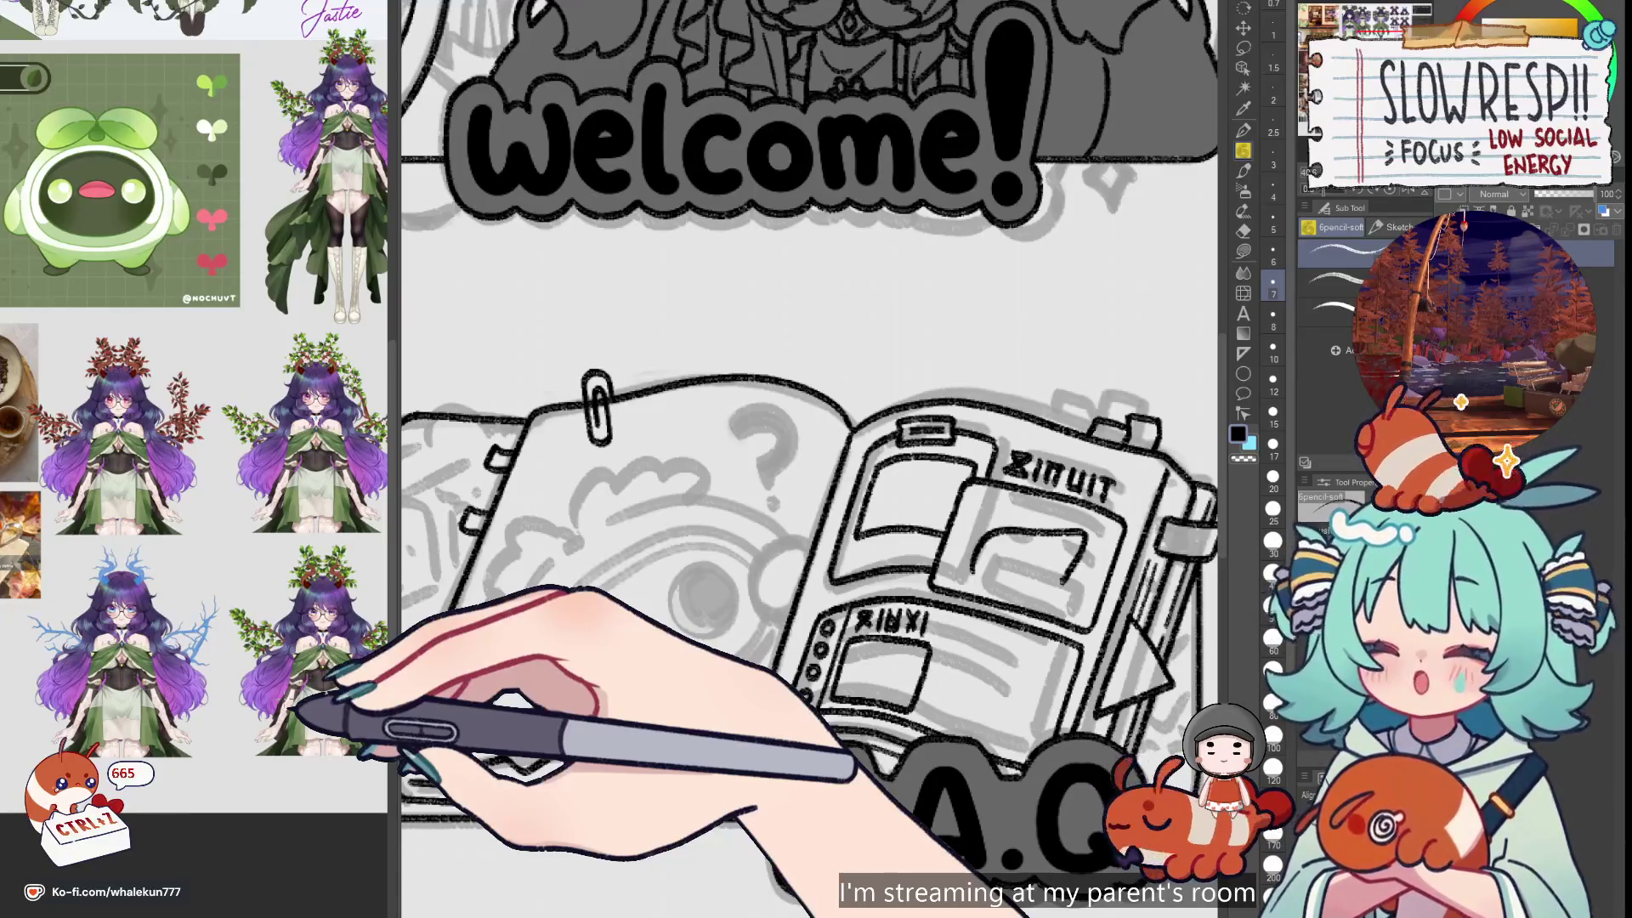
scroll(1004, 593, up, 1)
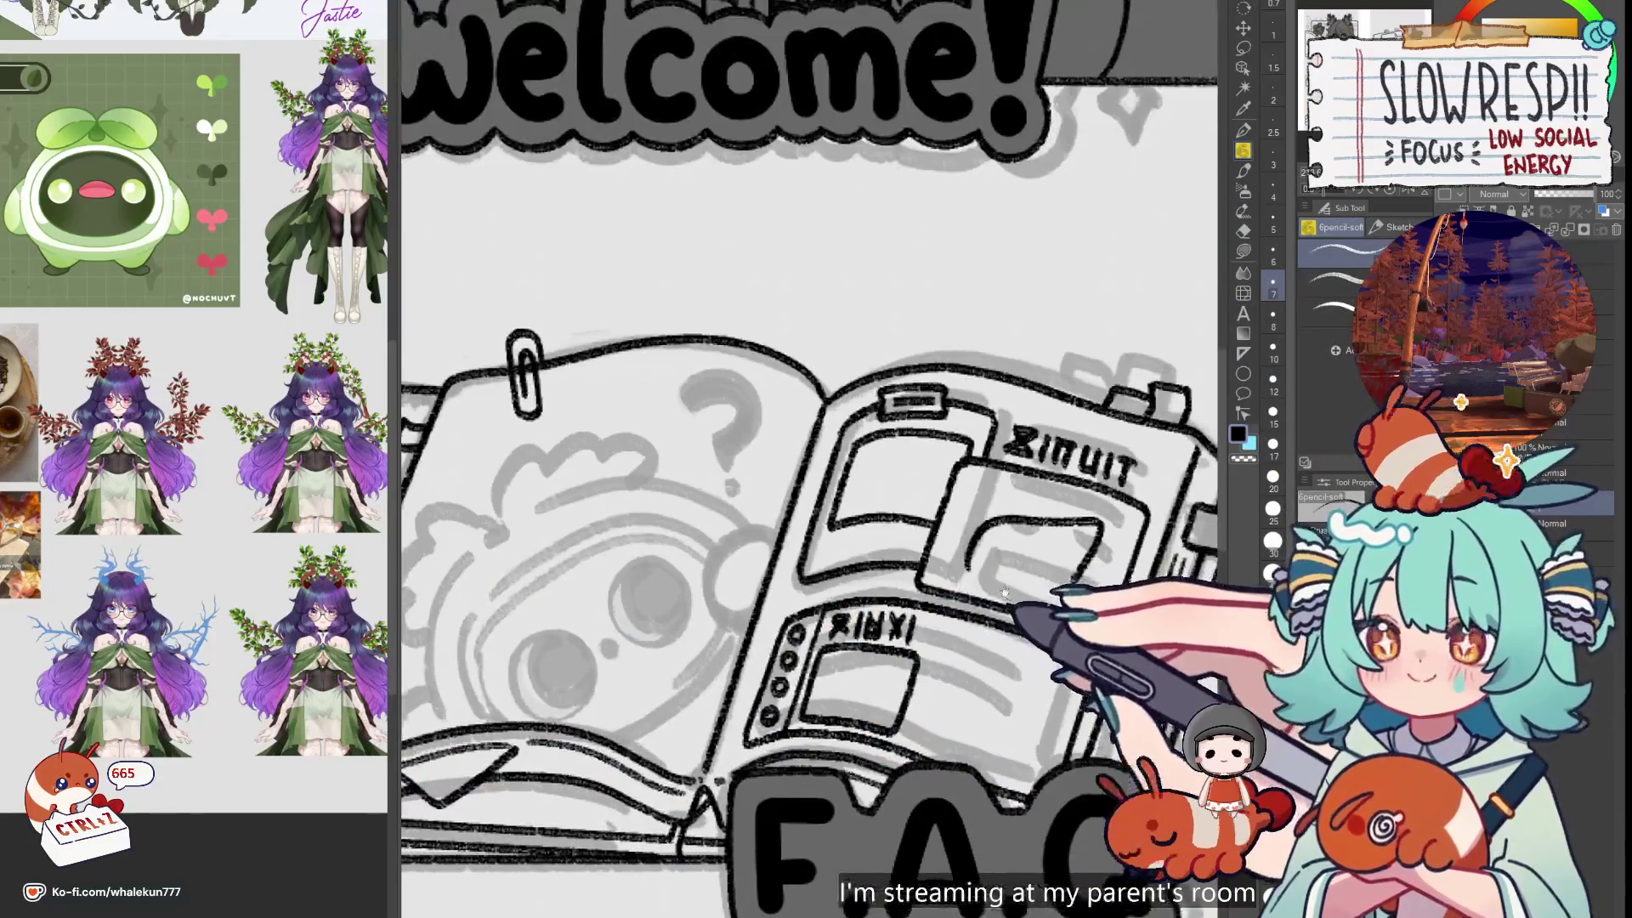
Ink a curved leaf edge inside the book's upper right-page panel, undoing unwanted strokes
scroll(1004, 593, down, 2)
scroll(929, 502, up, 2)
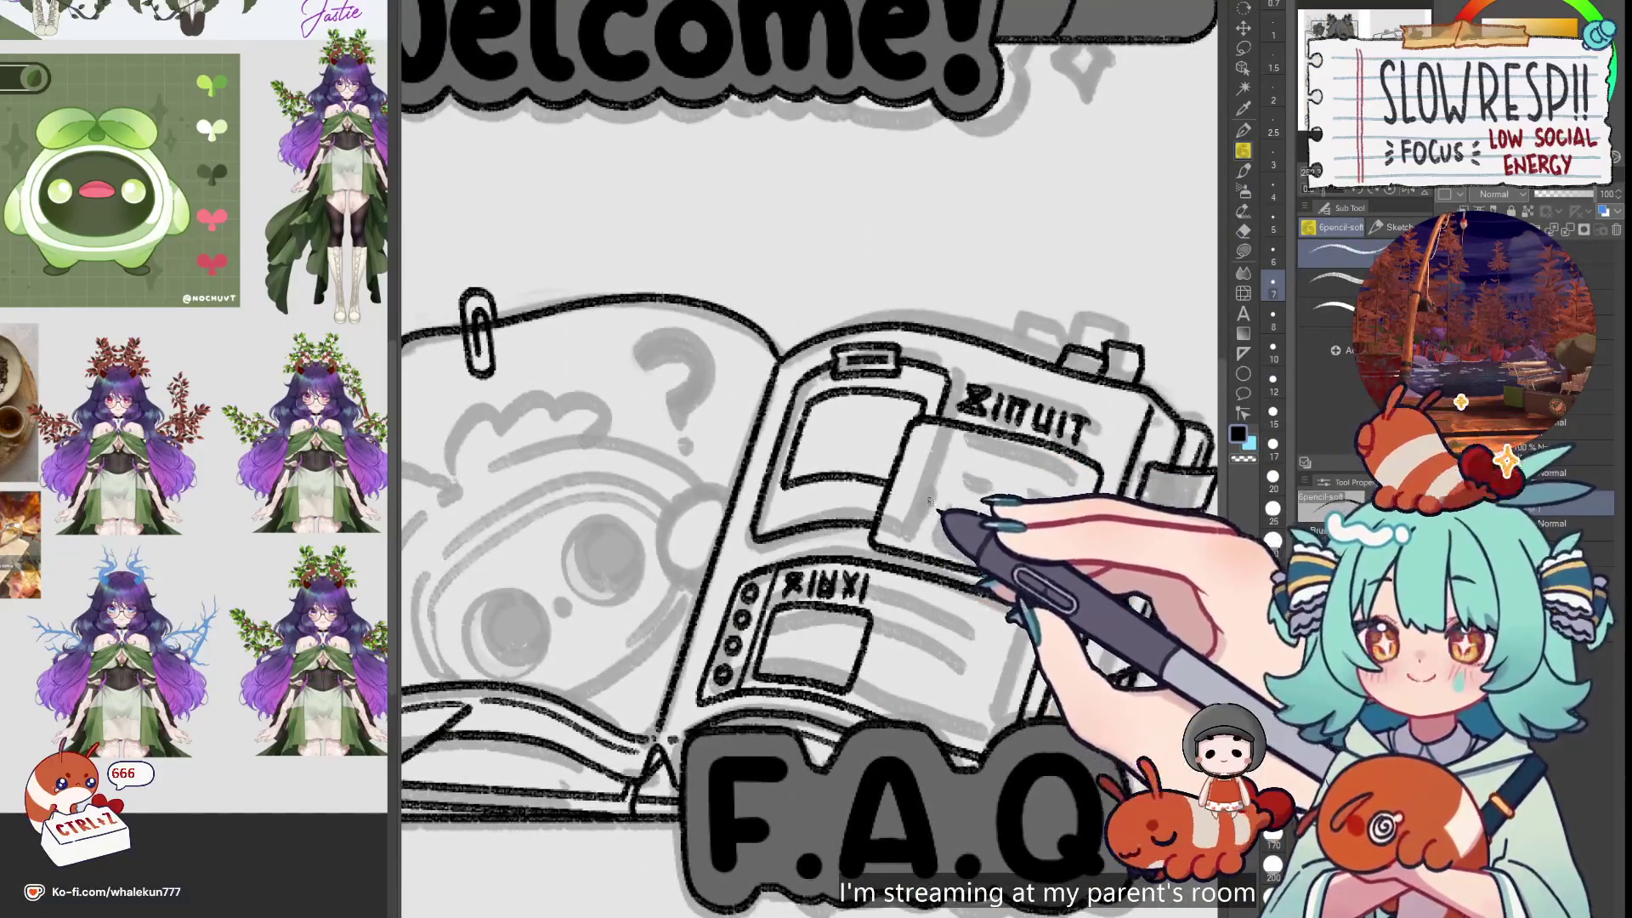
drag(911, 520, 1015, 470)
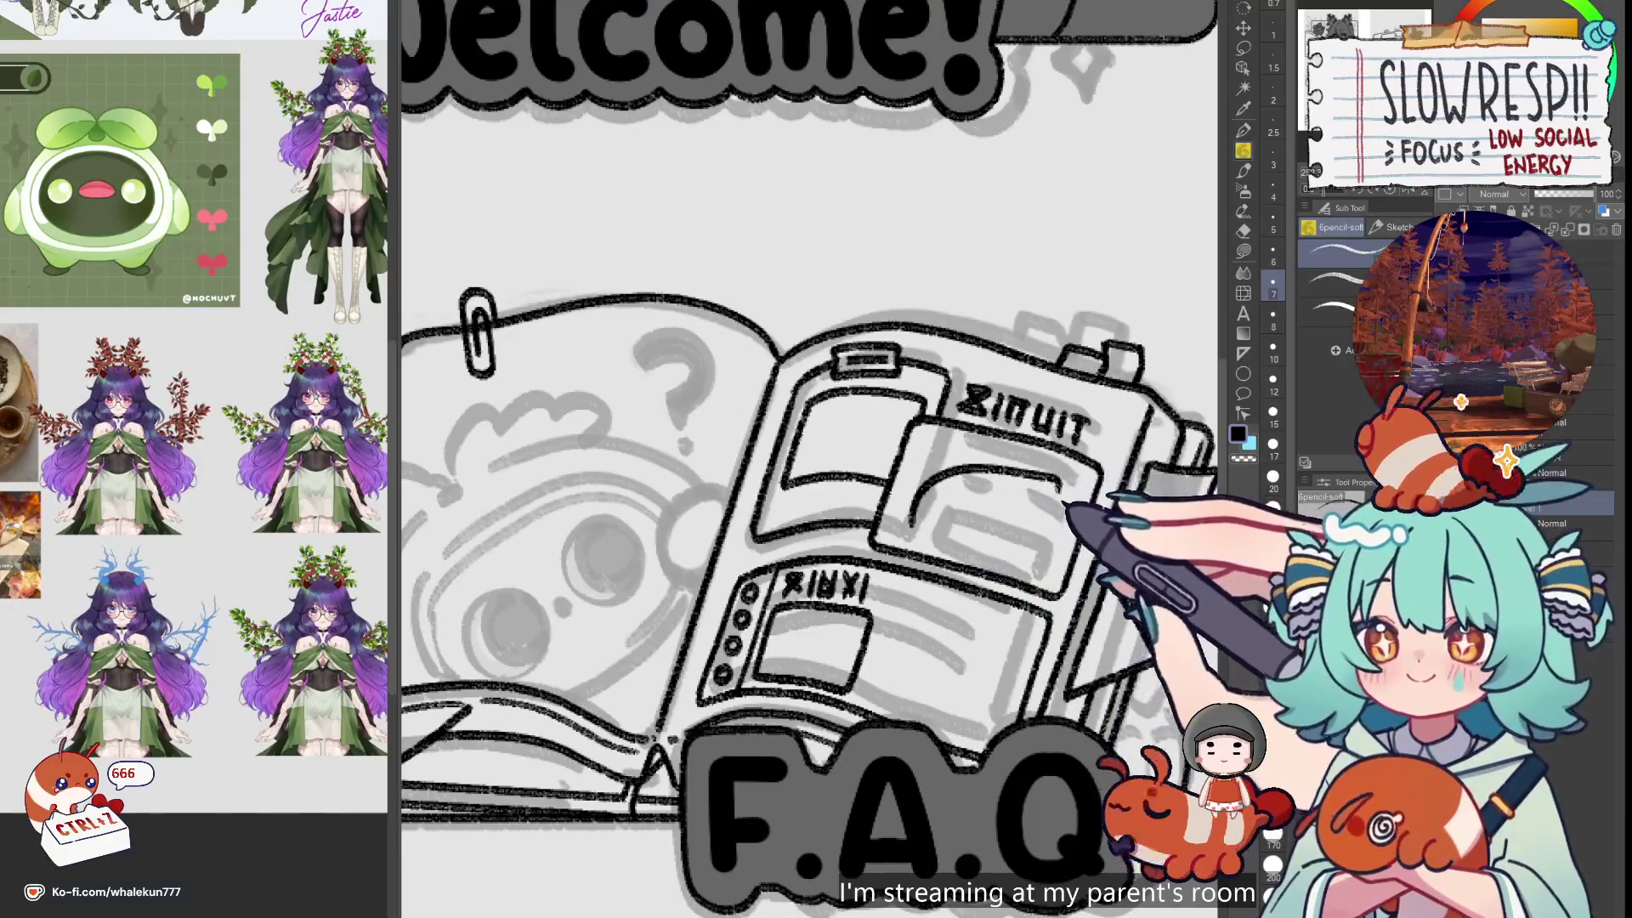
key(ctrl+z)
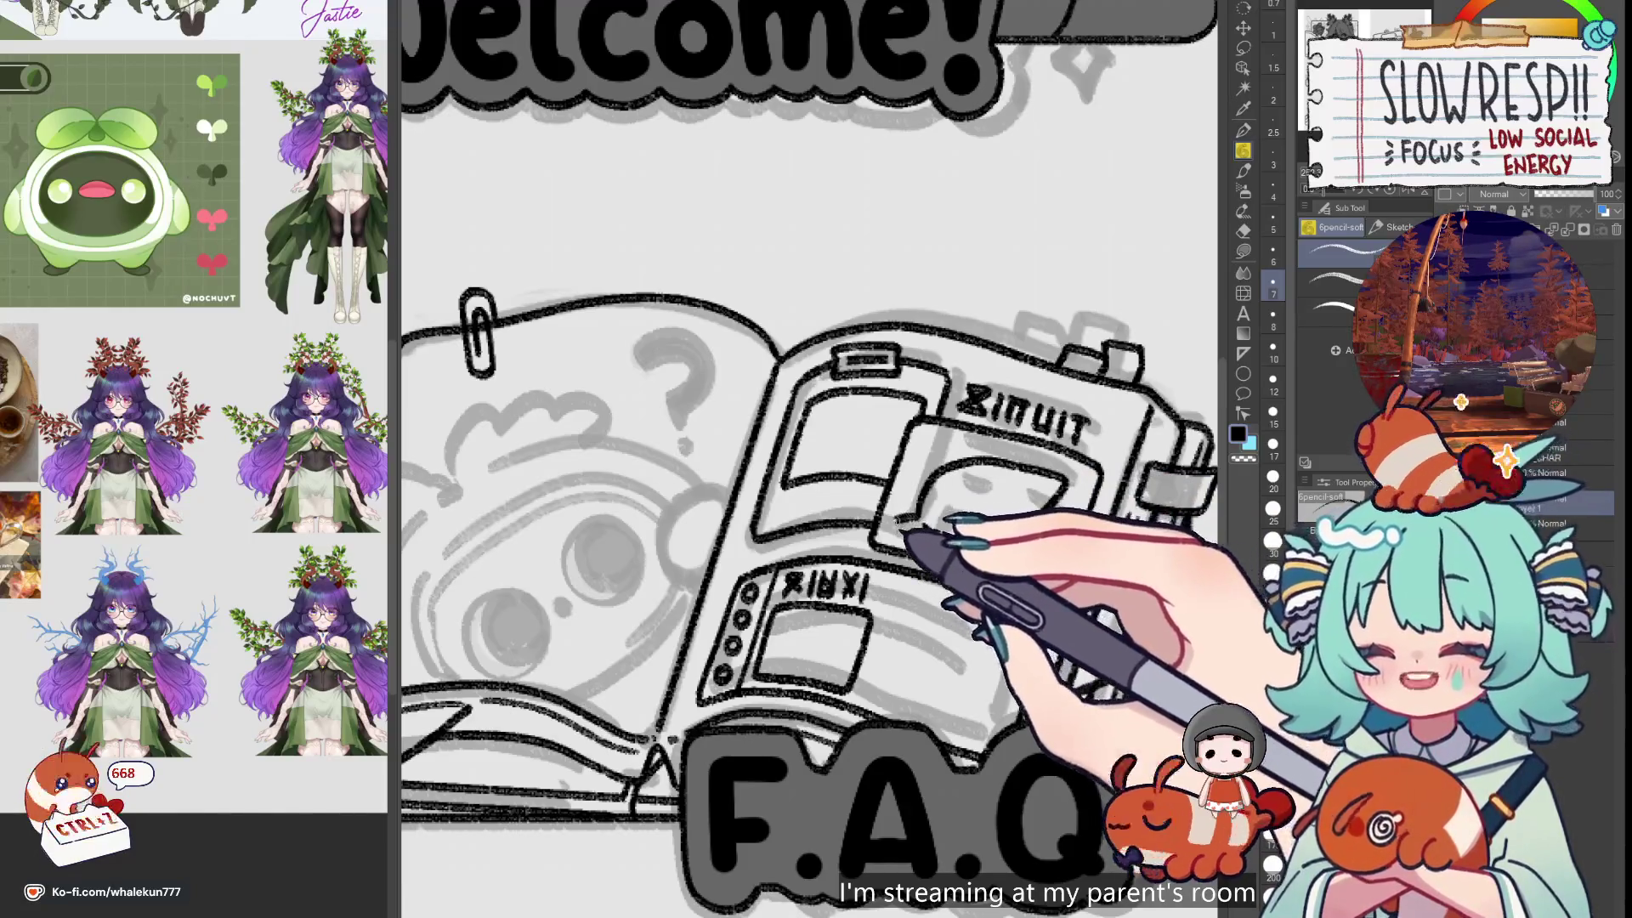
key(ctrl+z)
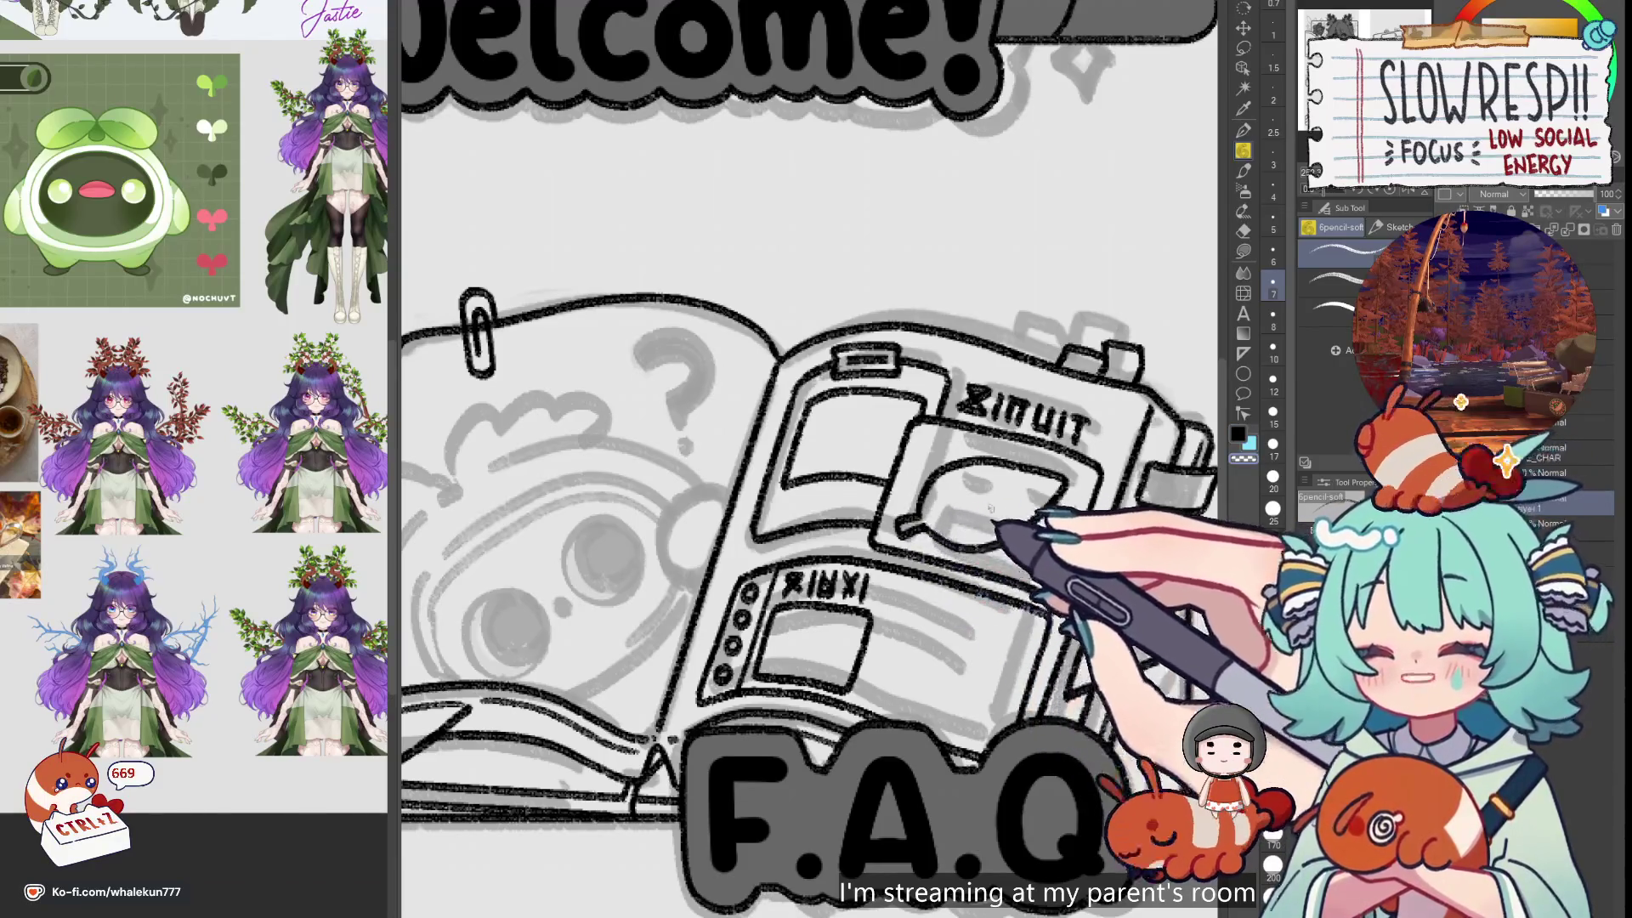
key(ctrl+z)
key(ctrl+z)
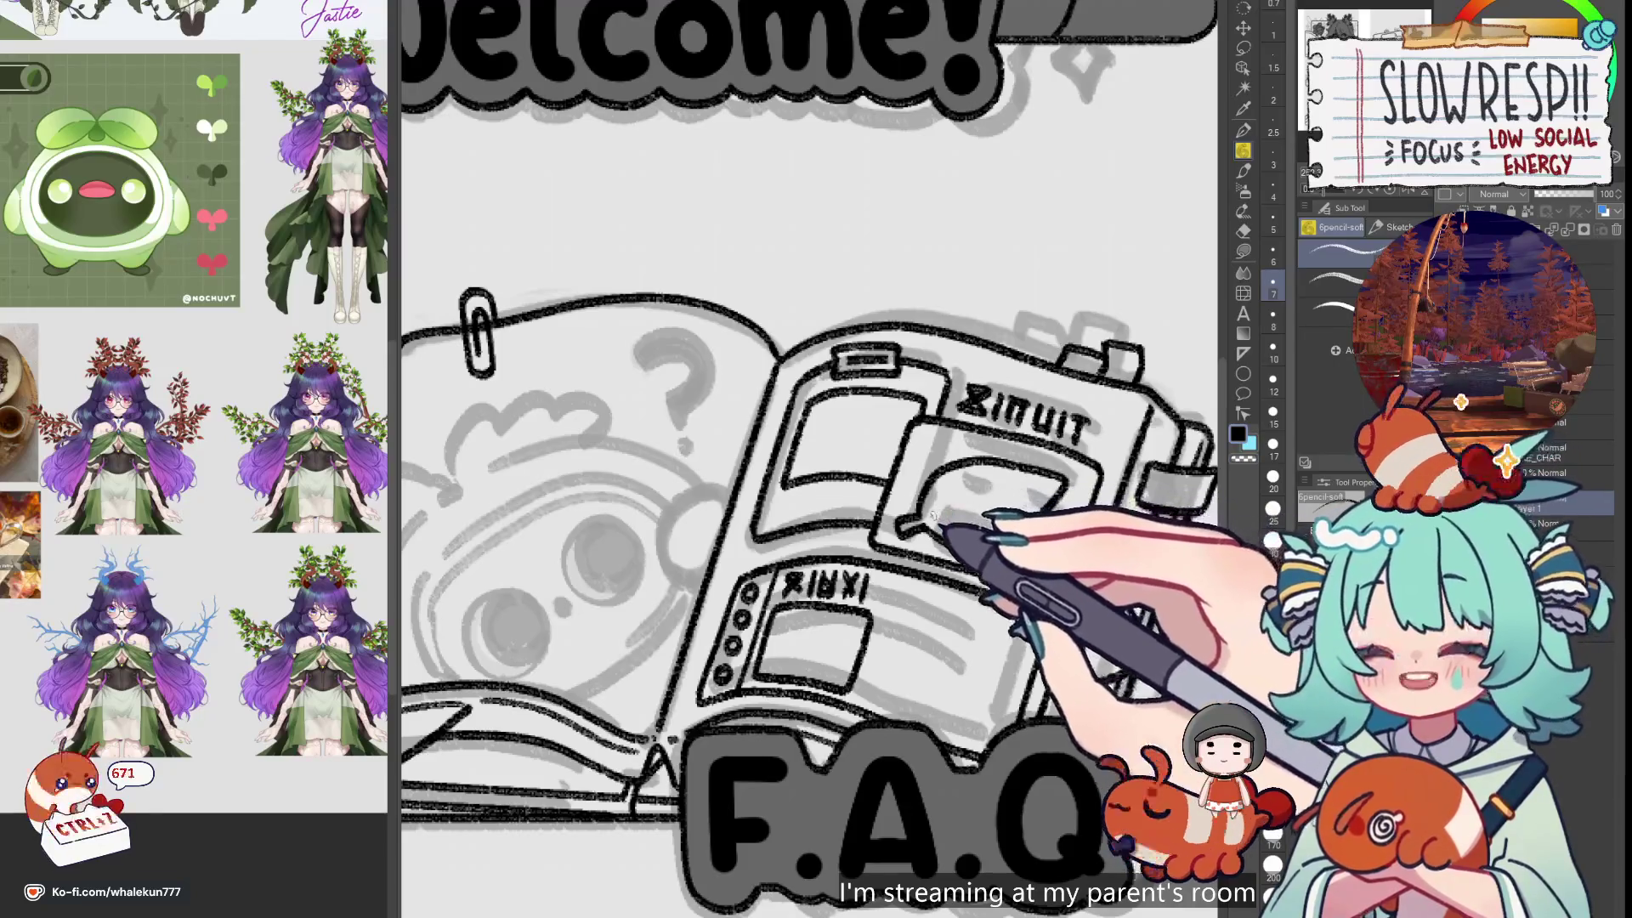
key(ctrl+z)
key(ctrl+z)
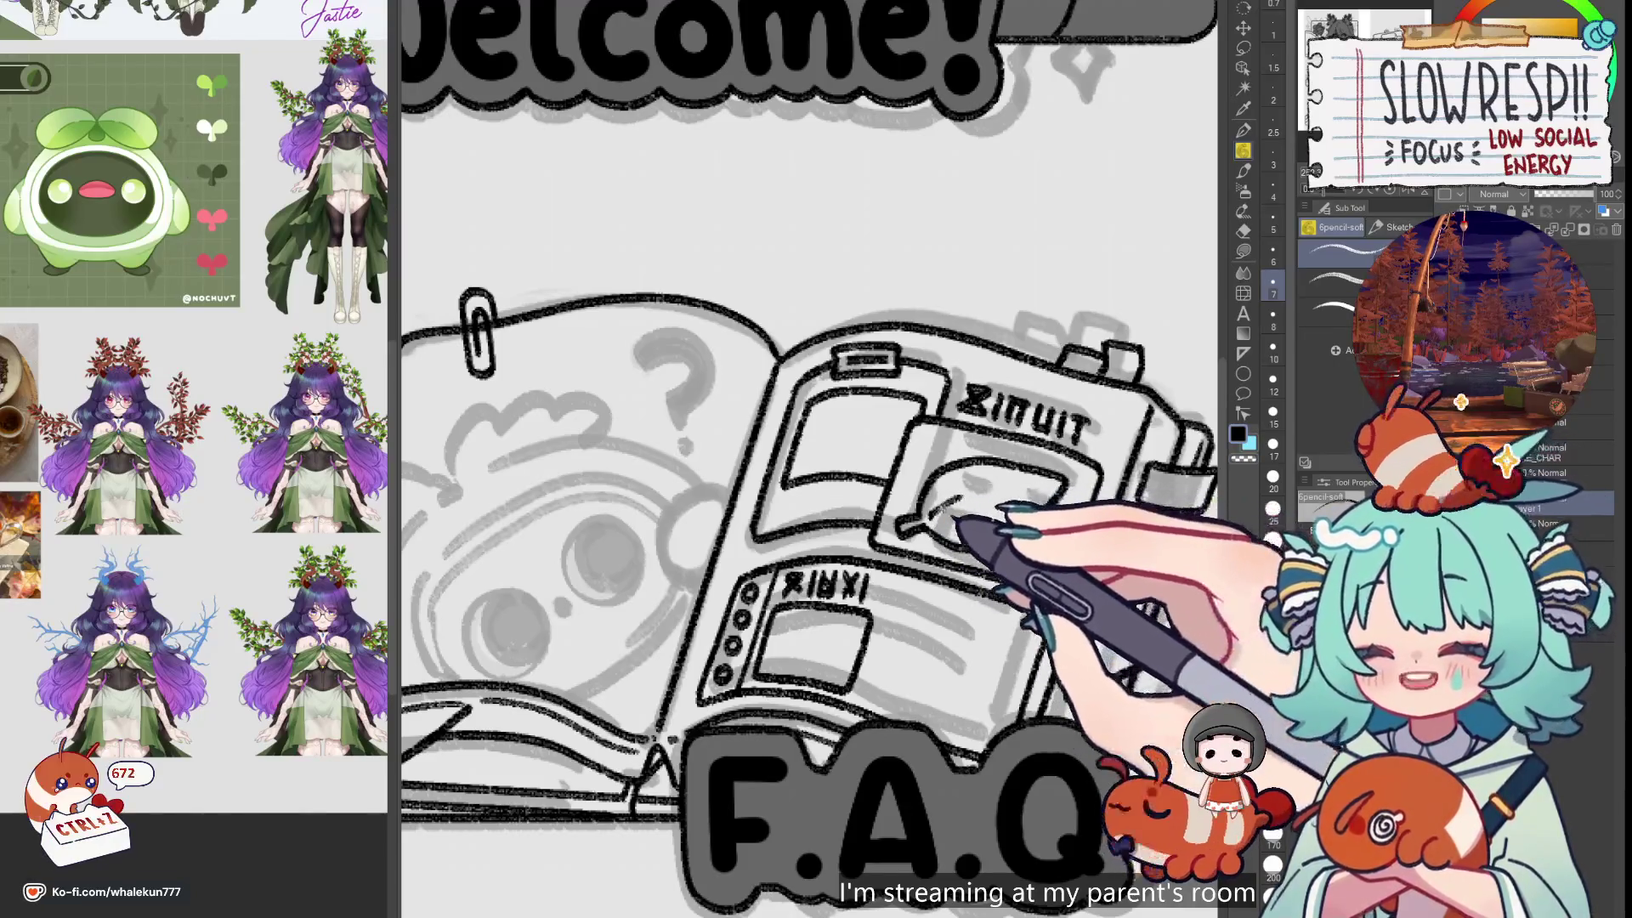
drag(1063, 491, 958, 514)
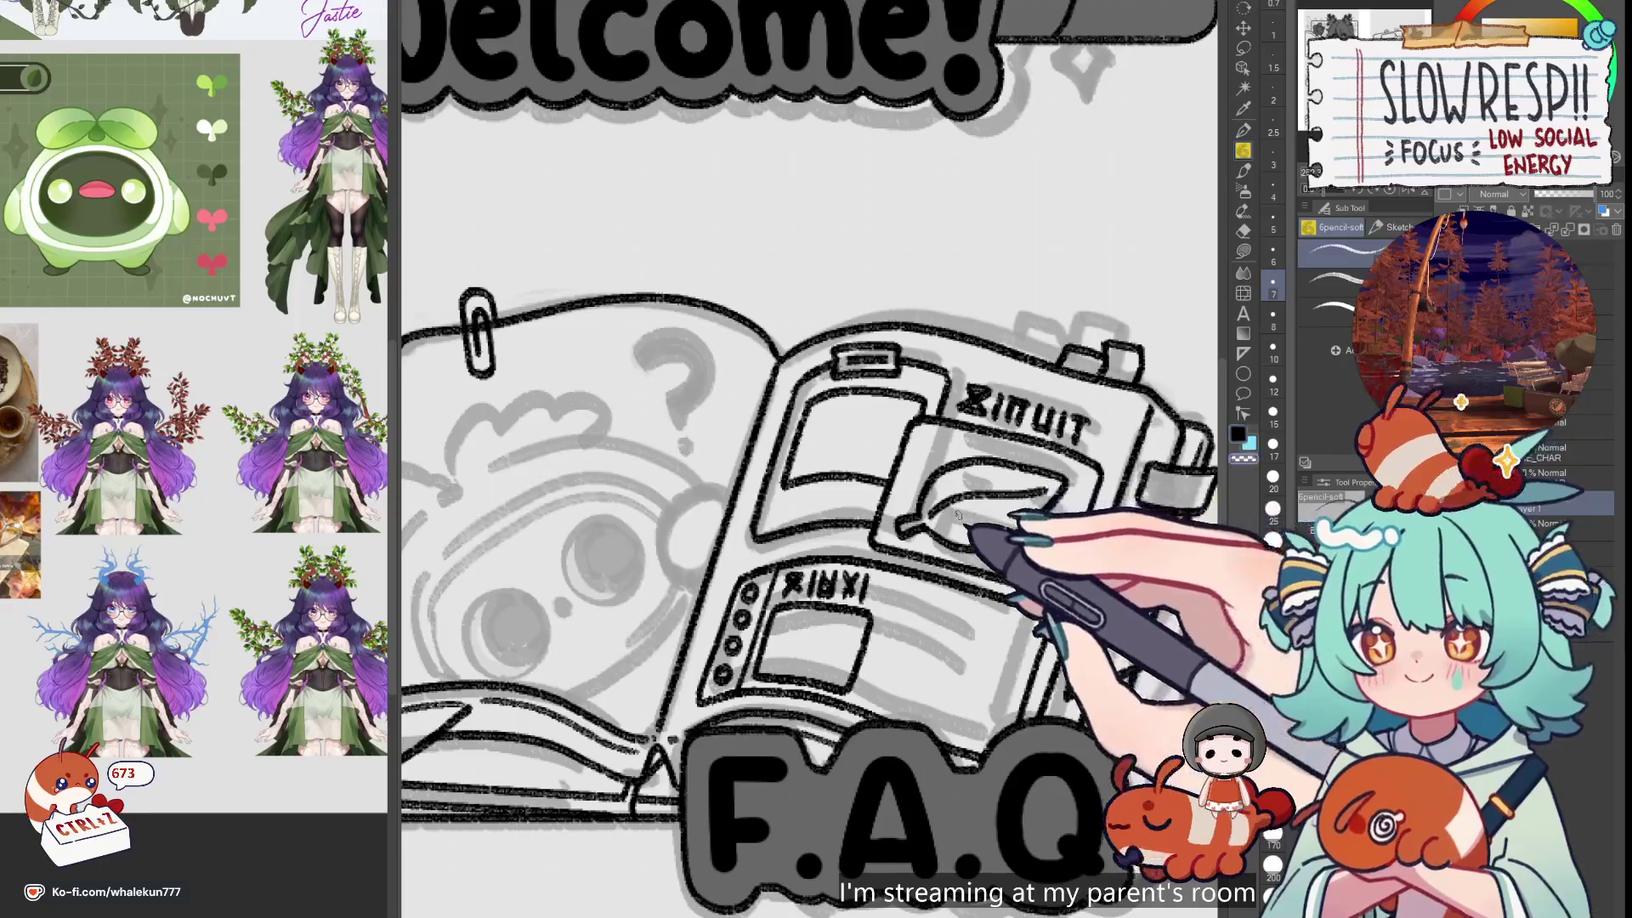
scroll(1058, 491, down, 5)
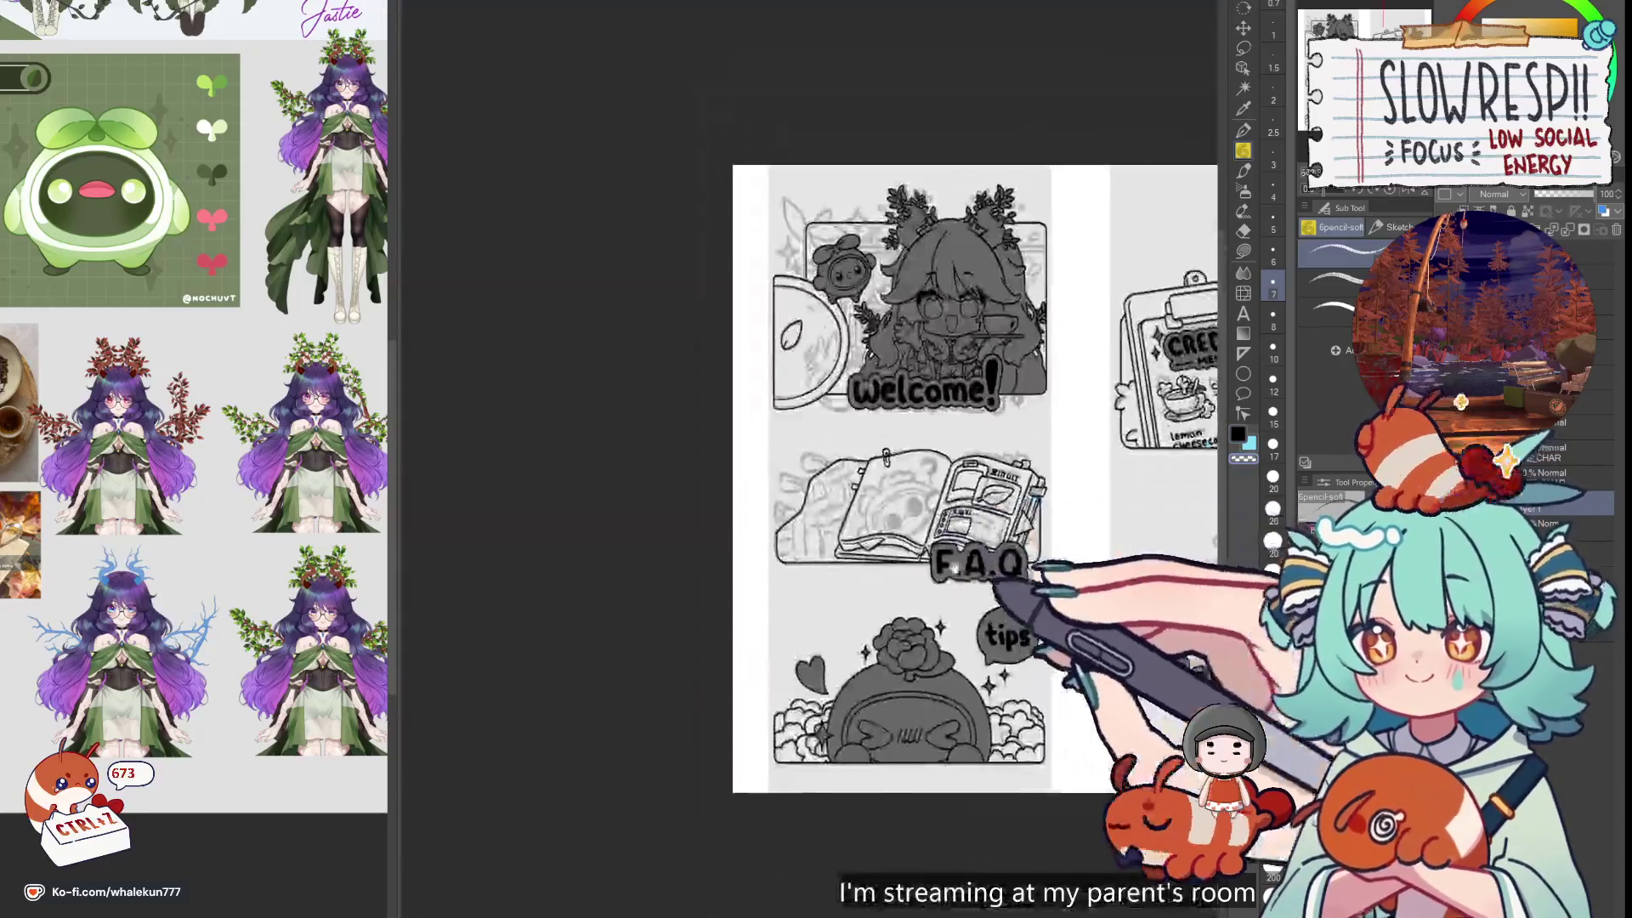
Flip the canvas horizontally to check the finished leaf, then switch drawing onto Layer 1
scroll(1020, 566, up, 2)
key(h)
key(h)
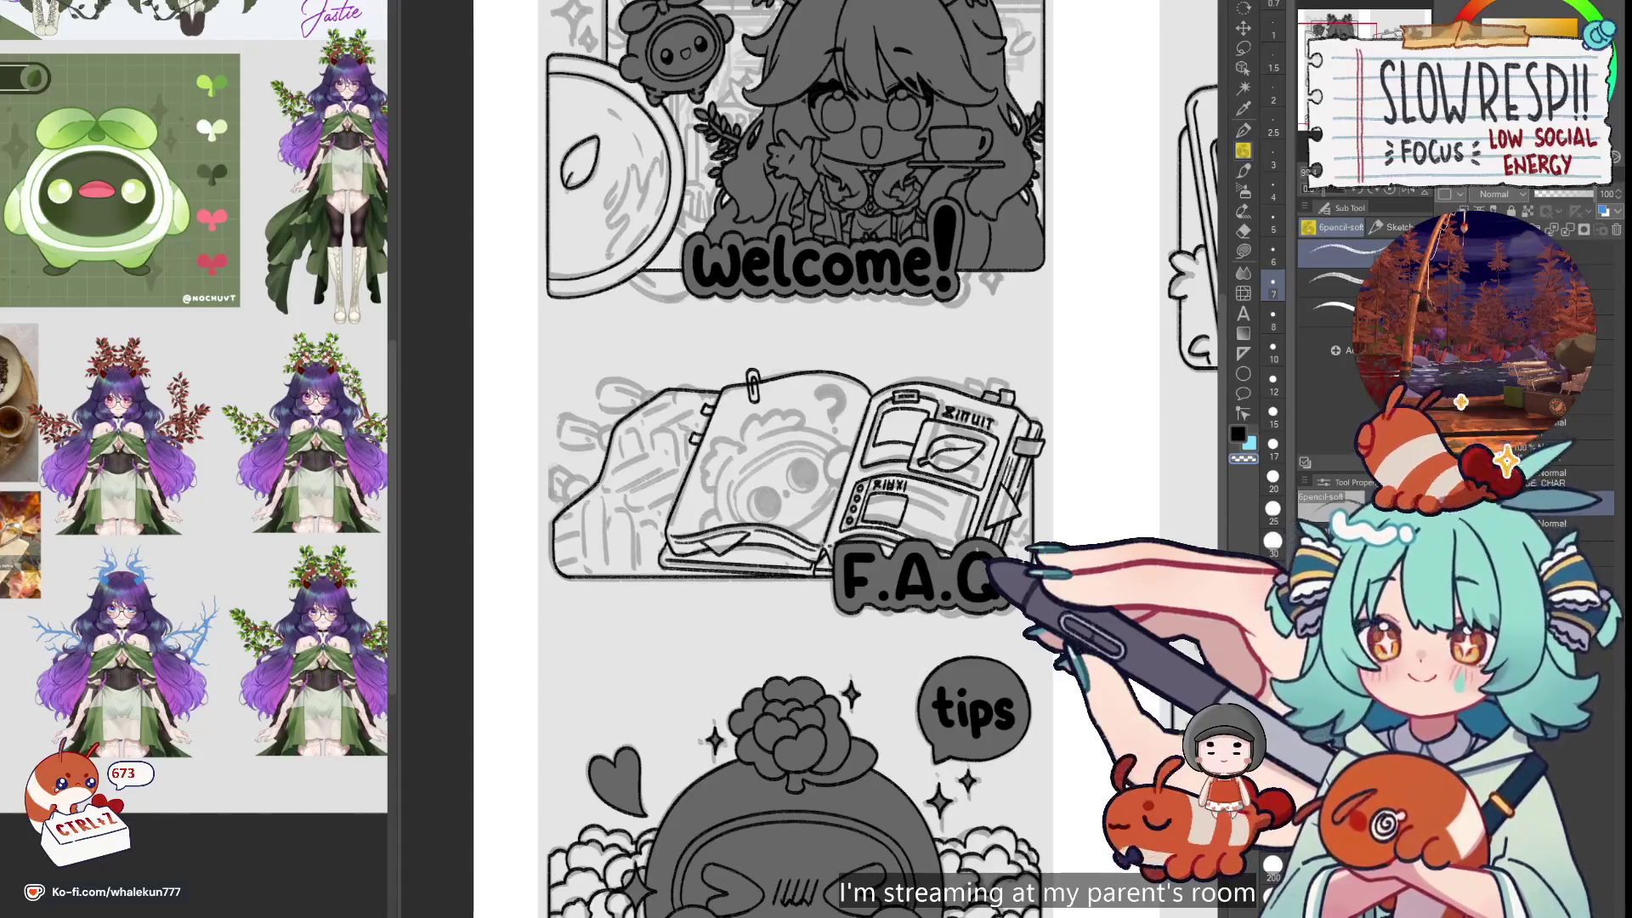
scroll(790, 459, up, 3)
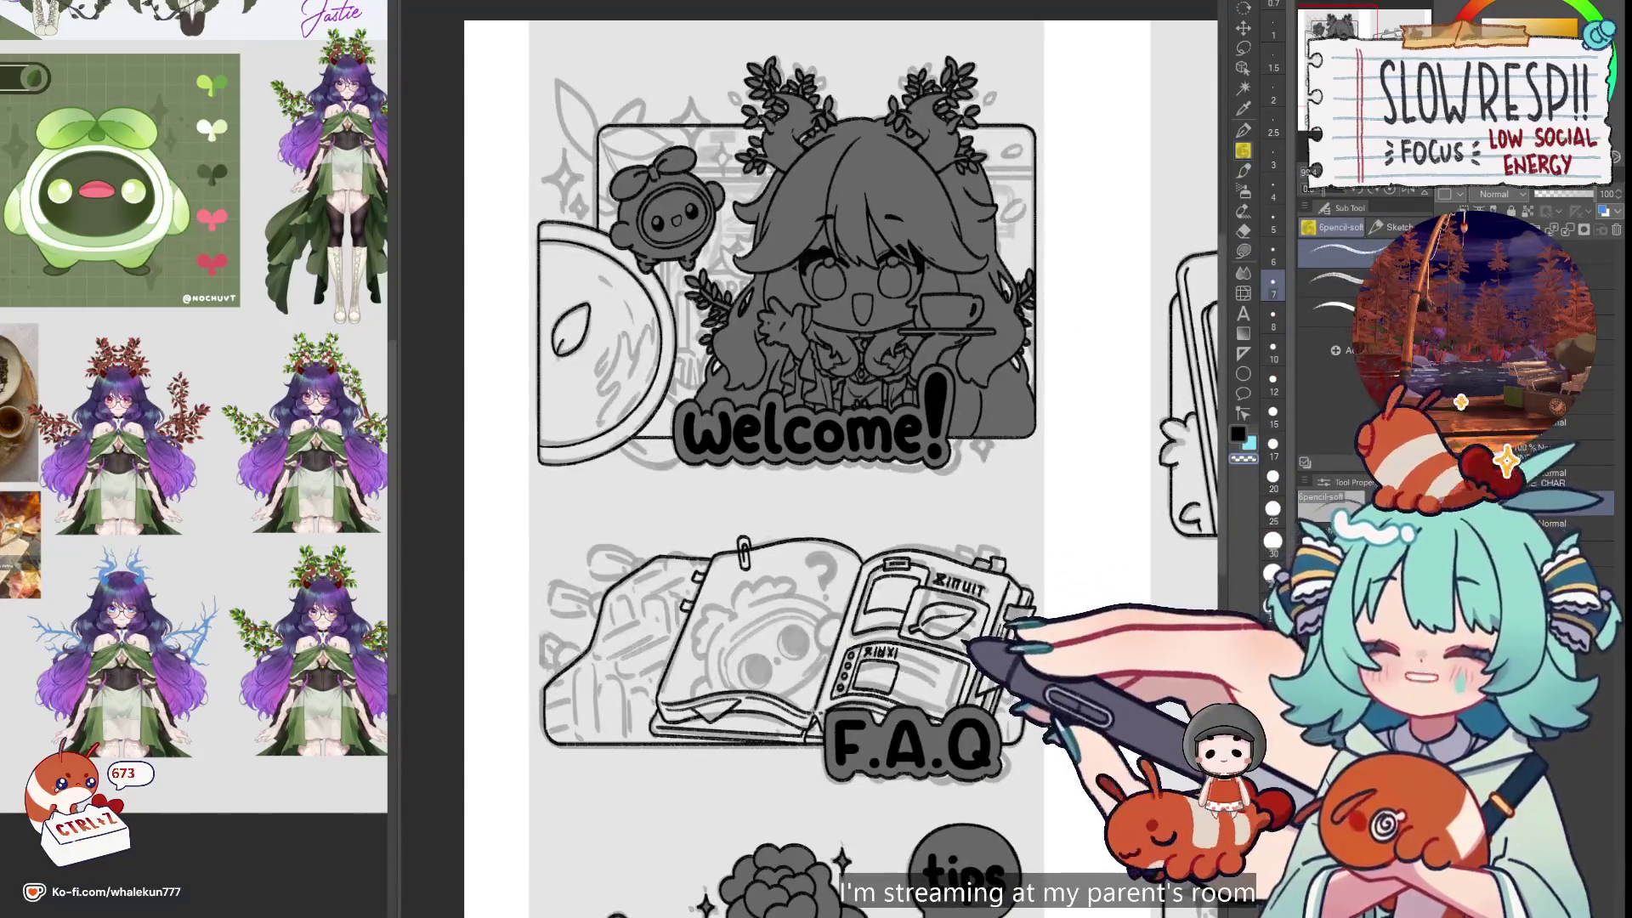
mouse_move(940, 748)
mouse_down()
mouse_move(939, 612)
mouse_move(926, 740)
mouse_move(927, 716)
mouse_up()
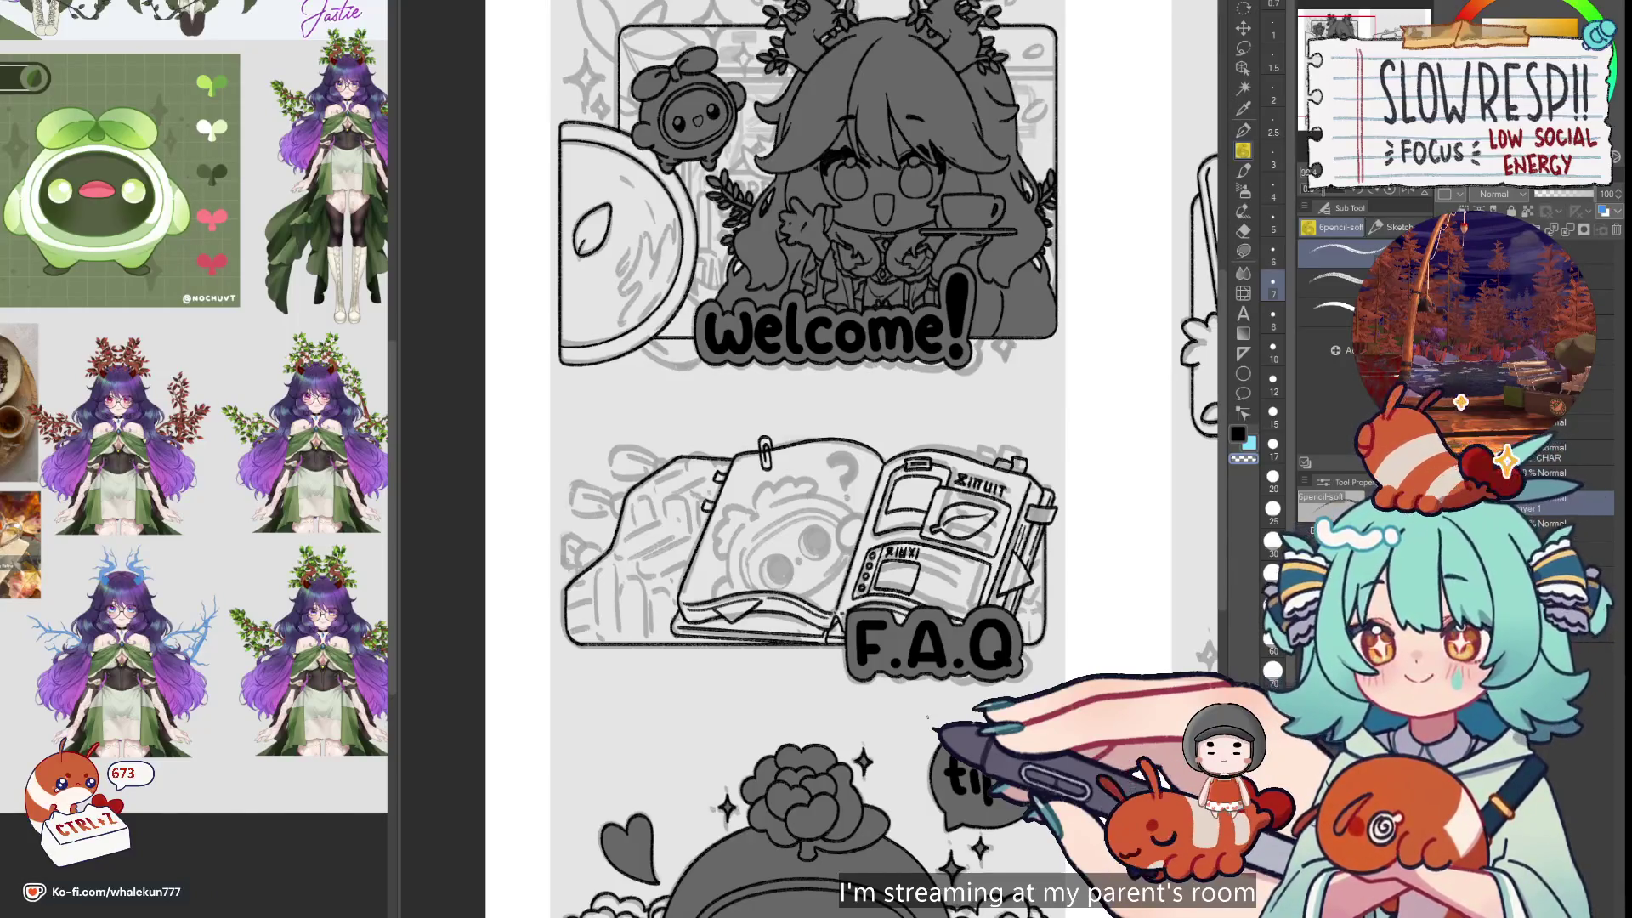
key(ctrl+shift+n)
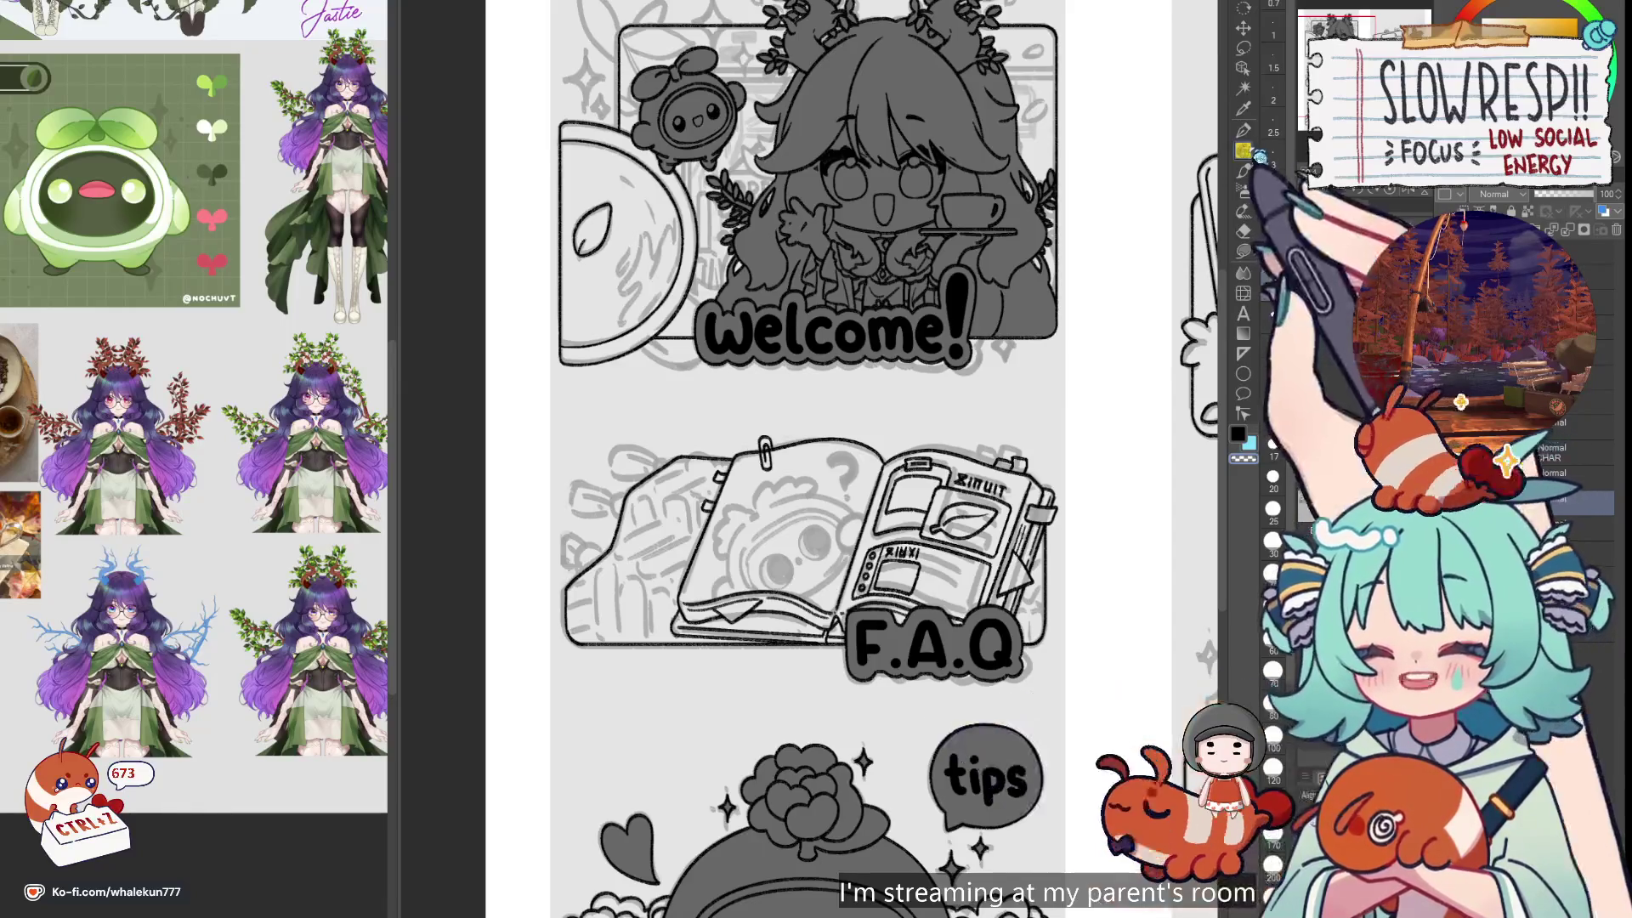
scroll(935, 605, up, 5)
Zoom the canvas onto the F.A.Q book and the reference panel onto the antlered character's face
scroll(996, 609, up, 4)
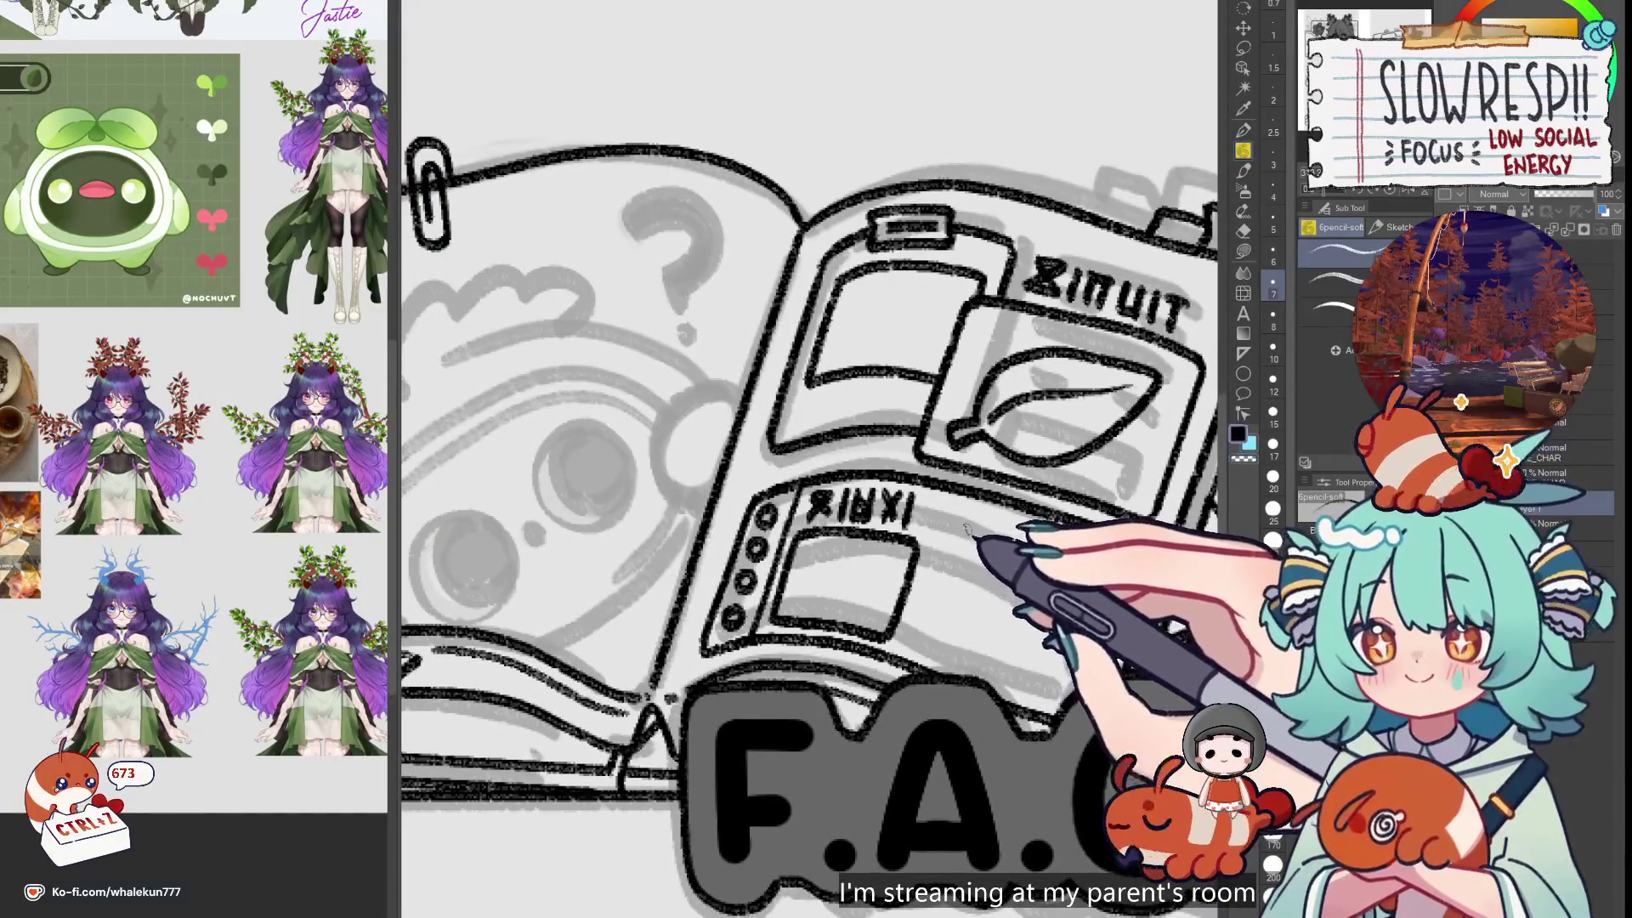
scroll(977, 569, up, 1)
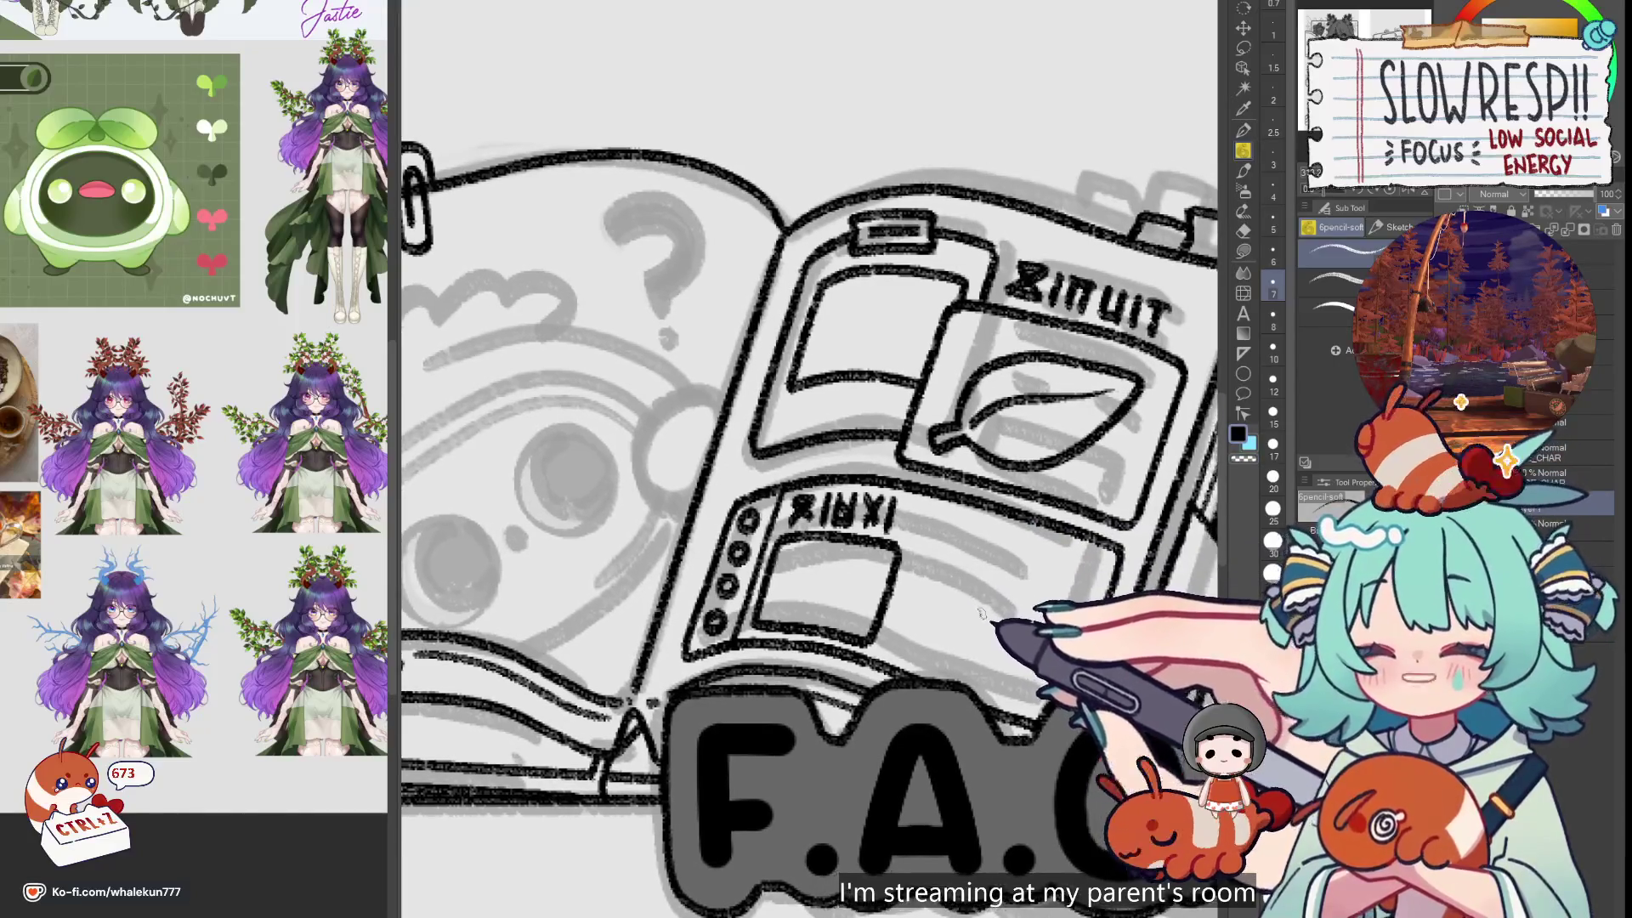
scroll(289, 739, up, 5)
scroll(260, 735, up, 8)
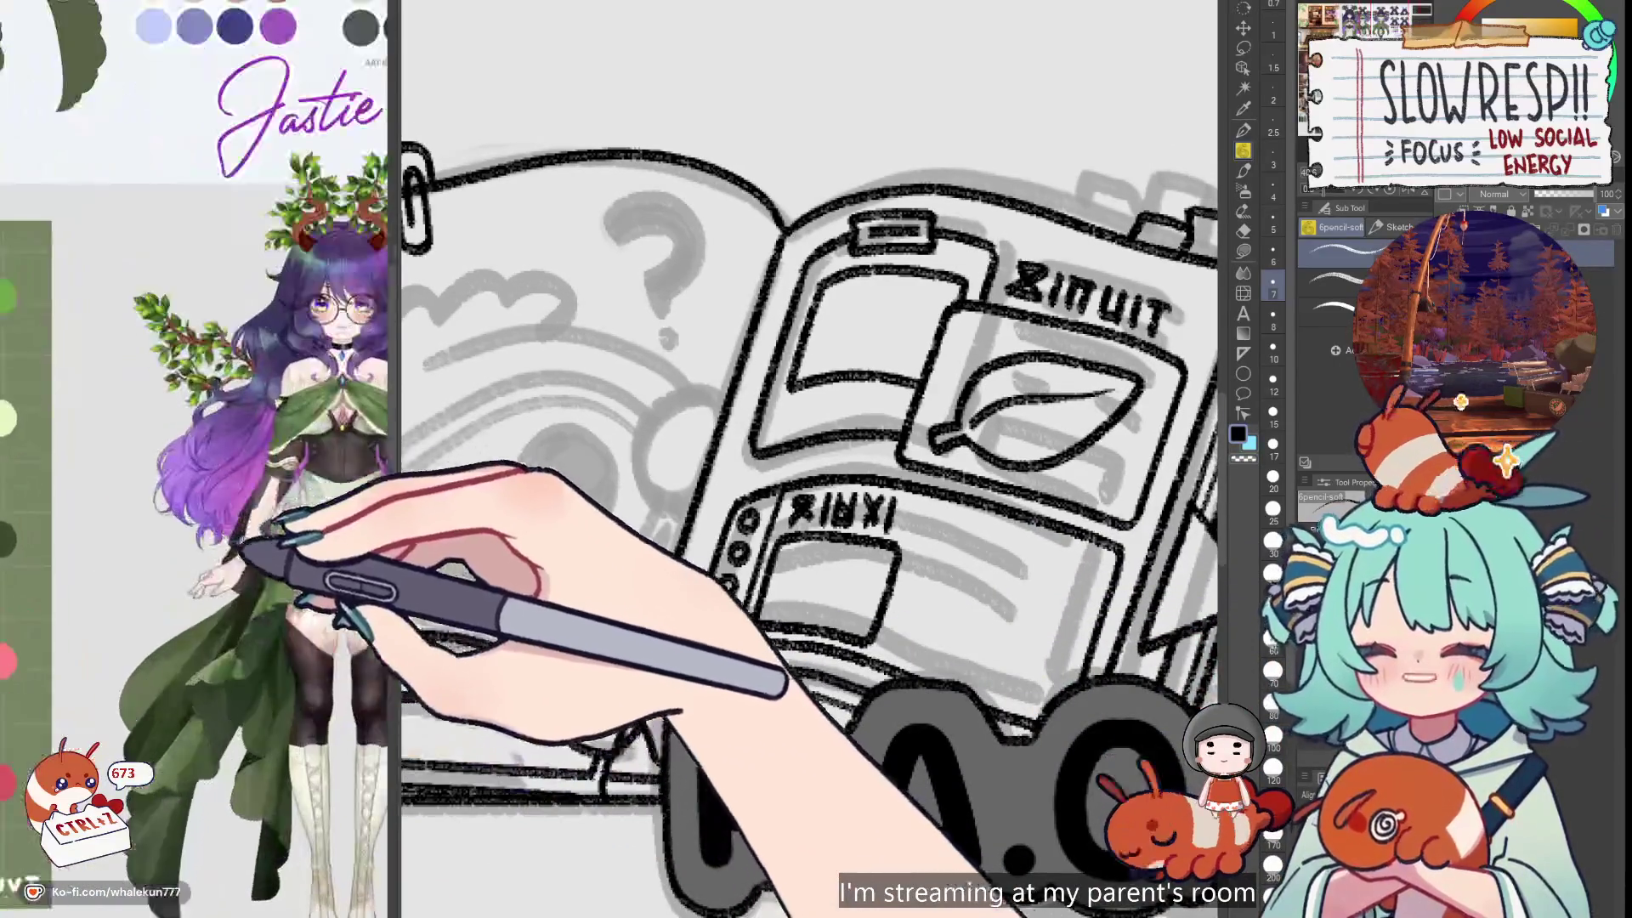
scroll(260, 735, down, 5)
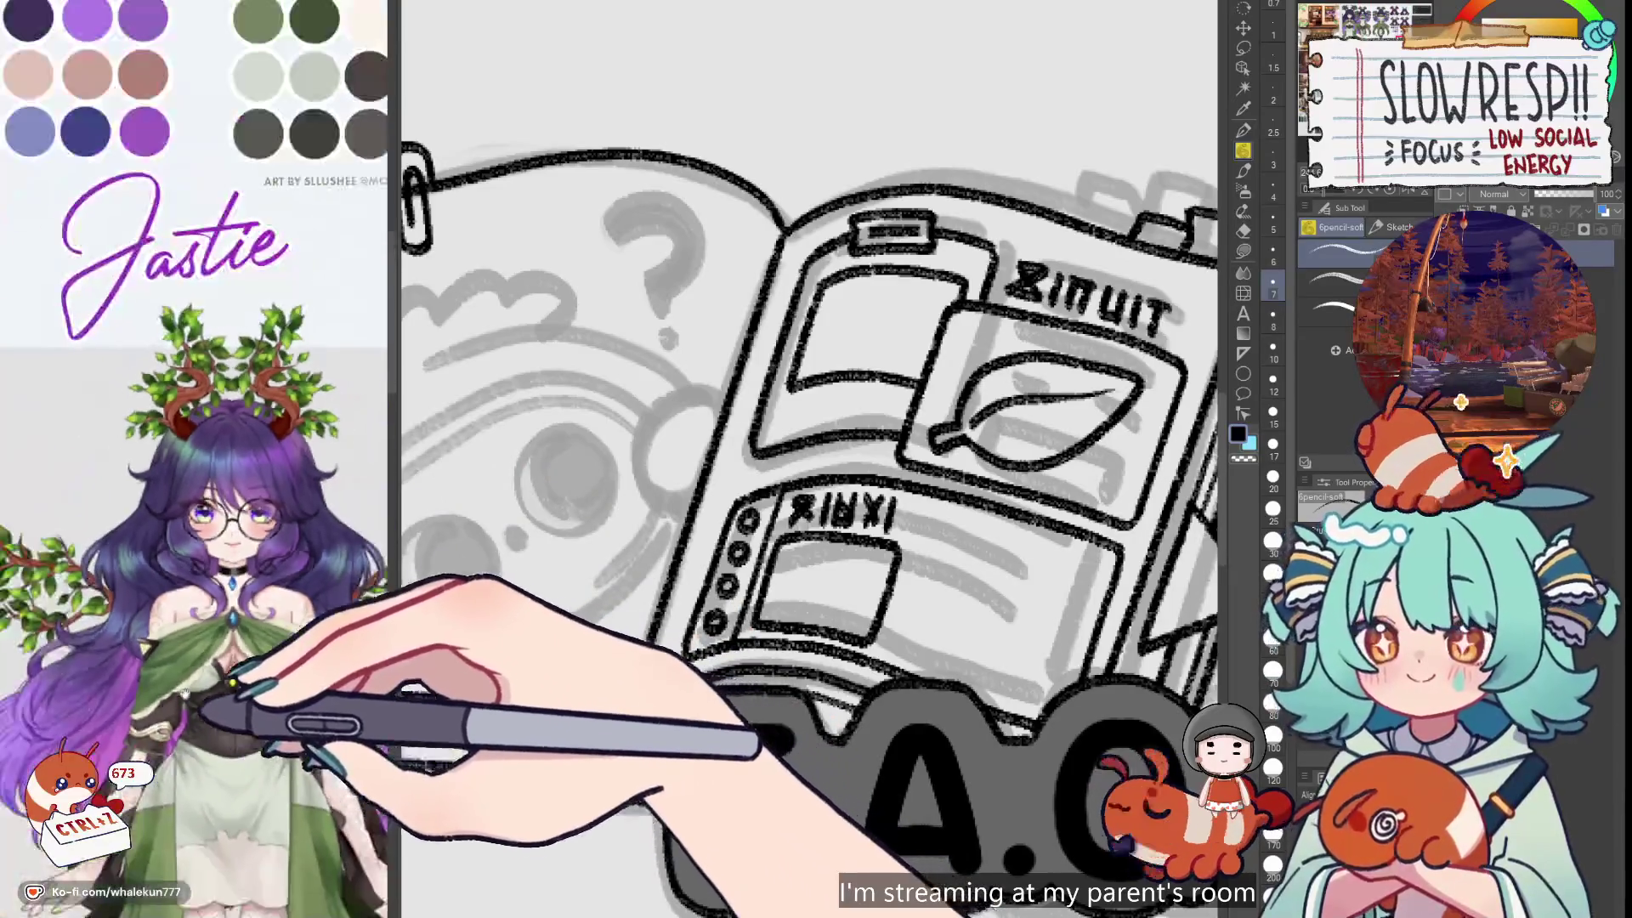
scroll(230, 657, up, 8)
scroll(230, 657, down, 5)
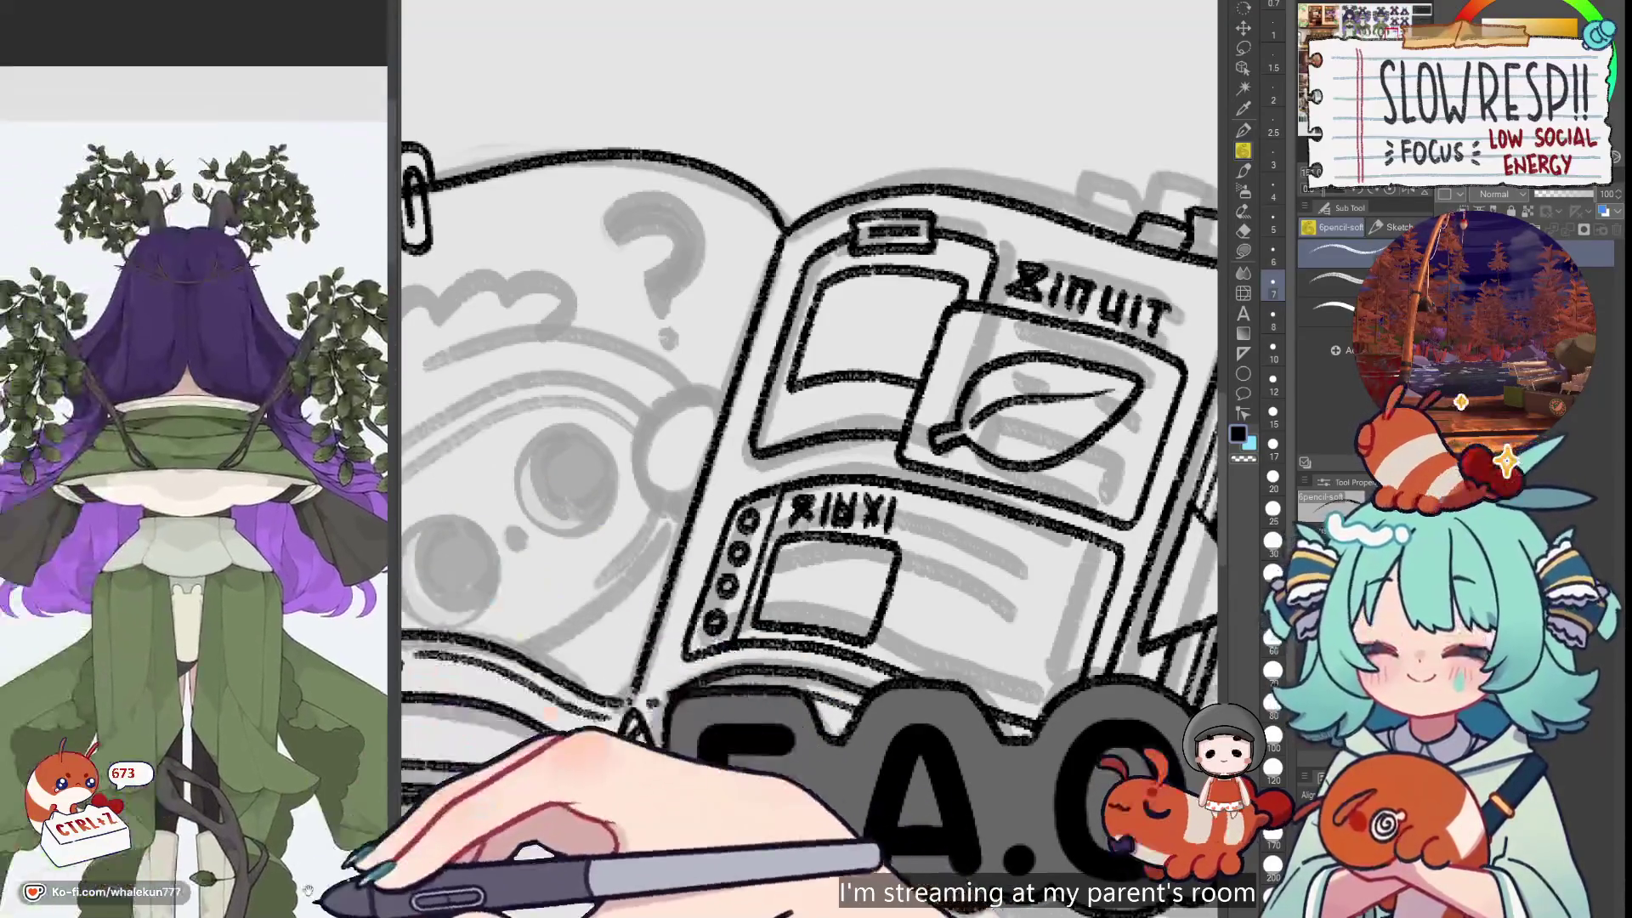
scroll(357, 723, up, 5)
scroll(194, 493, up, 2)
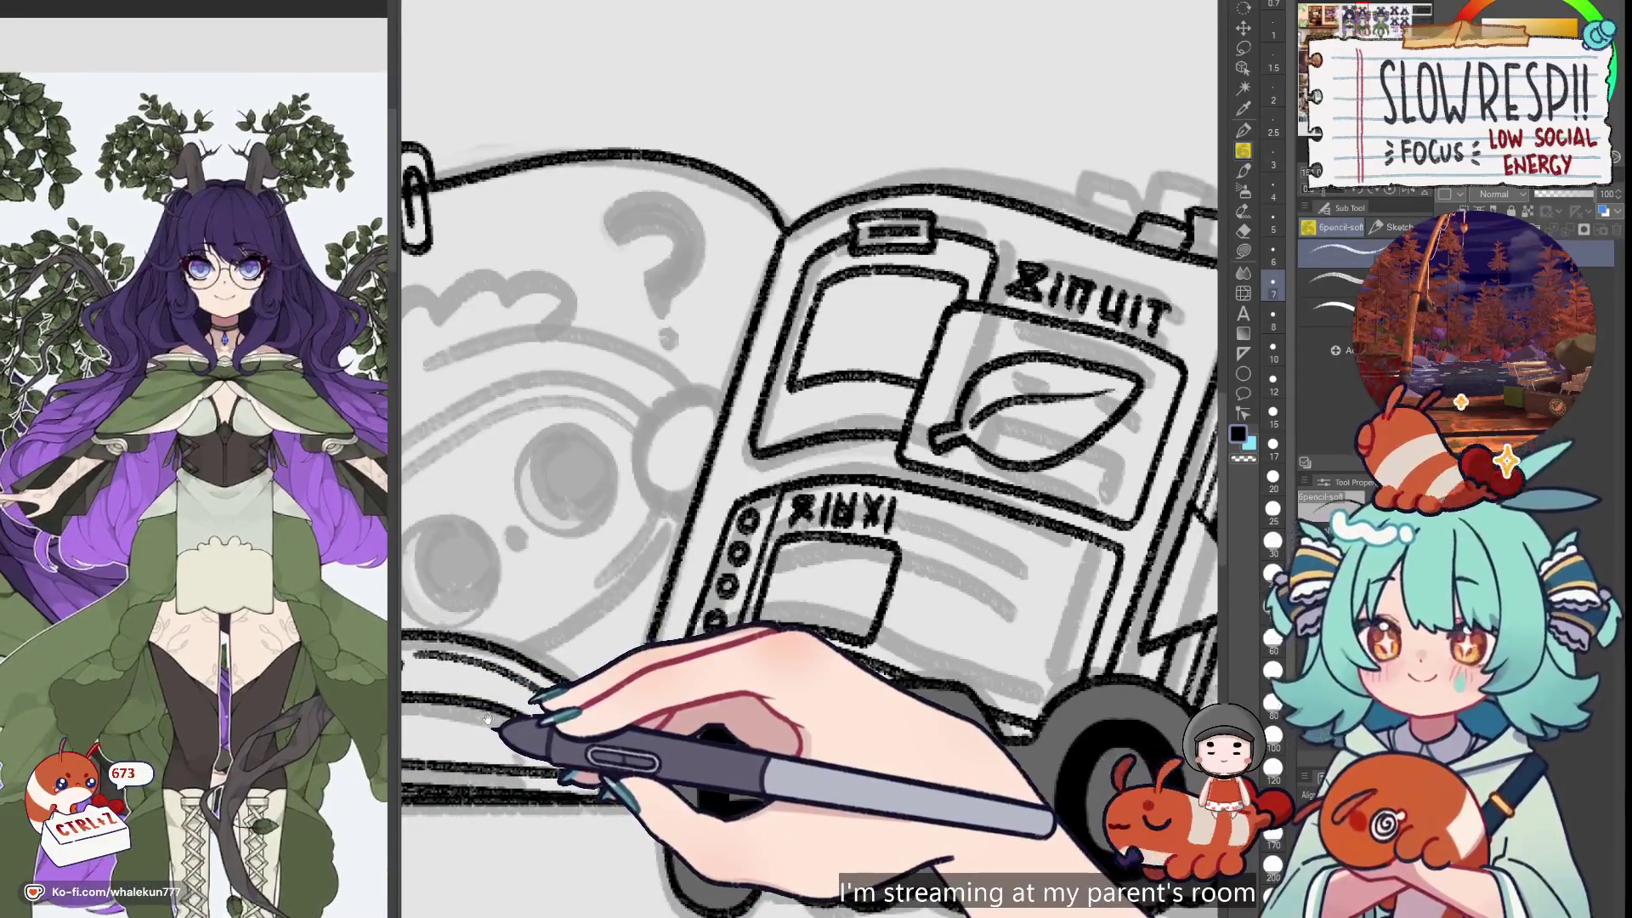
scroll(194, 459, down, 3)
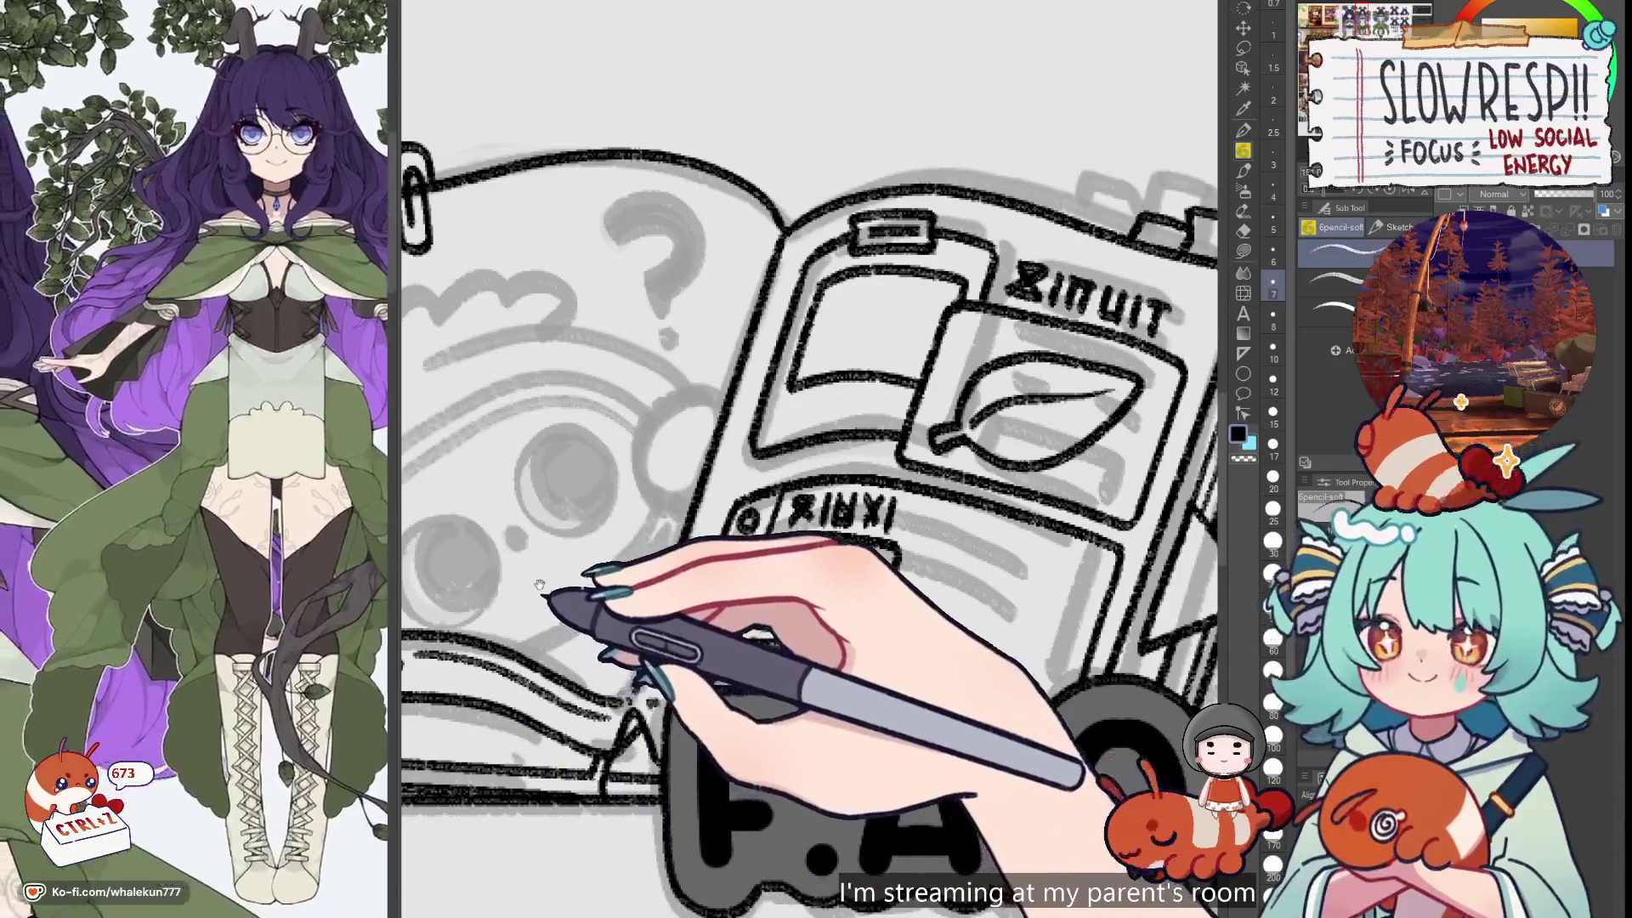
scroll(289, 731, down, 3)
scroll(299, 696, up, 5)
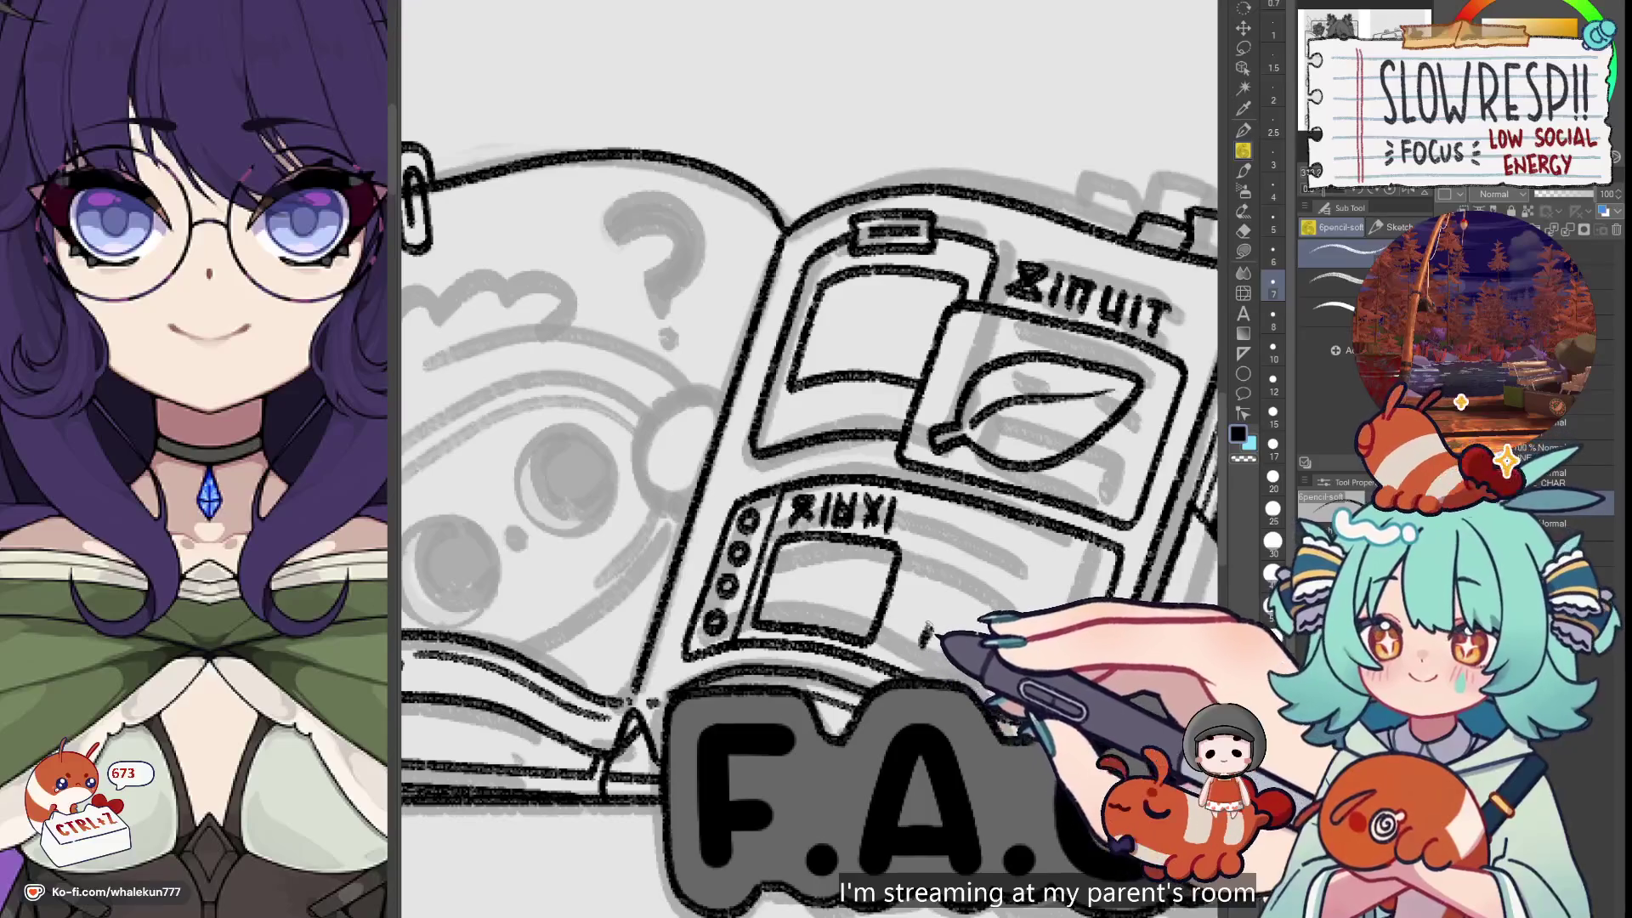
Ink the four-point sparkle beside the paper plane, redrawing its curve, then zoom out to check
mouse_move(1062, 563)
mouse_down()
mouse_move(922, 644)
mouse_move(938, 595)
mouse_move(1060, 557)
mouse_up()
key(ctrl+z)
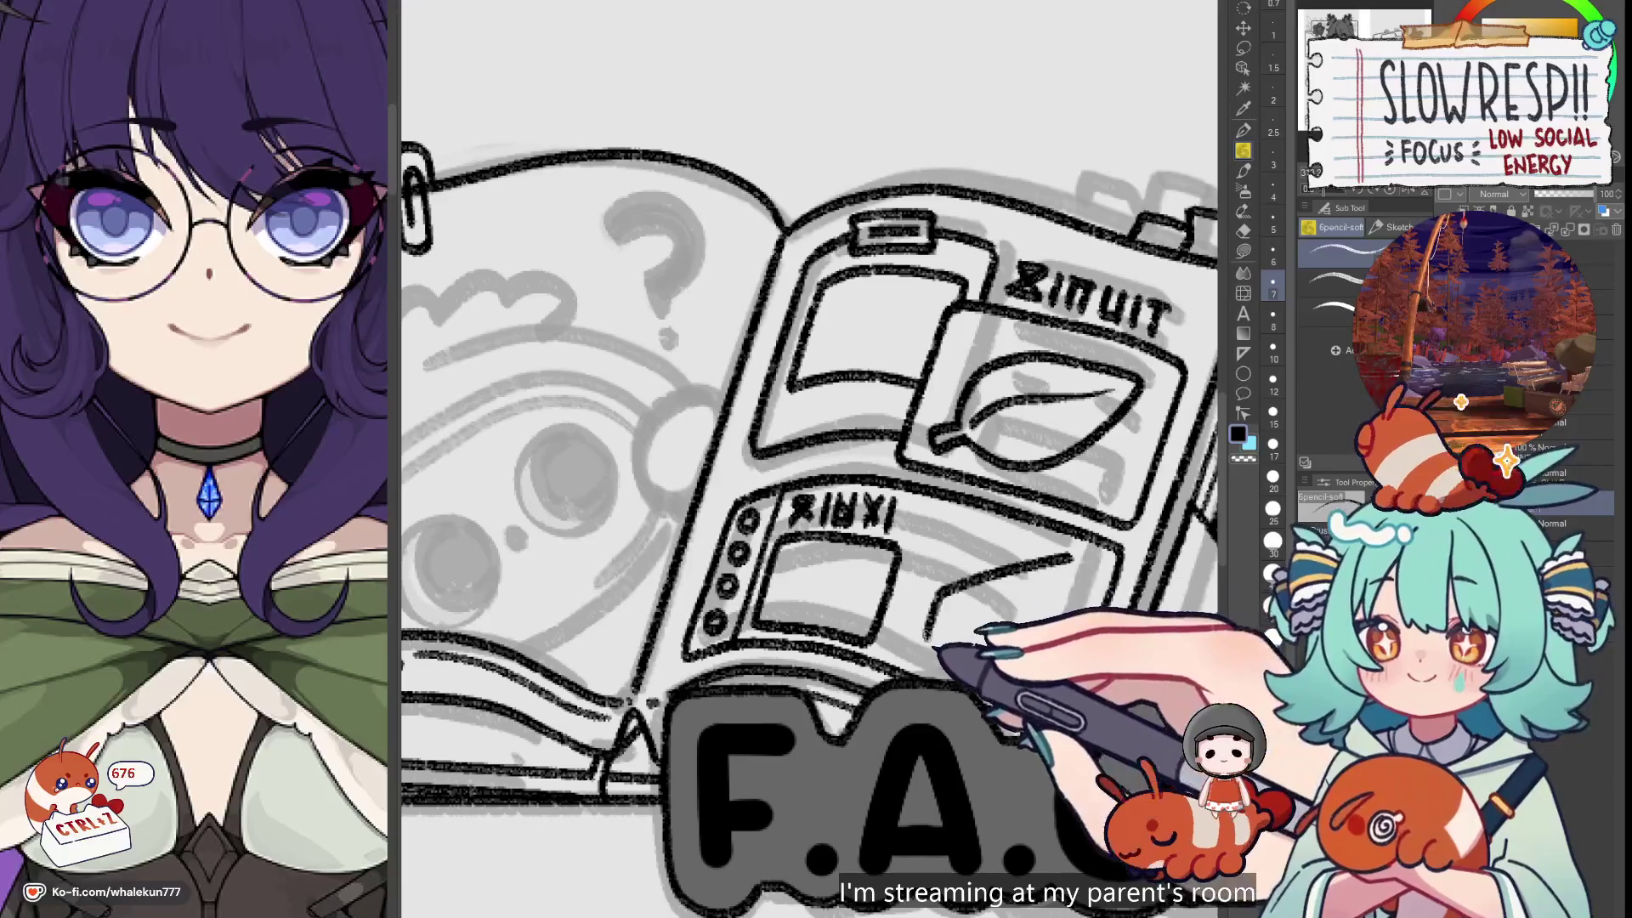
drag(928, 645, 984, 643)
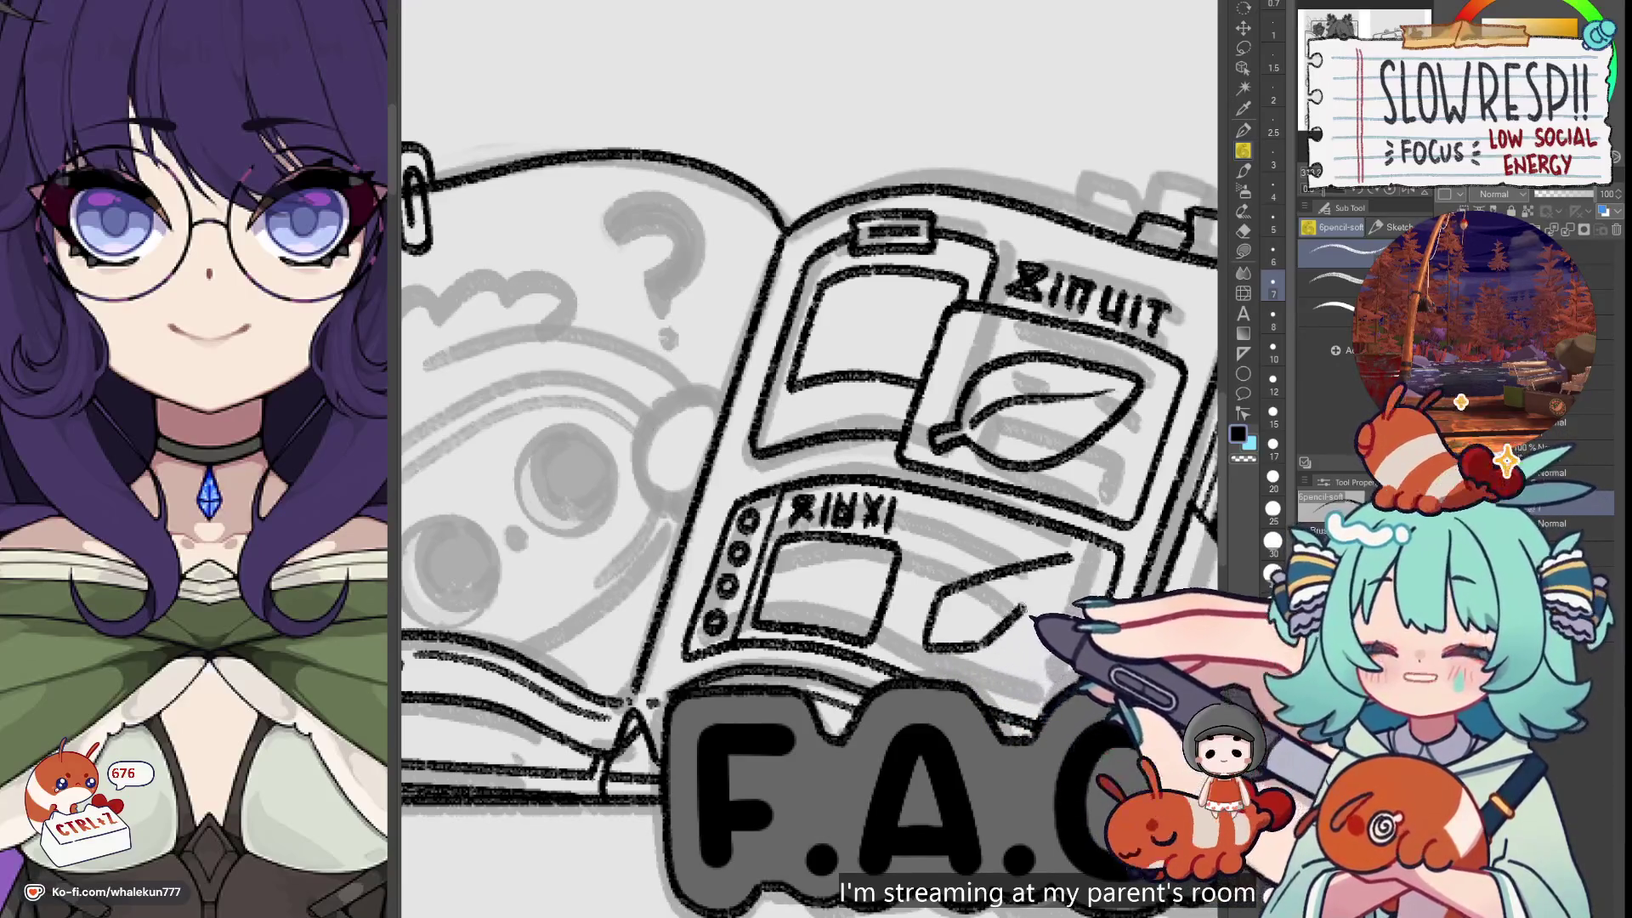
key(ctrl+z)
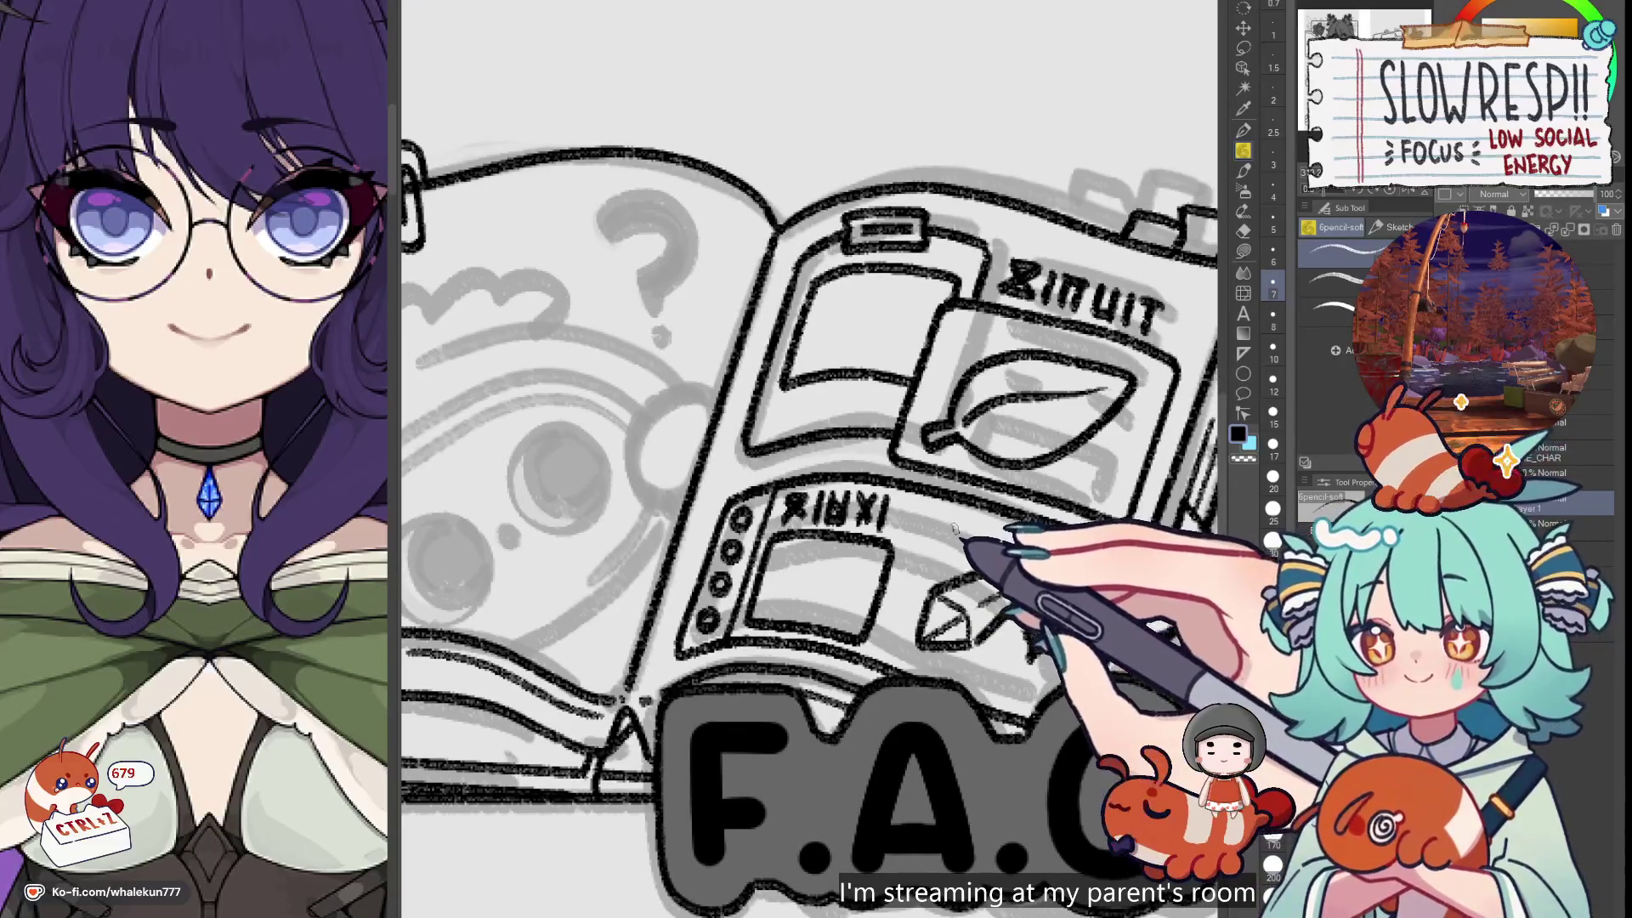
drag(956, 517, 935, 554)
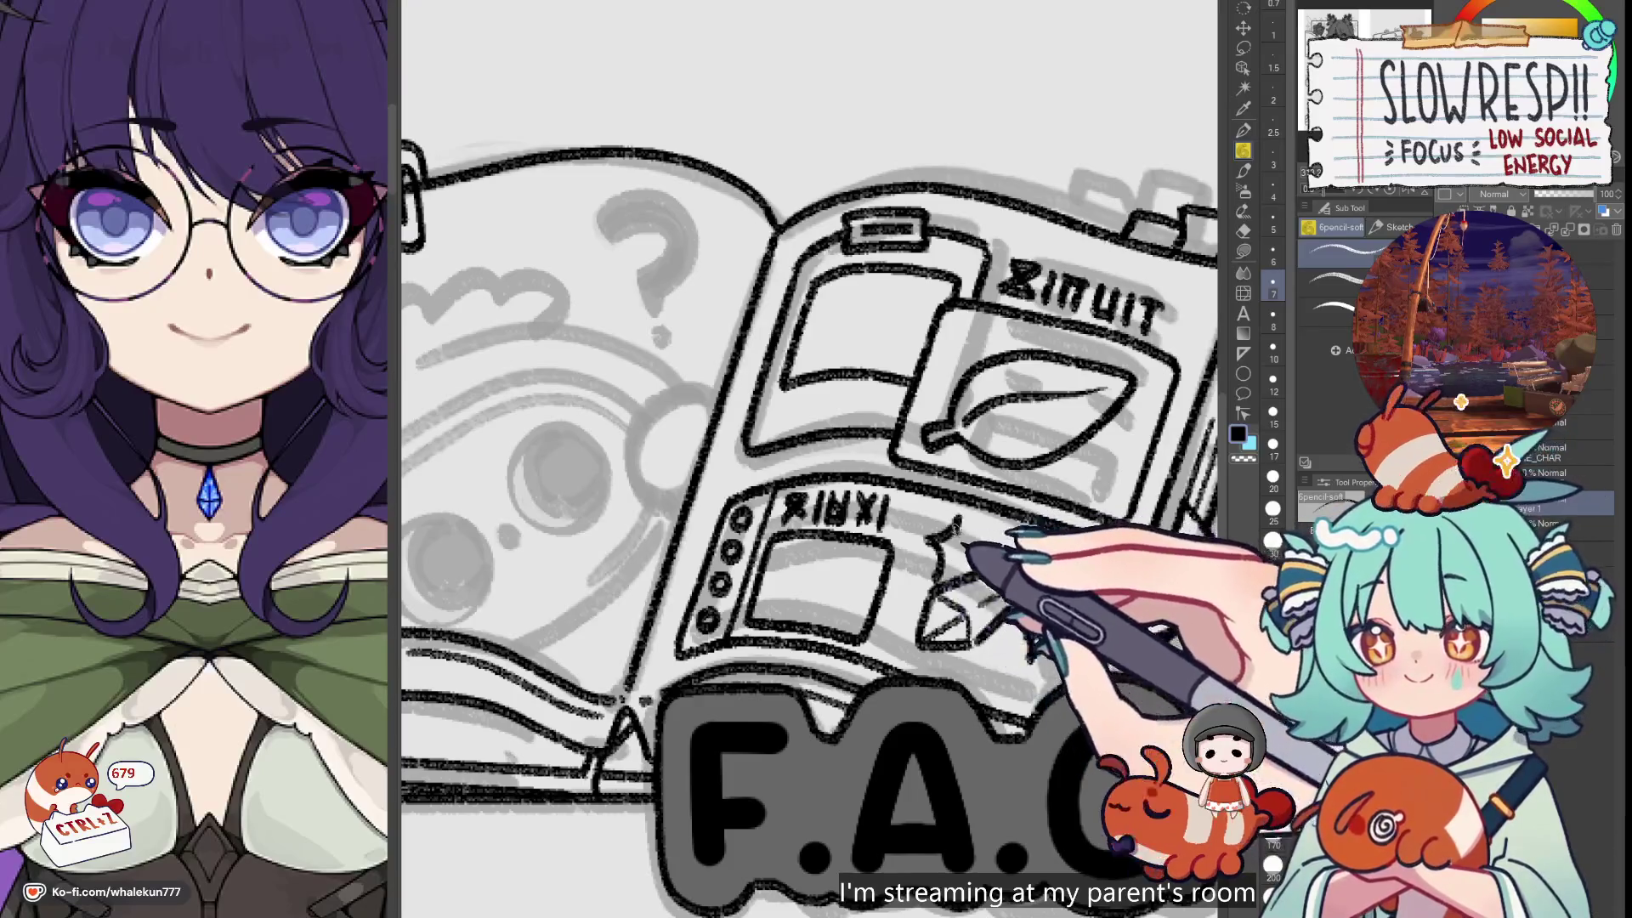
key(ctrl+z)
key(ctrl+z)
drag(957, 515, 939, 575)
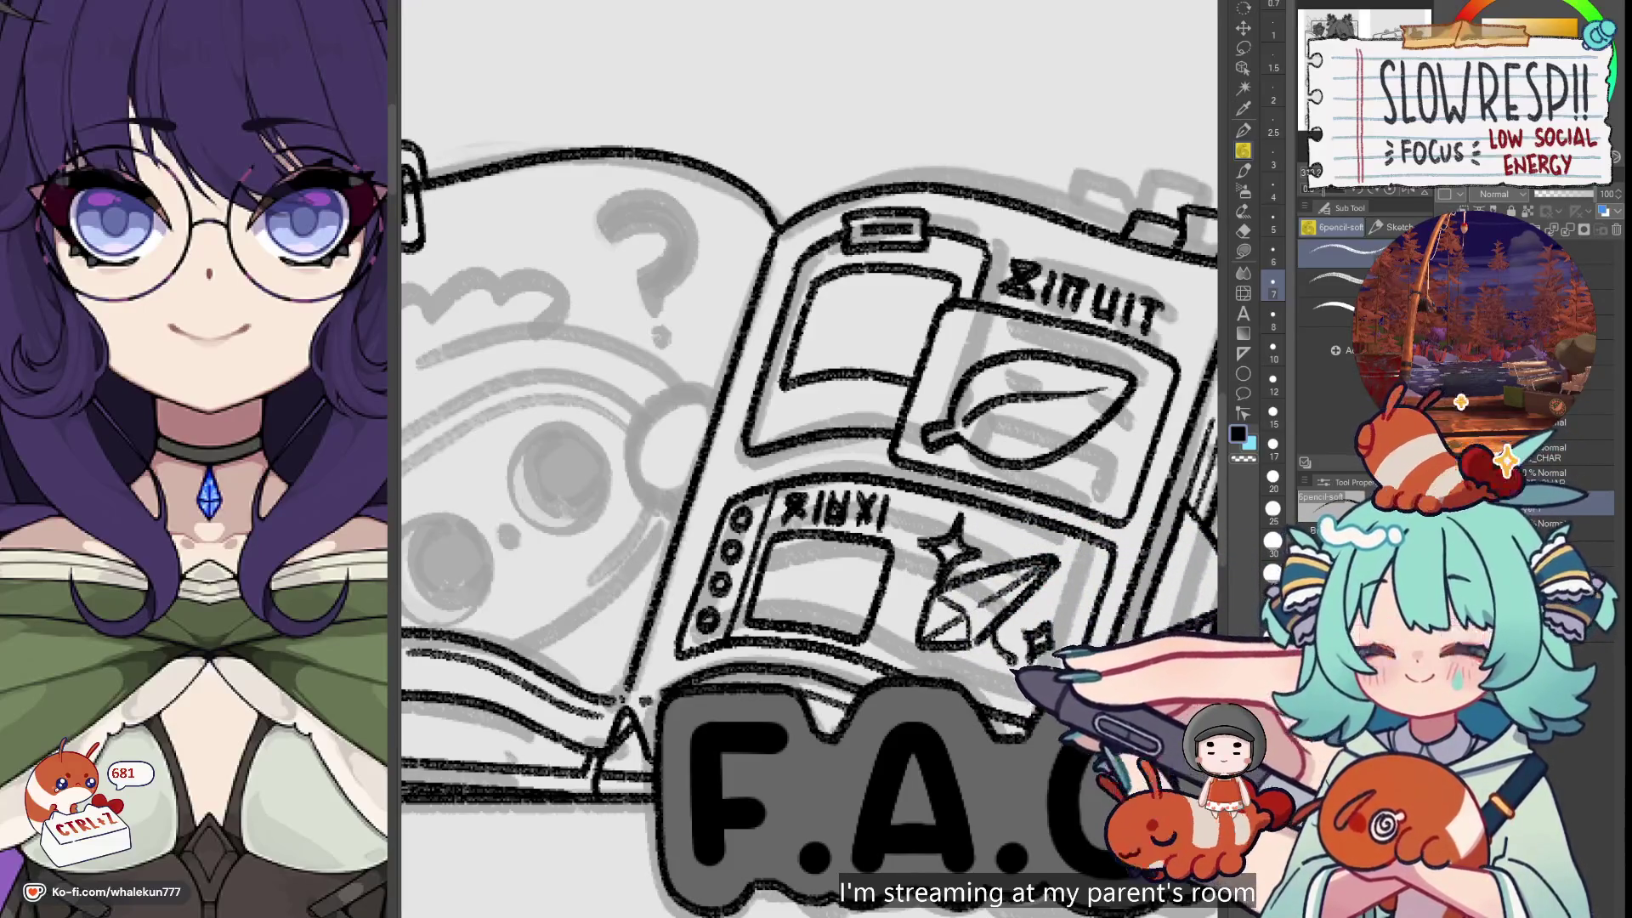
key(ctrl+minus)
key(ctrl+minus)
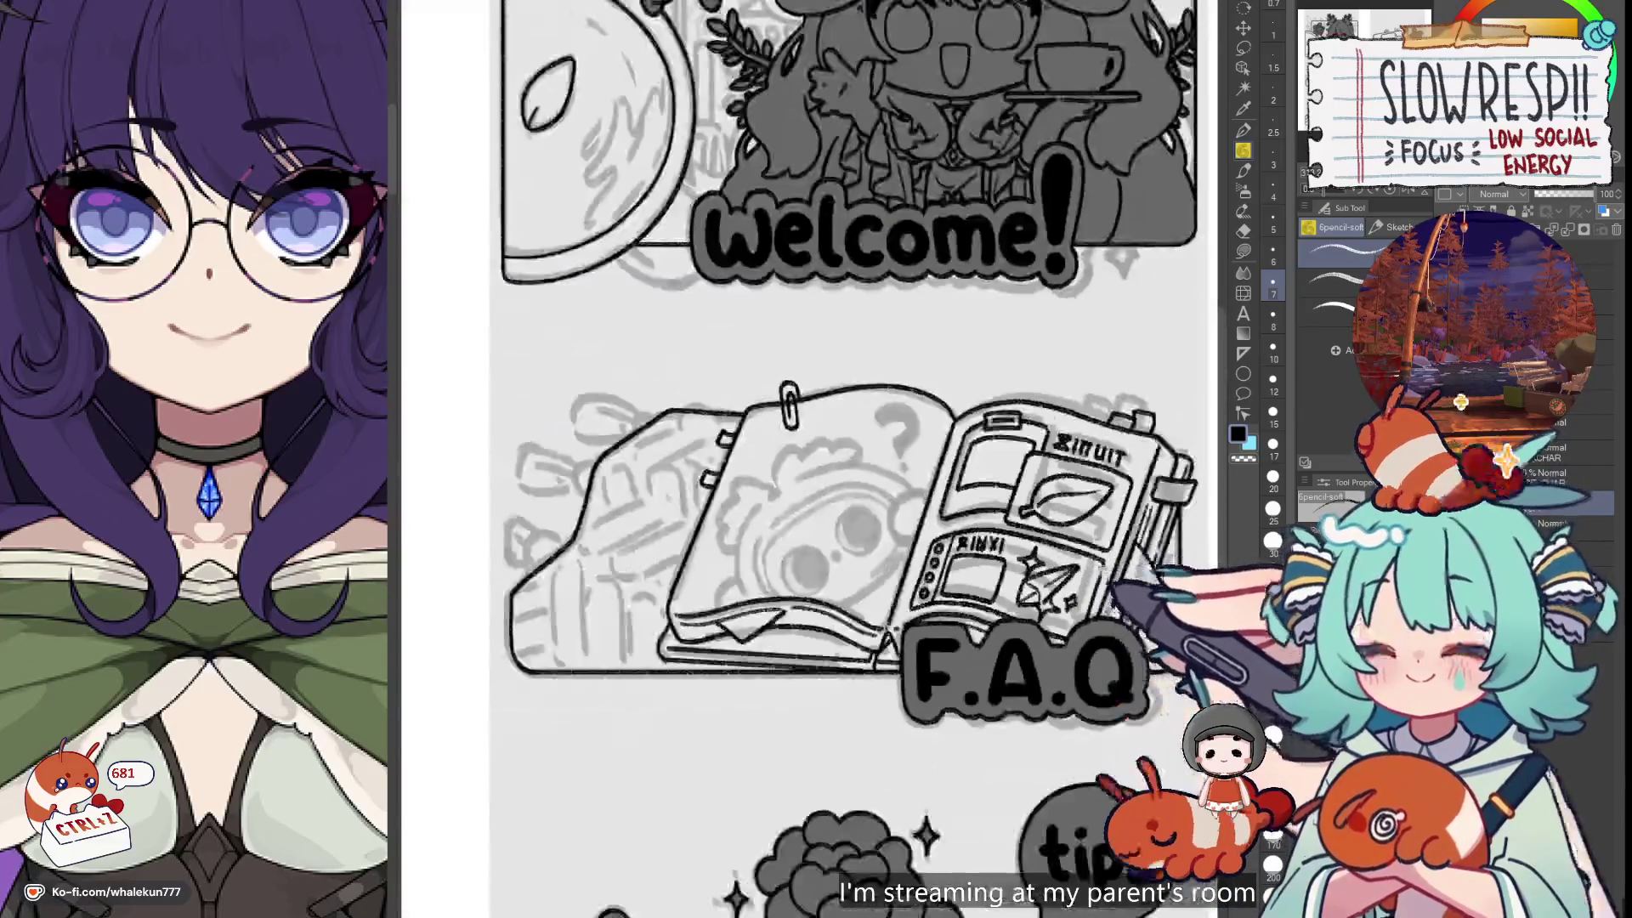
Draw a head-shaped doodle in the XINXI panel's empty box after several undone attempts
key(ctrl+plus)
key(ctrl+plus)
key(ctrl+plus)
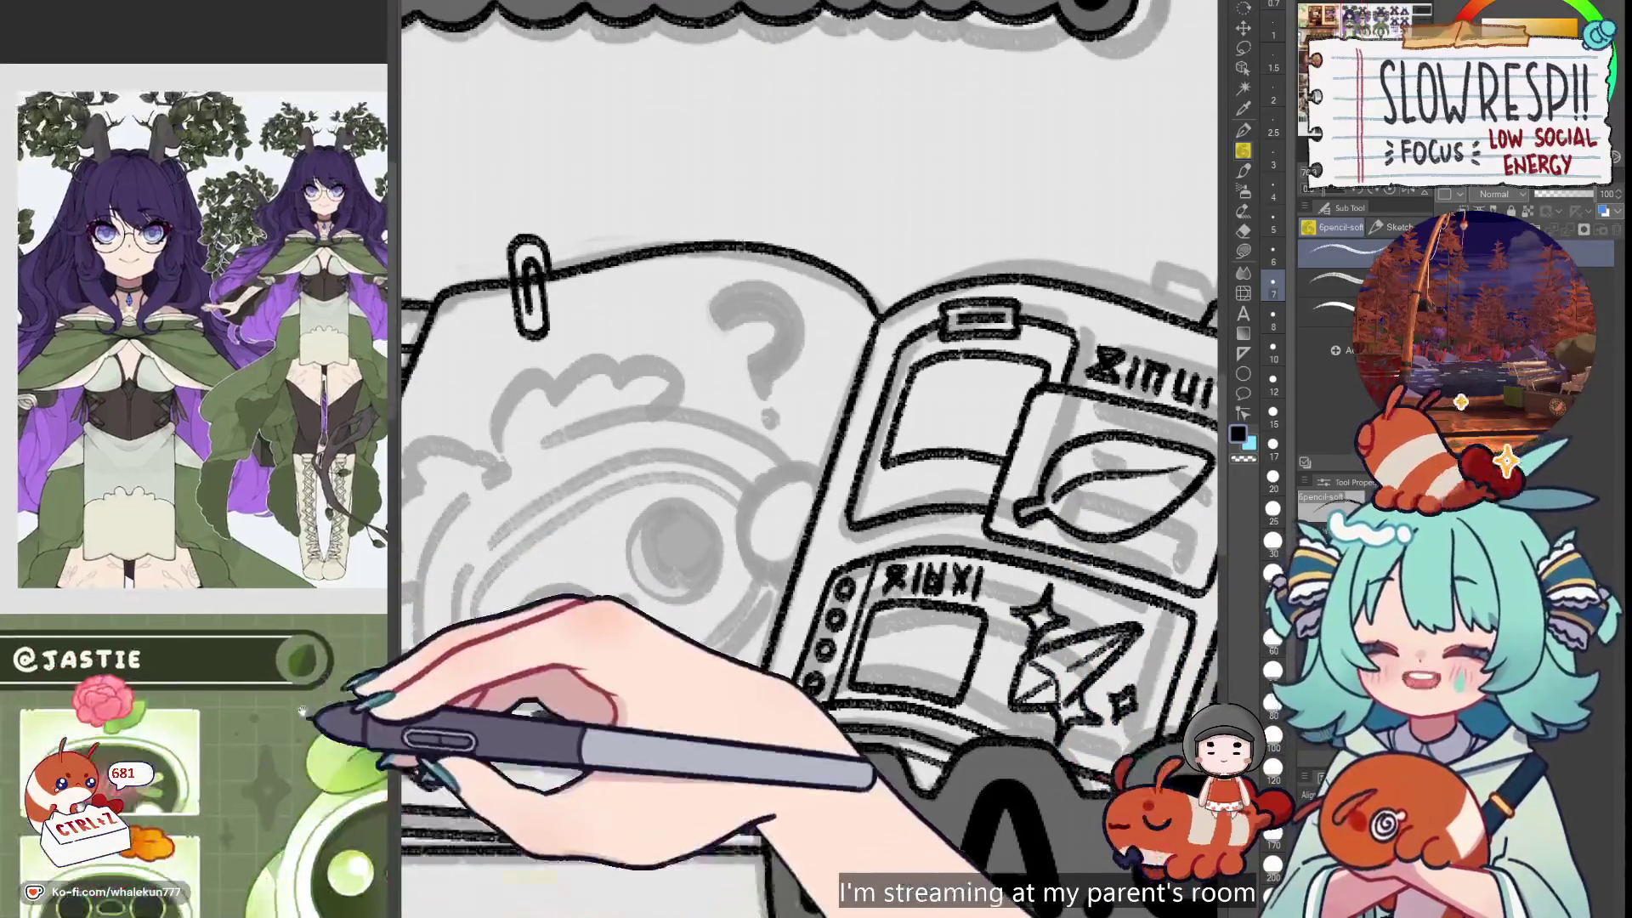
key(ctrl+minus)
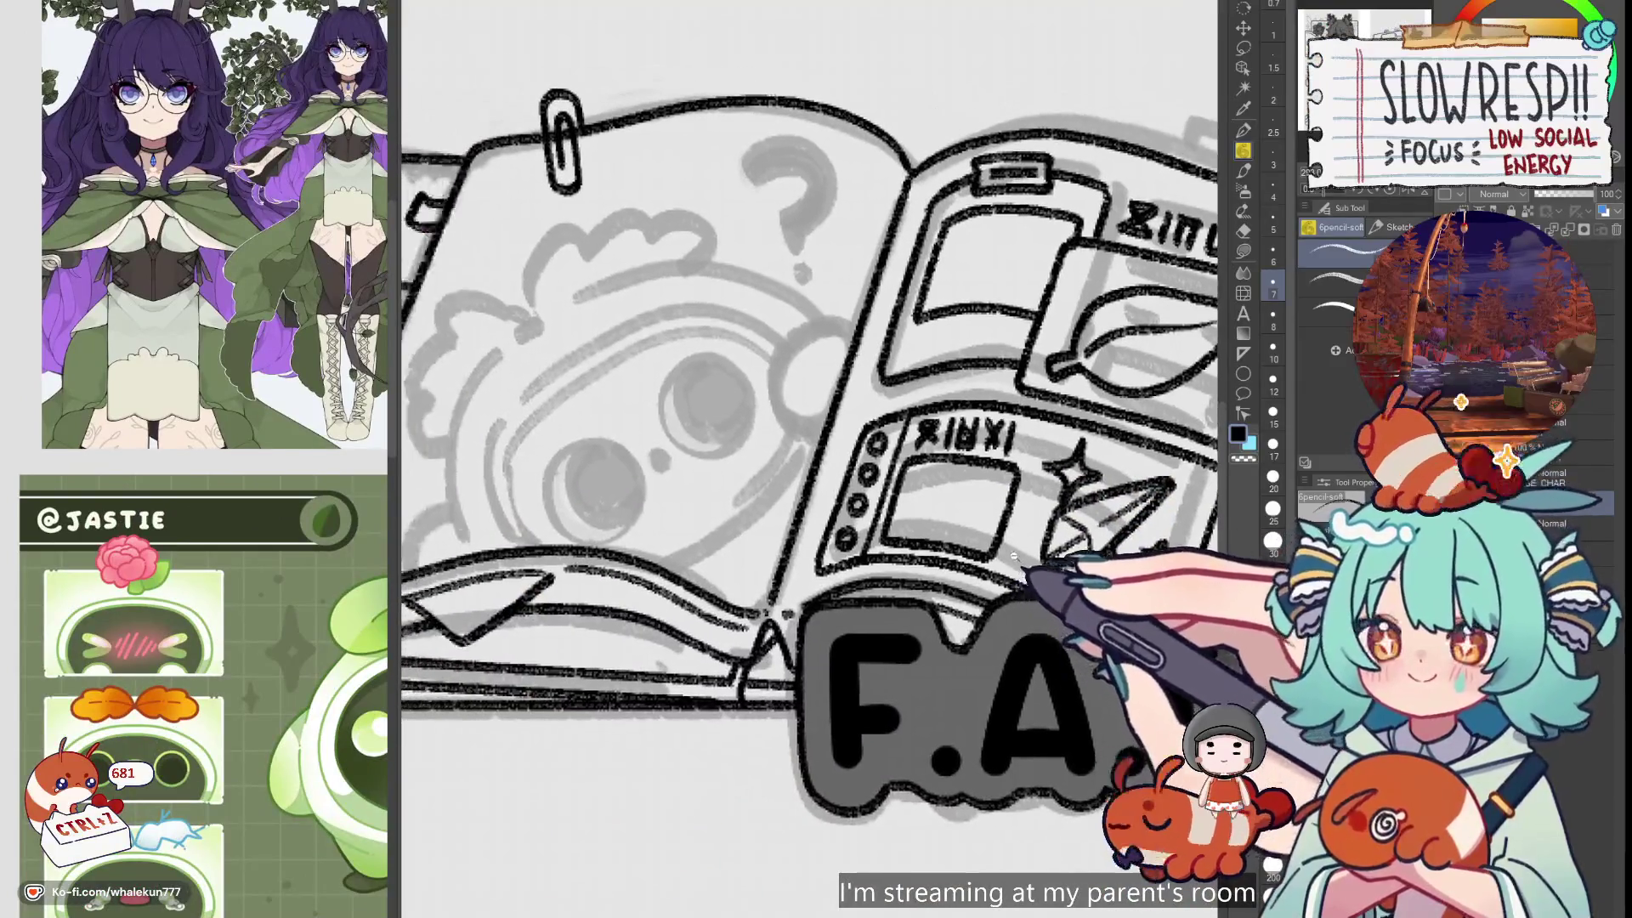
key(ctrl+plus)
key(ctrl+plus)
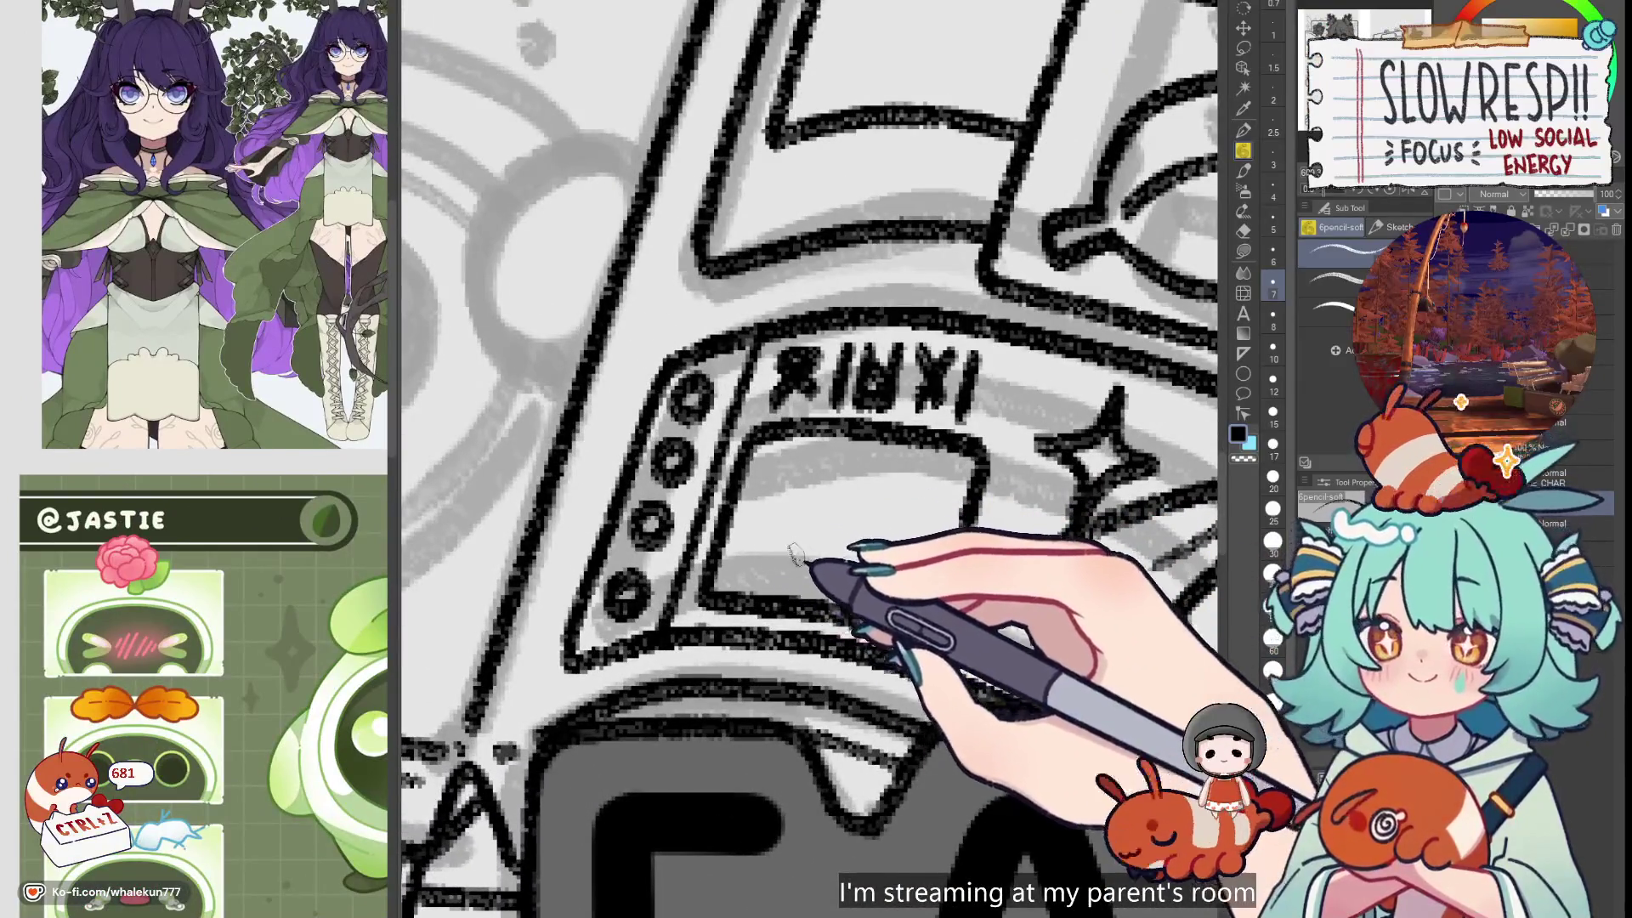
drag(812, 509, 782, 554)
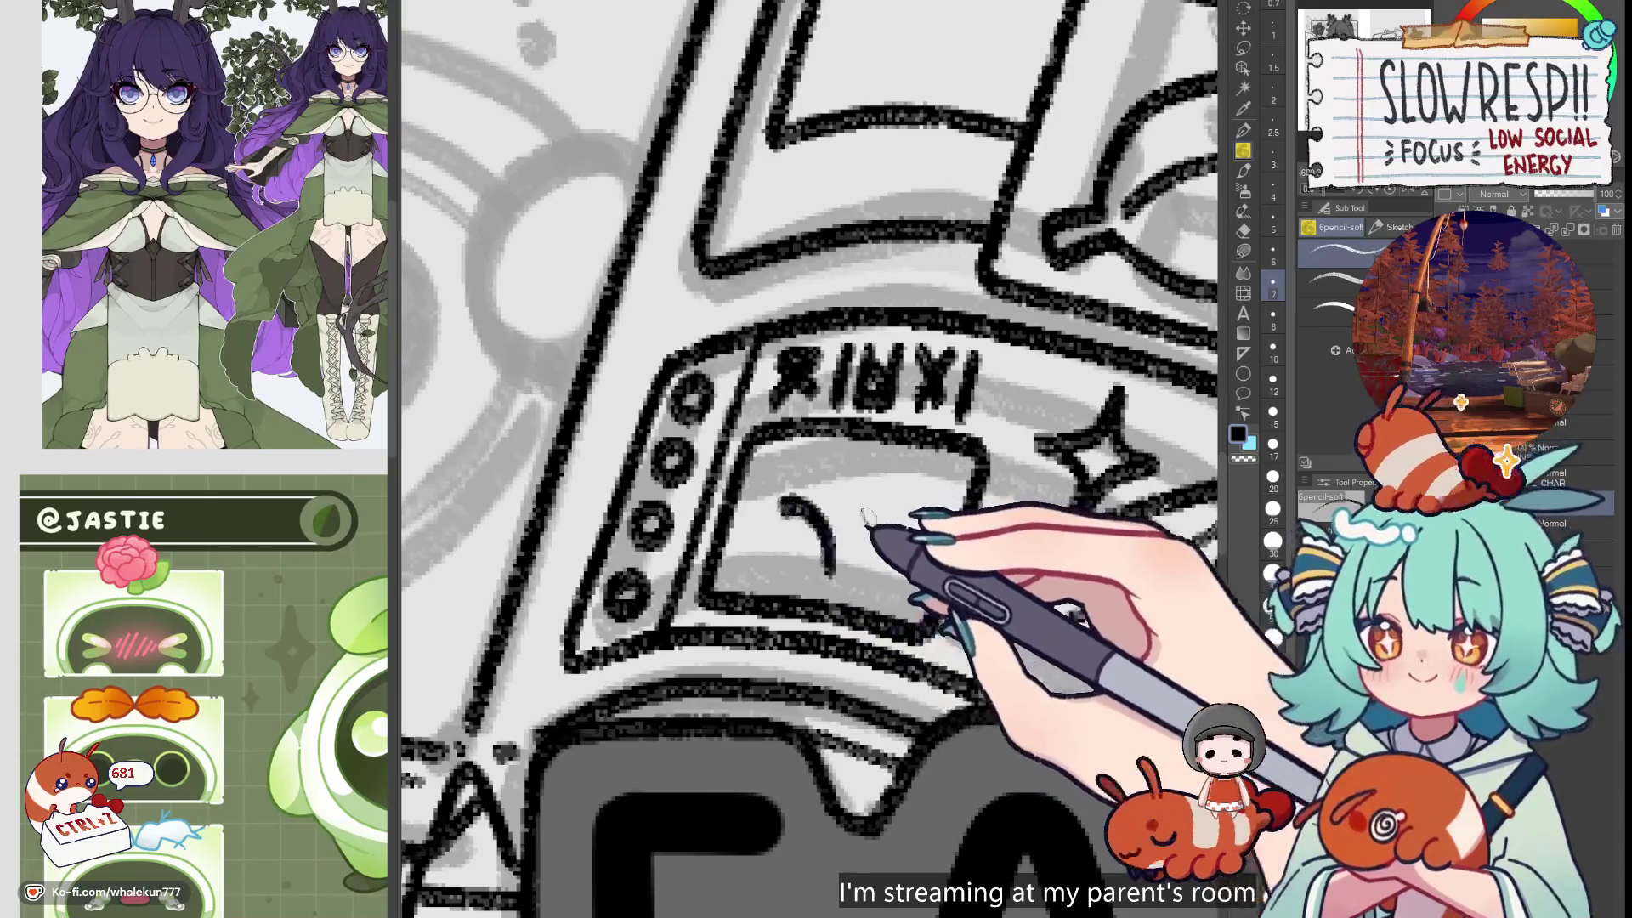
key(ctrl+z)
mouse_move(852, 495)
mouse_down()
mouse_move(776, 484)
mouse_move(772, 564)
mouse_move(836, 576)
mouse_up()
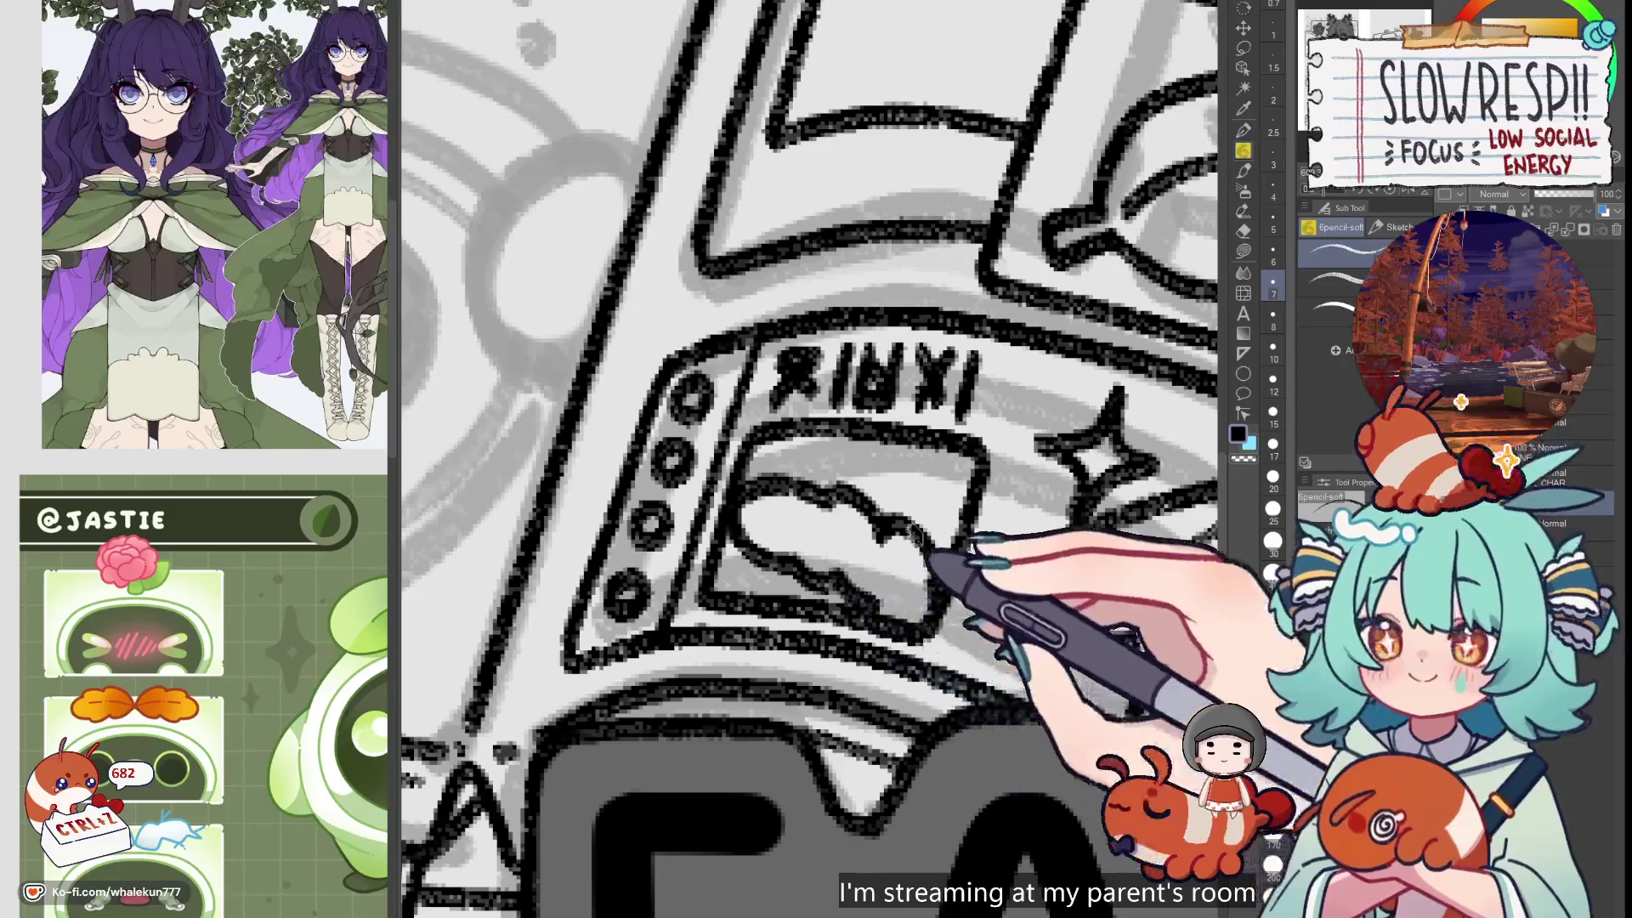
key(ctrl+z)
key(ctrl+z)
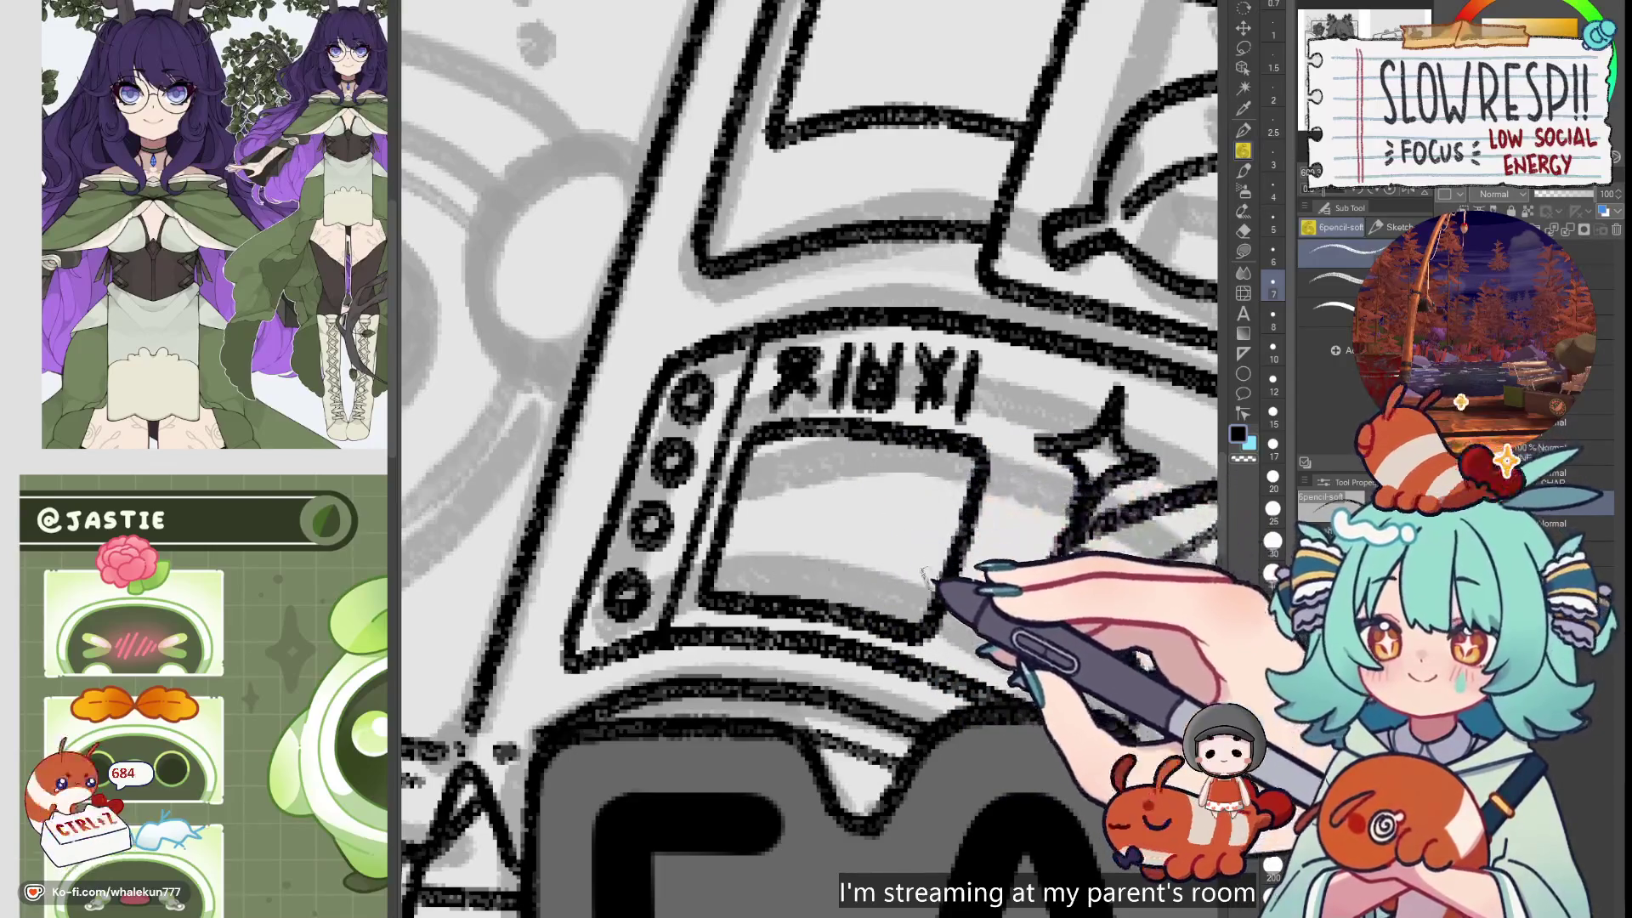
mouse_move(867, 508)
mouse_down()
mouse_move(807, 514)
mouse_move(765, 582)
mouse_move(902, 574)
mouse_up()
key(ctrl+z)
mouse_move(795, 446)
mouse_down()
mouse_move(819, 528)
mouse_move(892, 481)
mouse_move(940, 502)
mouse_up()
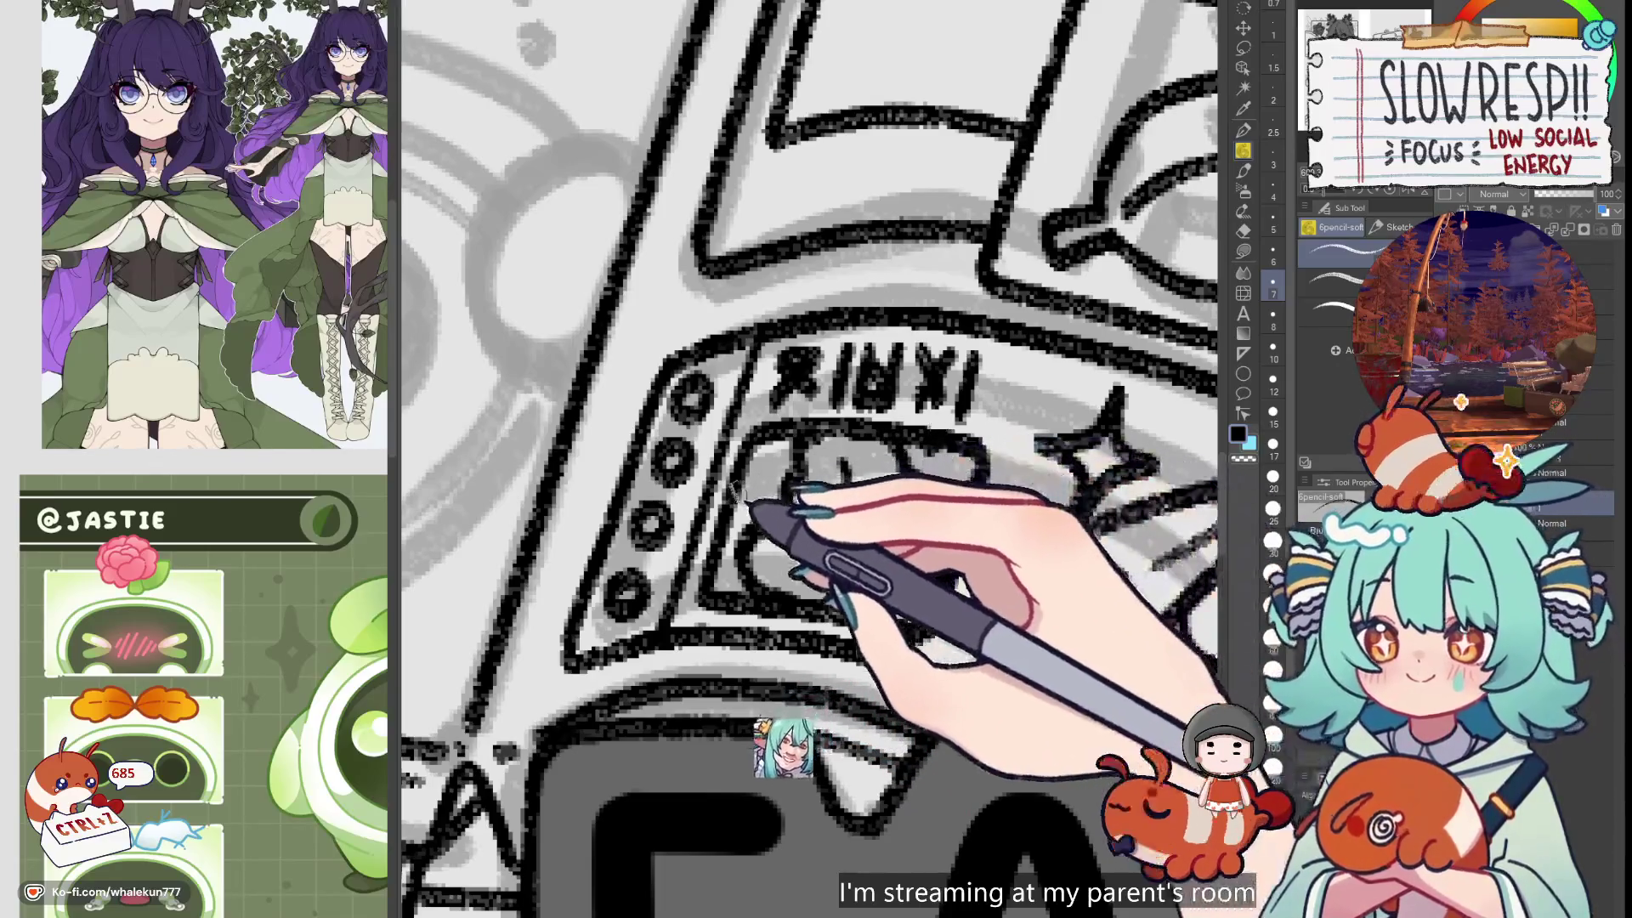
key(ctrl+minus)
drag(897, 676, 915, 709)
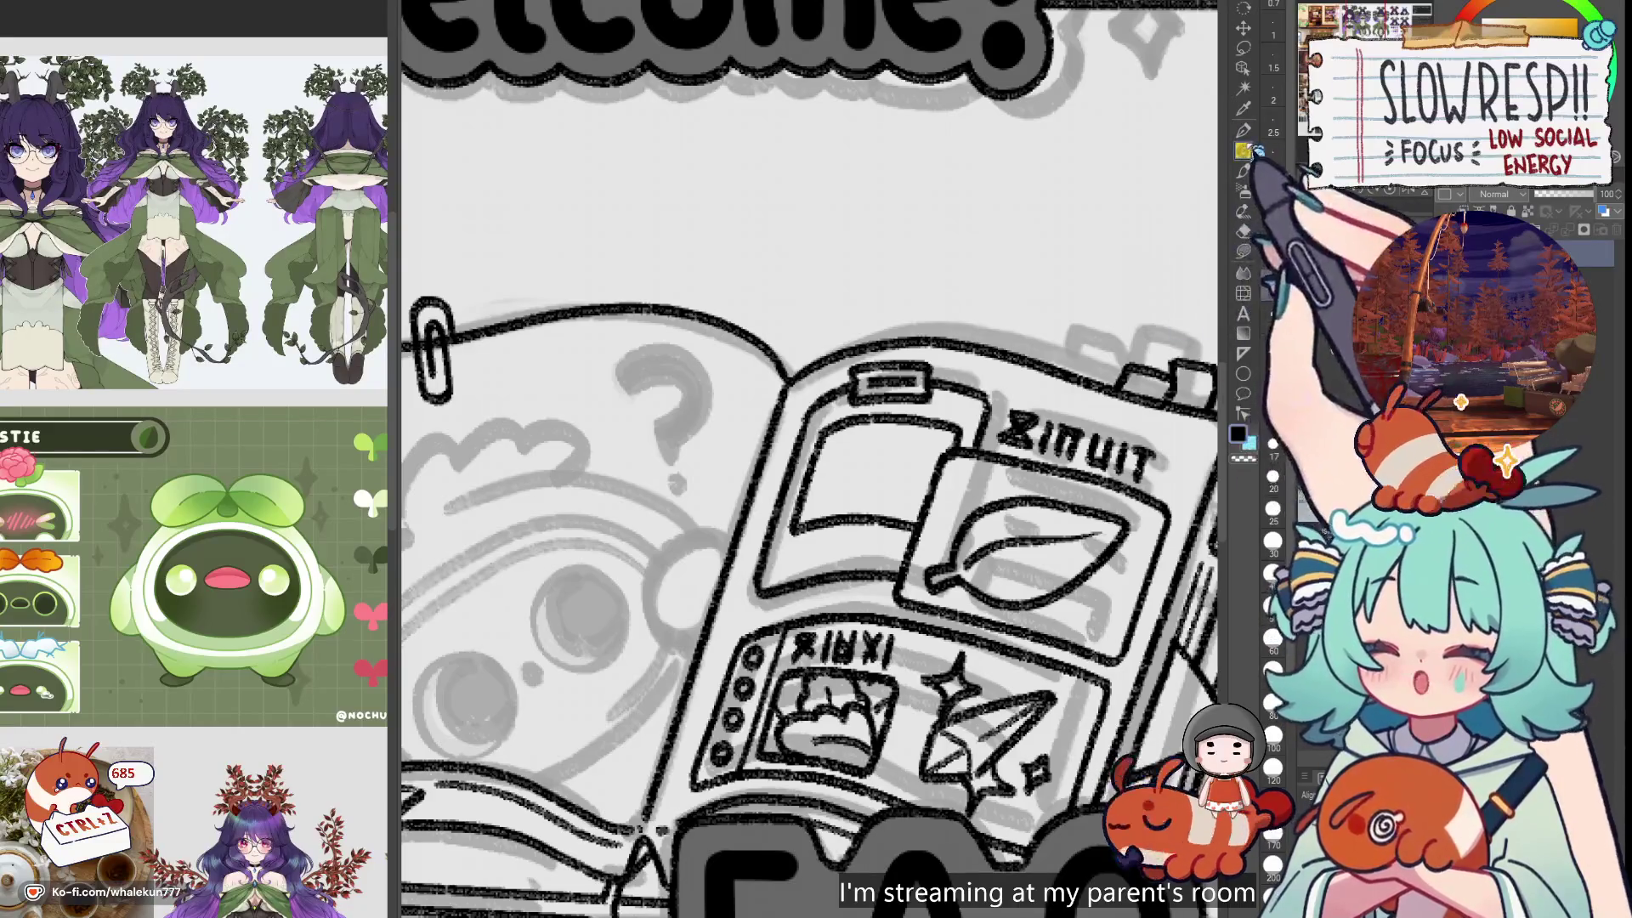
Ink a loop-and-stem club icon in the upper card, mirroring the canvas to check it
scroll(914, 542, up, 3)
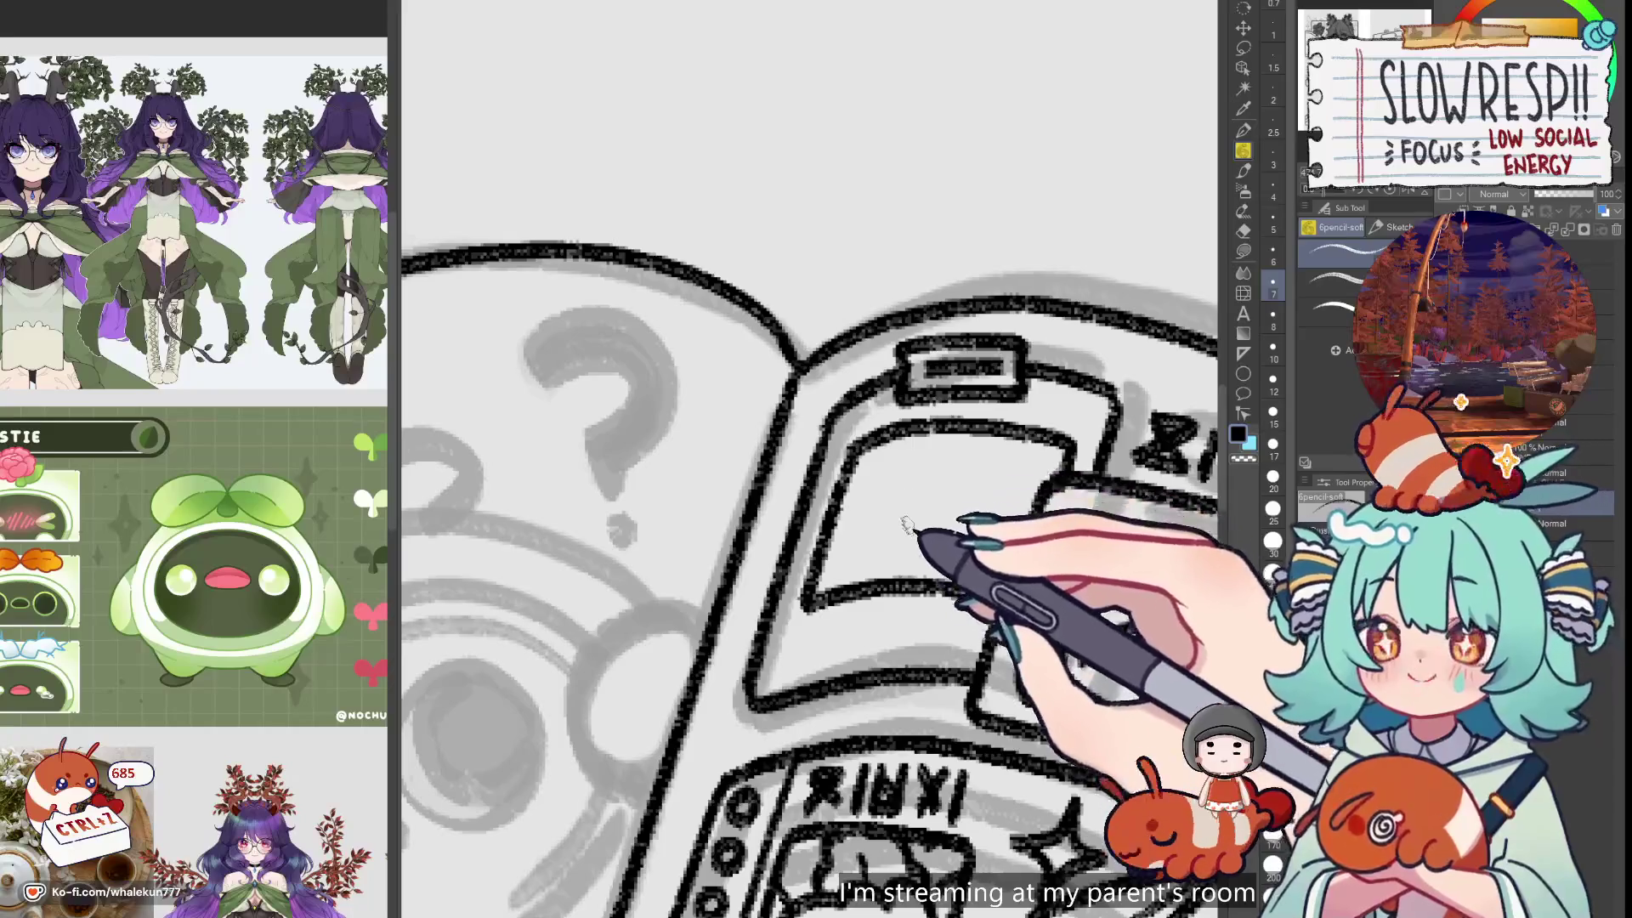
mouse_move(926, 492)
mouse_down()
mouse_move(857, 486)
mouse_move(892, 548)
mouse_up()
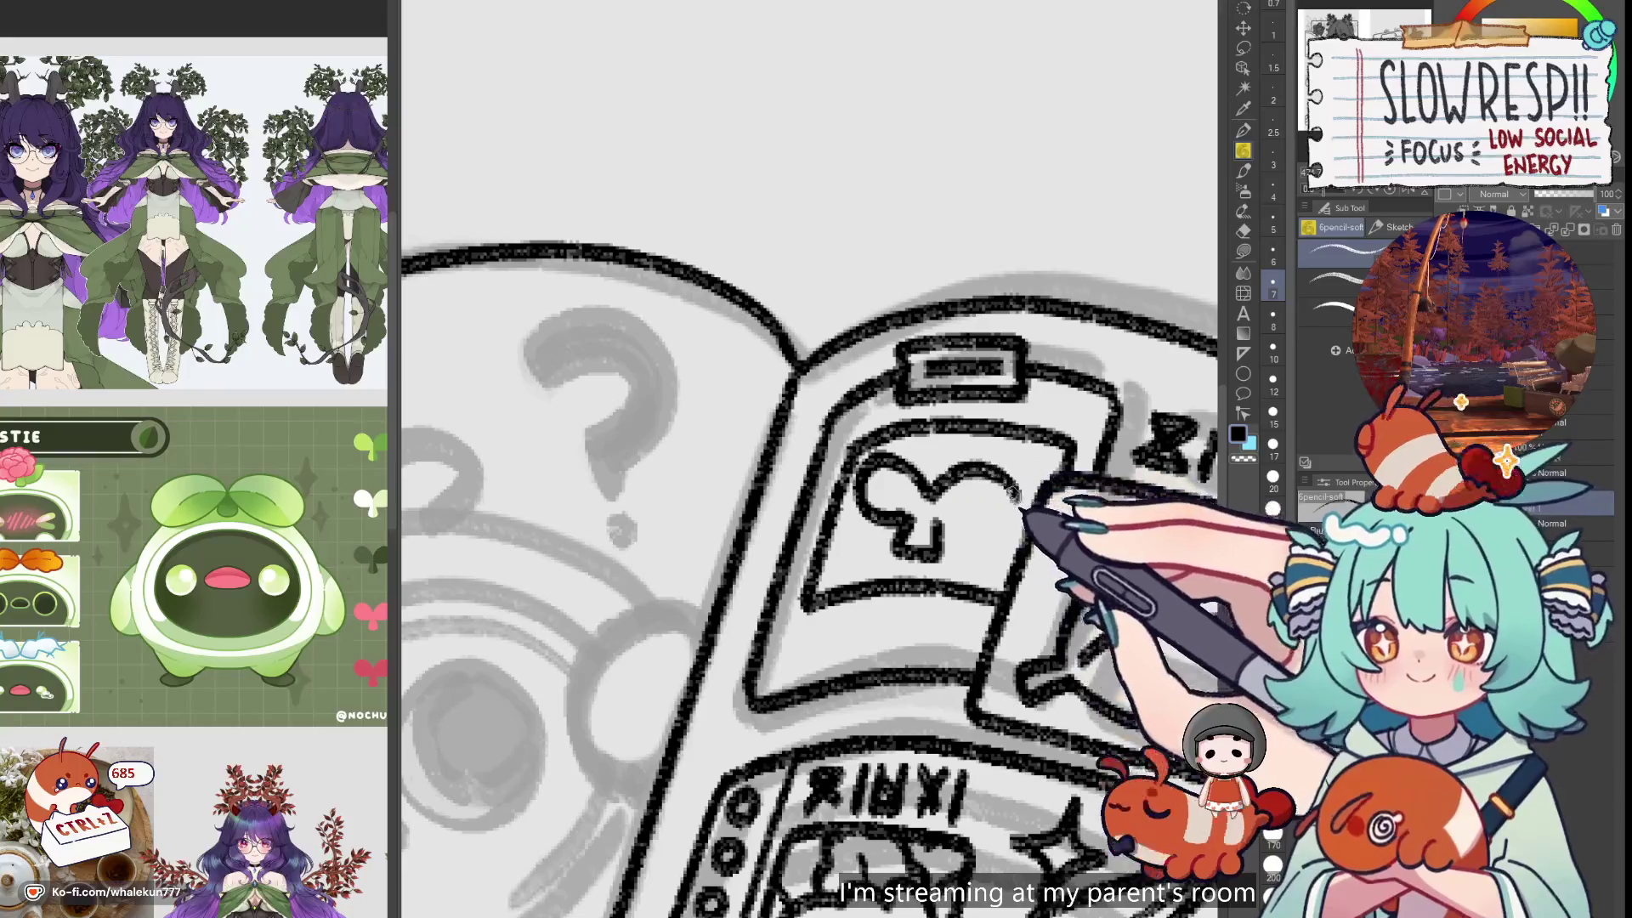
scroll(984, 564, down, 3)
scroll(983, 564, up, 3)
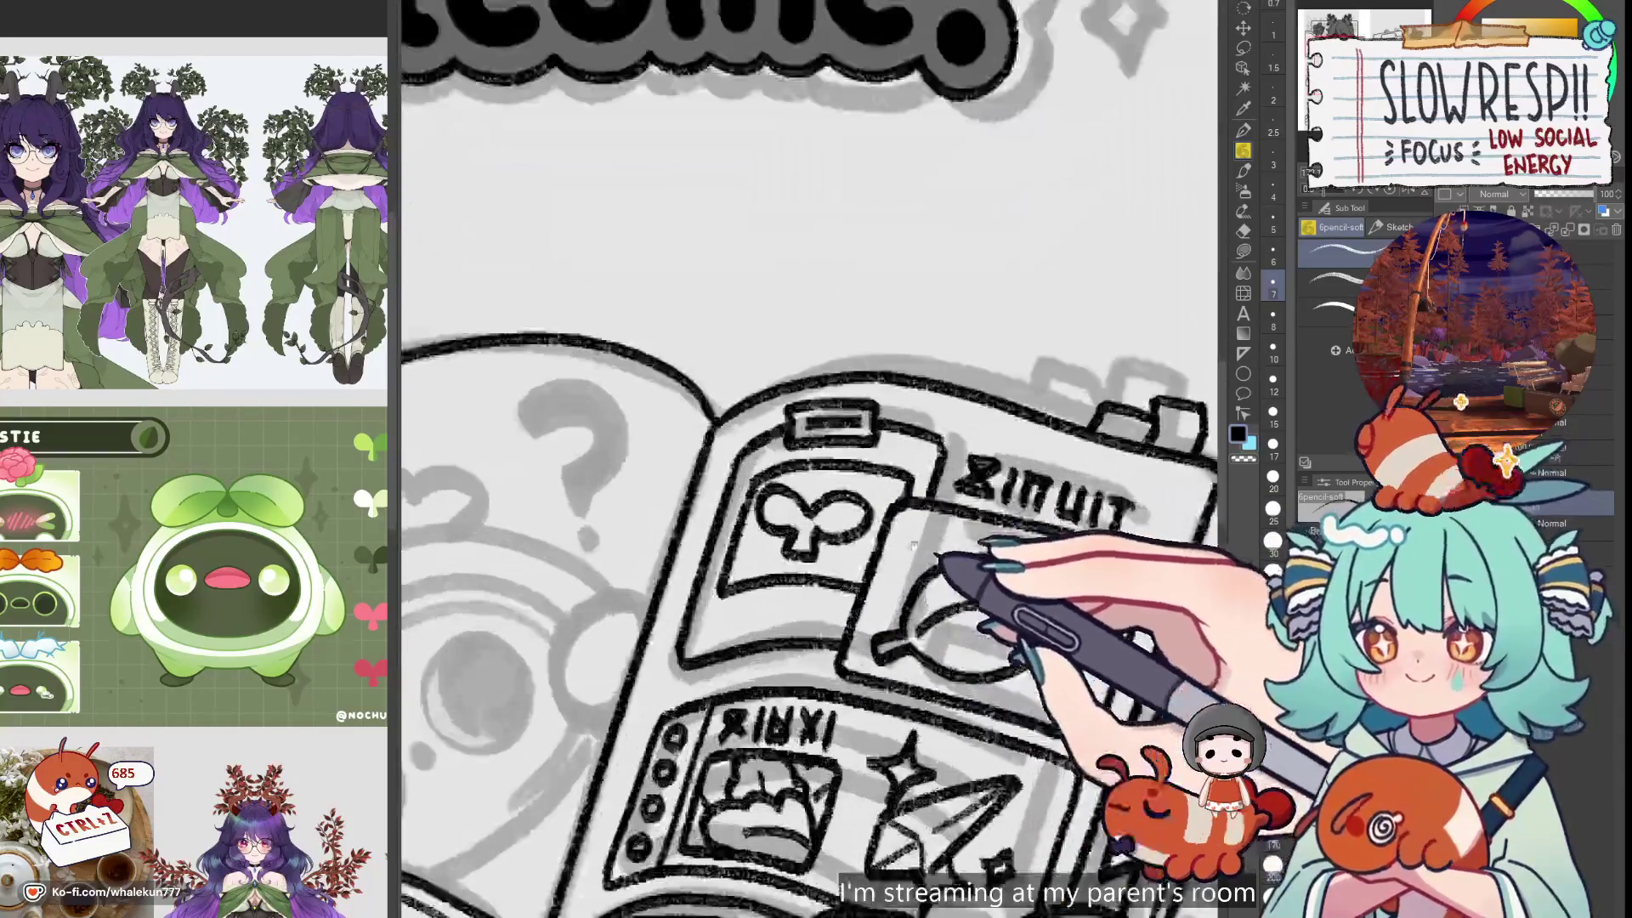
key(ctrl+z)
key(ctrl+z)
key(ctrl+z)
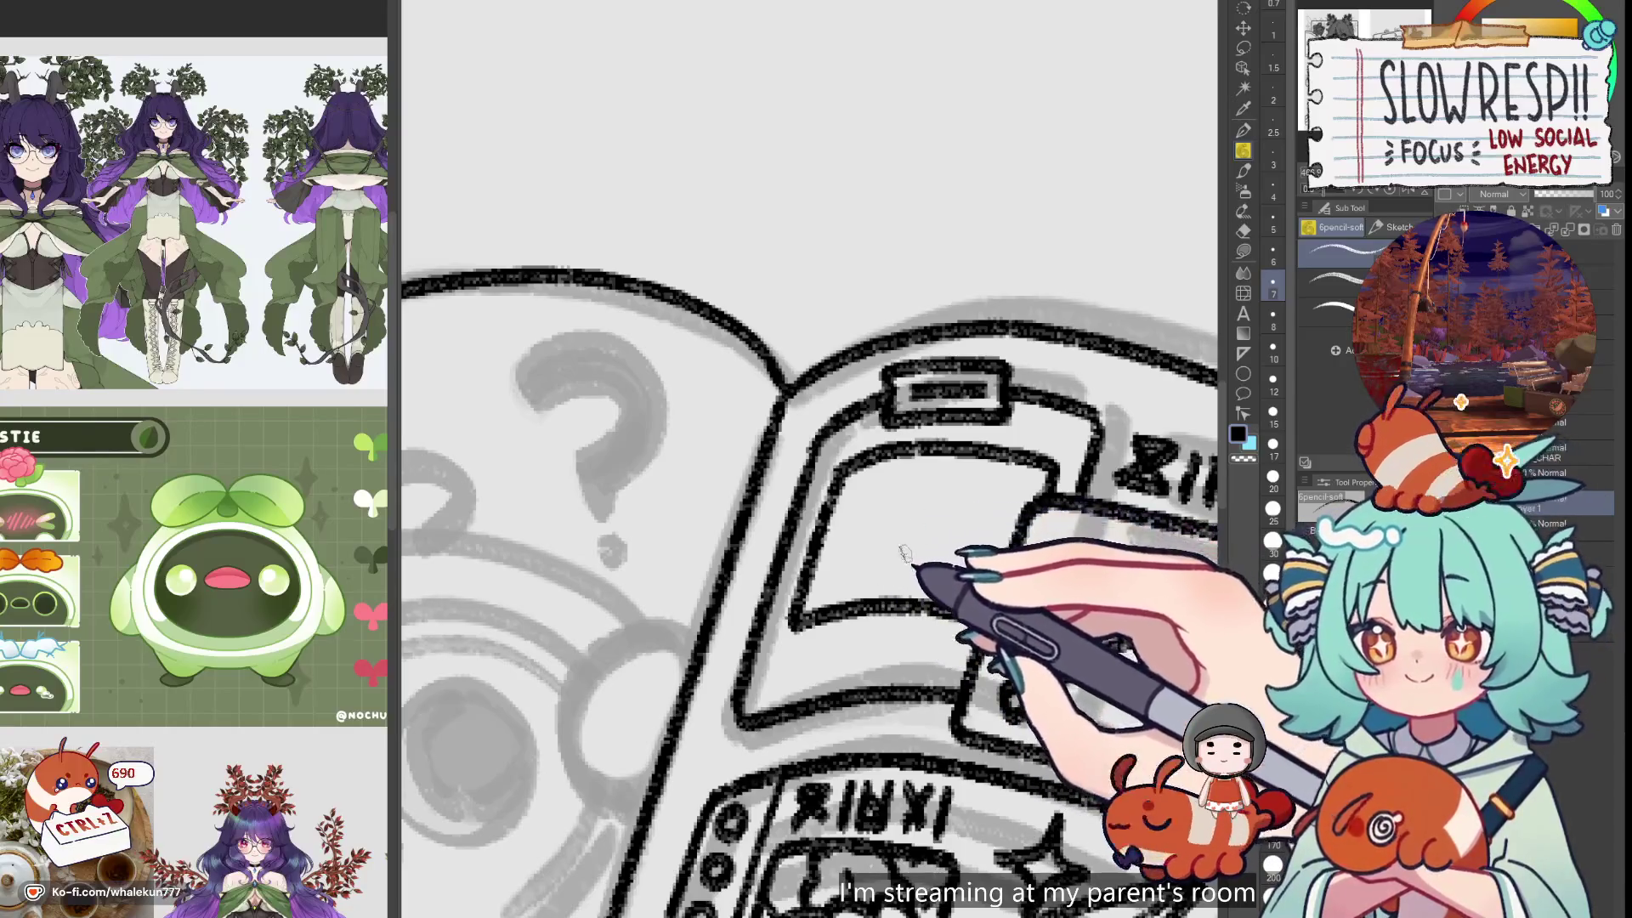
mouse_move(898, 493)
mouse_down()
mouse_move(885, 547)
mouse_move(954, 546)
mouse_move(1007, 520)
mouse_up()
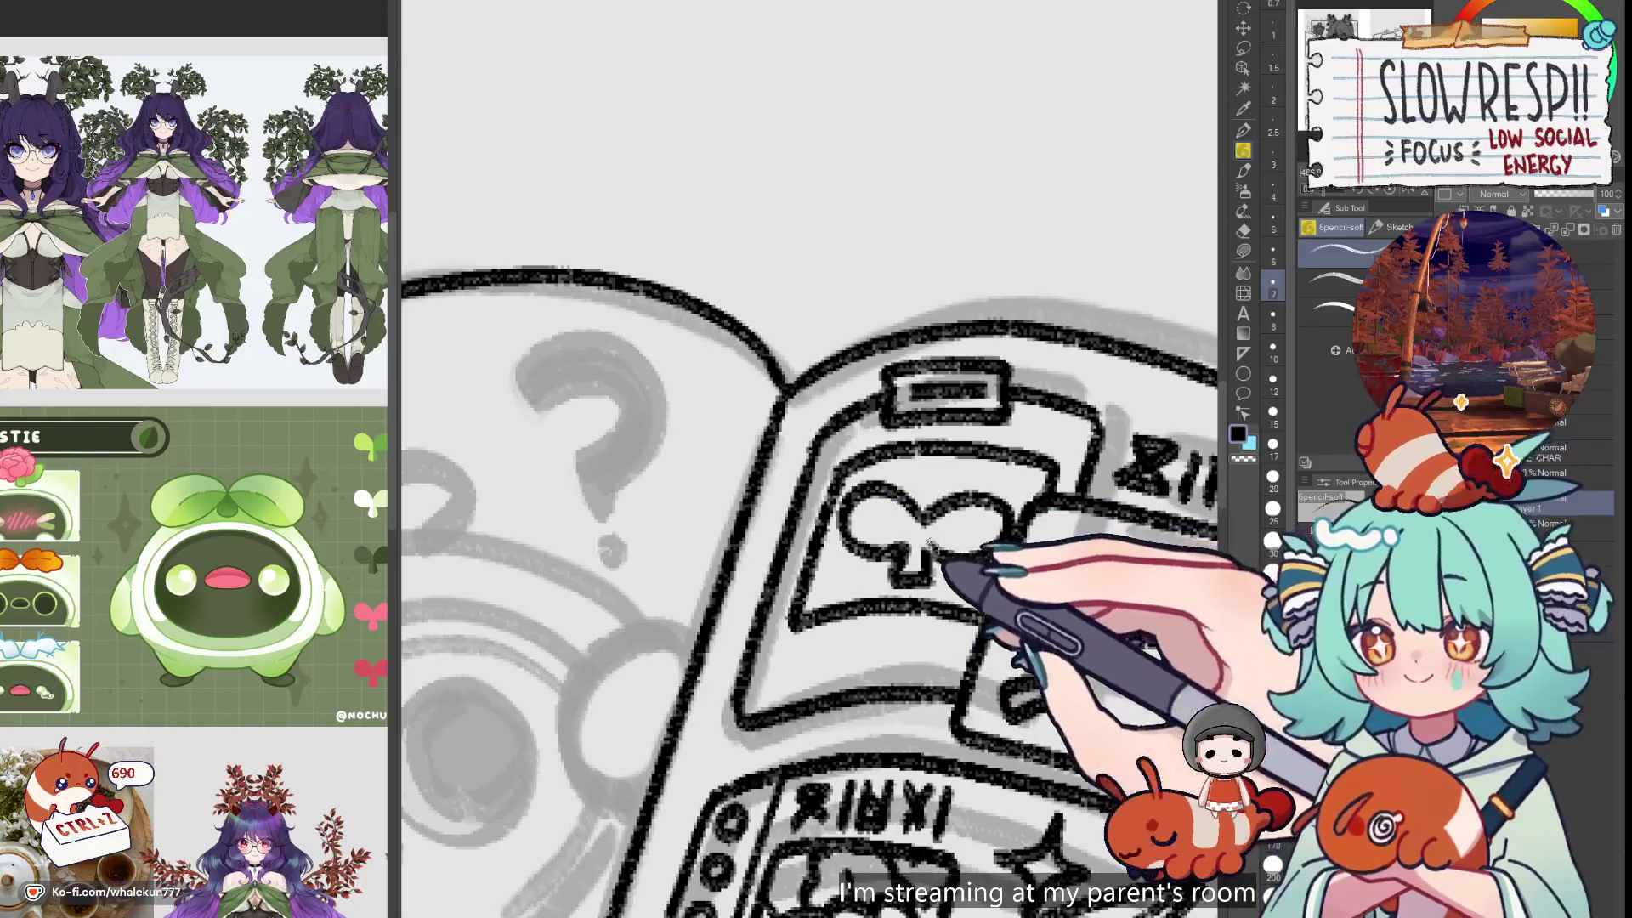
scroll(965, 527, down, 4)
scroll(952, 552, up, 3)
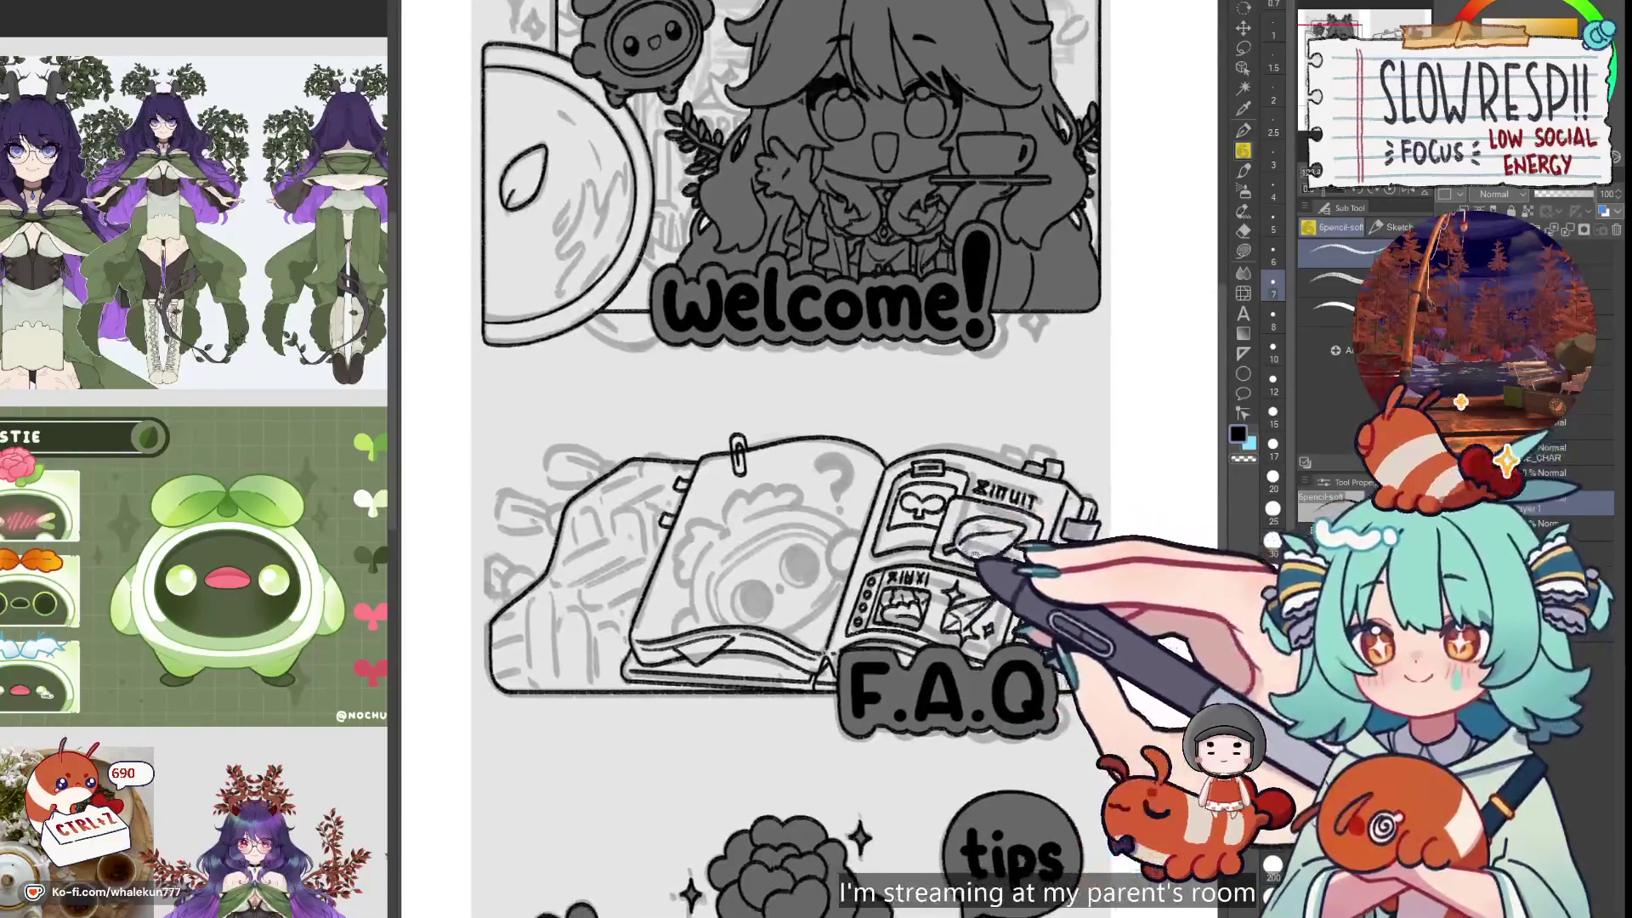
scroll(942, 579, up, 2)
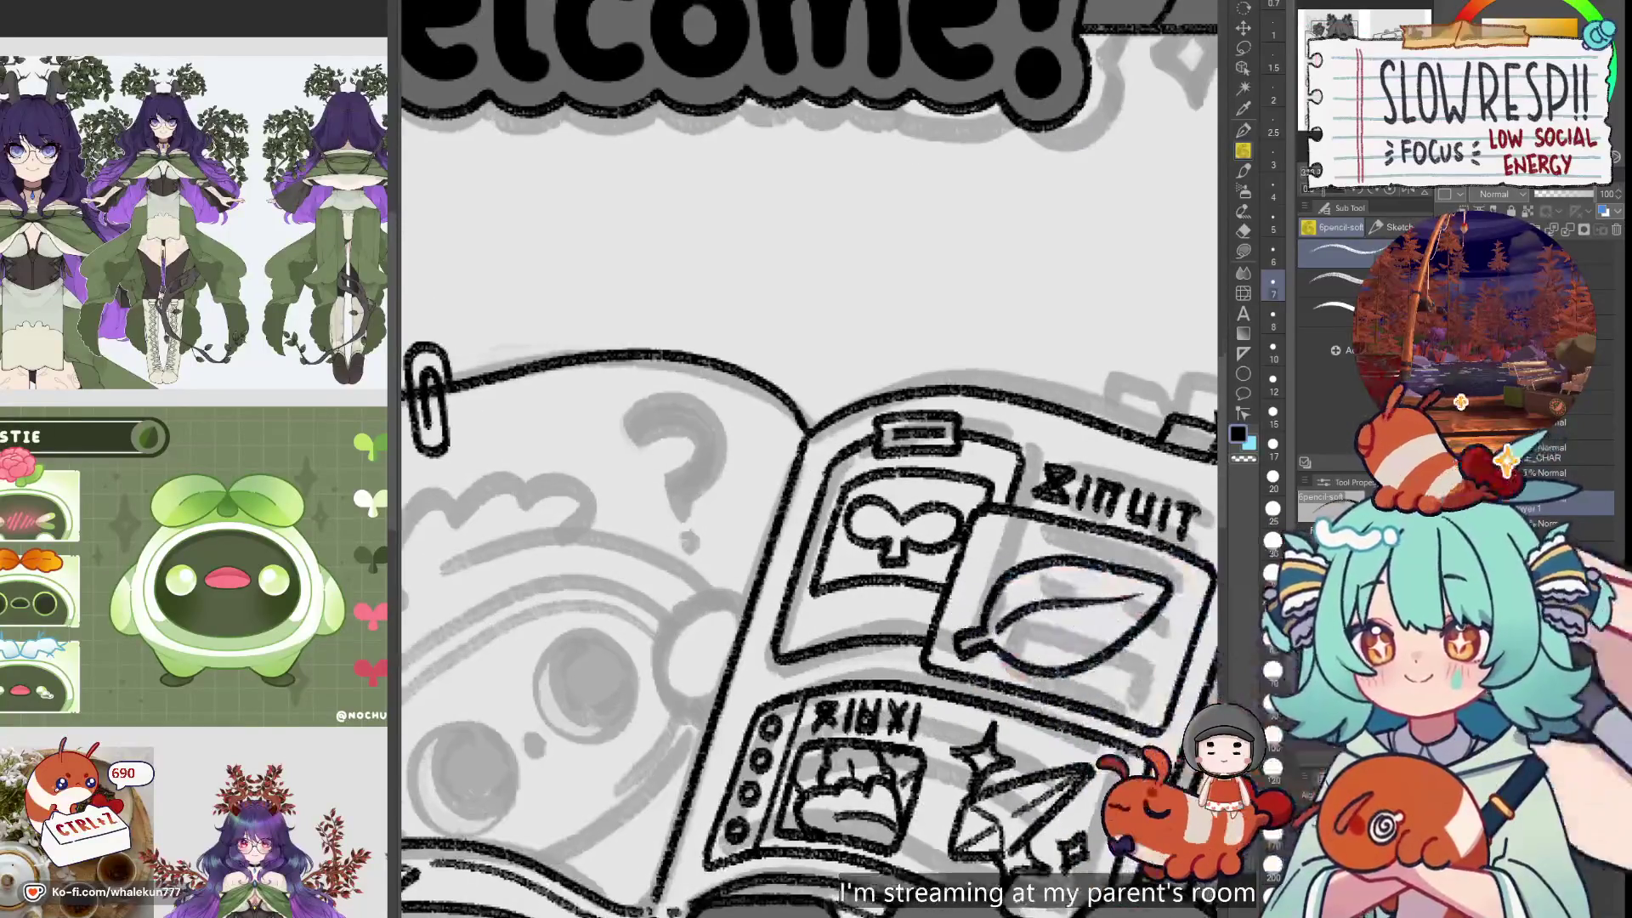
key(h)
scroll(850, 510, down, 2)
key(h)
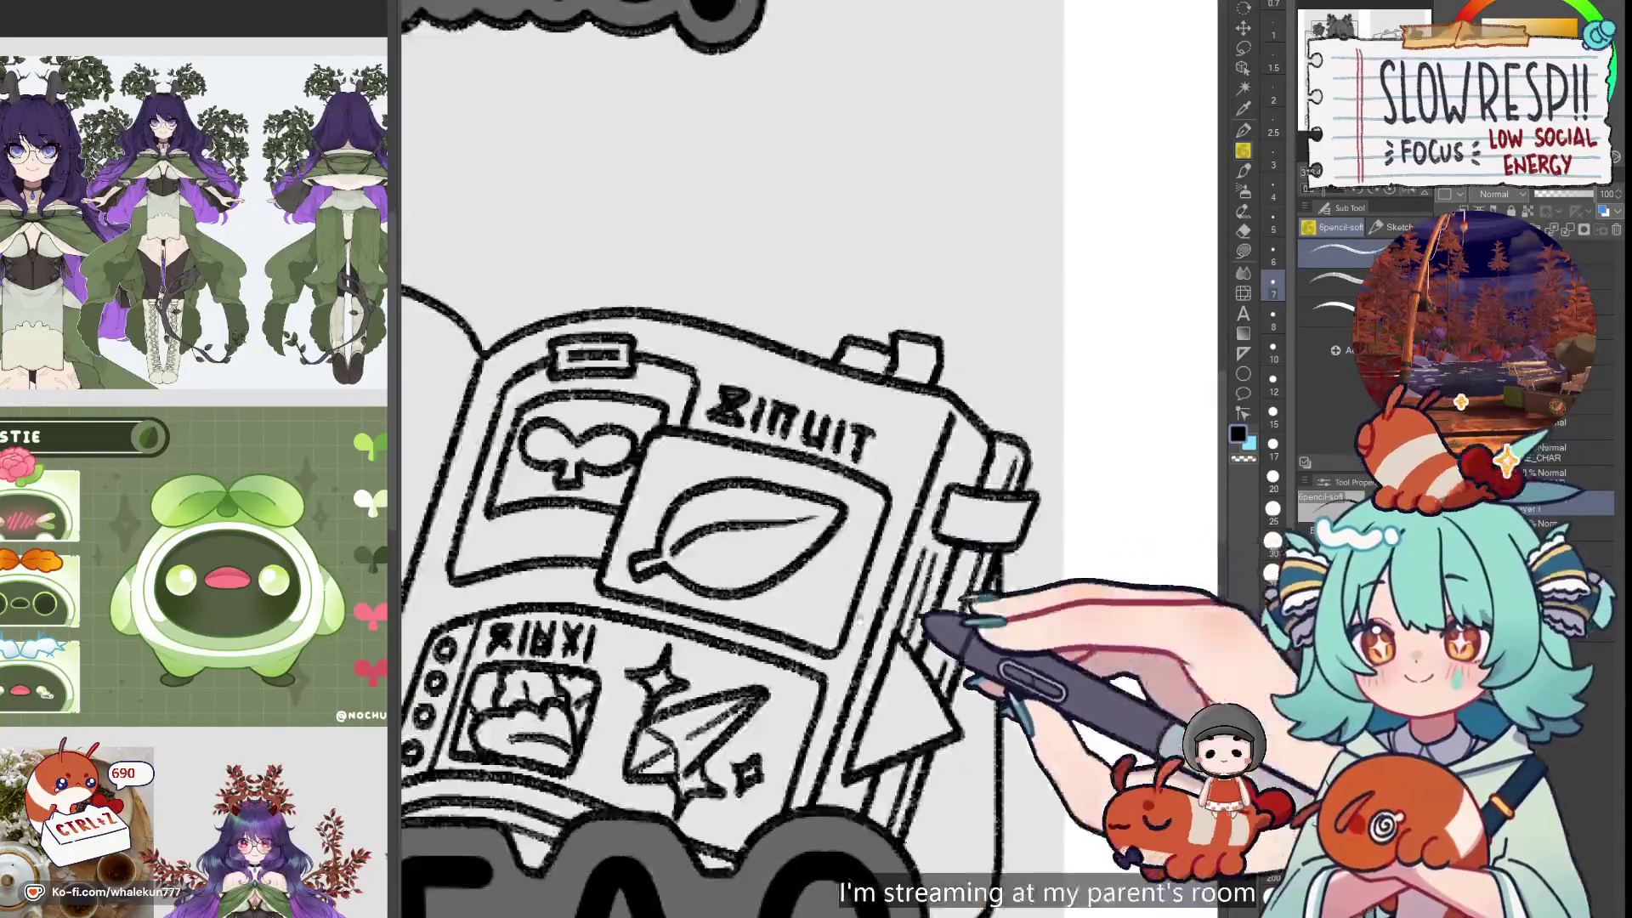
scroll(875, 584, up, 2)
Erase part of the card box's bottom line, then return to the soft pencil
key(e)
drag(740, 585, 829, 578)
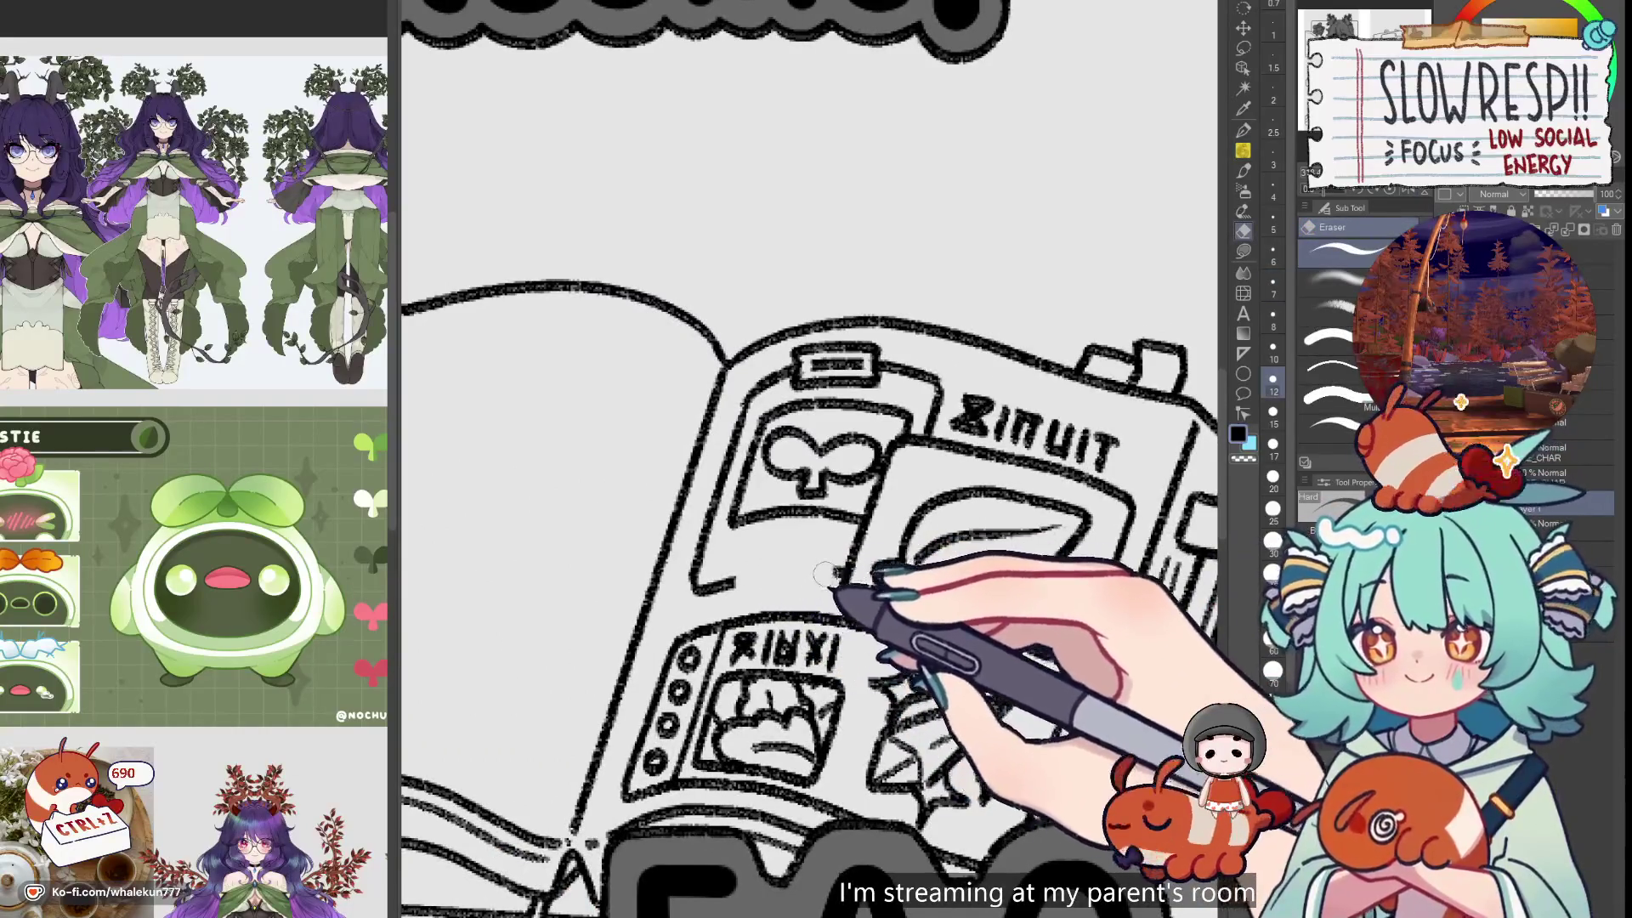
key(p)
key(h)
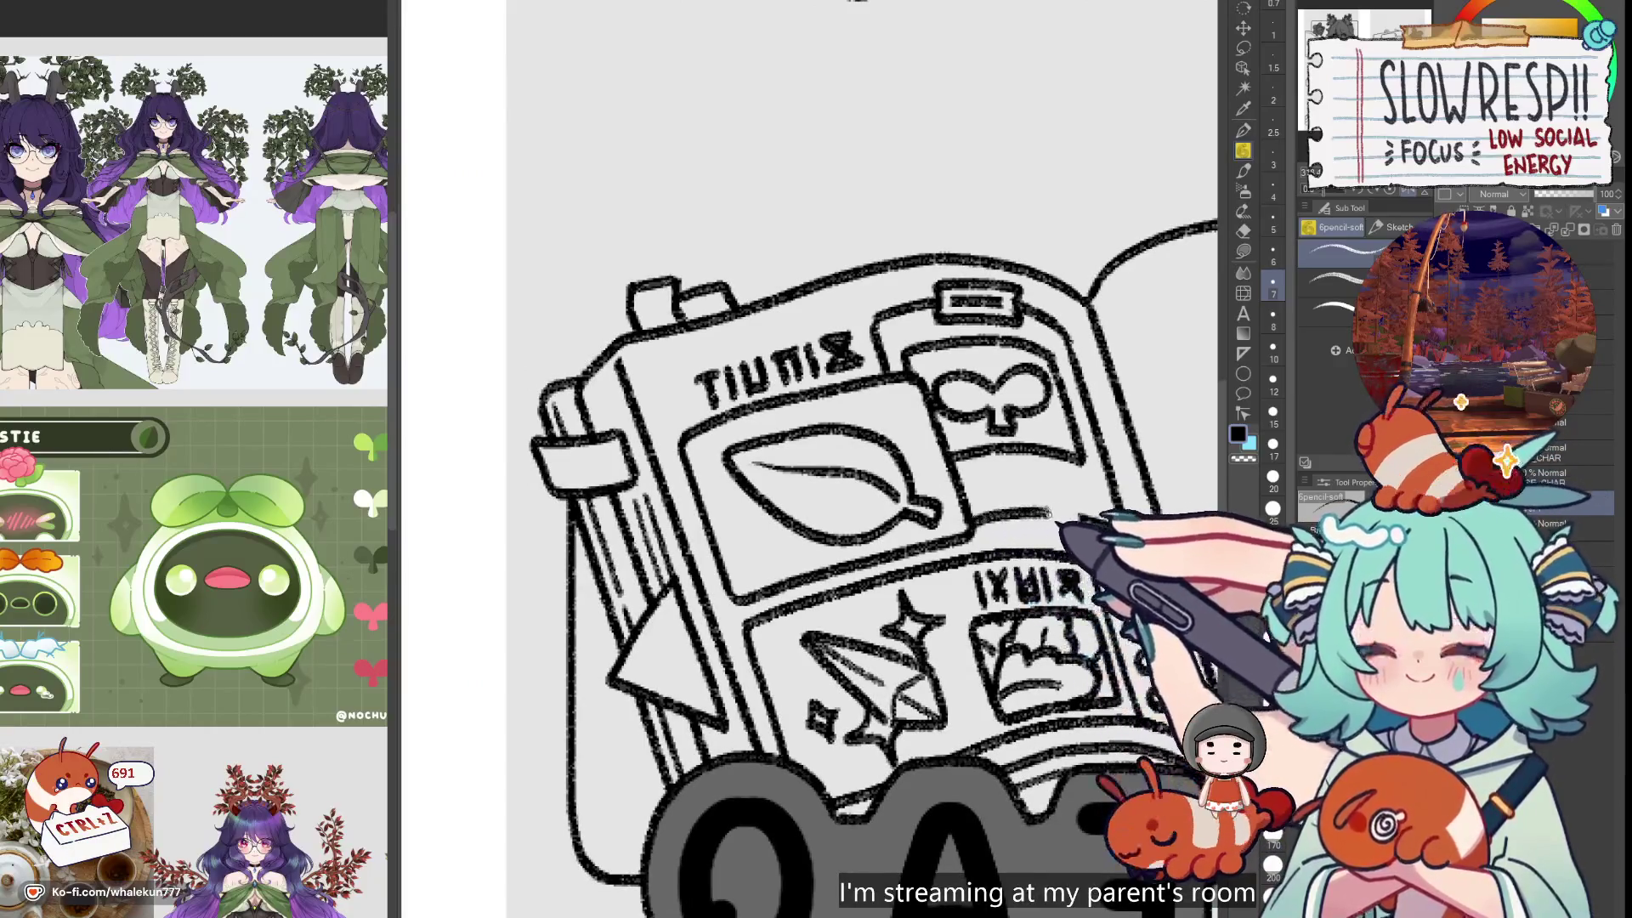
key(h)
scroll(1090, 515, down, 3)
scroll(881, 567, up, 5)
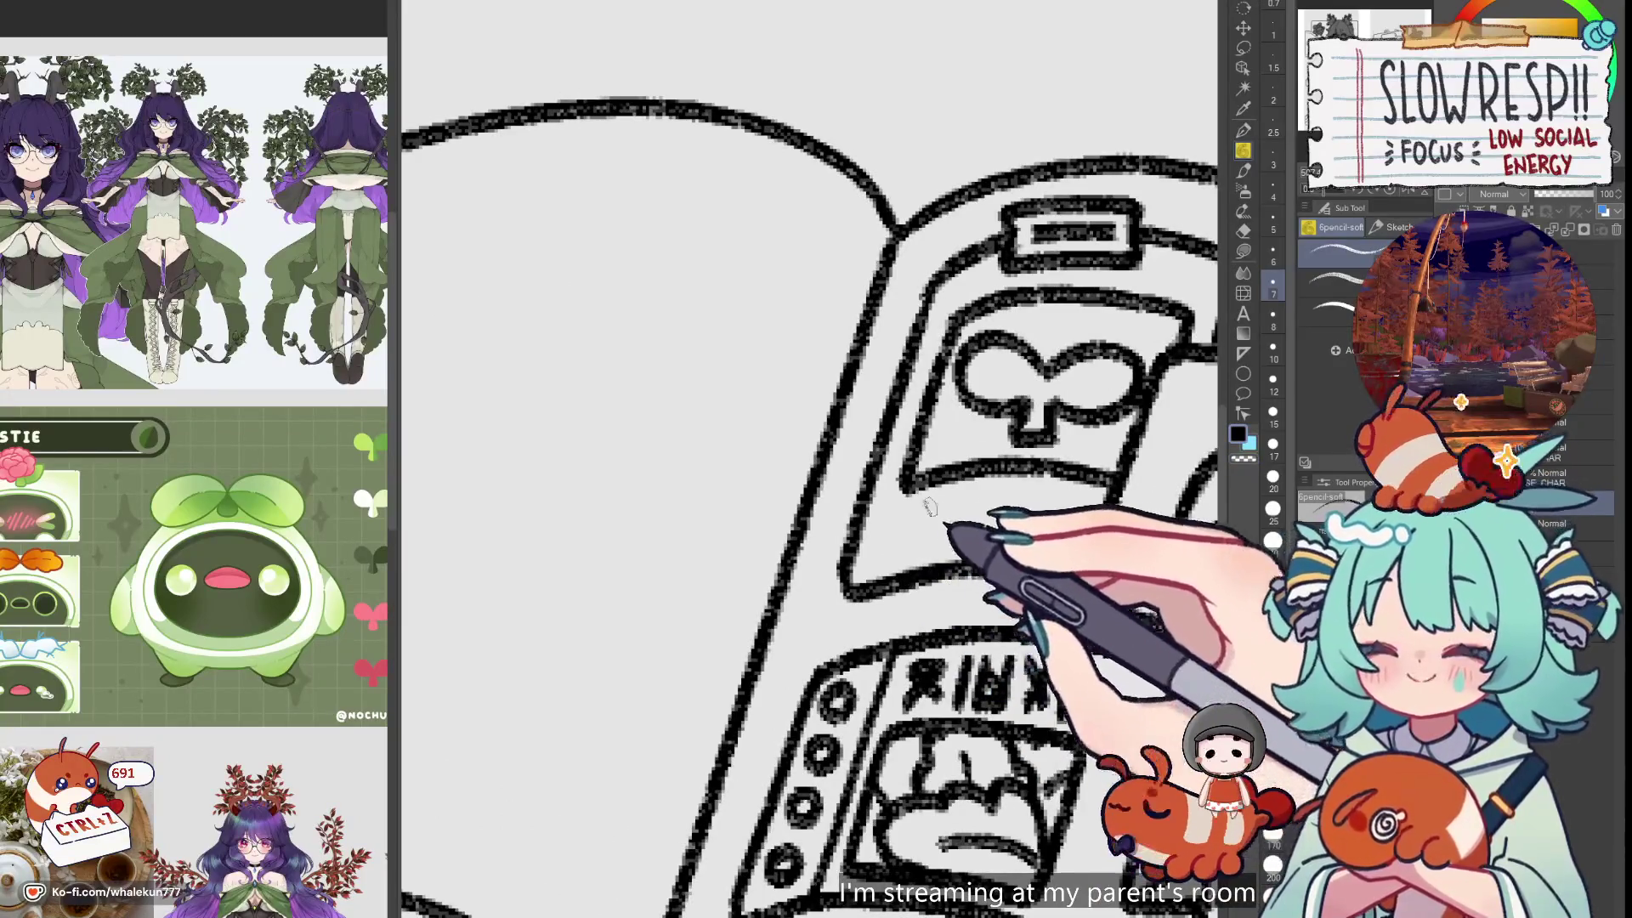
Hand-letter the cryptic label beneath the club icon, starting with an X and an A-like letter
mouse_move(899, 504)
mouse_down()
mouse_move(933, 543)
mouse_move(898, 544)
mouse_up()
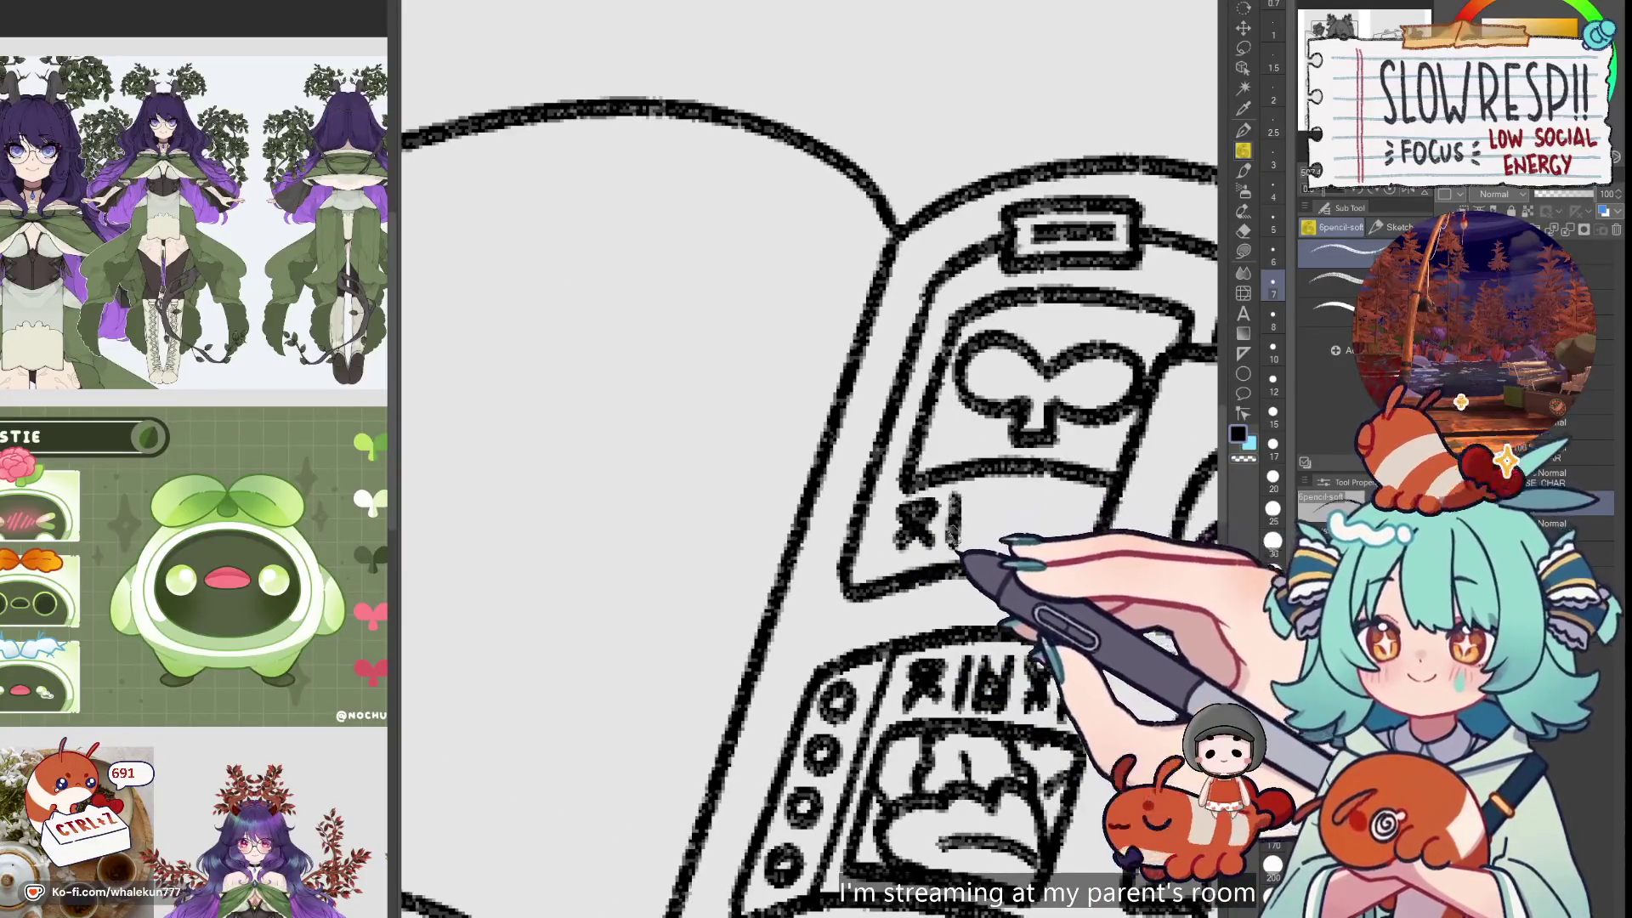
key(ctrl+z)
key(ctrl+z)
mouse_move(1001, 510)
mouse_down()
mouse_move(809, 626)
mouse_move(774, 629)
mouse_up()
key(ctrl+z)
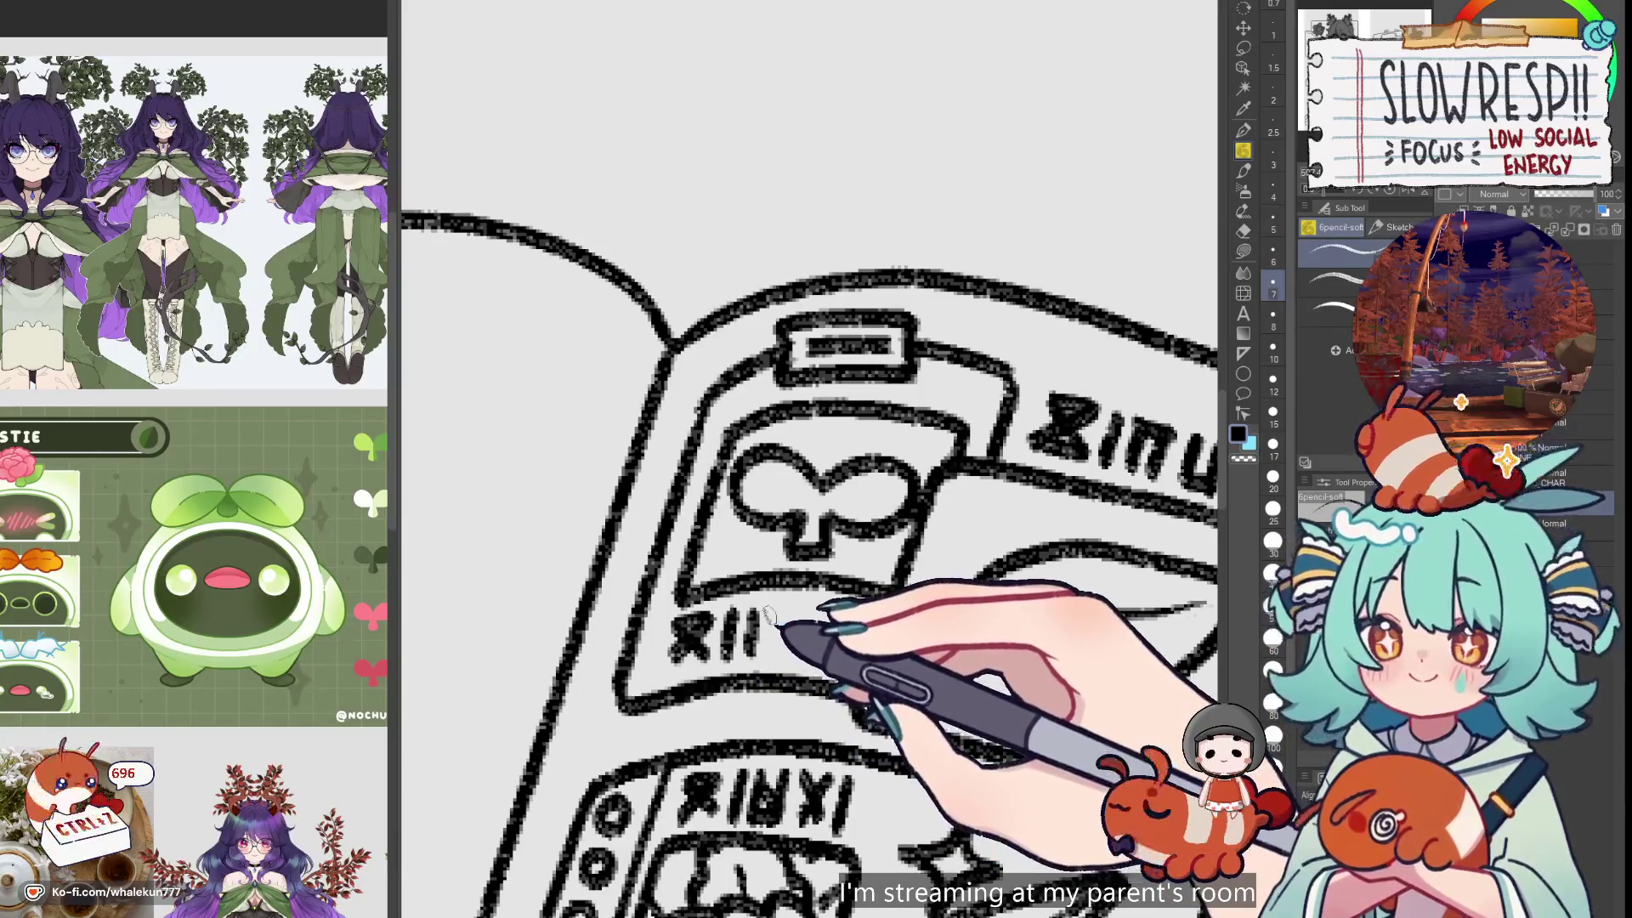
key(ctrl+z)
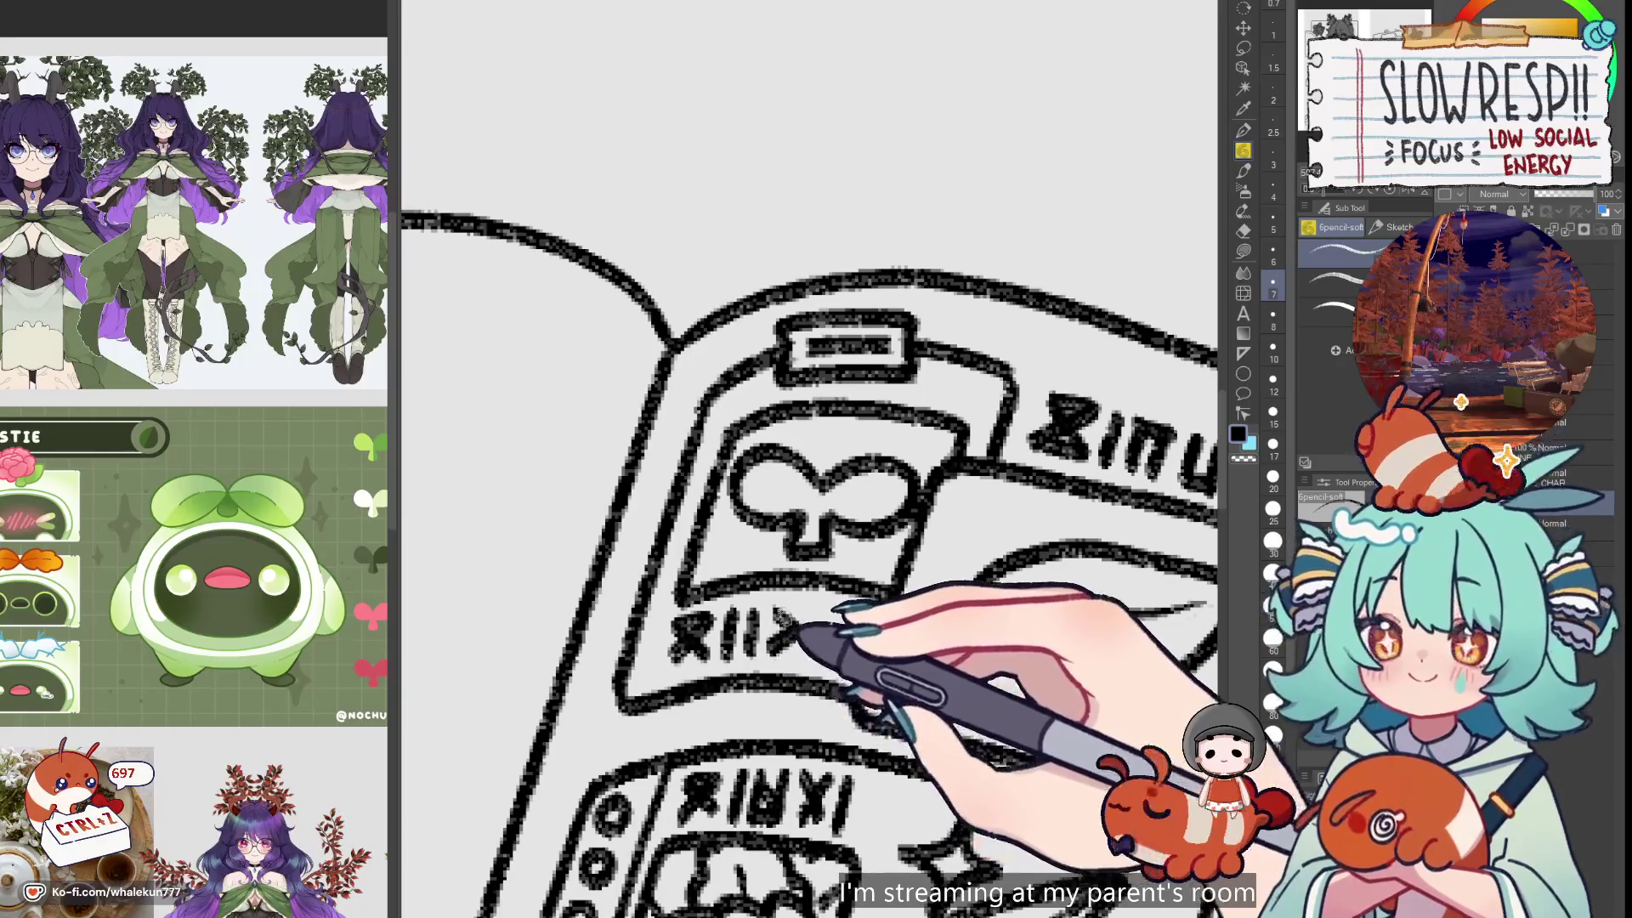
key(ctrl+z)
mouse_move(826, 619)
mouse_down()
mouse_move(823, 656)
mouse_move(846, 650)
mouse_up()
key(ctrl+z)
scroll(964, 556, down, 3)
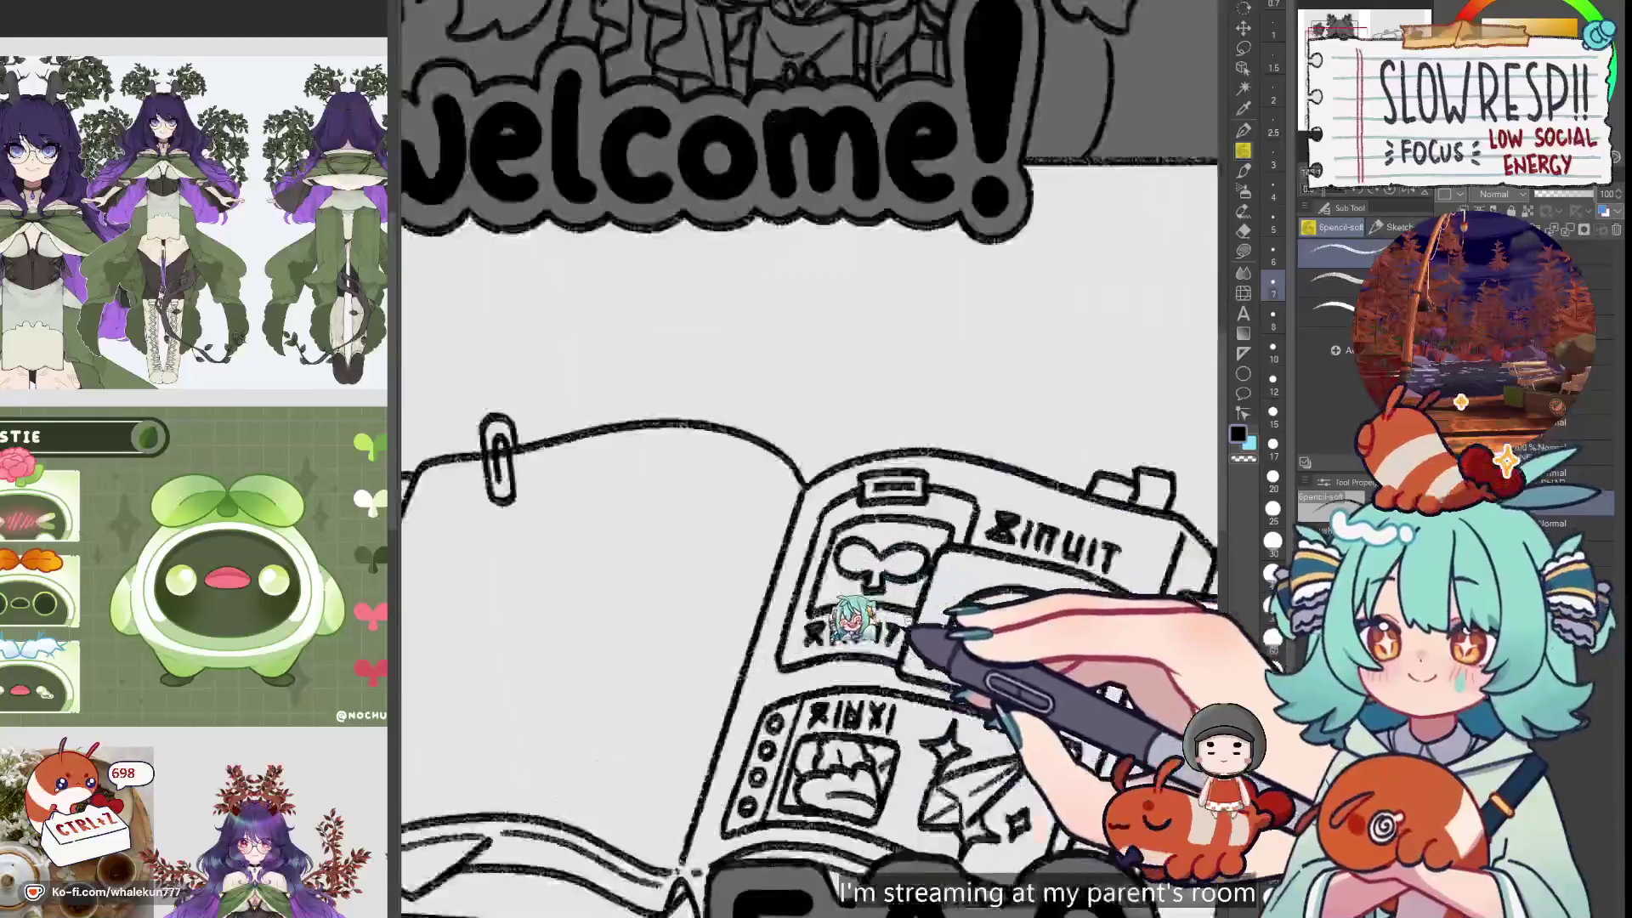
scroll(850, 595, up, 3)
mouse_move(871, 631)
mouse_down()
mouse_move(897, 634)
mouse_move(916, 667)
mouse_up()
key(ctrl+z)
key(ctrl+z)
key(ctrl+z)
key(ctrl+z)
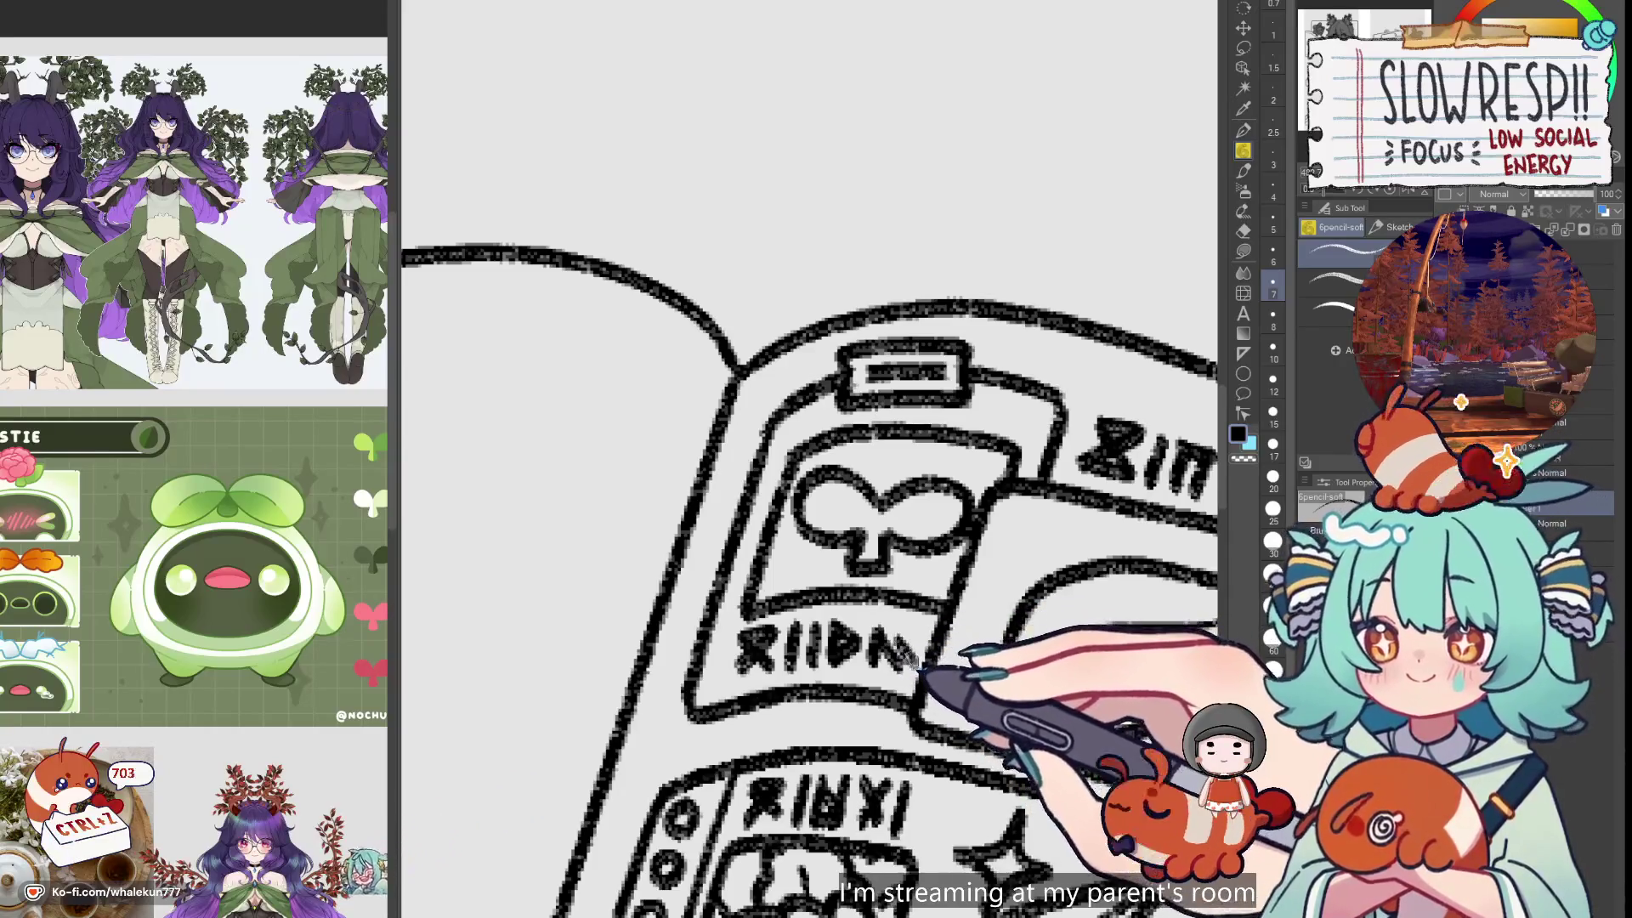
scroll(942, 628, down, 5)
Mirror the canvas to check the lettering and add more letters after the X
scroll(901, 586, up, 2)
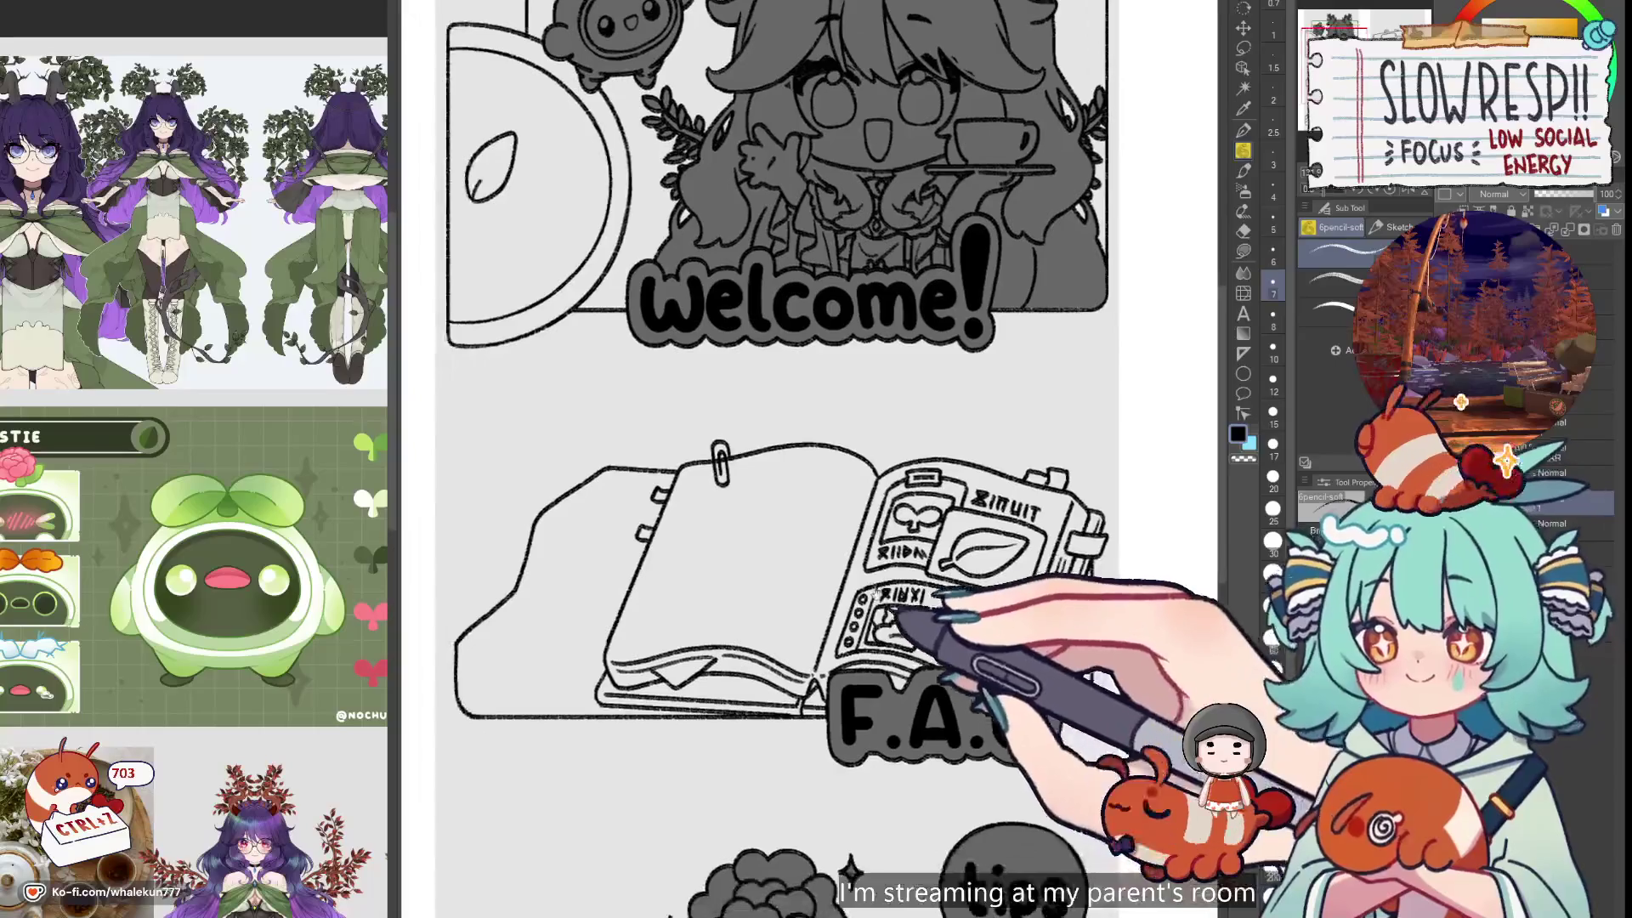
key(h)
key(h)
drag(901, 588, 935, 595)
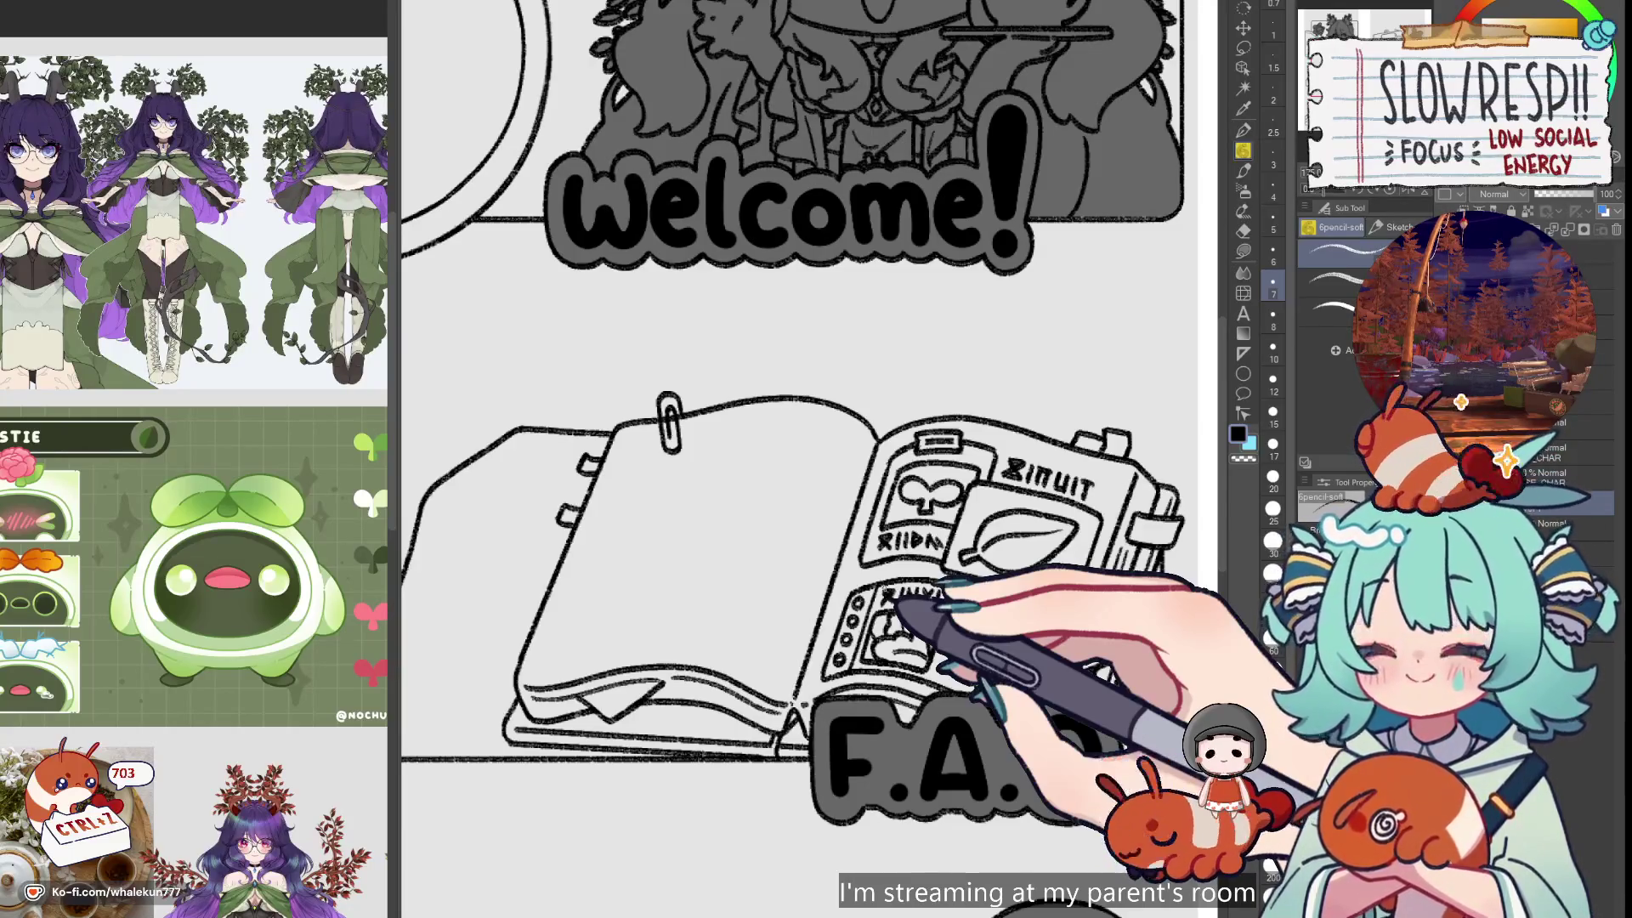
Zoom out to the whole page, then zoom in step by step onto the notebook sketch
key(ctrl+minus)
key(ctrl+minus)
key(ctrl+minus)
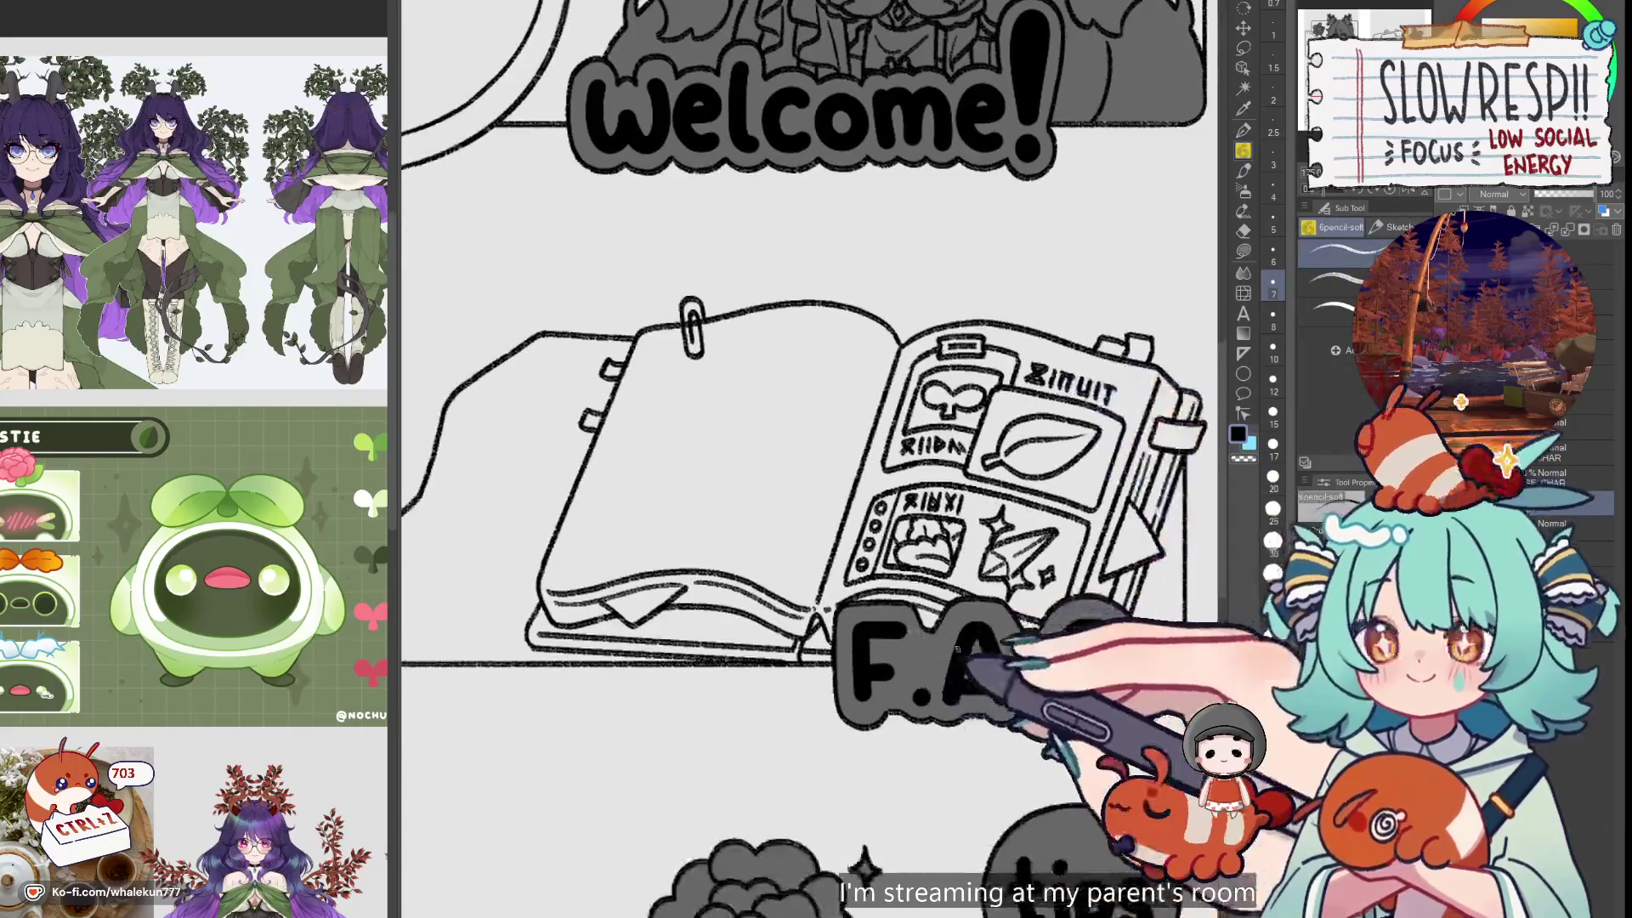
key(ctrl+plus)
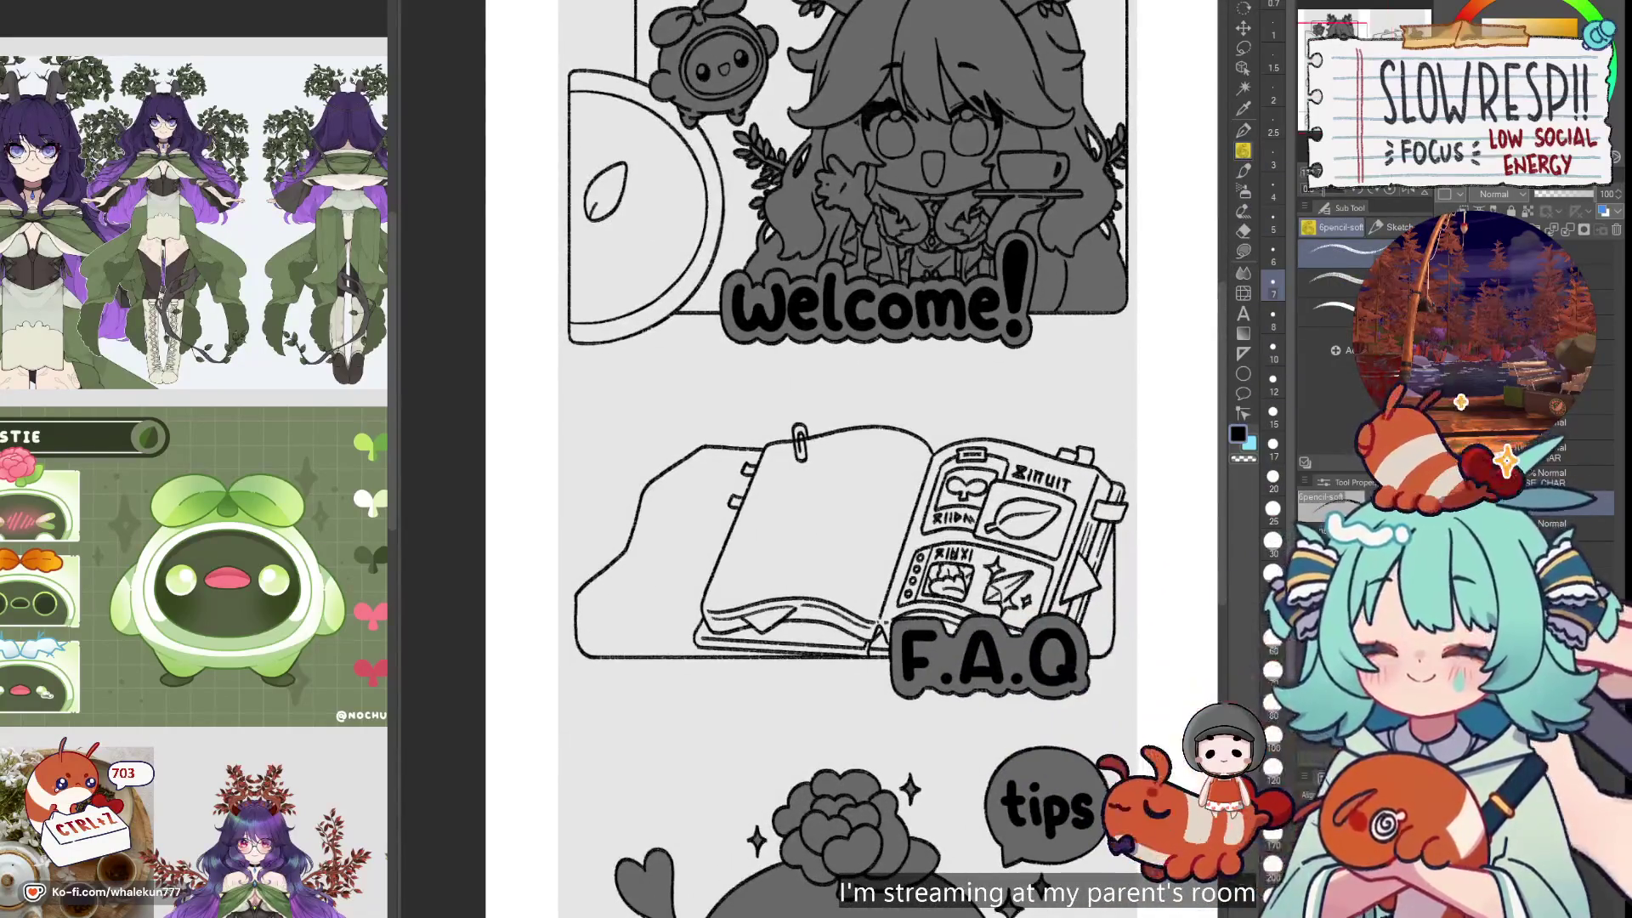
key(ctrl+plus)
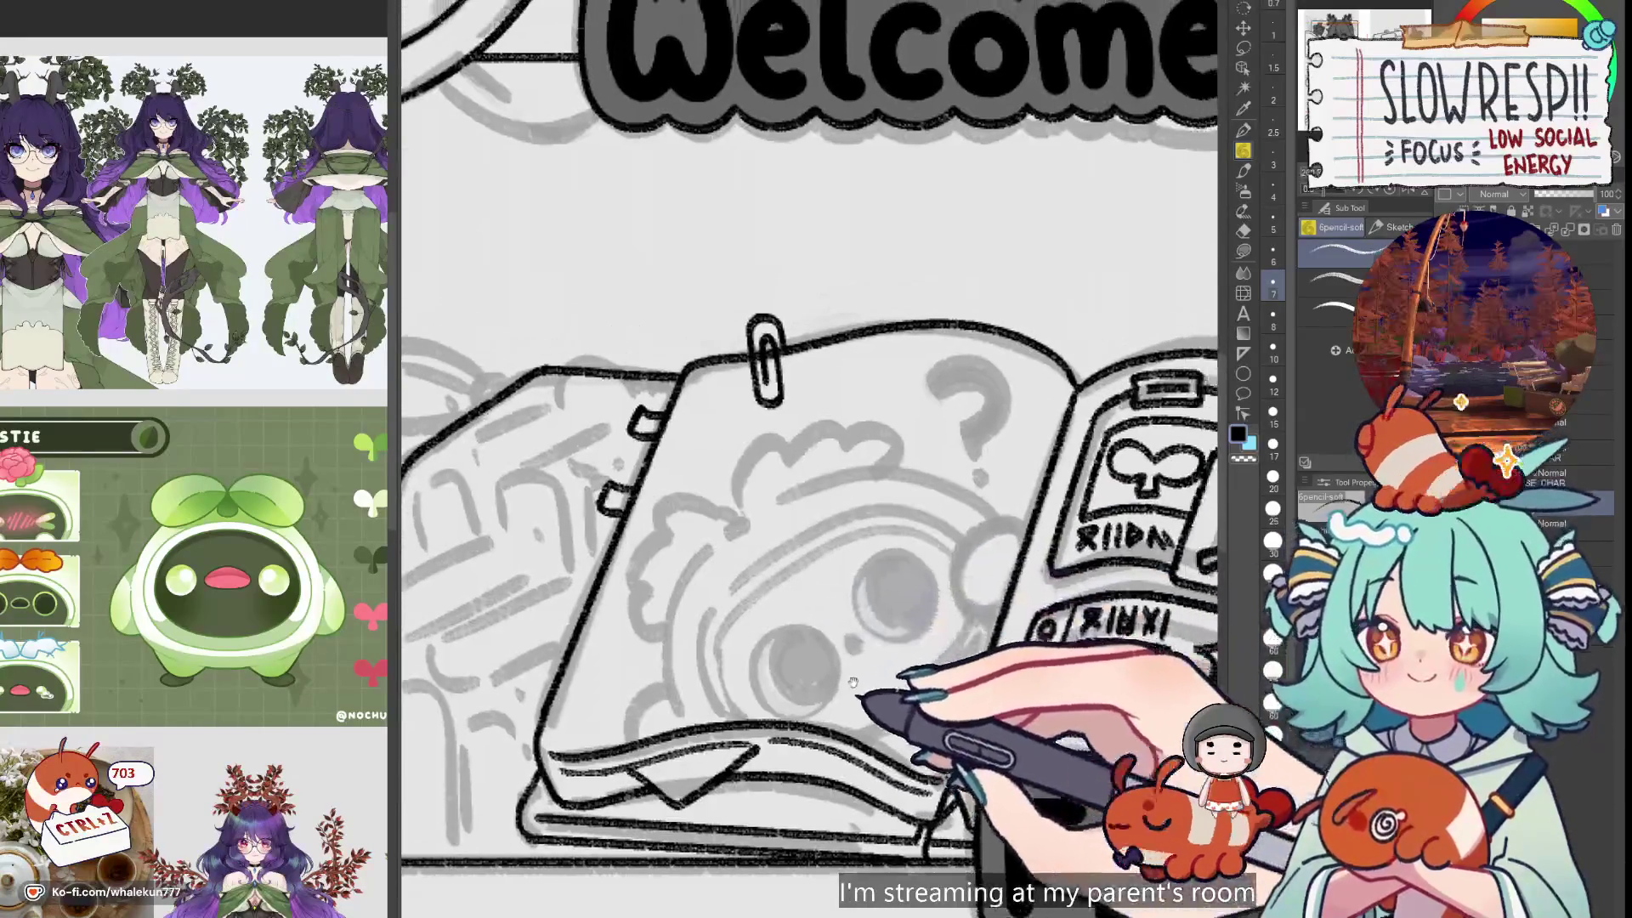
key(ctrl+plus)
Pan until the notebook's left page and left edge are in view
drag(943, 621, 946, 633)
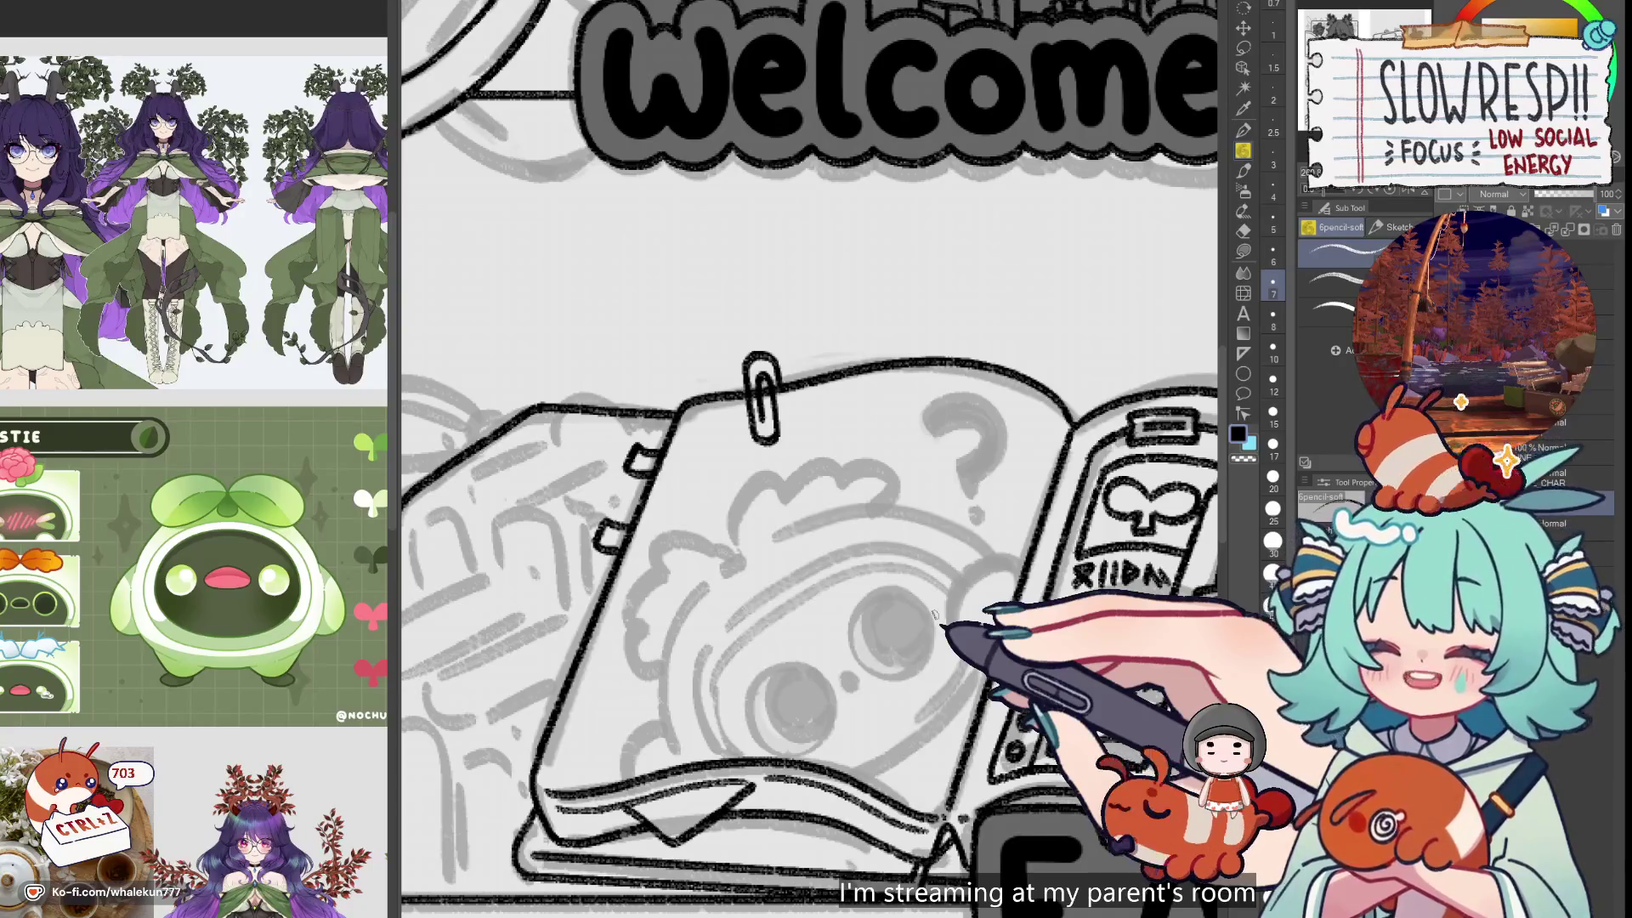
drag(769, 484, 1092, 556)
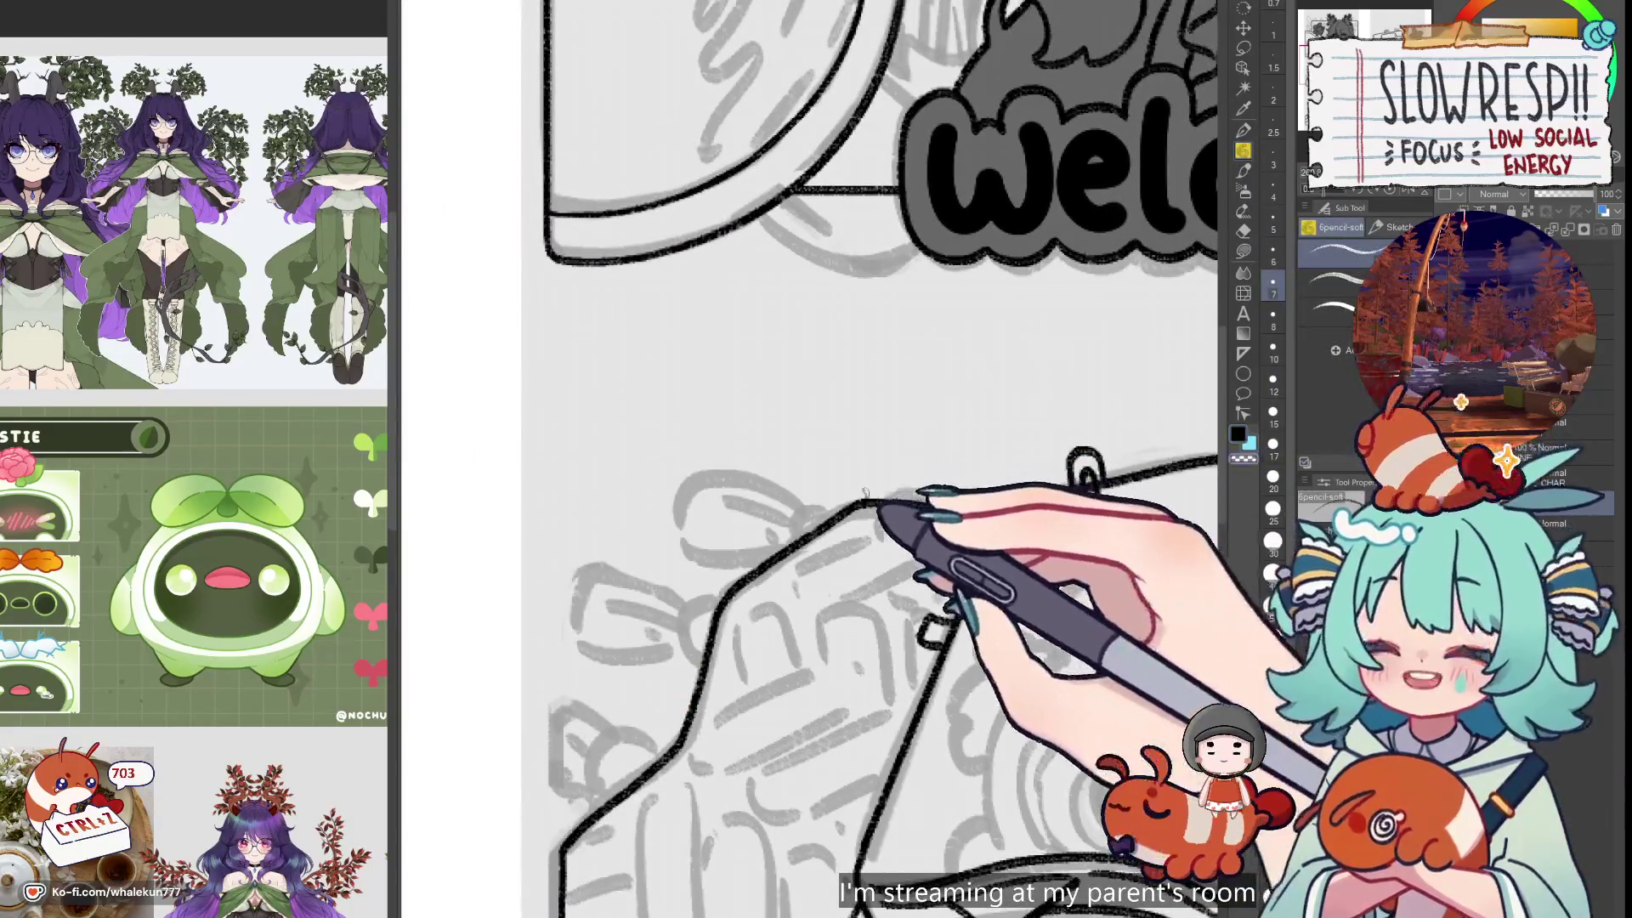
drag(872, 508, 854, 533)
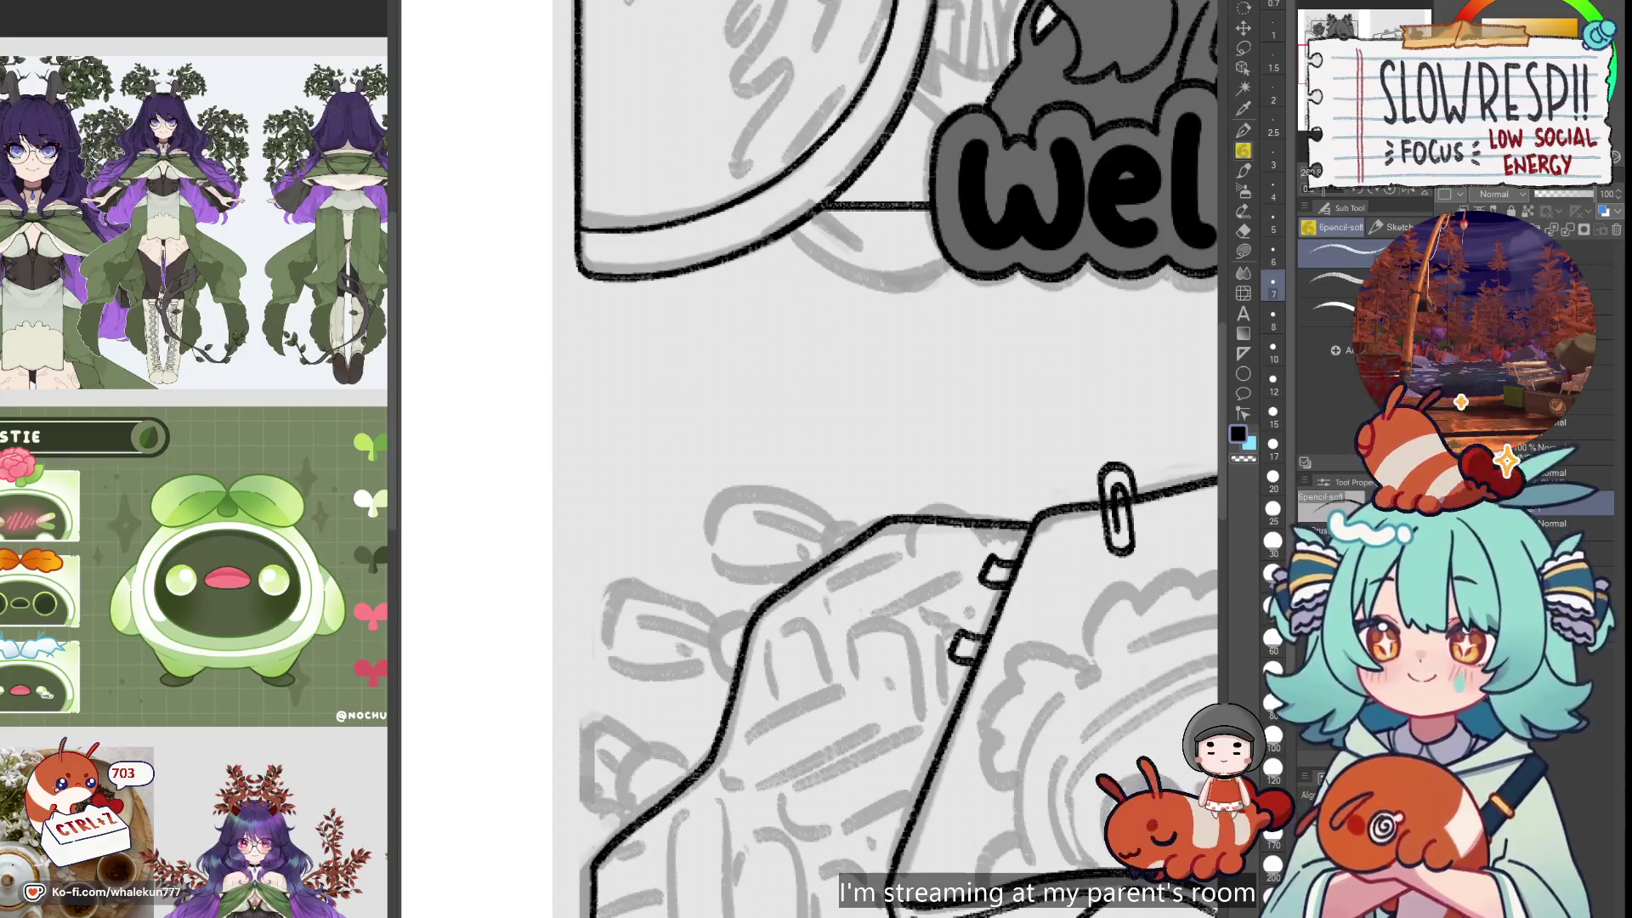
Erase the diagonal ink line on the notebook's left side with a slightly larger eraser
key(e)
scroll(889, 336, down, 5)
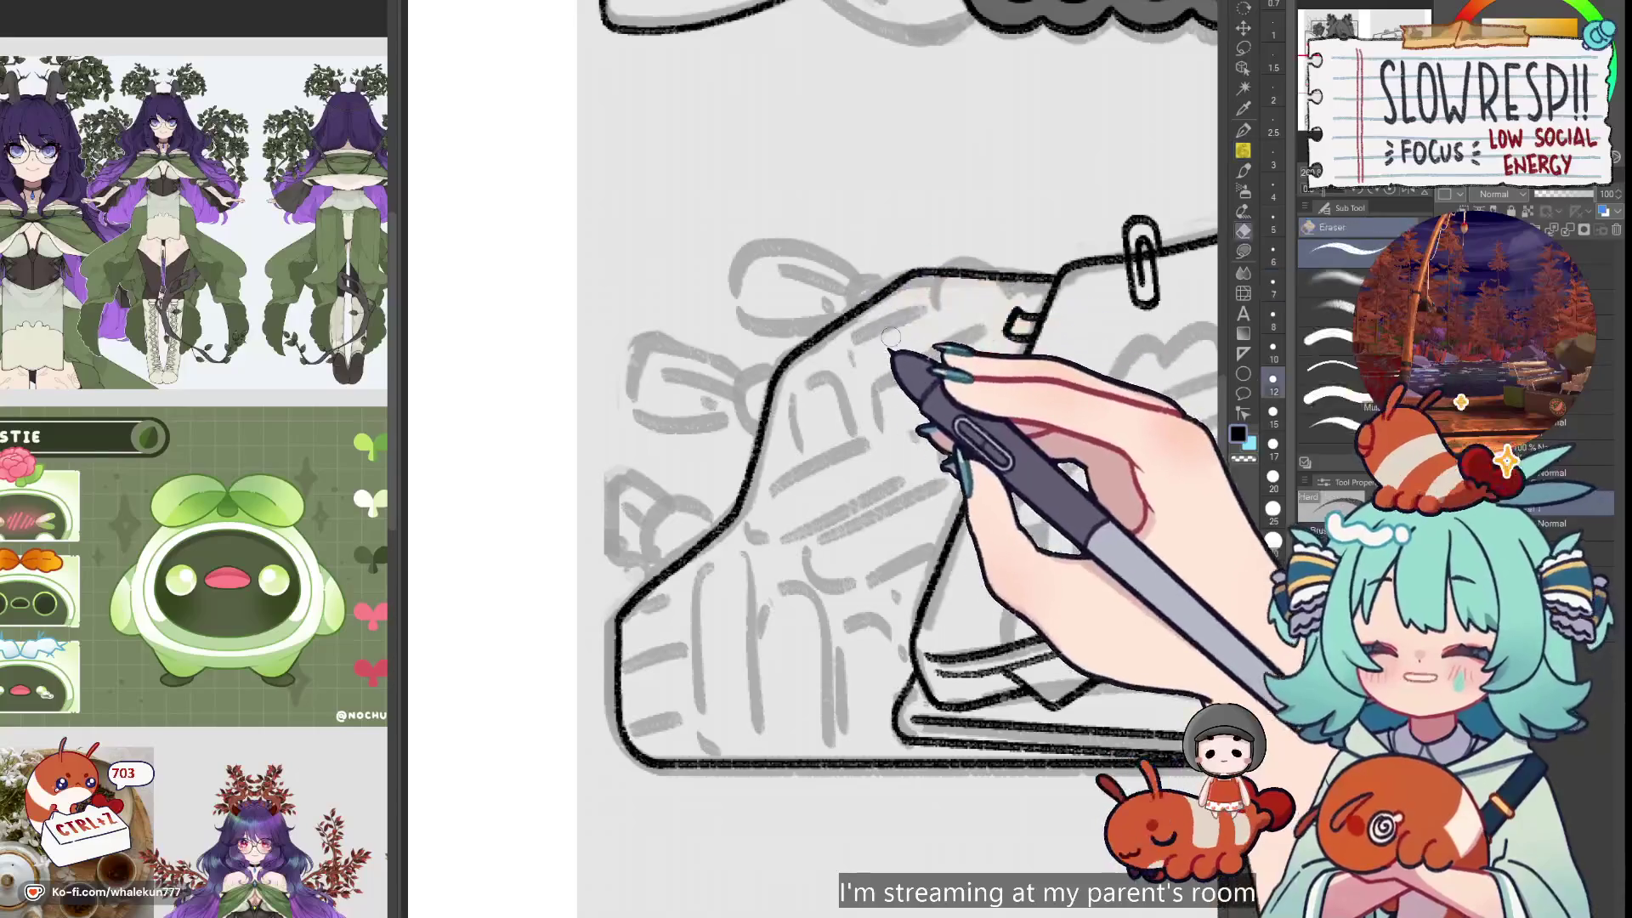
key(bracketright)
mouse_move(889, 288)
mouse_down()
mouse_move(790, 374)
mouse_move(621, 637)
mouse_up()
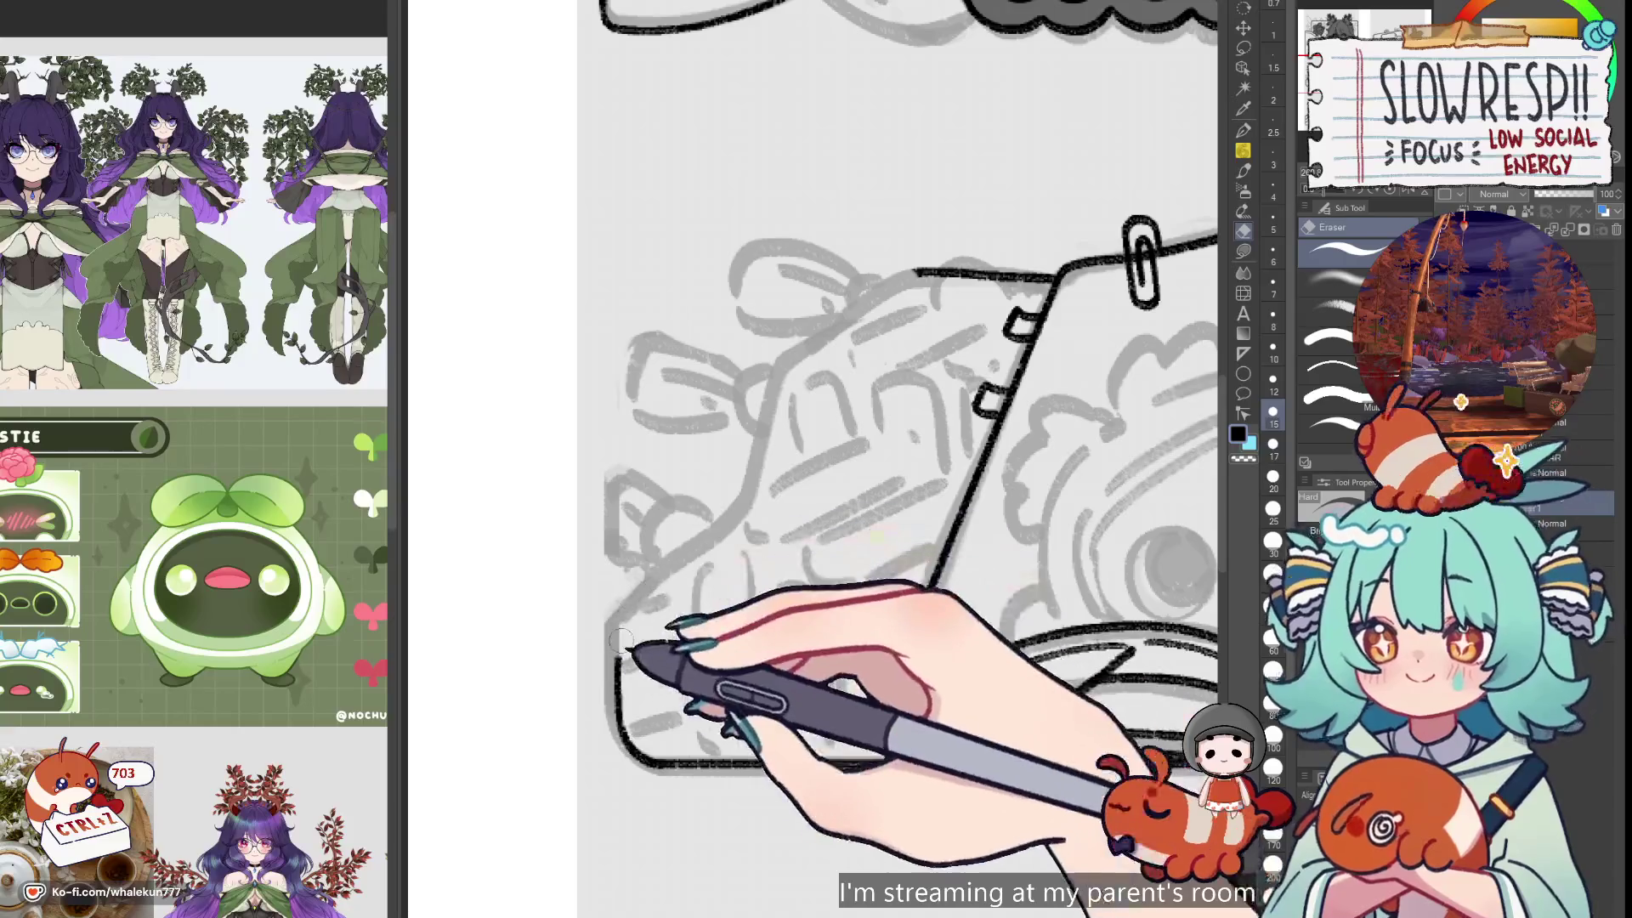
key(ctrl+z)
mouse_move(710, 529)
mouse_down()
mouse_move(845, 353)
mouse_move(929, 310)
mouse_move(917, 281)
mouse_up()
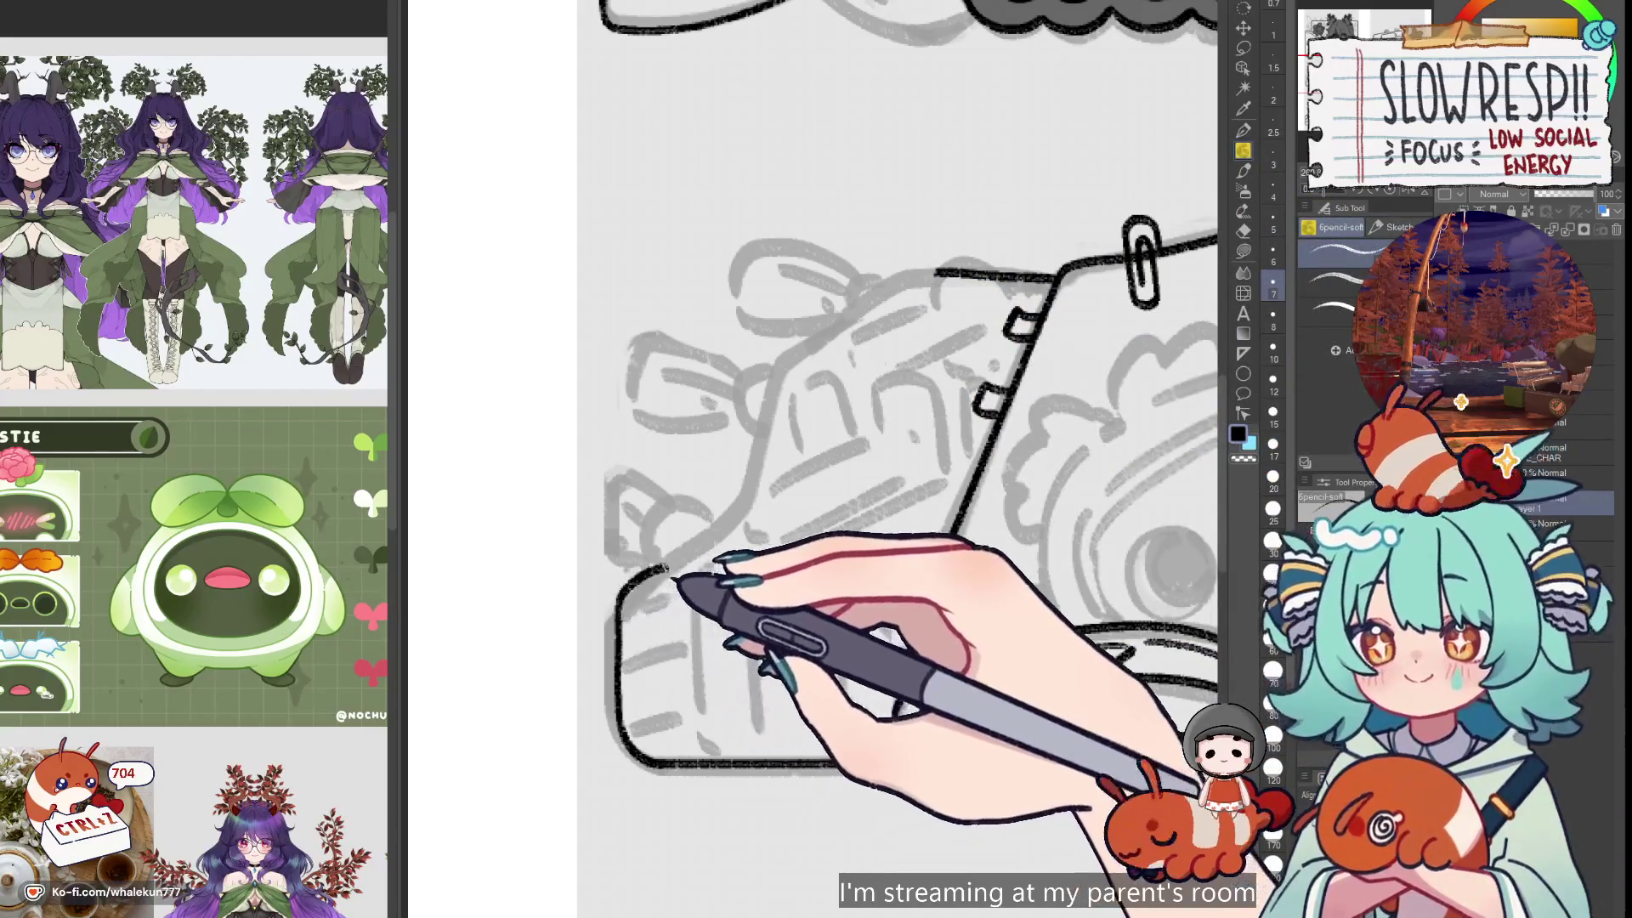
Undo stray strokes, then ink a short stroke and a rising curve at the lower-left corner
key(ctrl+z)
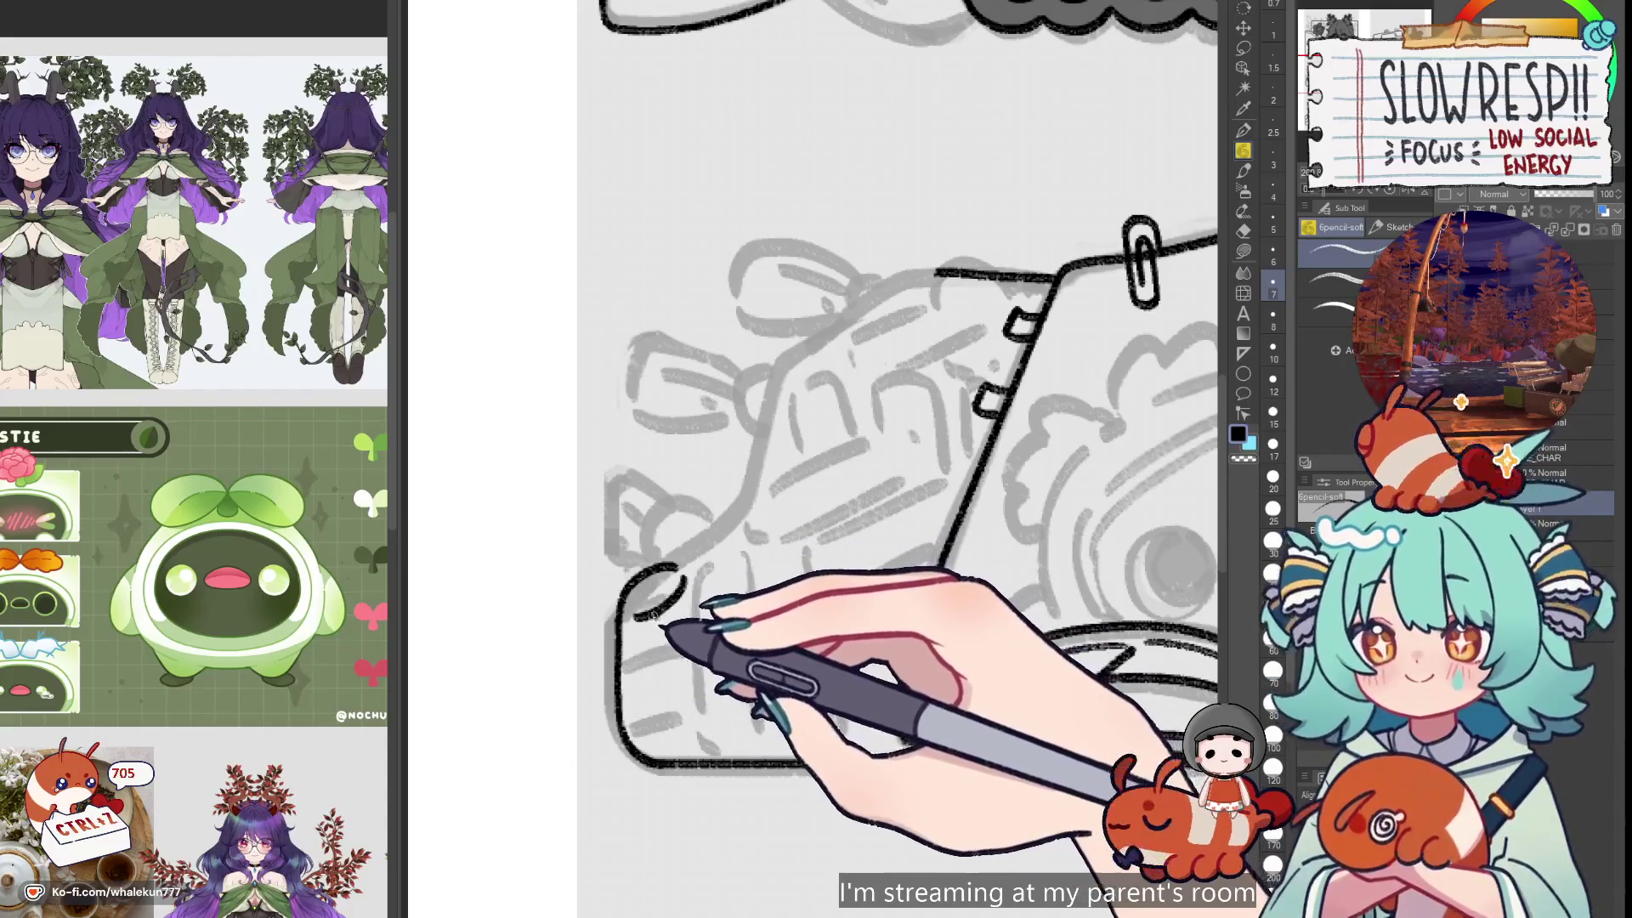
key(ctrl+z)
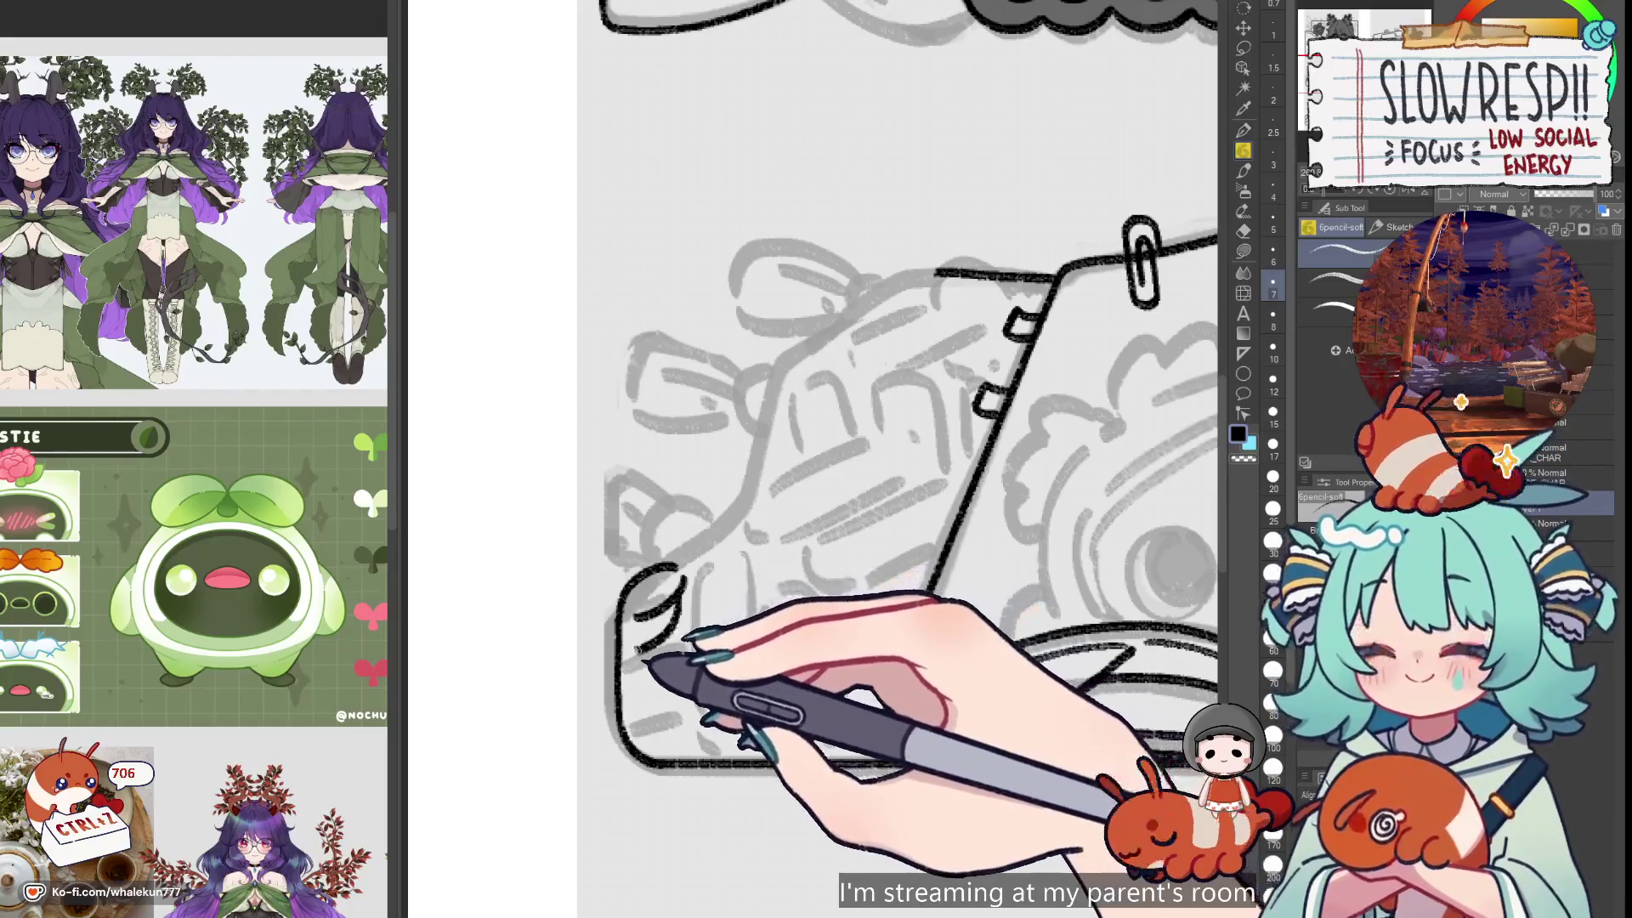
drag(652, 627, 630, 654)
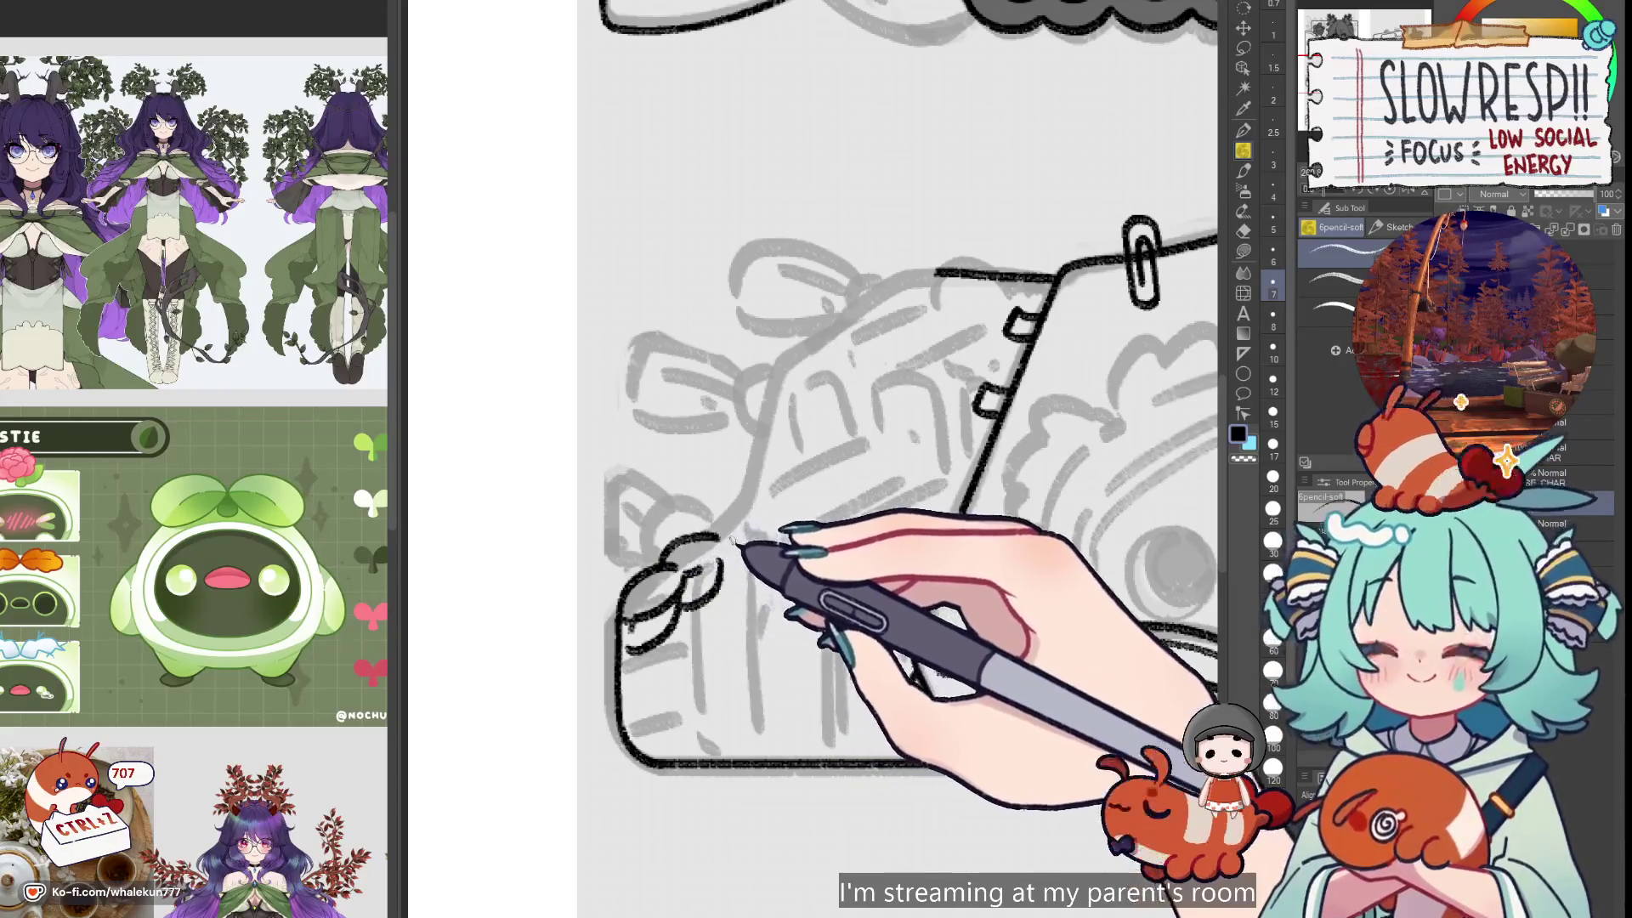
drag(722, 586, 754, 527)
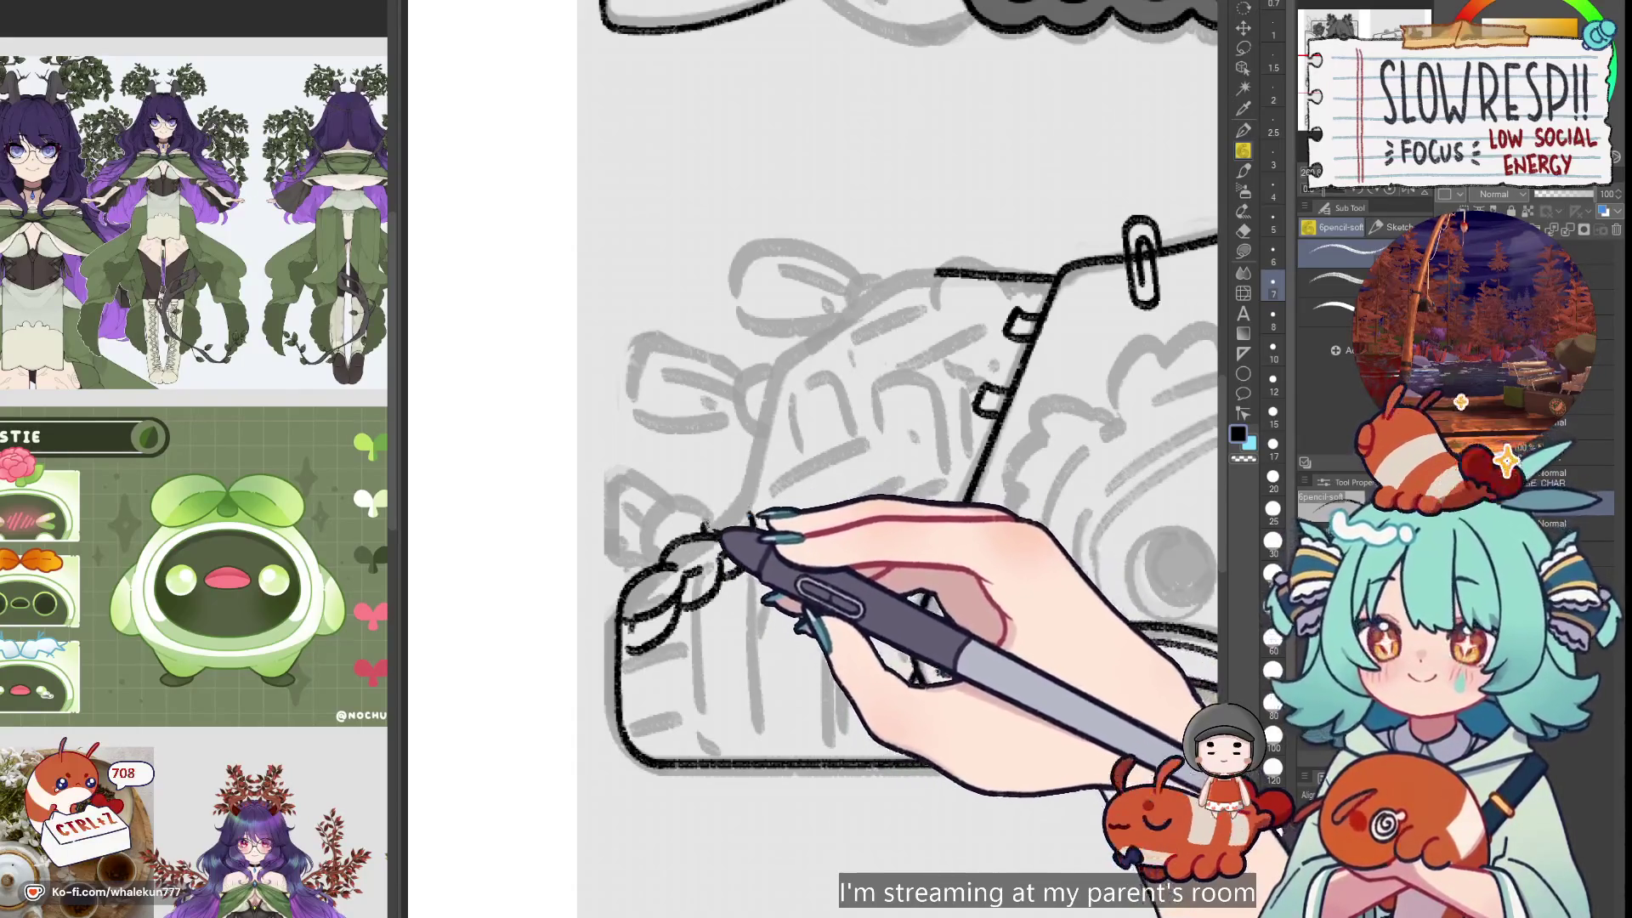
Redraw the braid loops beside the notebook corner, undoing several failed attempts
key(ctrl+z)
key(ctrl+z)
key(ctrl+z)
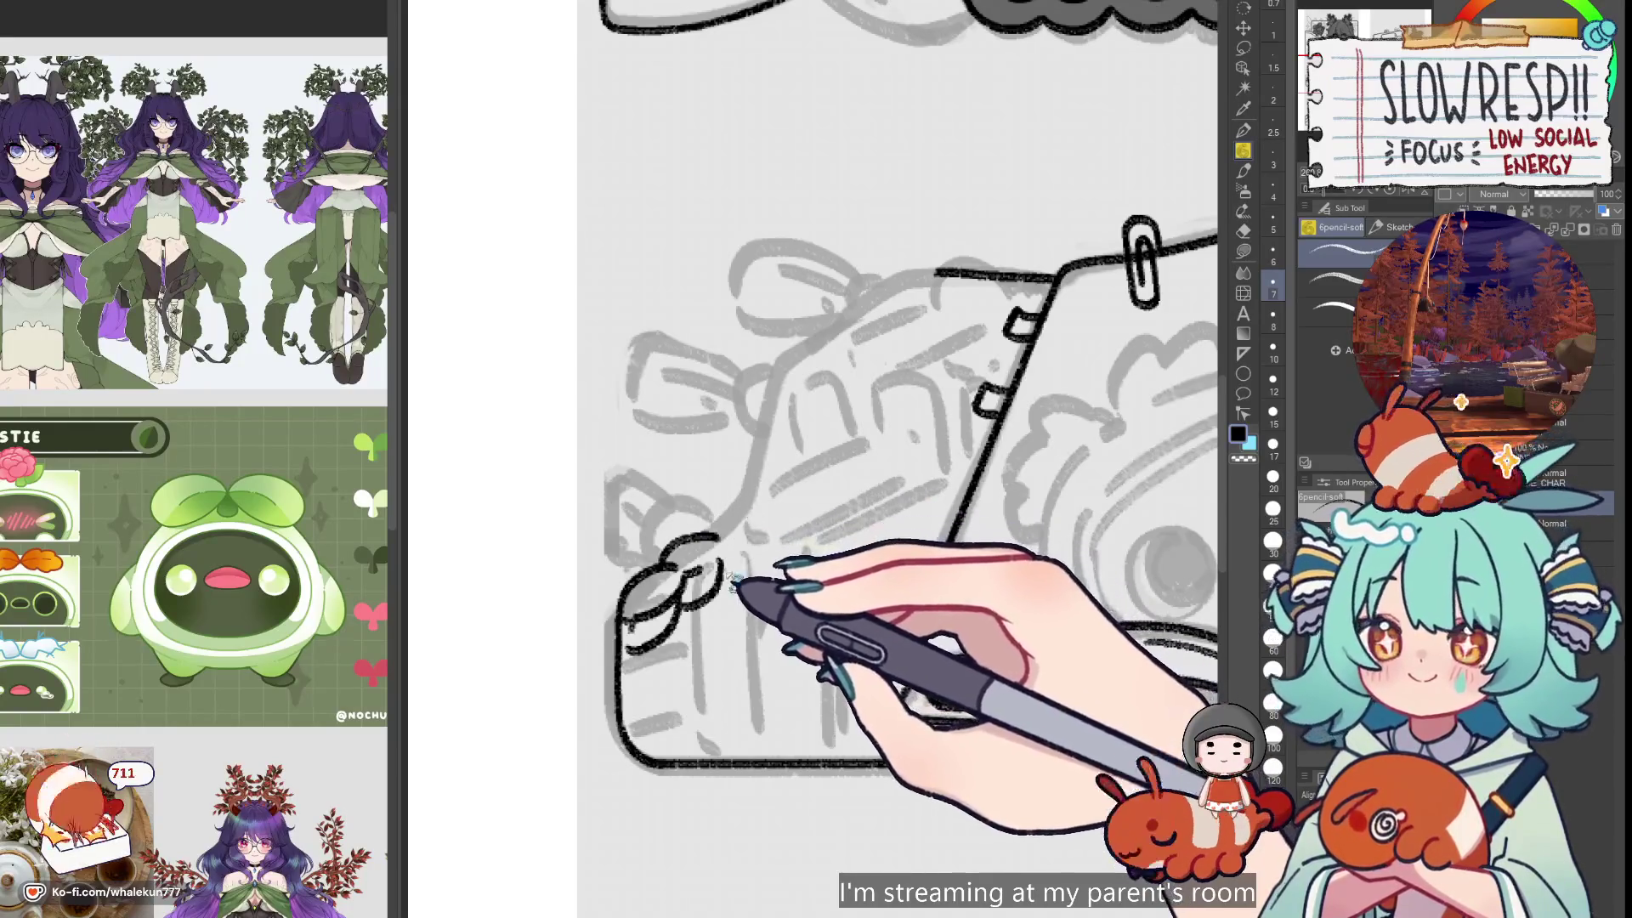
drag(759, 523, 729, 571)
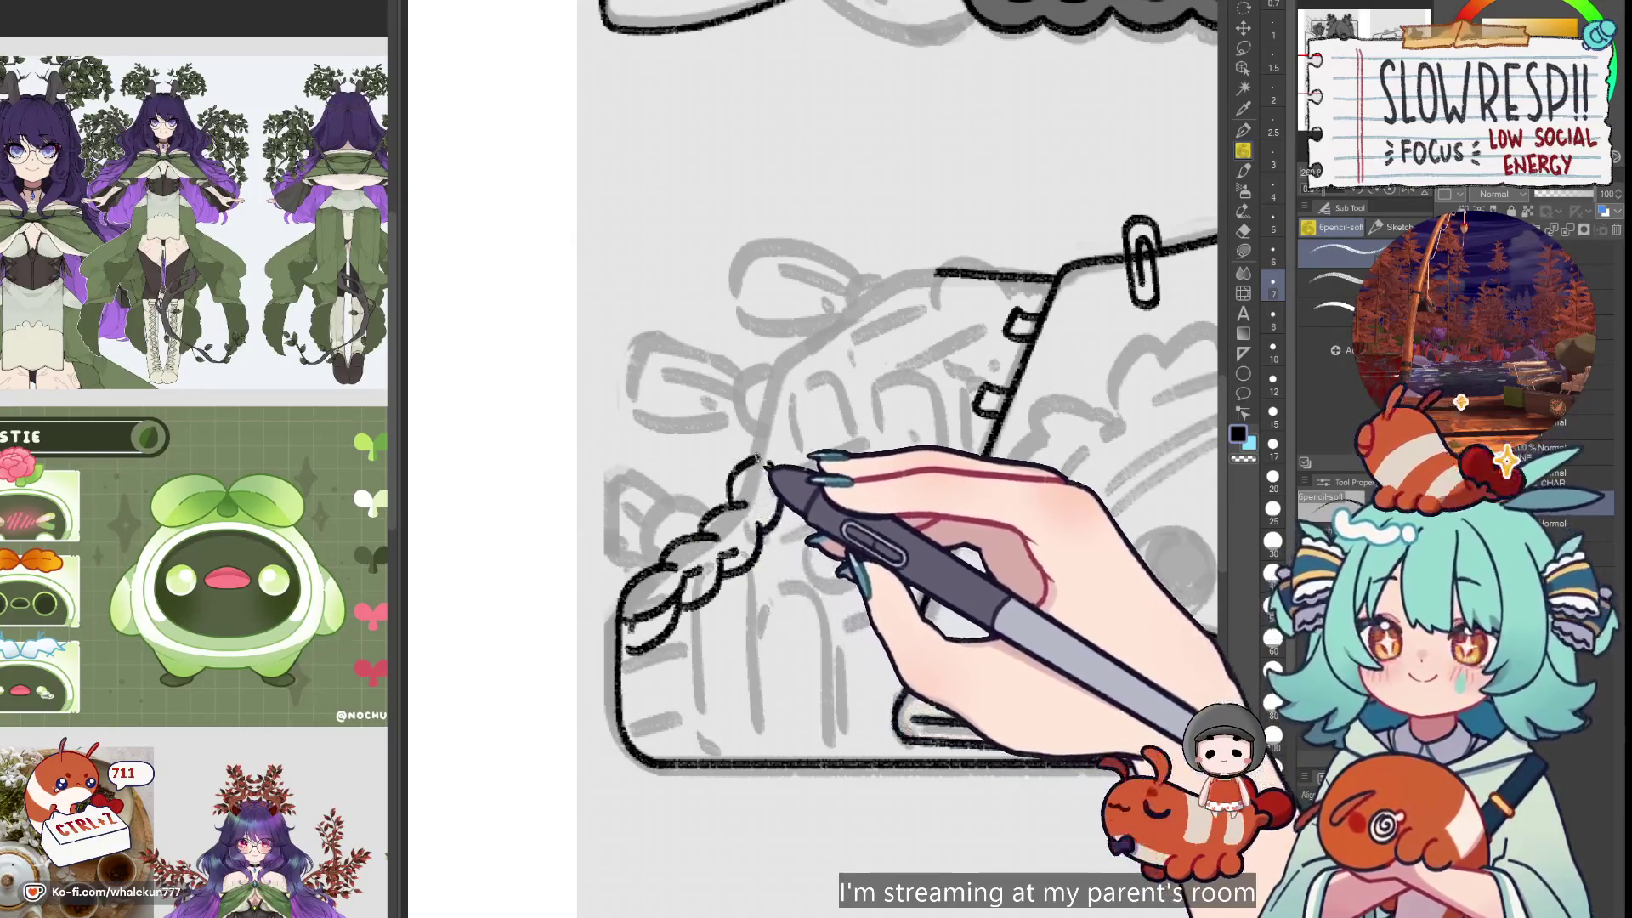
key(ctrl+z)
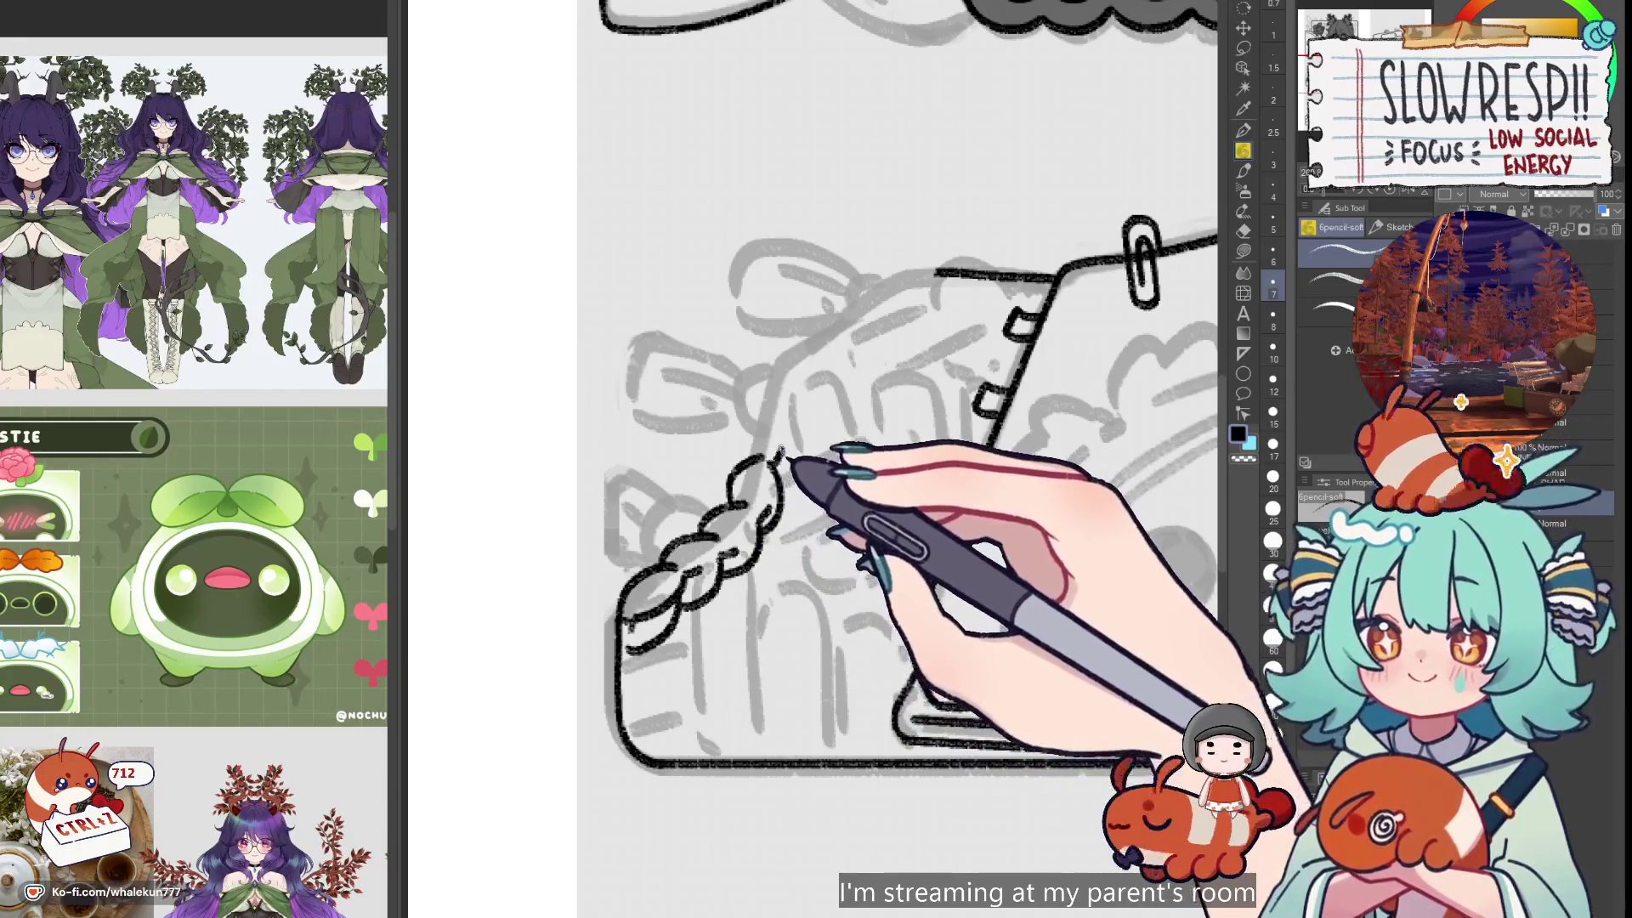
key(ctrl+z)
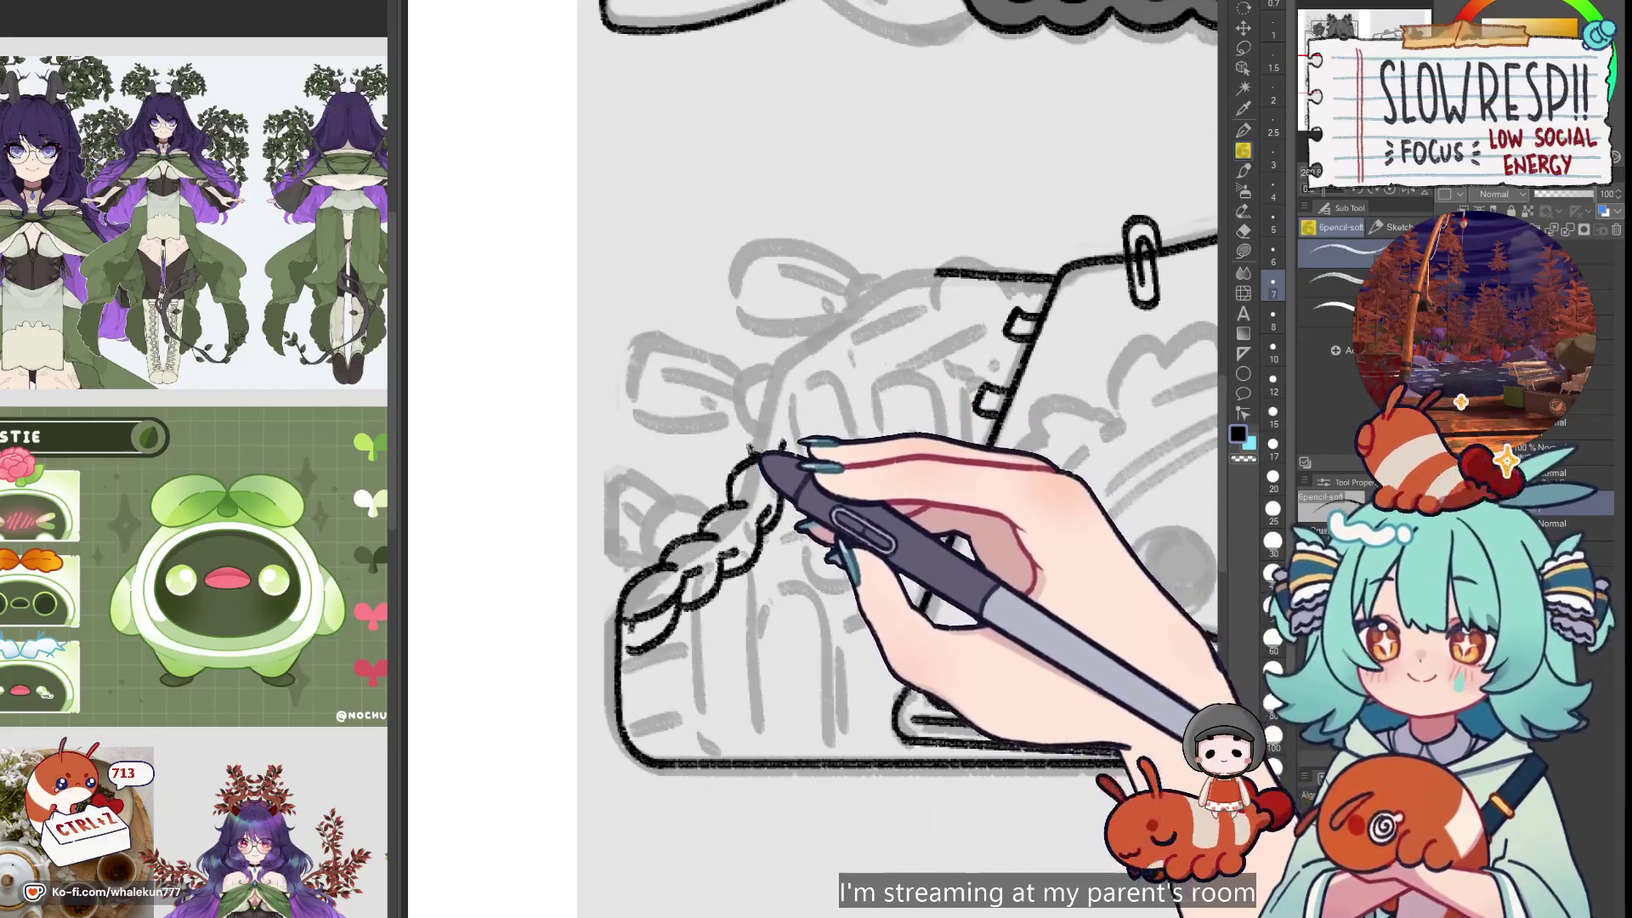
key(ctrl+z)
drag(744, 455, 770, 415)
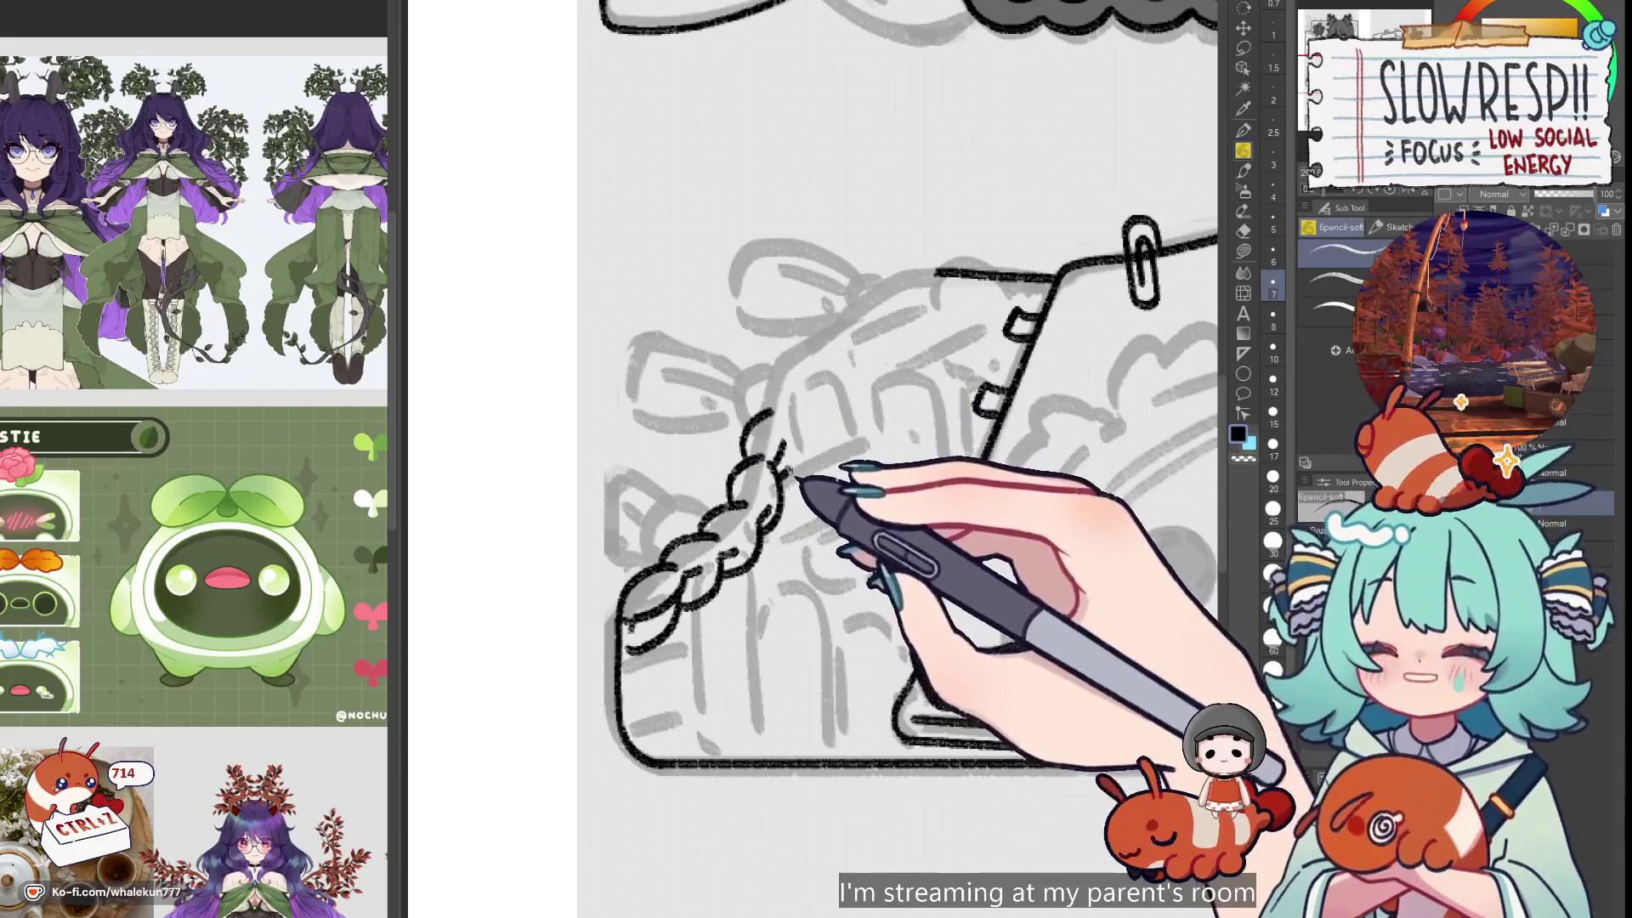
scroll(799, 481, up, 2)
key(ctrl+z)
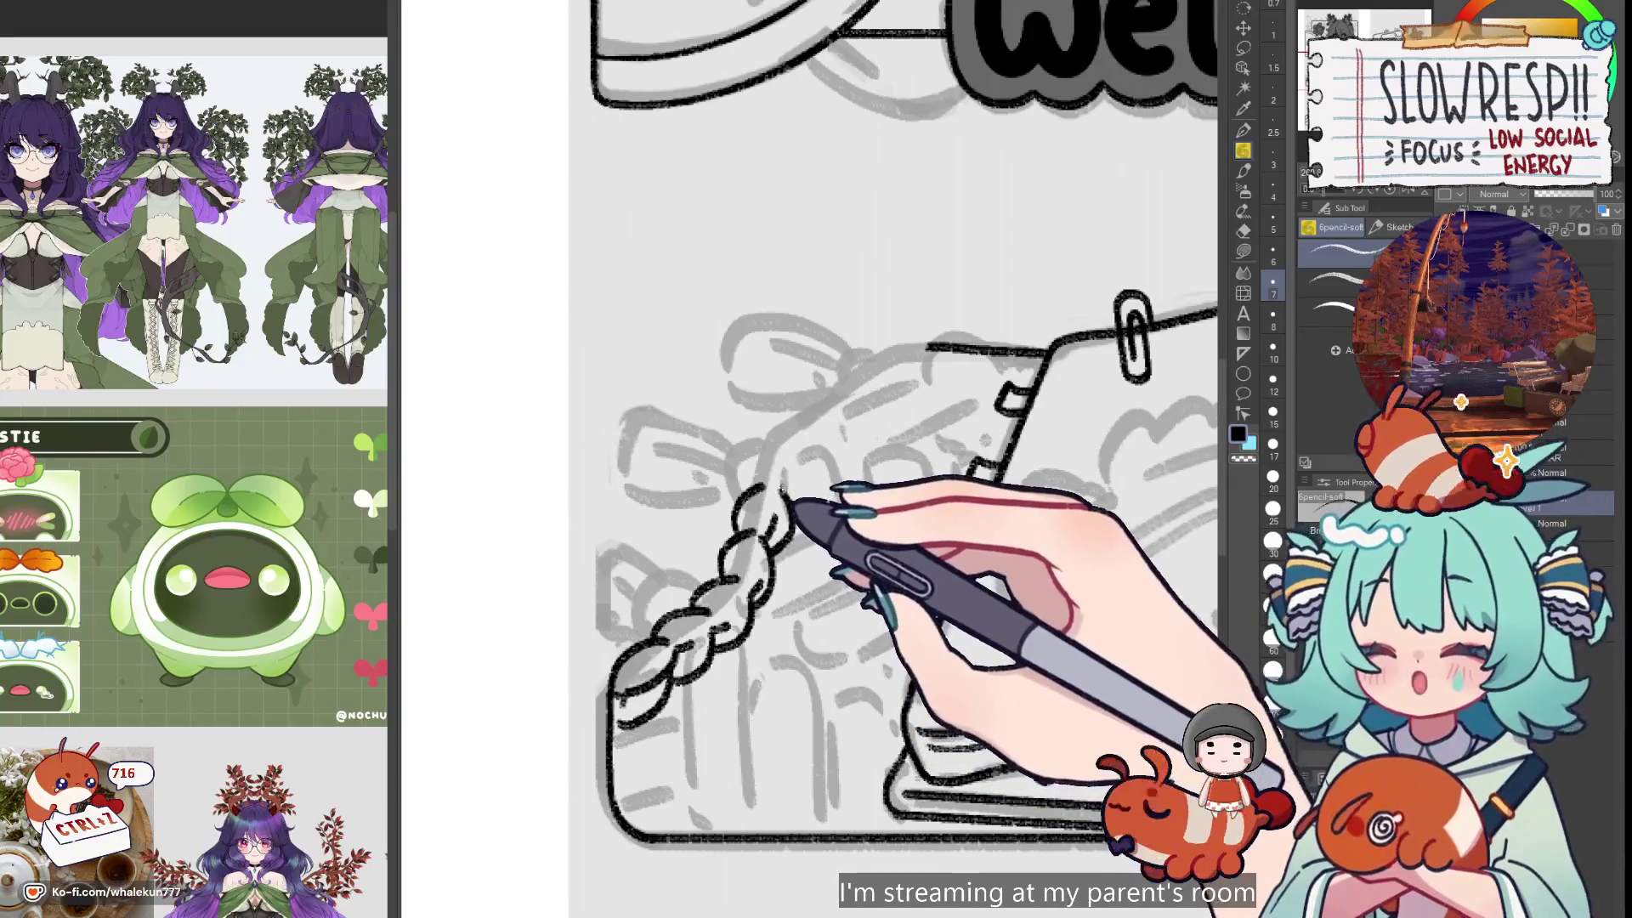
scroll(779, 510, up, 2)
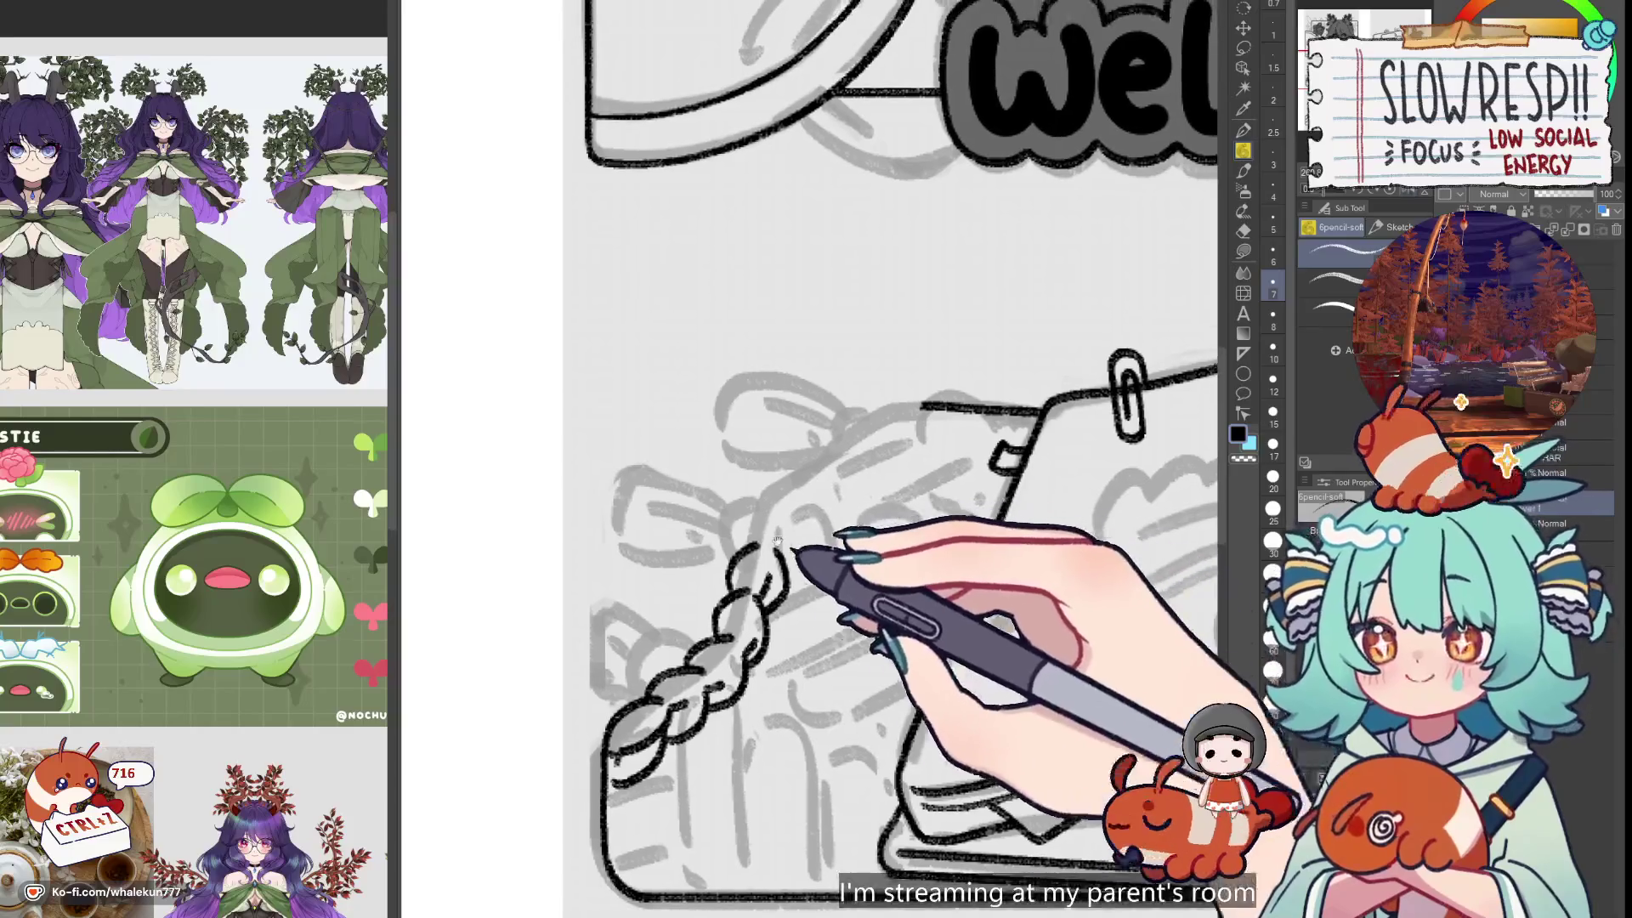
key(e)
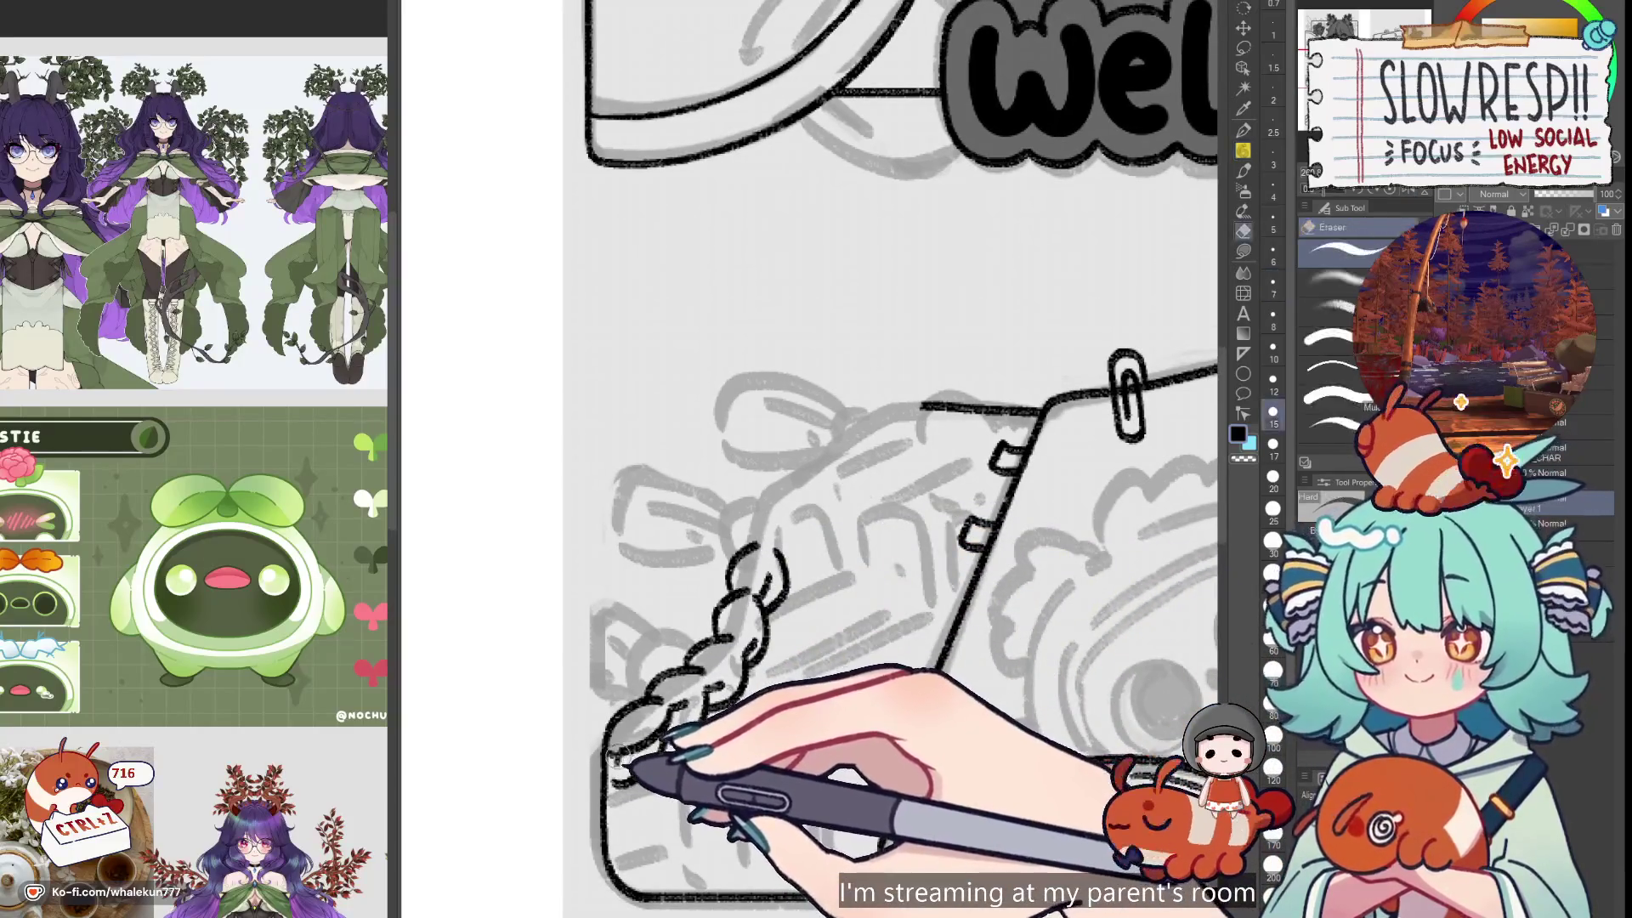
key(p)
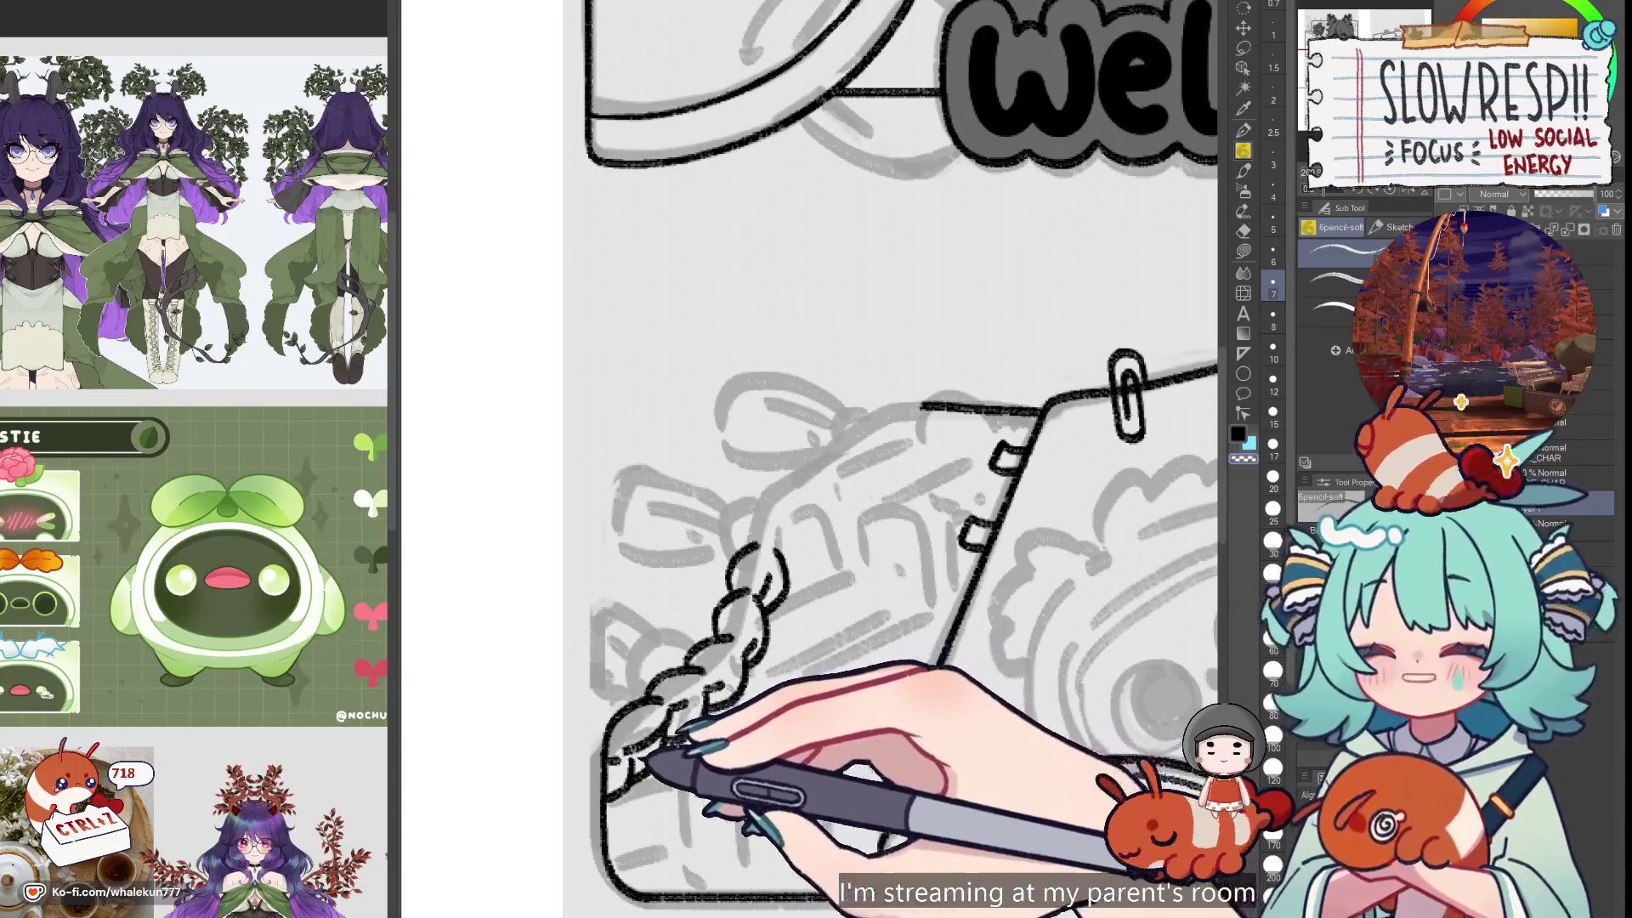
Add two more braid loops at the braid's top, touching up and panning along the braid
scroll(889, 459, up, 1)
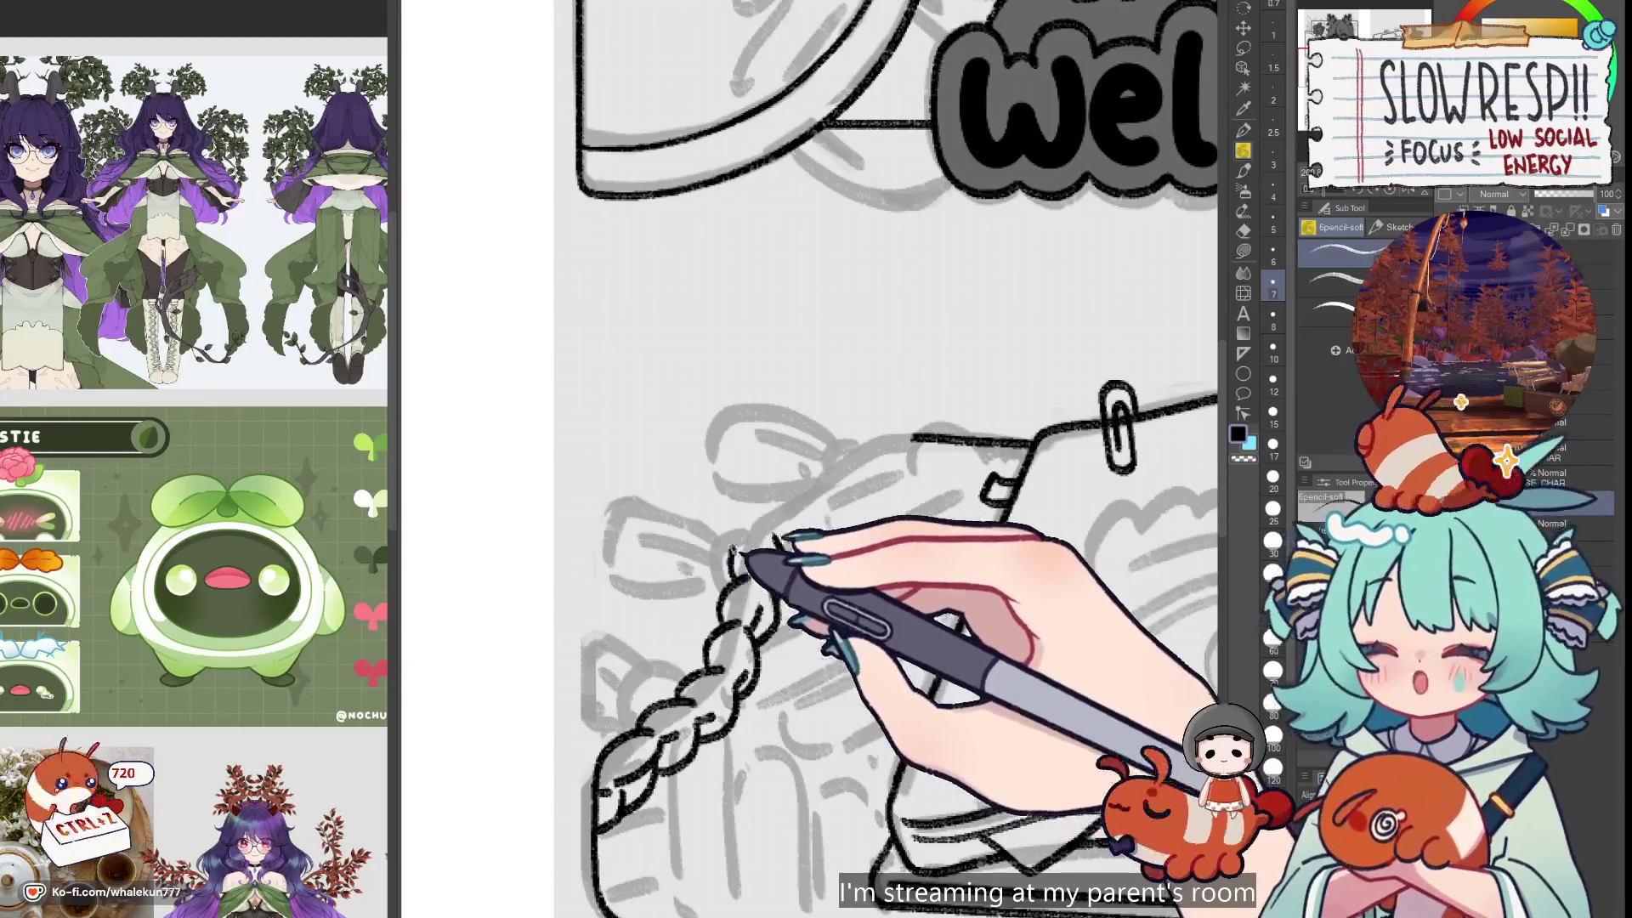
drag(741, 552, 791, 527)
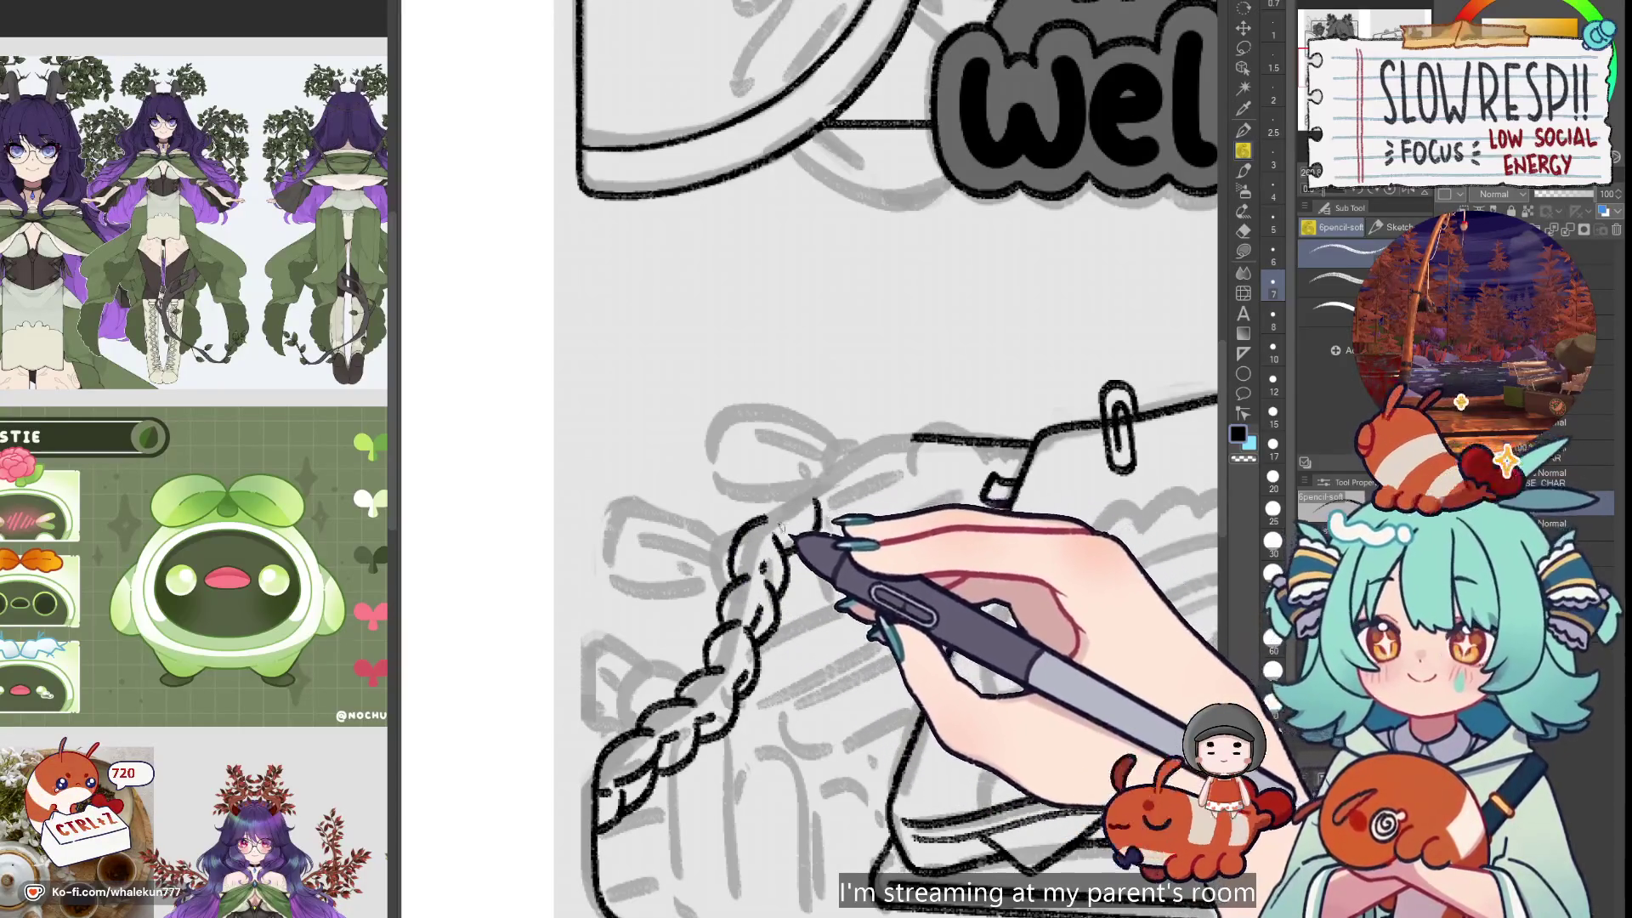
mouse_move(769, 531)
mouse_down()
mouse_move(793, 472)
mouse_move(867, 467)
mouse_move(844, 539)
mouse_move(874, 484)
mouse_move(850, 506)
mouse_move(819, 473)
mouse_move(929, 467)
mouse_move(845, 466)
mouse_move(969, 416)
mouse_up()
scroll(969, 416, down, 4)
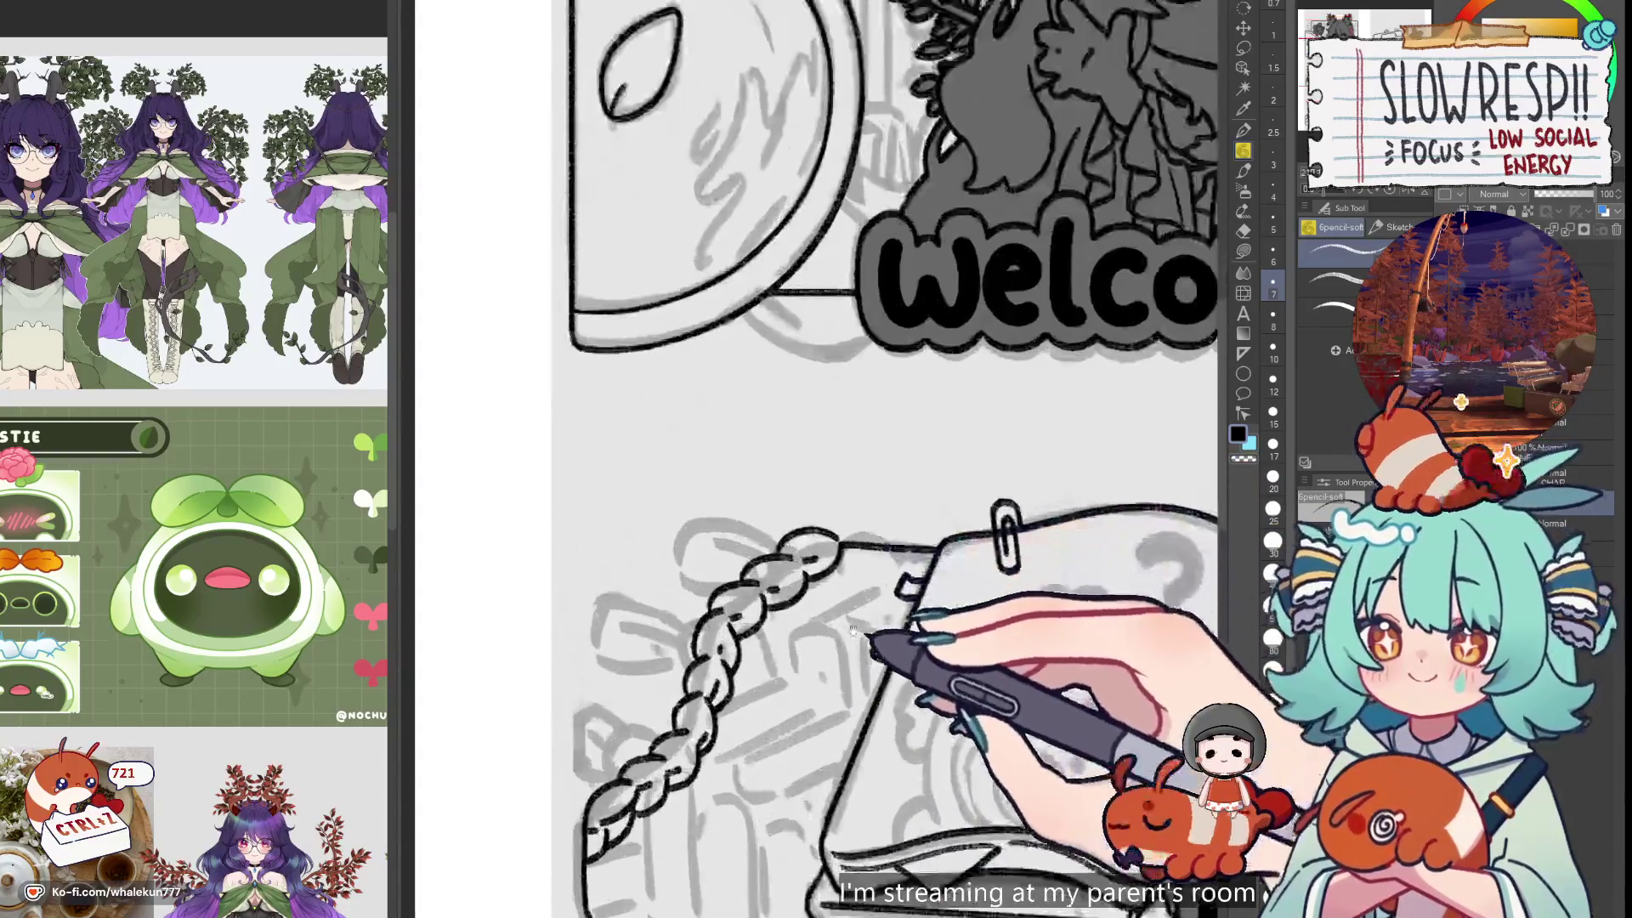
scroll(881, 541, up, 2)
key(e)
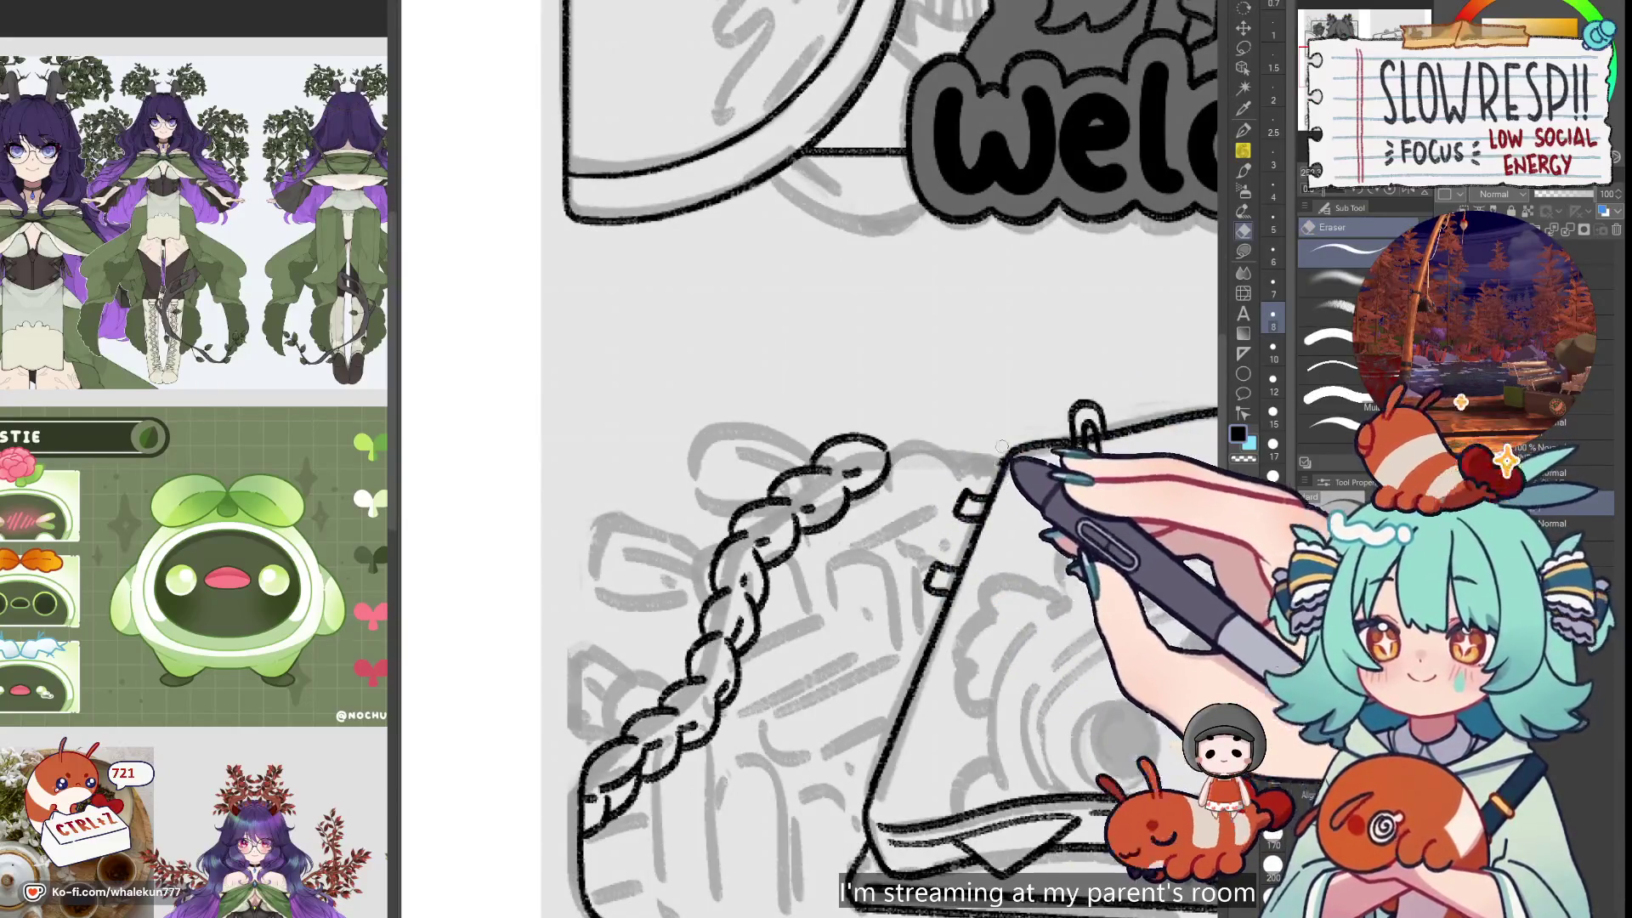
key(p)
drag(848, 443, 898, 439)
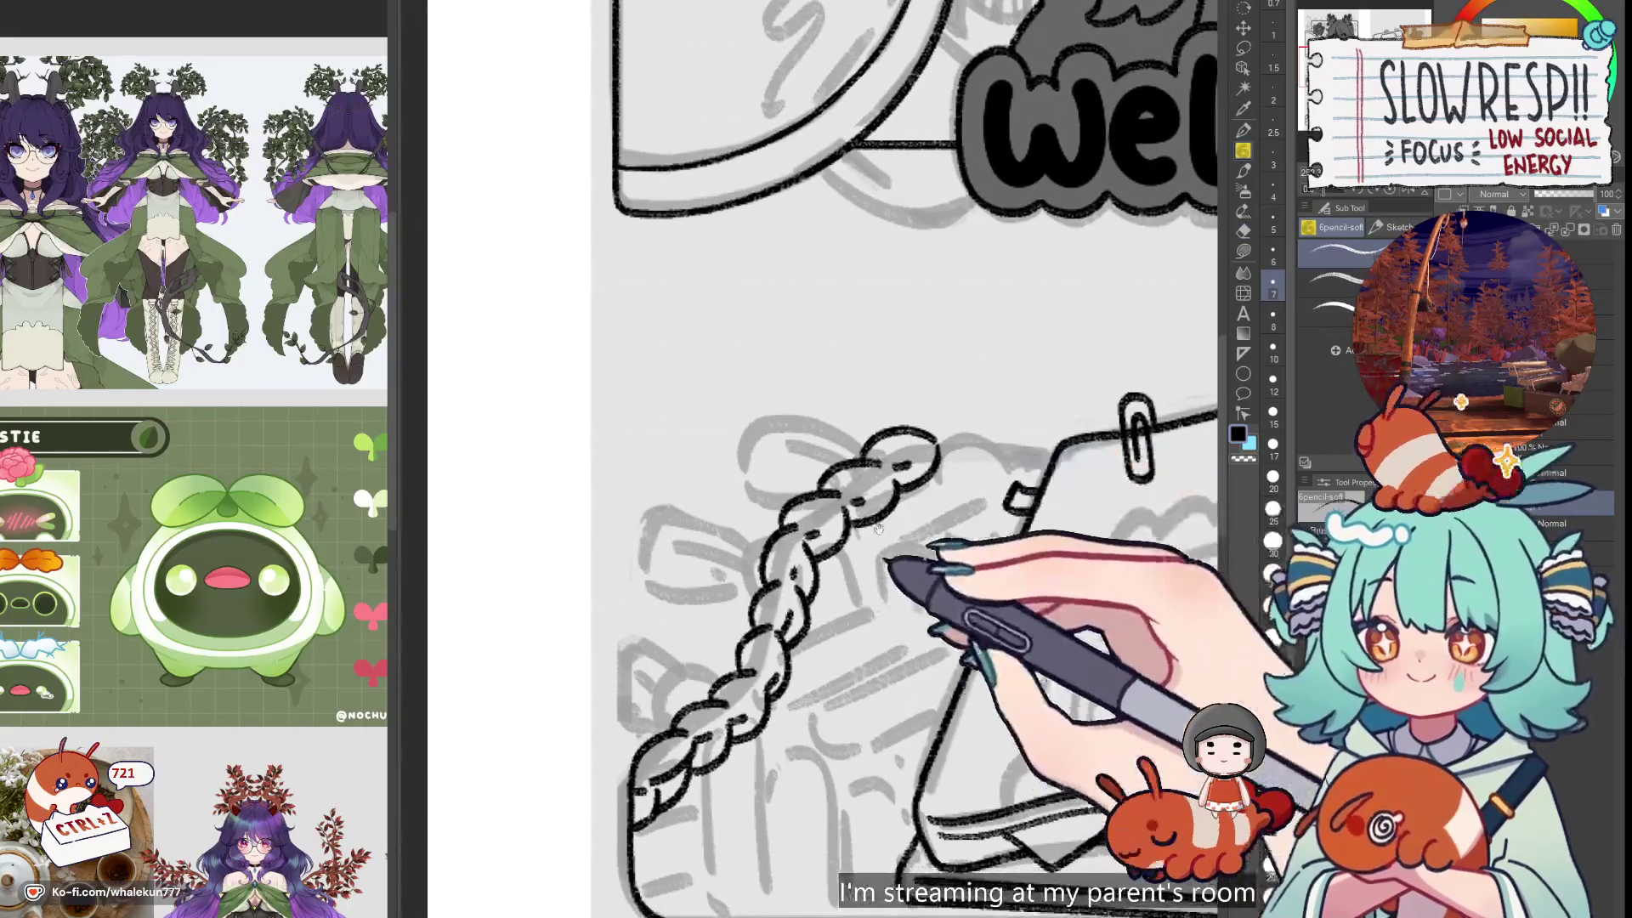
scroll(899, 439, down, 5)
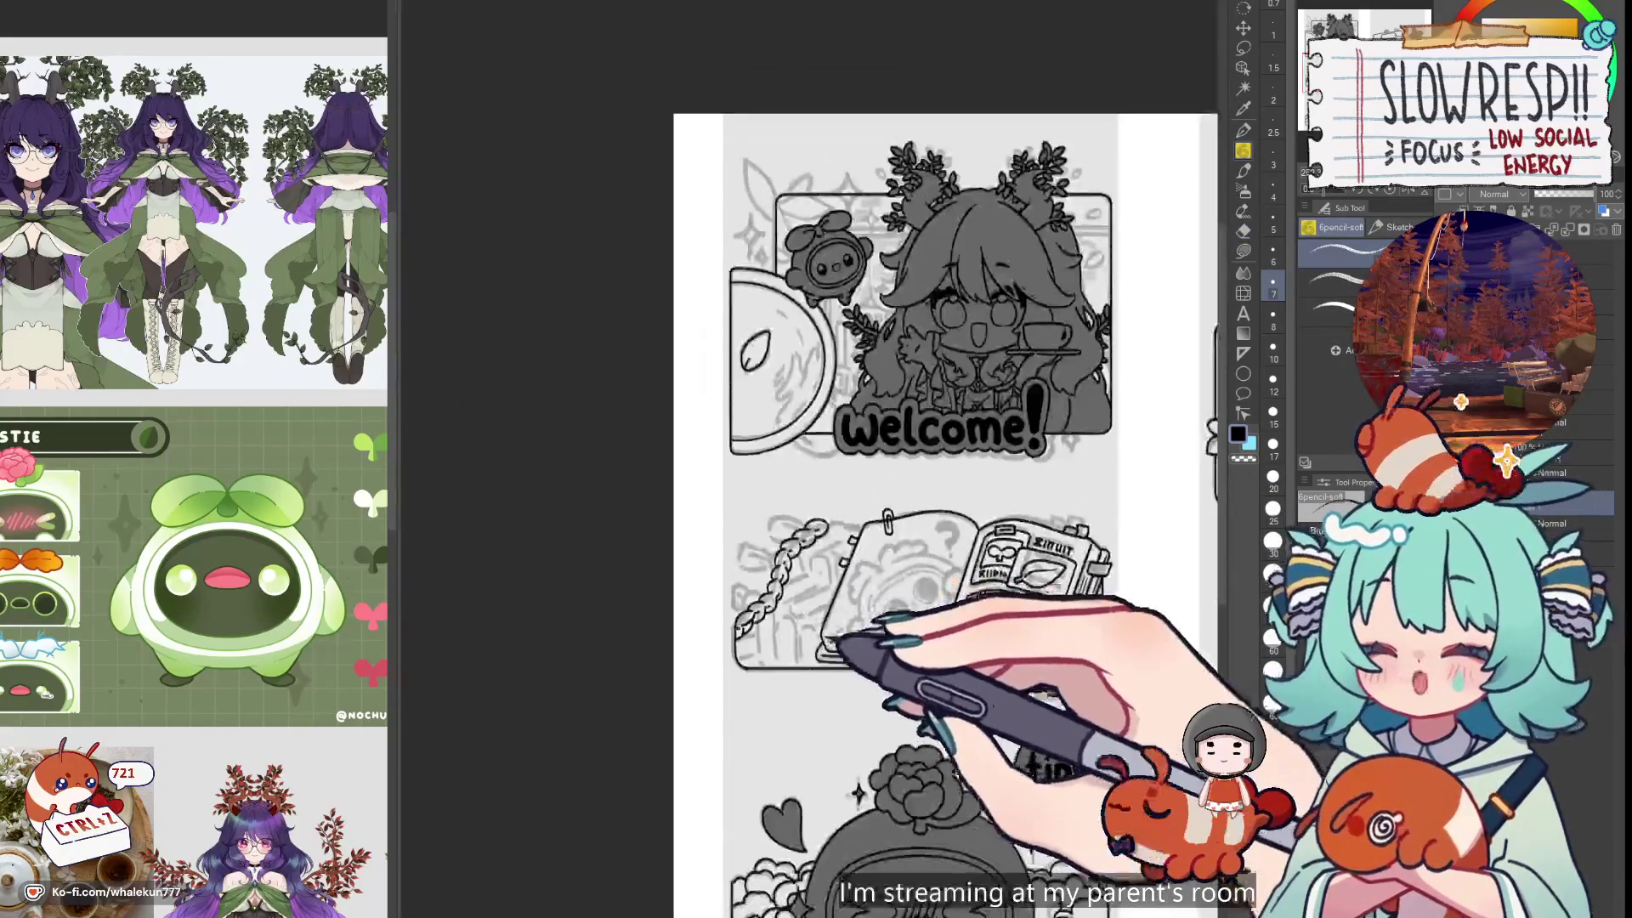
scroll(760, 599, up, 5)
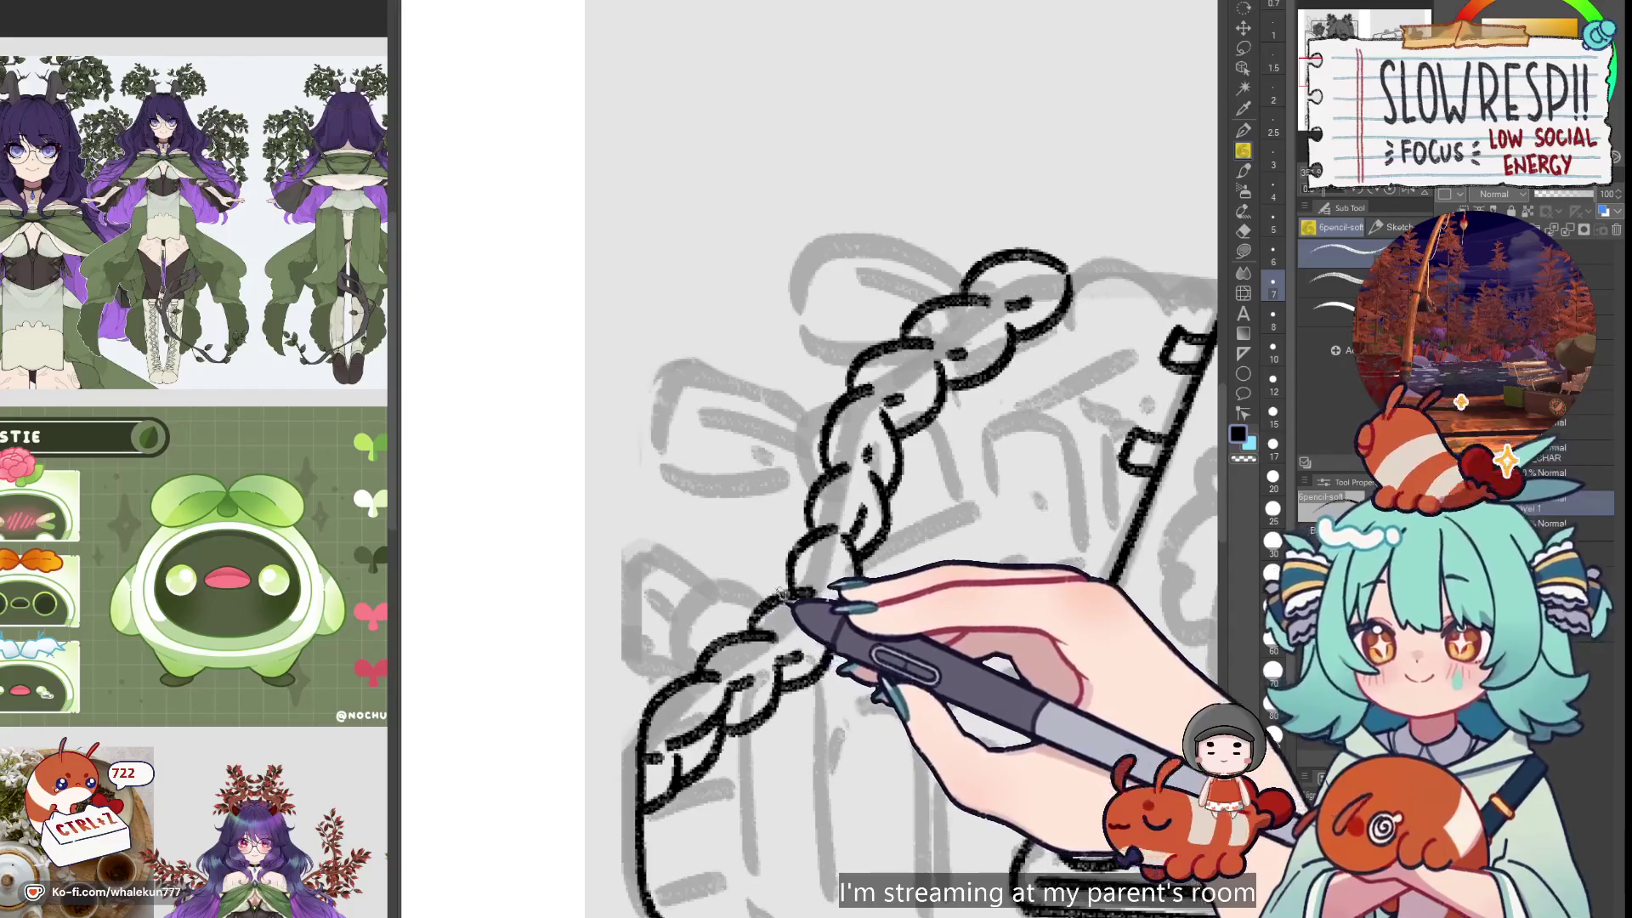
mouse_move(790, 601)
mouse_down()
mouse_move(751, 644)
mouse_move(704, 418)
mouse_up()
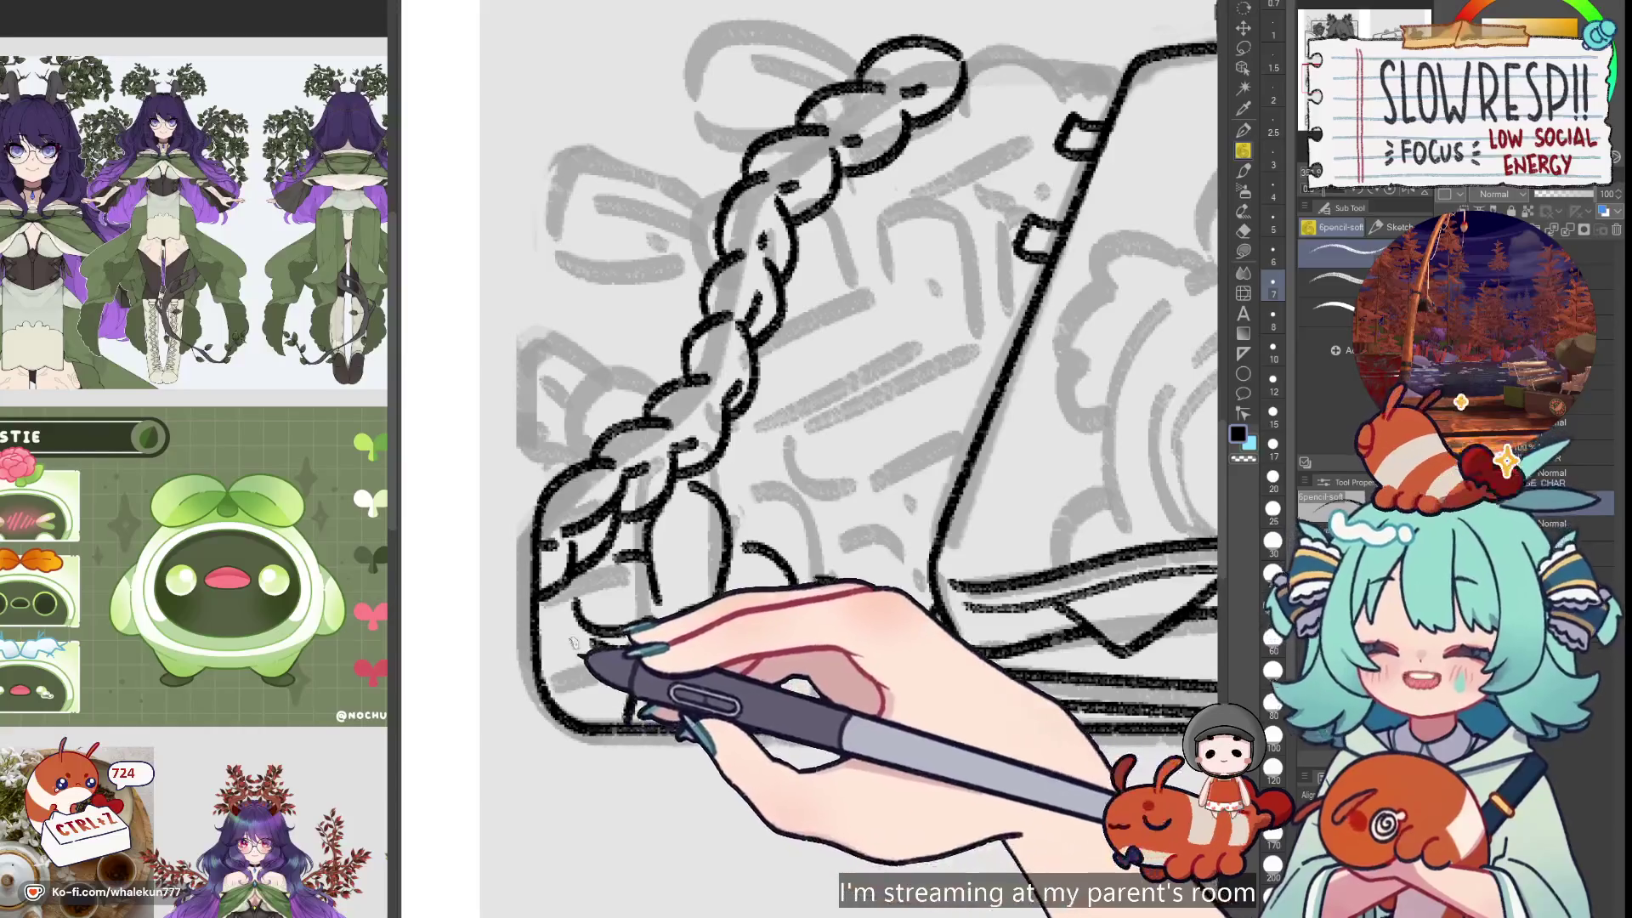
Ink arcs below the braid and a cloud-shaped curve on the notebook, undoing bad strokes
mouse_move(581, 650)
mouse_down()
mouse_move(576, 637)
mouse_move(686, 712)
mouse_move(693, 752)
mouse_up()
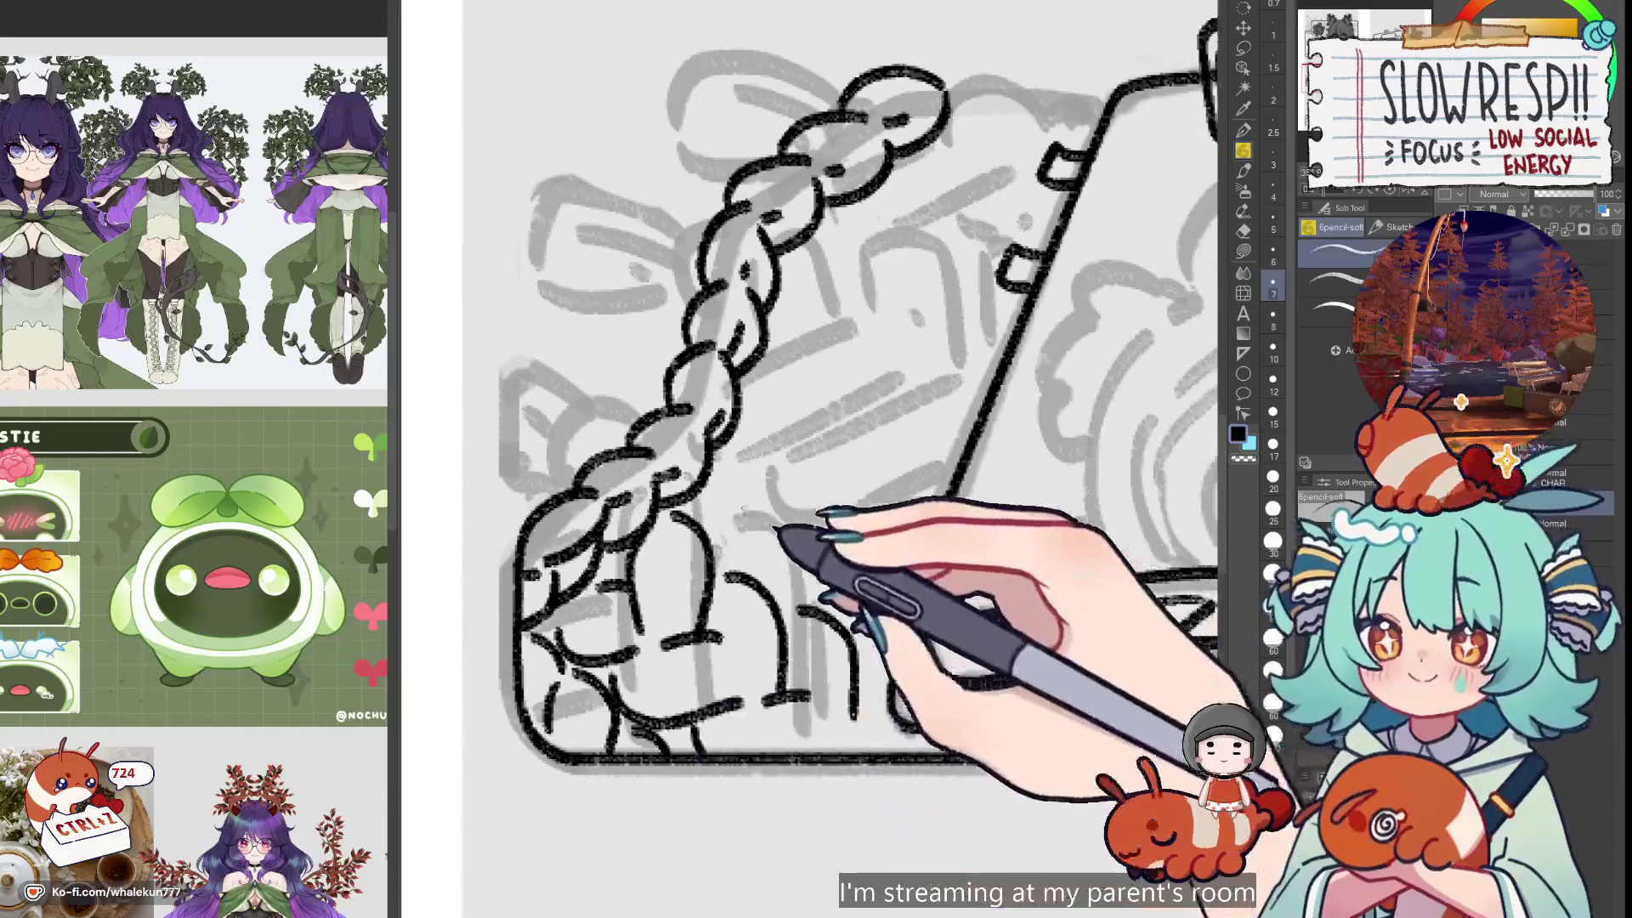
mouse_move(718, 535)
mouse_down()
mouse_move(776, 575)
mouse_move(747, 528)
mouse_move(783, 510)
mouse_move(775, 478)
mouse_move(799, 453)
mouse_up()
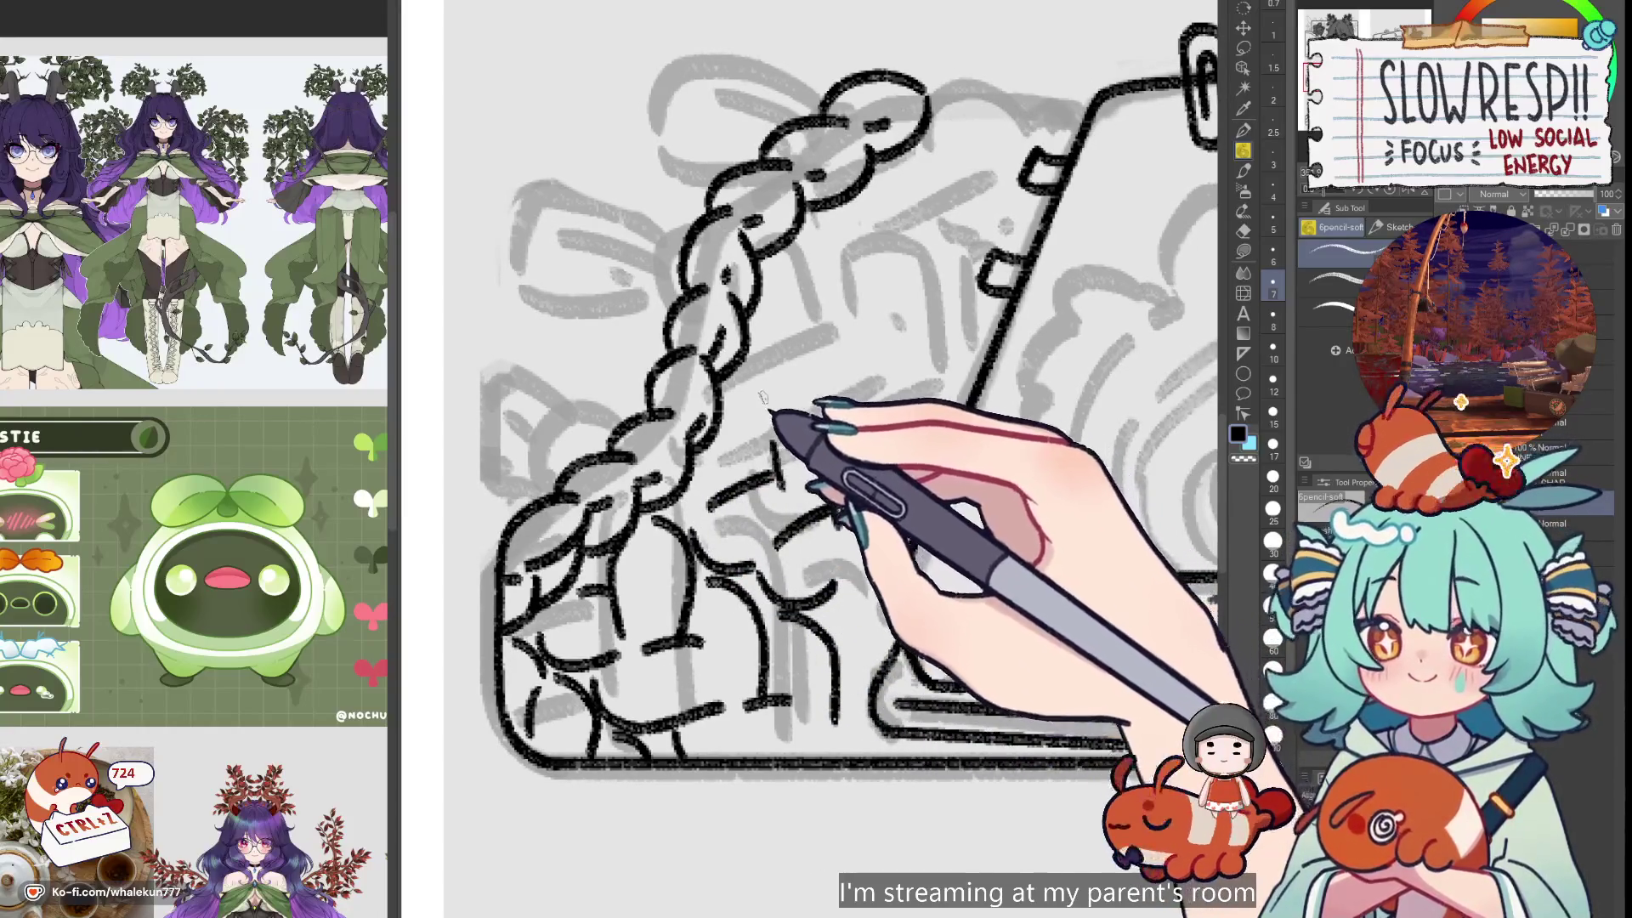
key(ctrl+z)
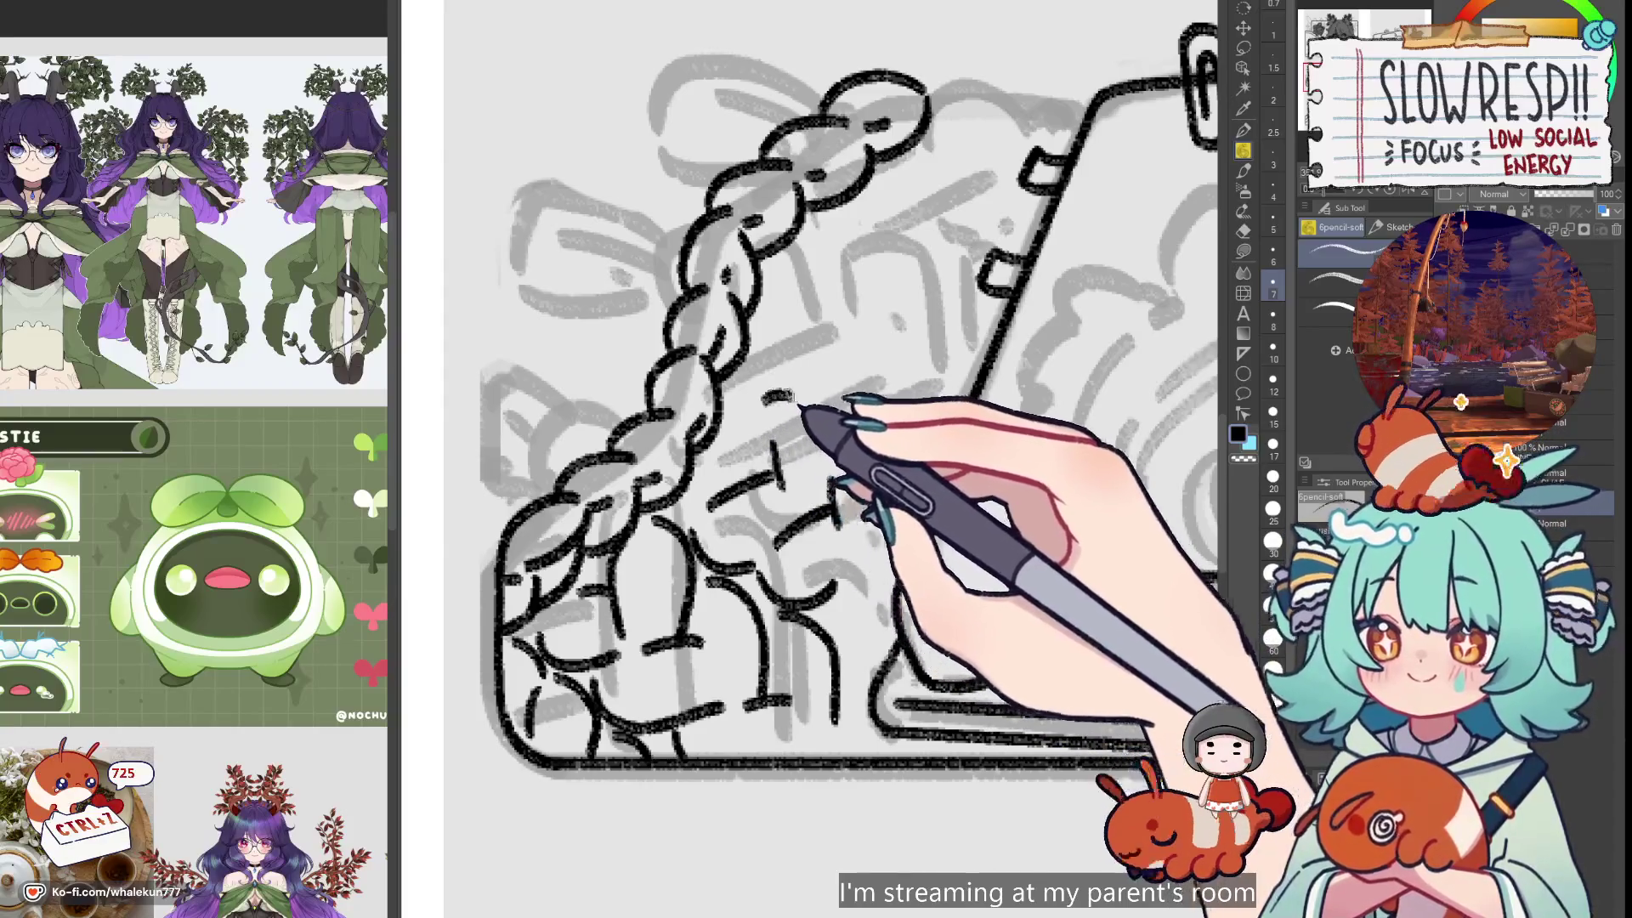
drag(765, 396, 892, 485)
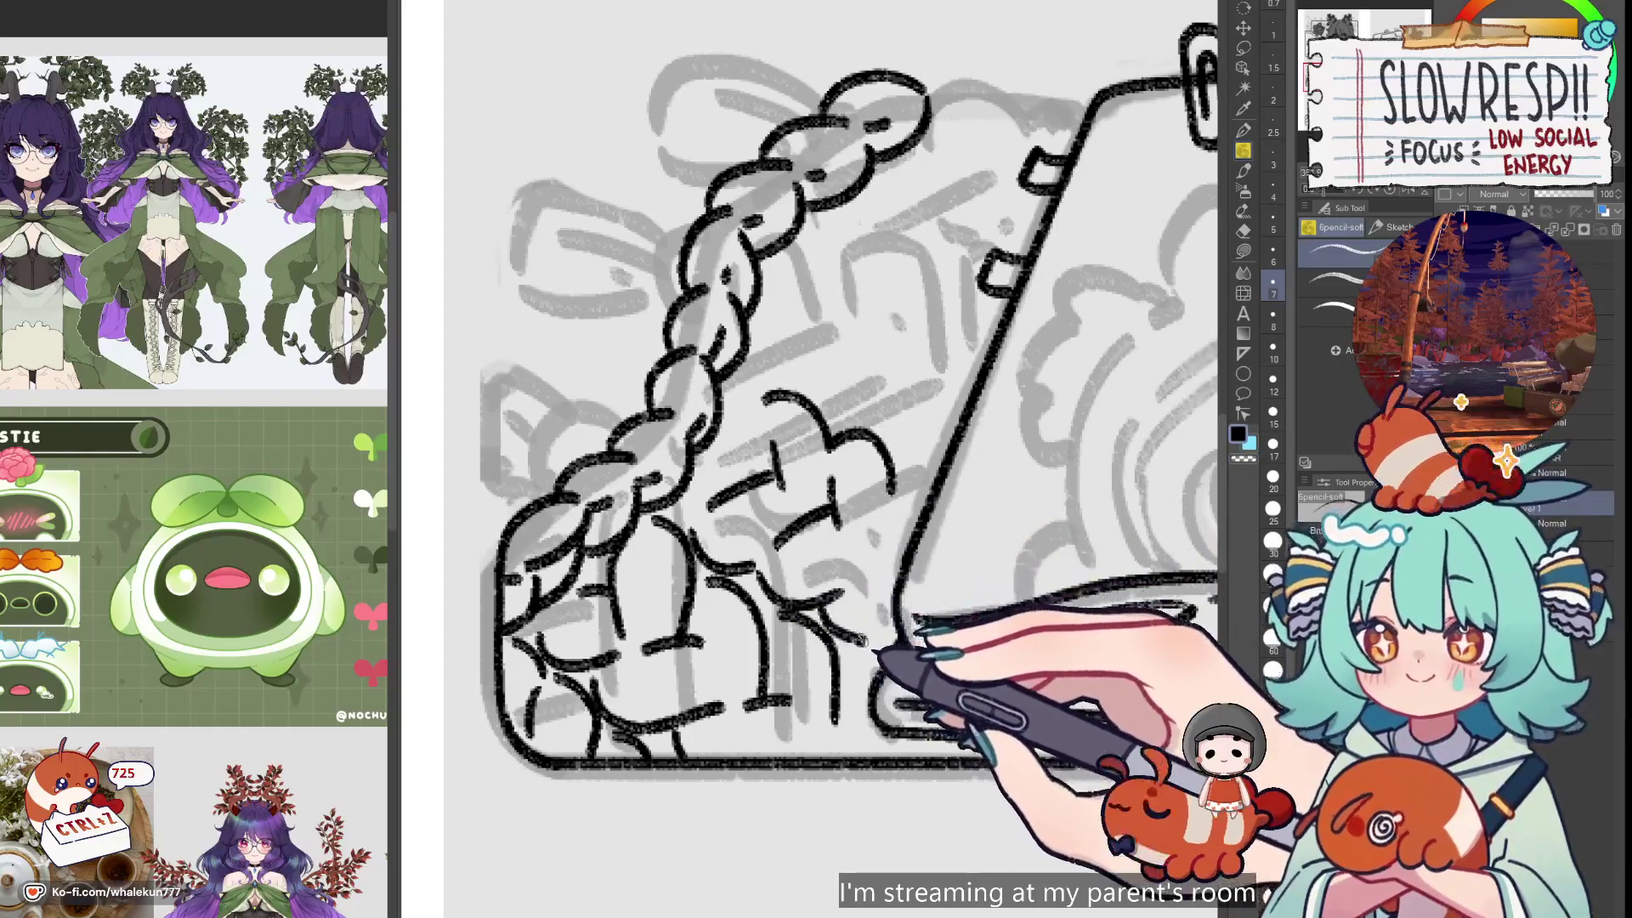
key(ctrl+z)
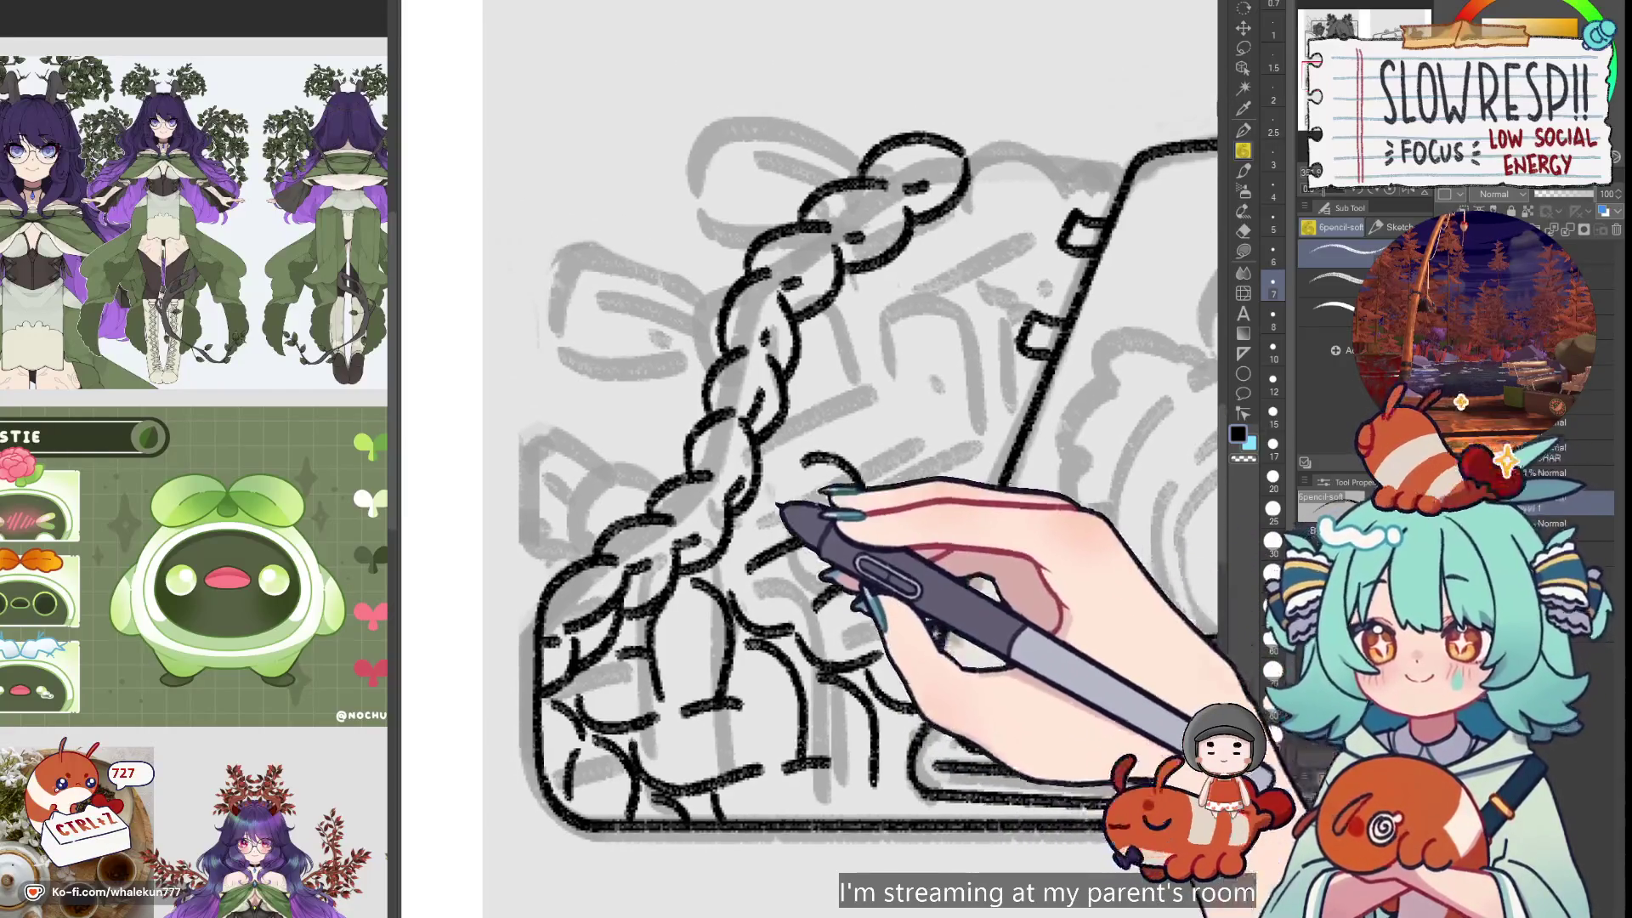
key(ctrl+z)
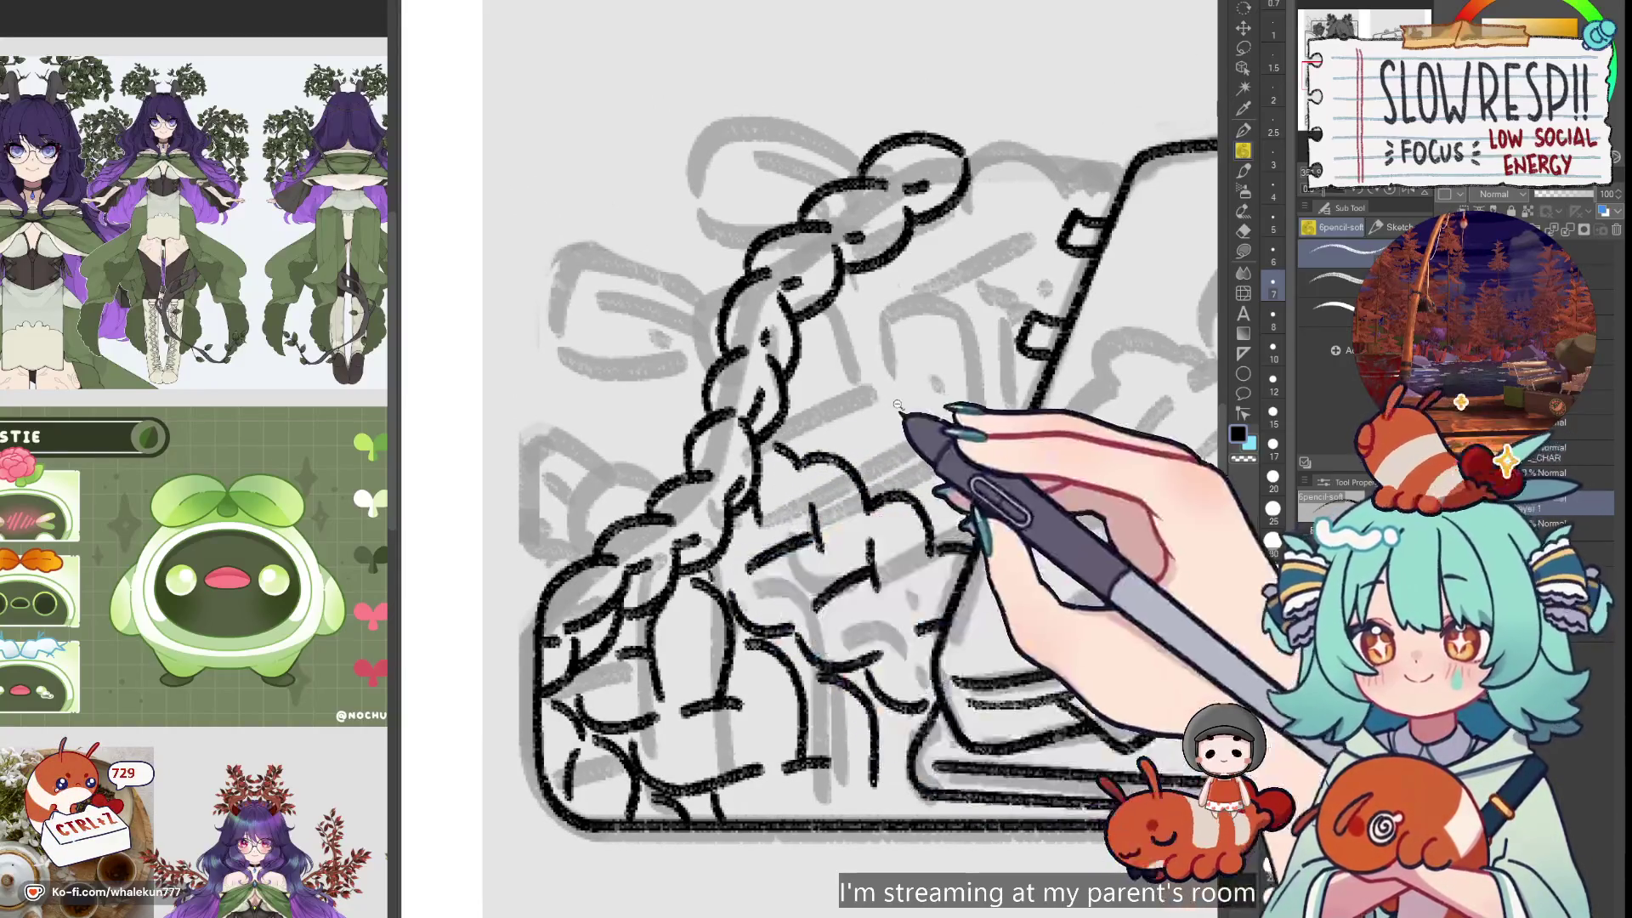
Keep refining the curls over the braid sketch, undoing several unwanted ink strokes
scroll(821, 463, down, 3)
scroll(821, 463, up, 3)
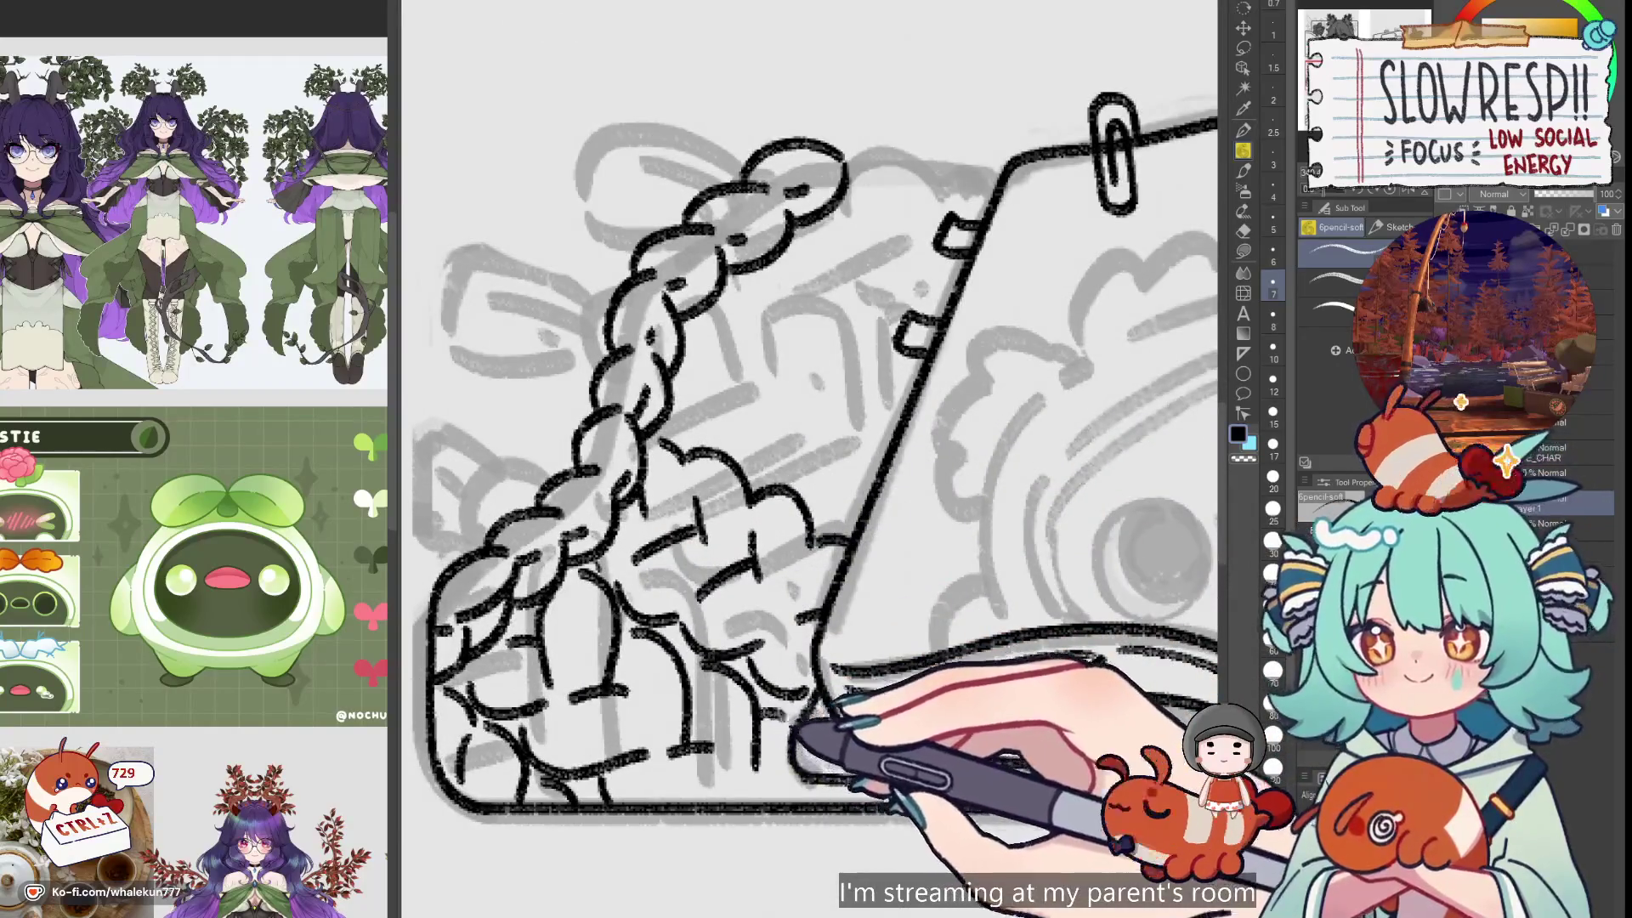
scroll(846, 630, down, 3)
scroll(806, 551, up, 3)
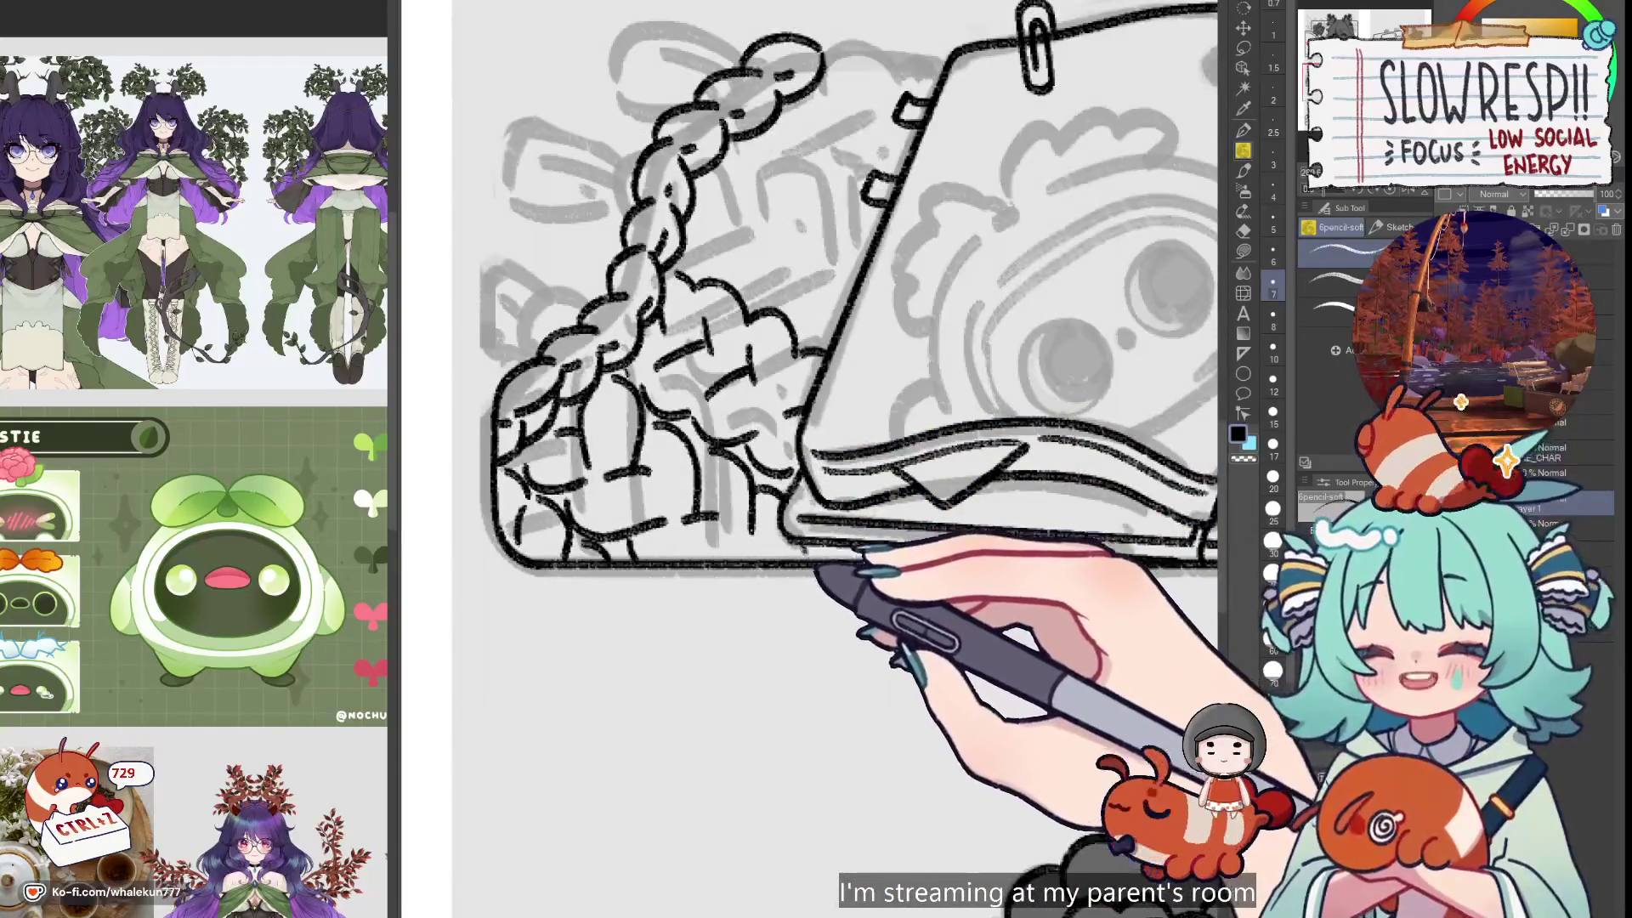
key(ctrl+z)
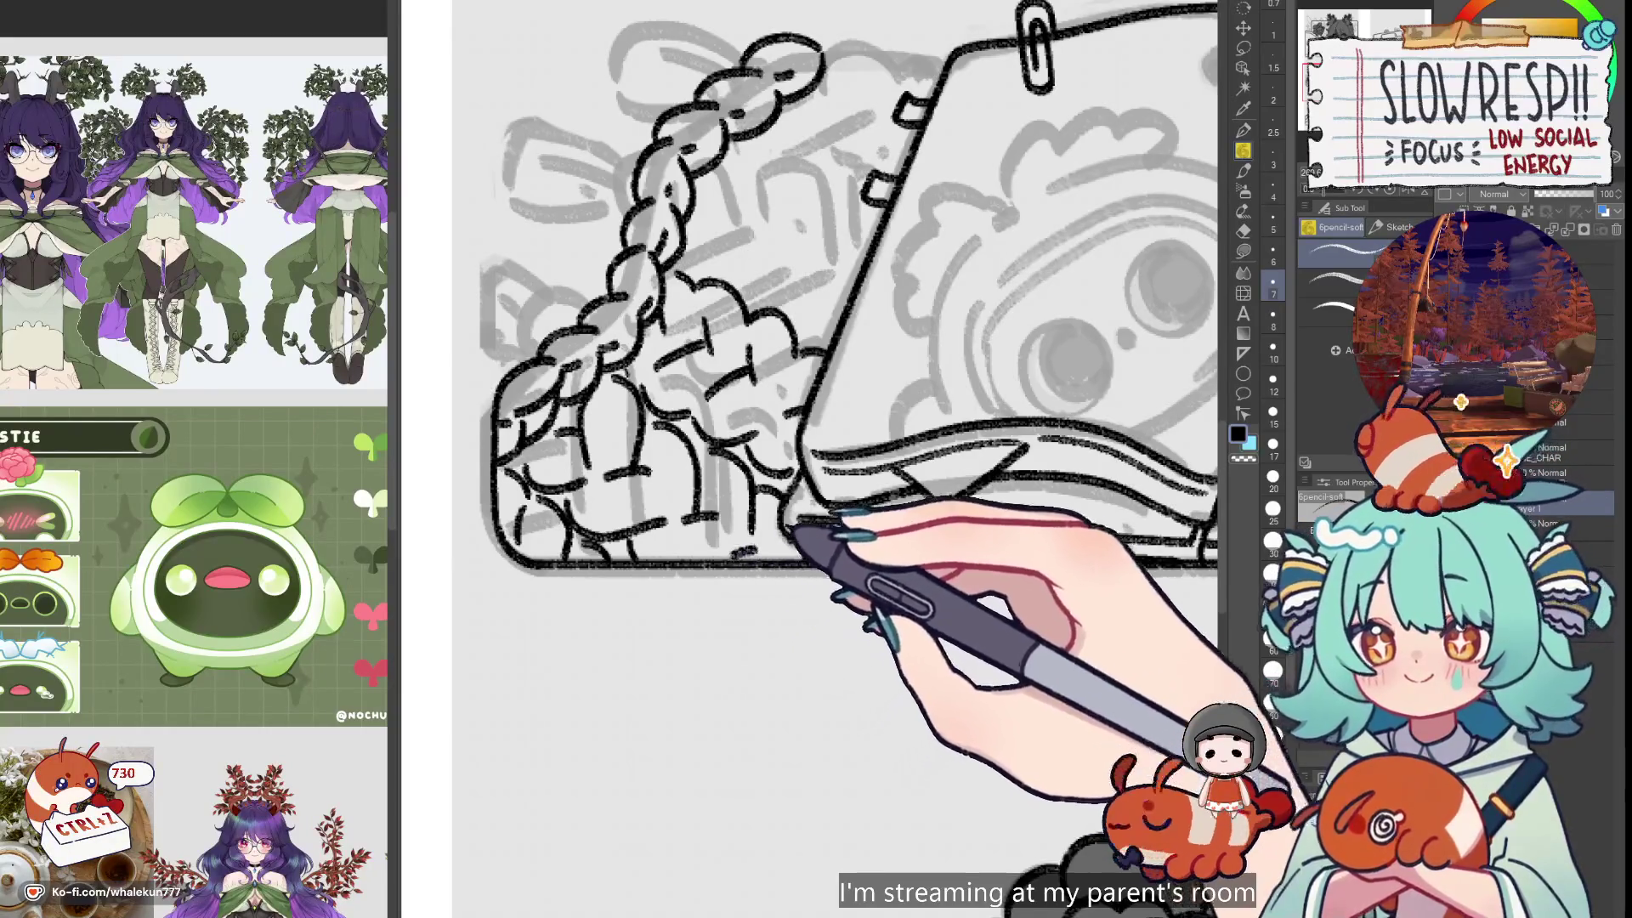
scroll(838, 459, up, 3)
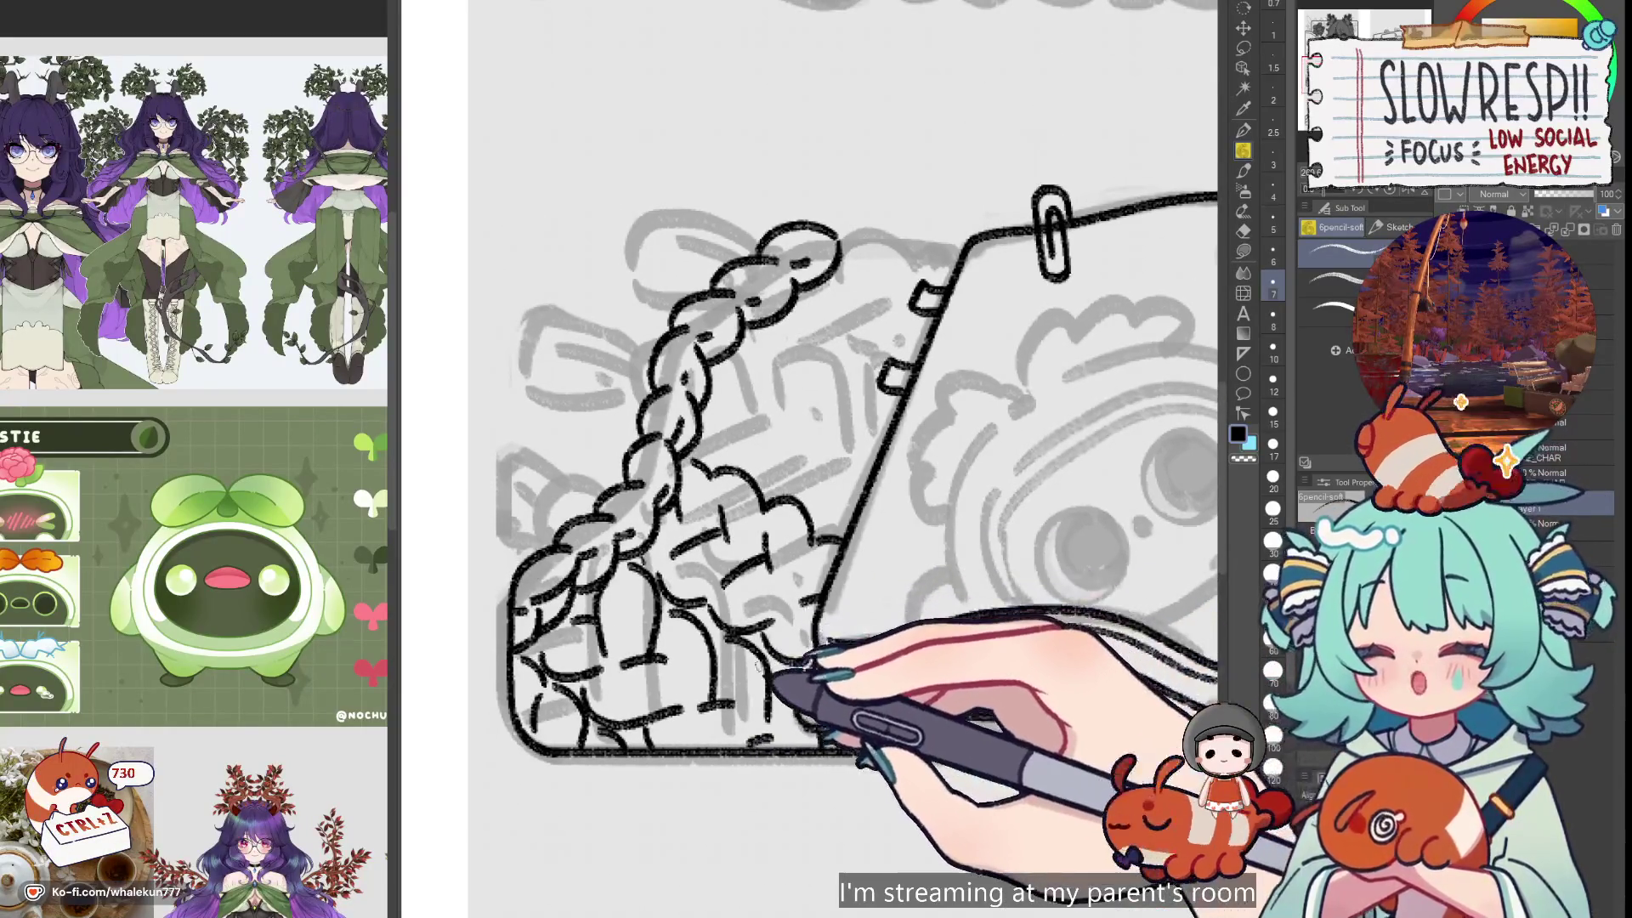
scroll(841, 459, up, 1)
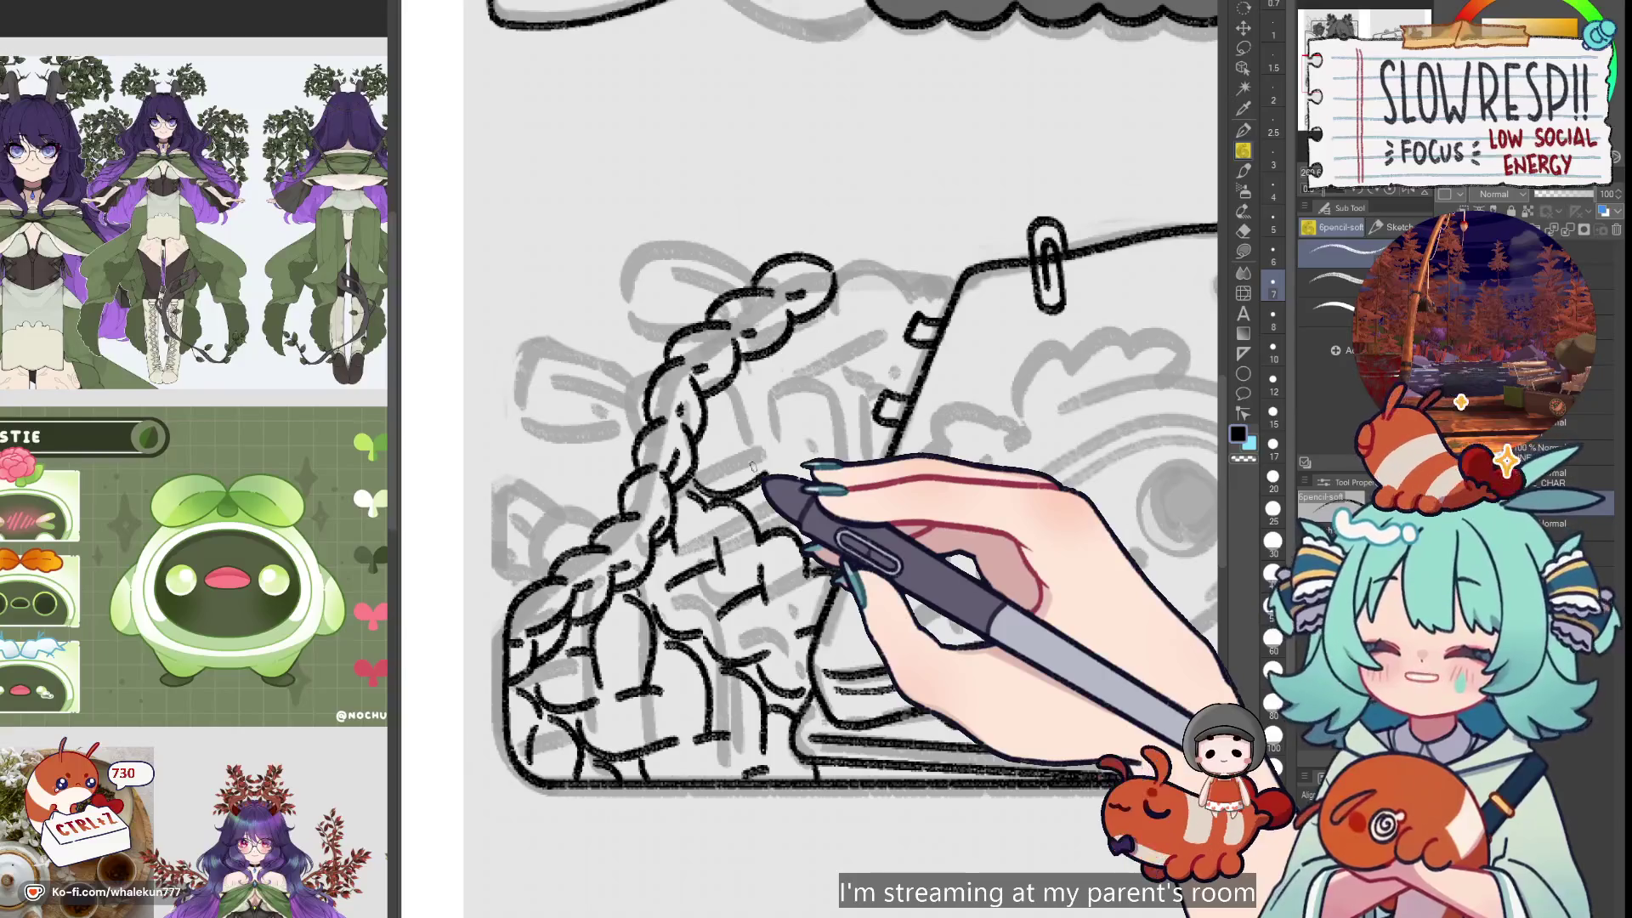
drag(752, 468, 770, 495)
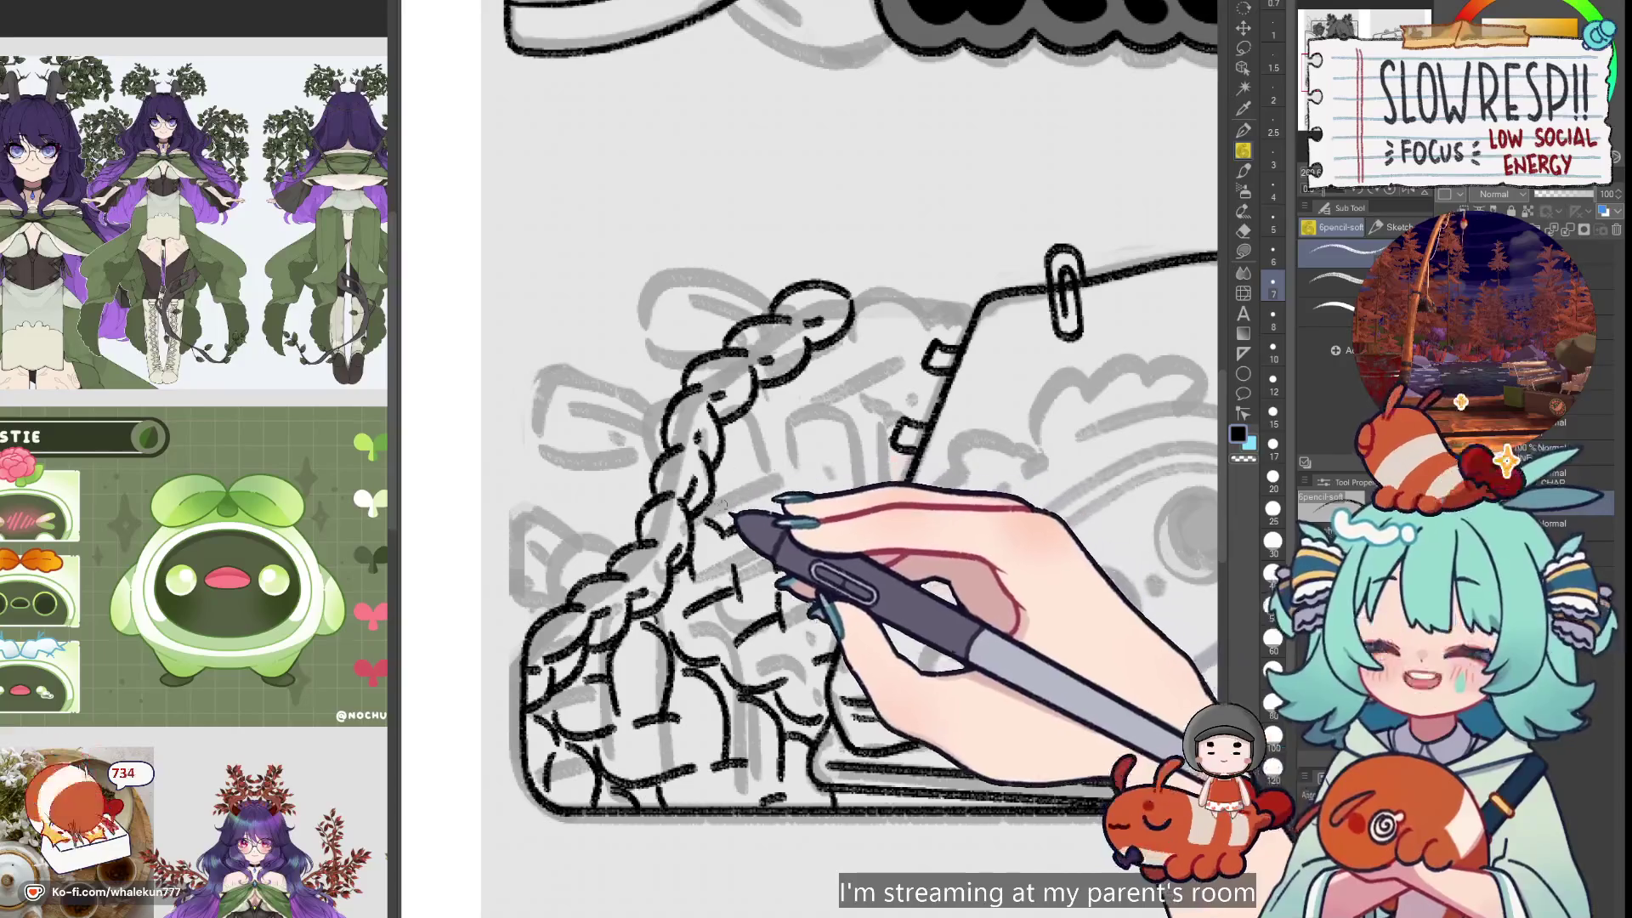
key(ctrl+z)
key(ctrl+z)
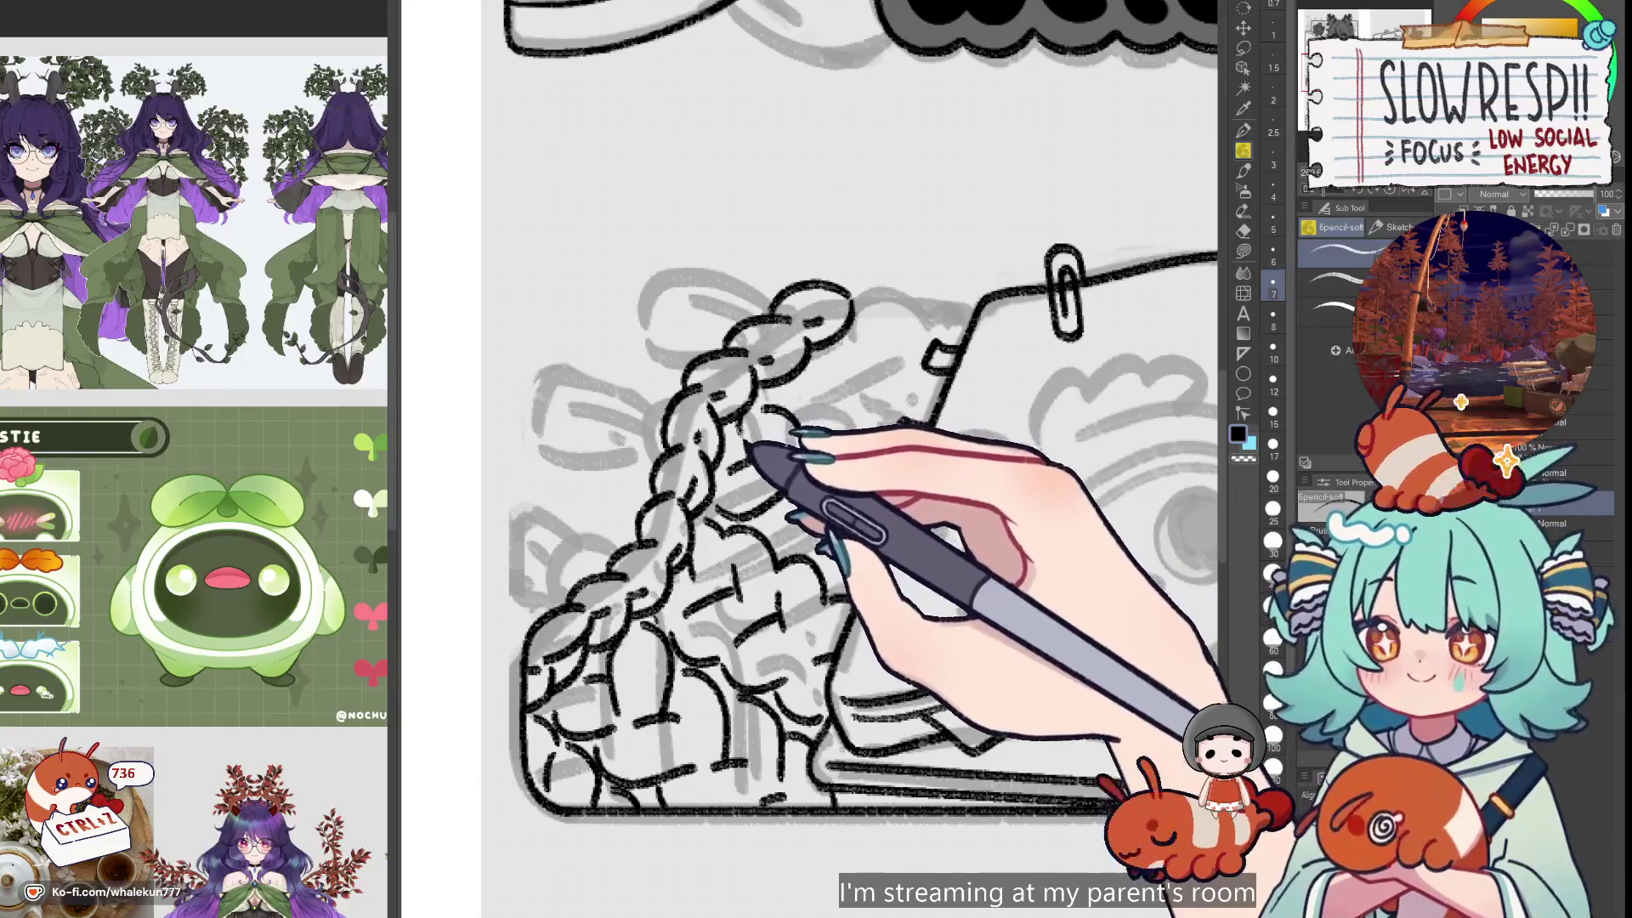
key(ctrl+z)
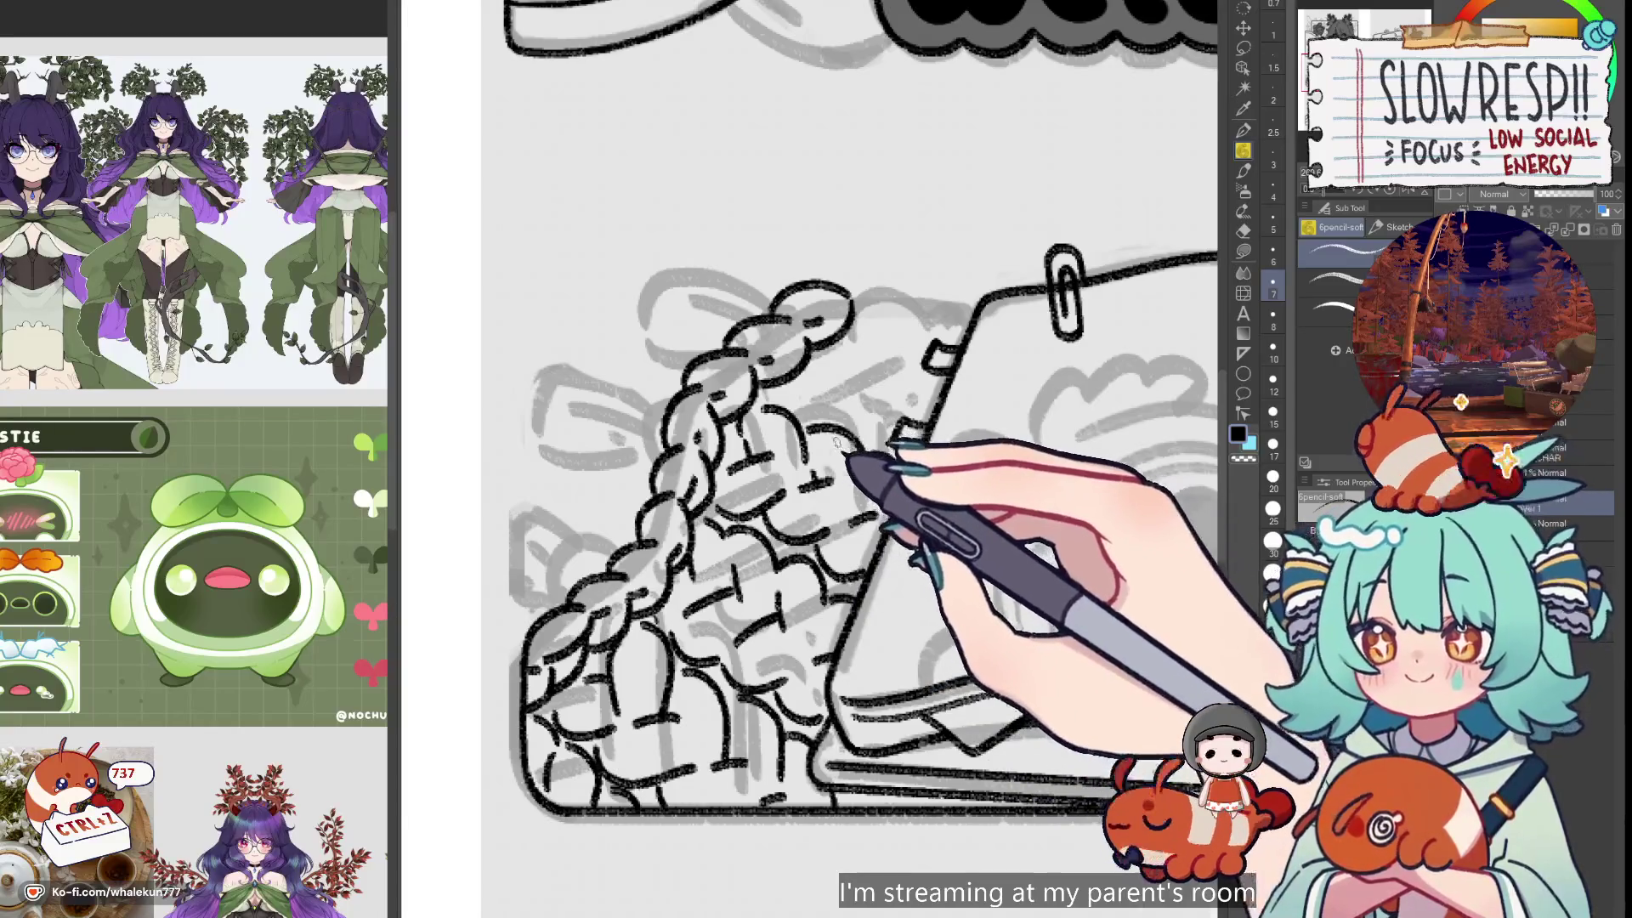
scroll(842, 451, down, 5)
Undo the last curl stroke, then zoom out and back in on the F.A.Q notebook
scroll(850, 463, up, 4)
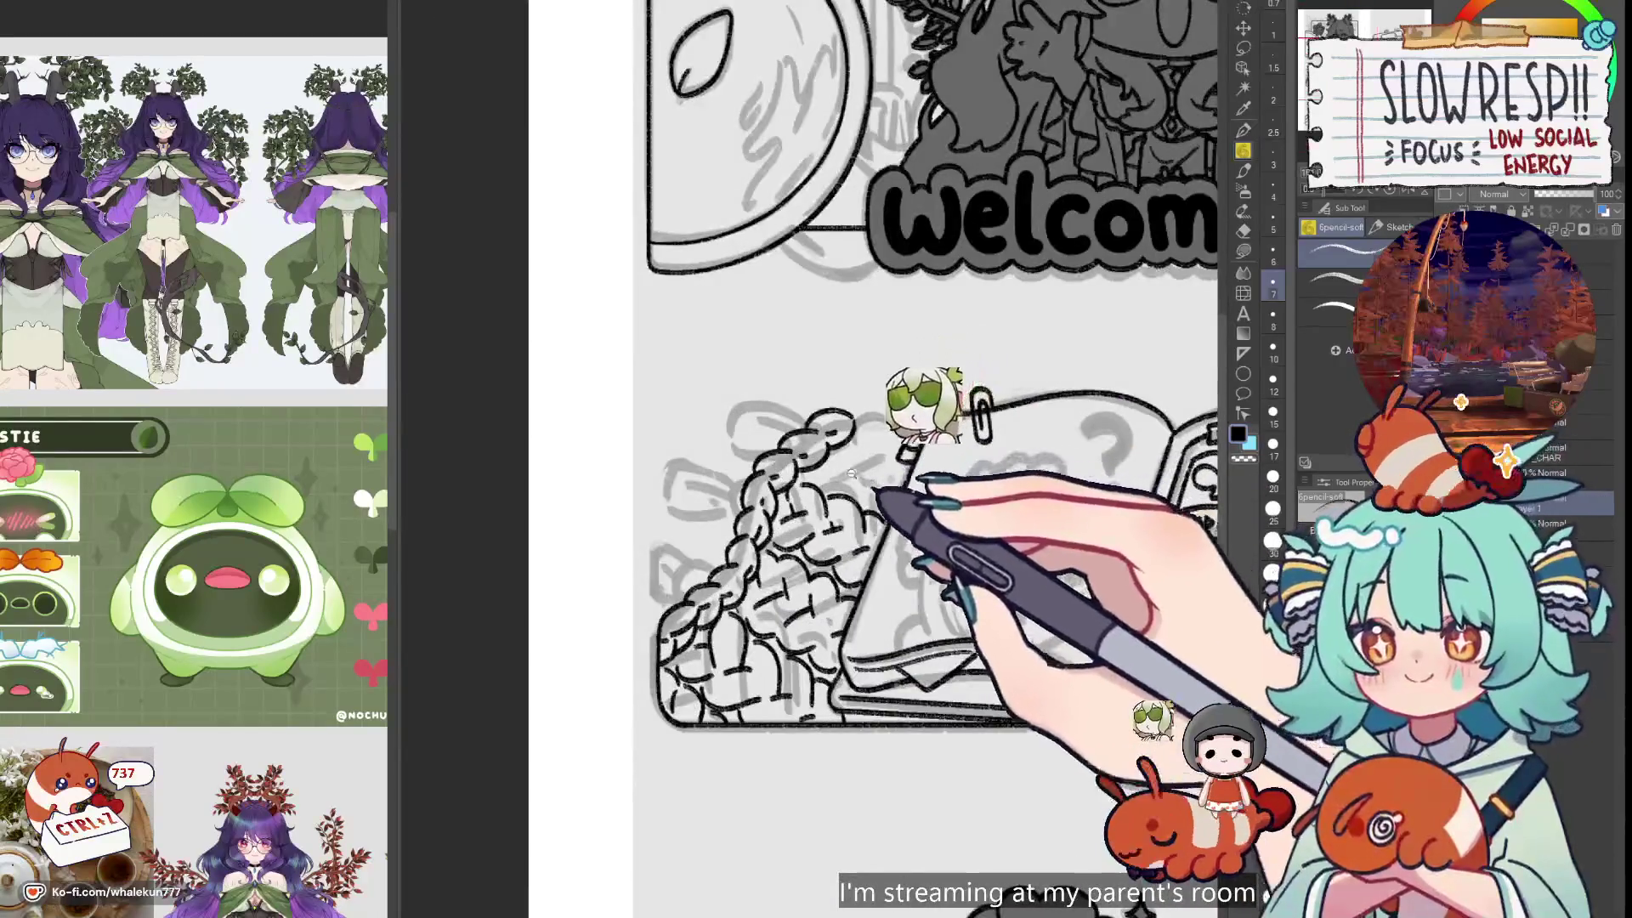
scroll(850, 472, up, 2)
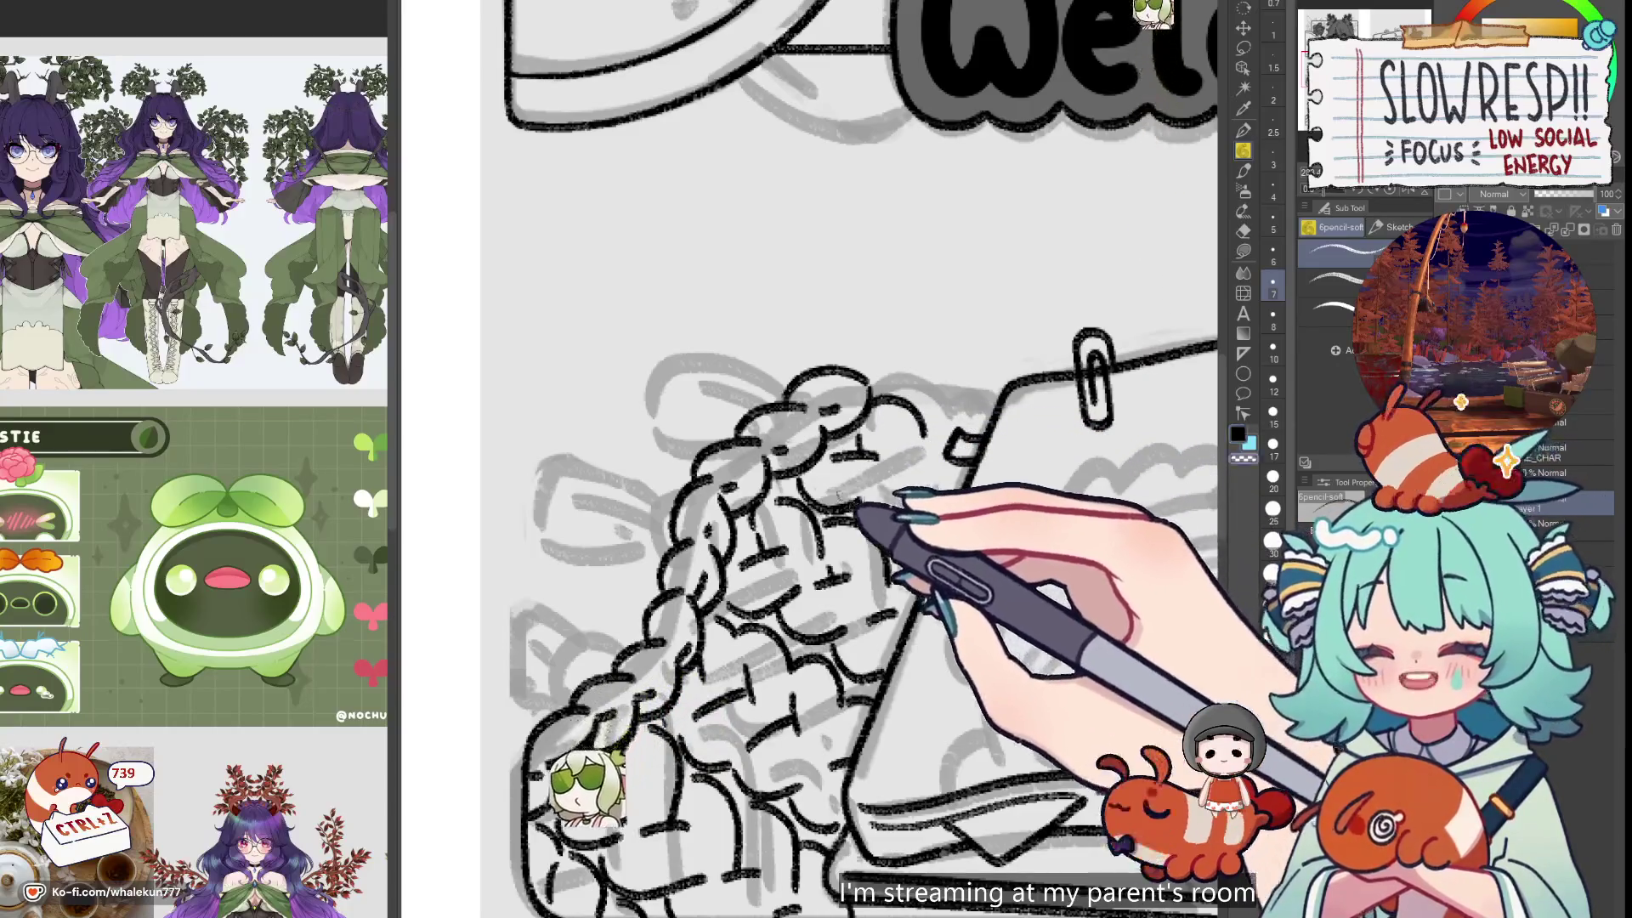
key(ctrl+z)
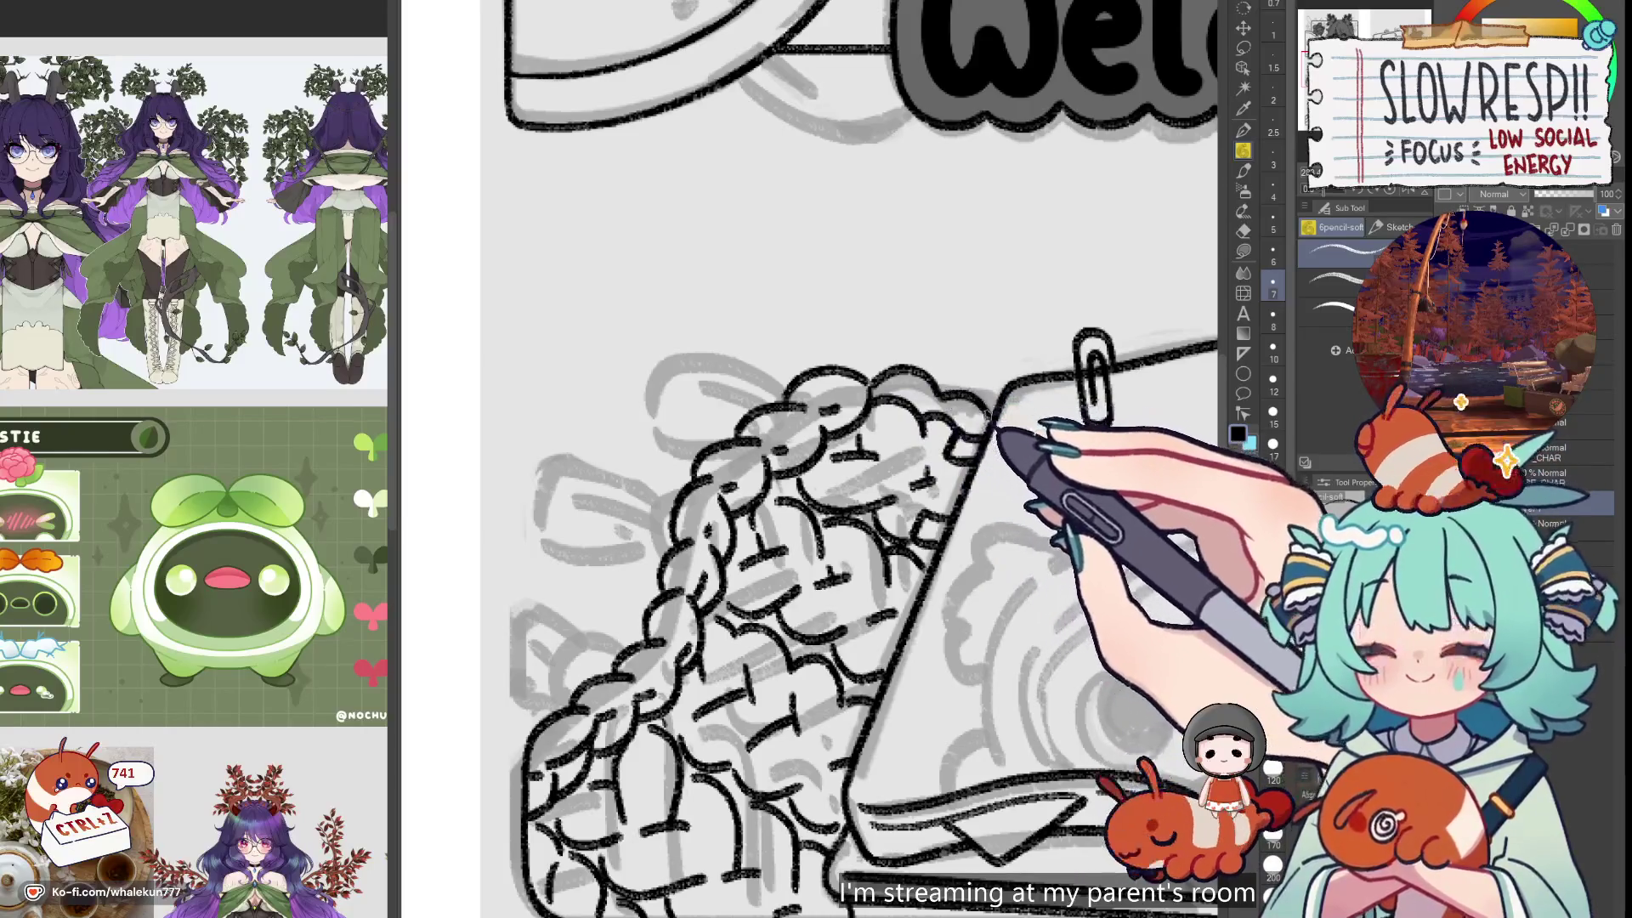
key(ctrl+minus)
key(ctrl+minus)
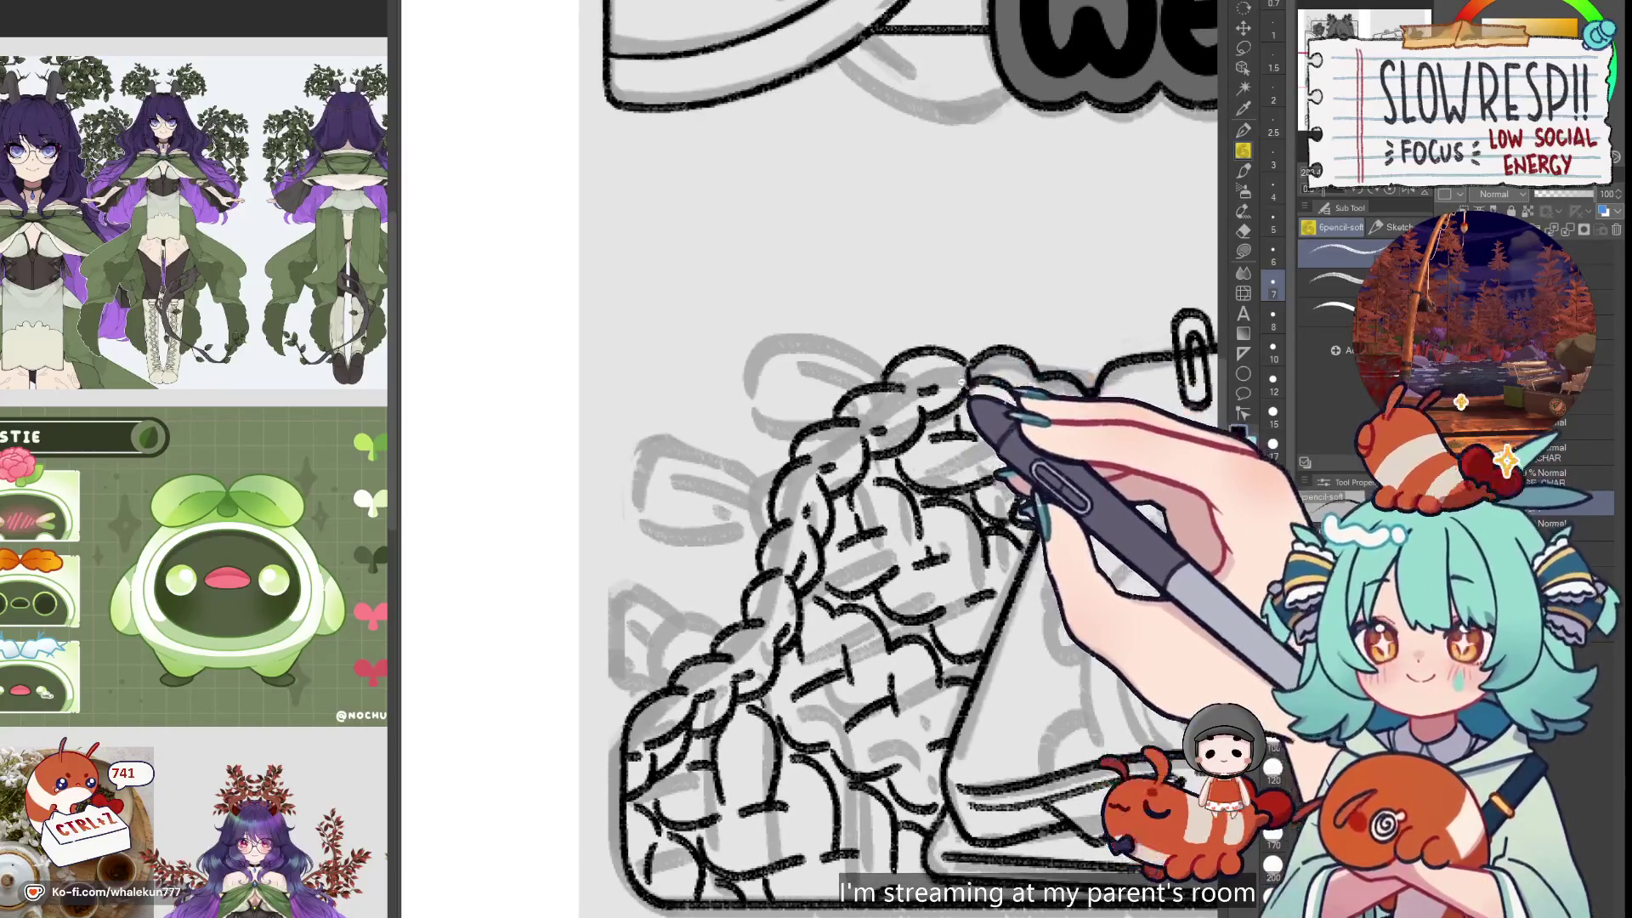
key(ctrl+plus)
key(ctrl+plus)
key(ctrl+plus)
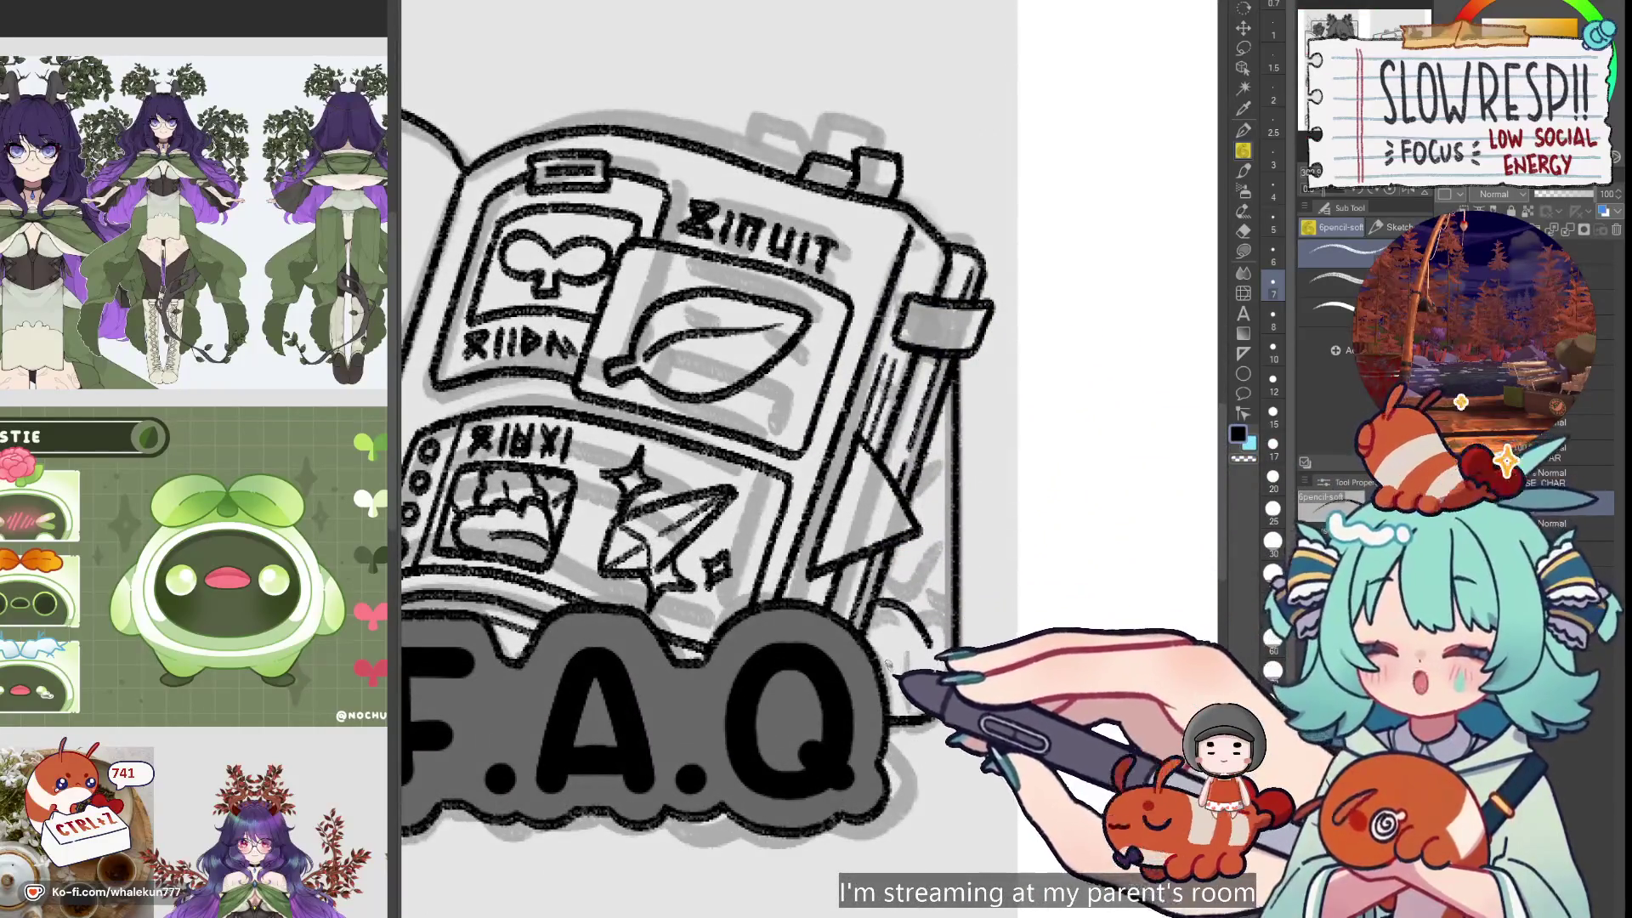
Undo the three stray marks near the notebook's edge
key(ctrl+z)
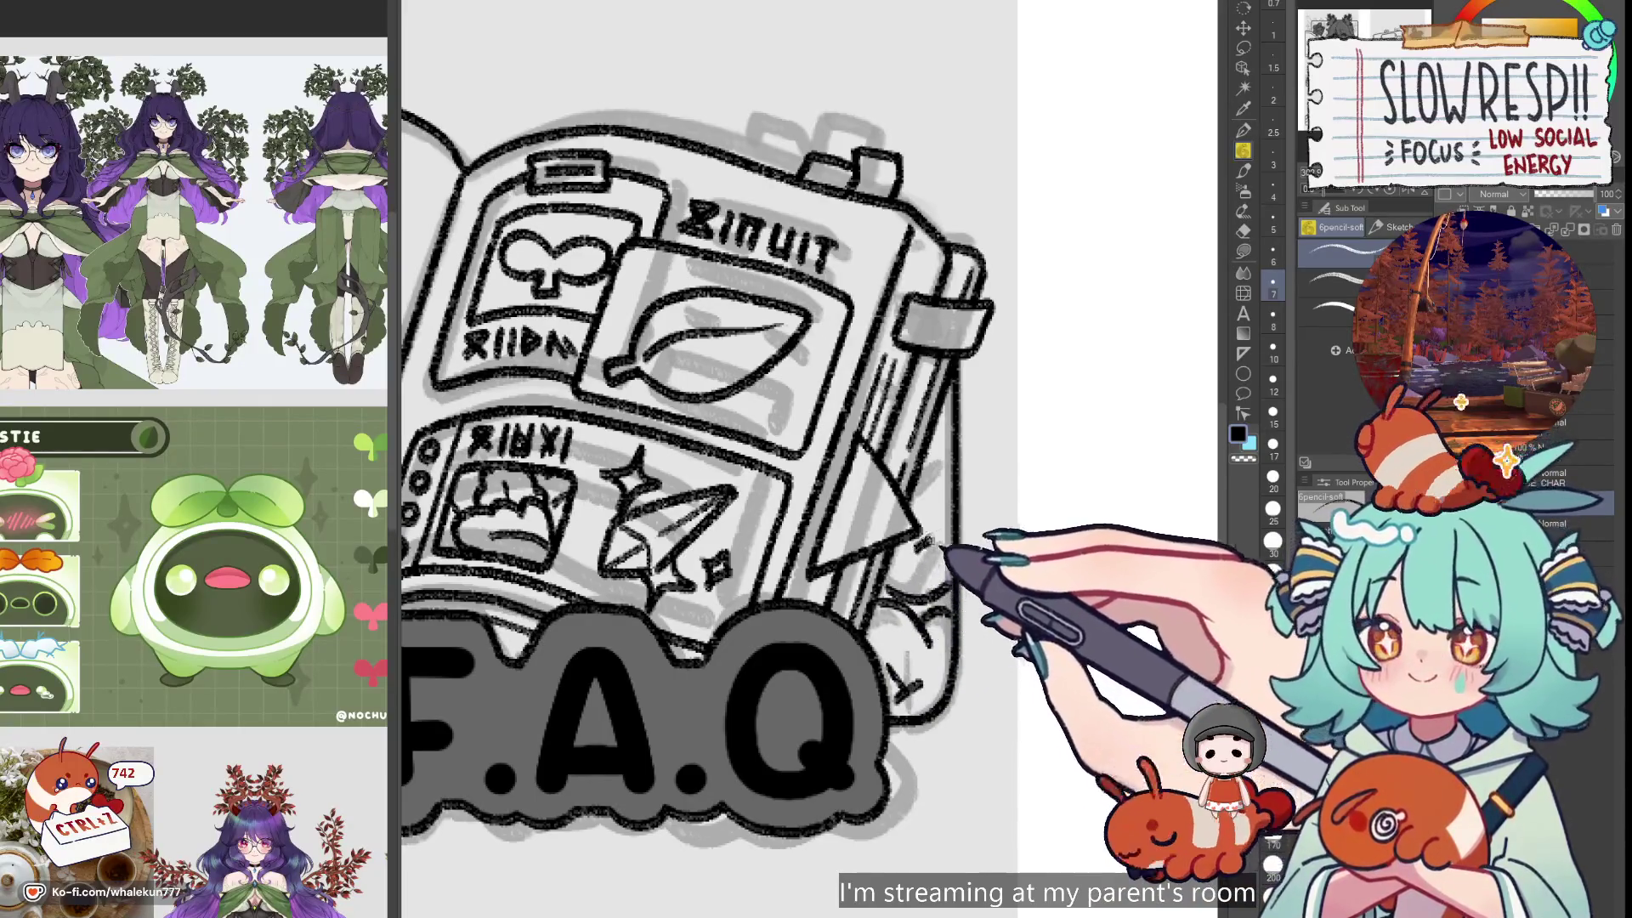
key(ctrl+z)
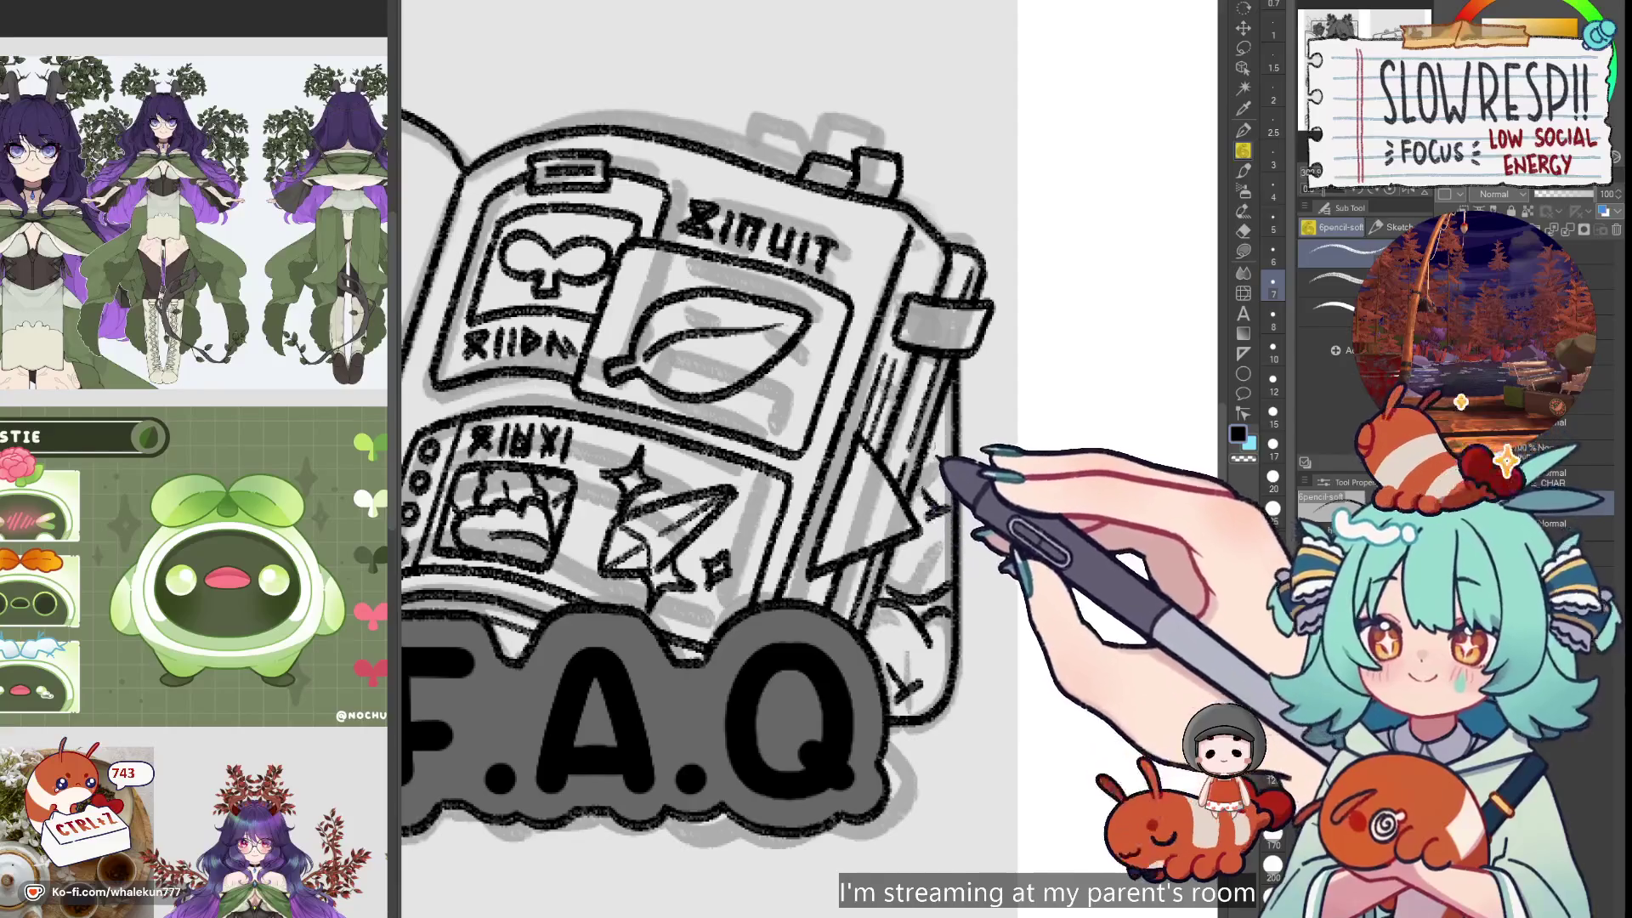
key(ctrl+z)
key(ctrl+z)
key(ctrl+z)
key(ctrl+z)
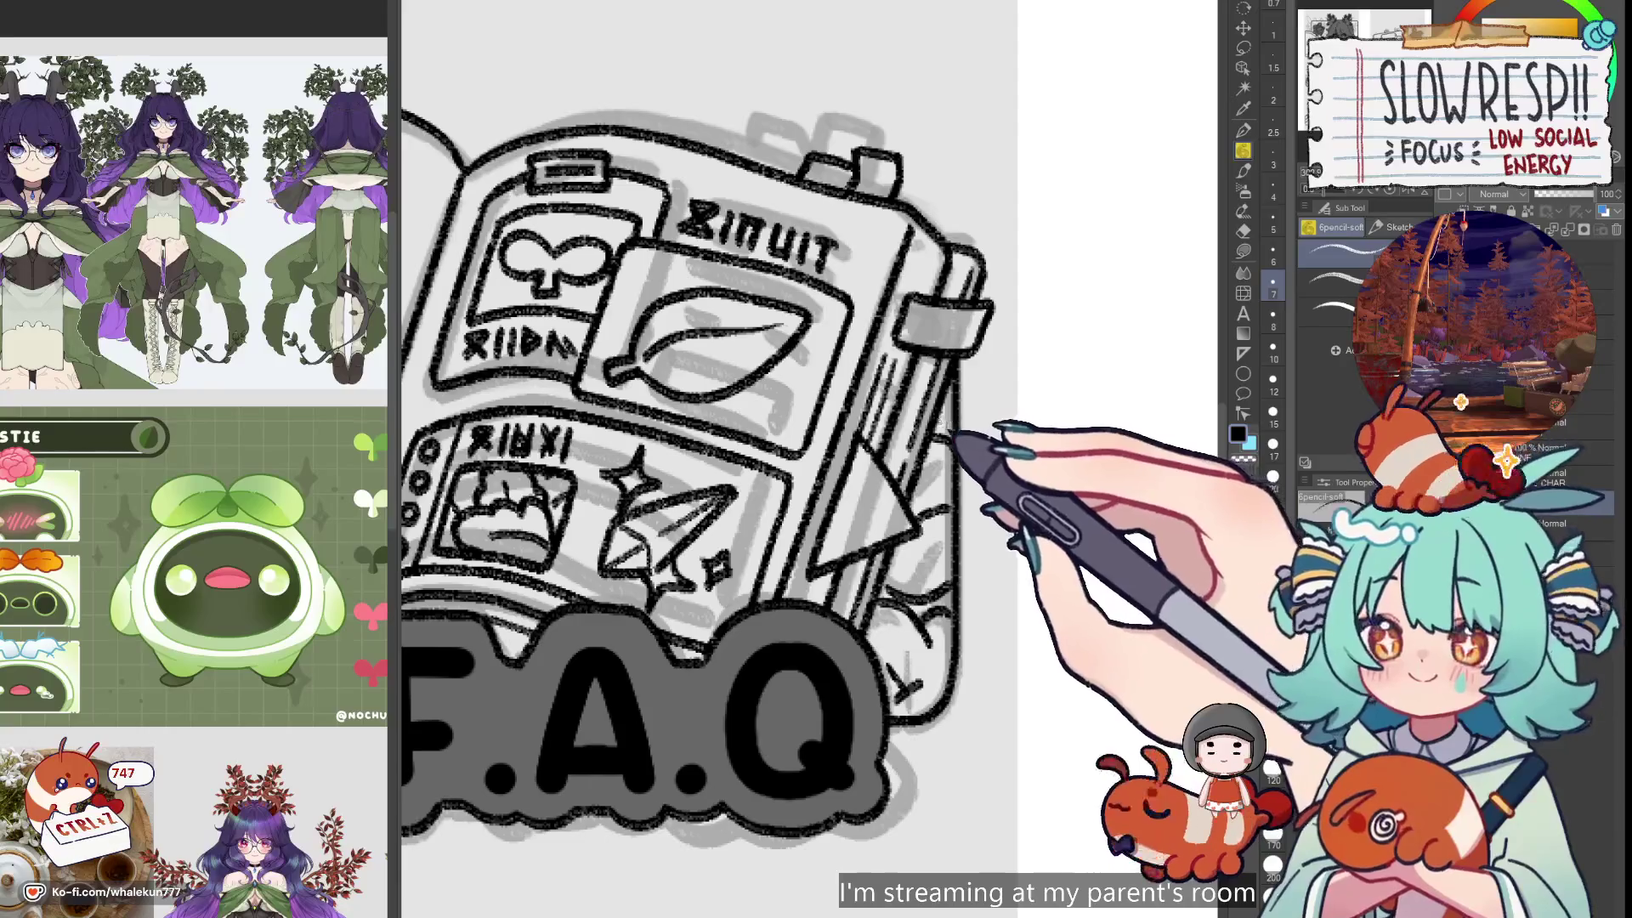
Pan over to the braid, ink one more curve on it, and zoom out to the sheet
scroll(1003, 375, down, 4)
drag(770, 567, 974, 626)
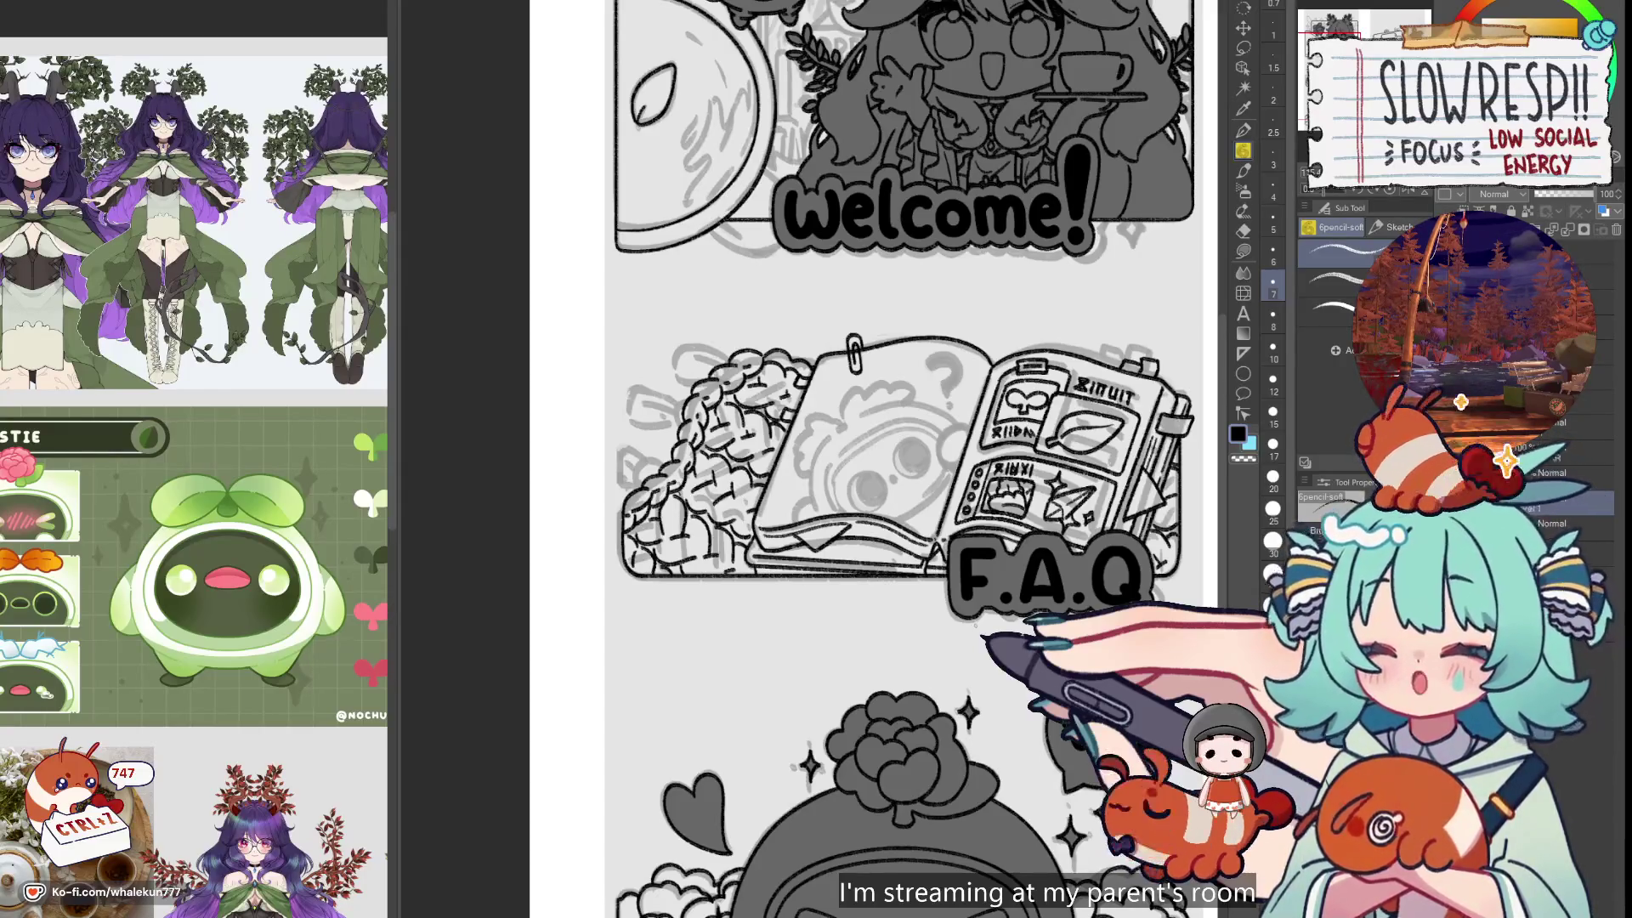
drag(935, 458, 983, 512)
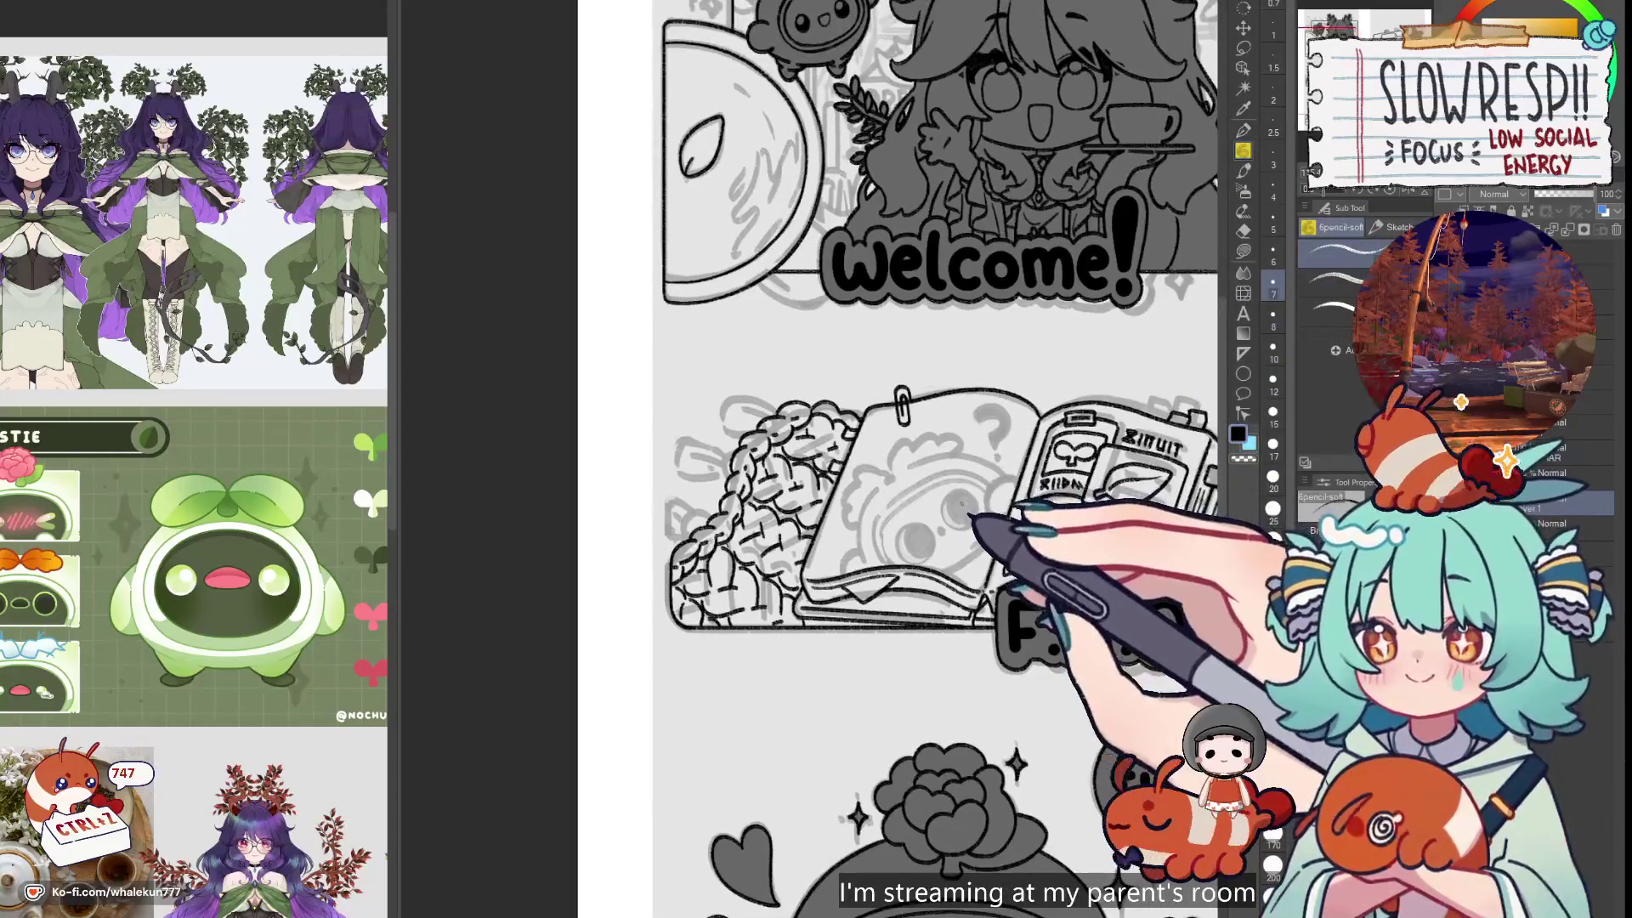
scroll(961, 504, up, 5)
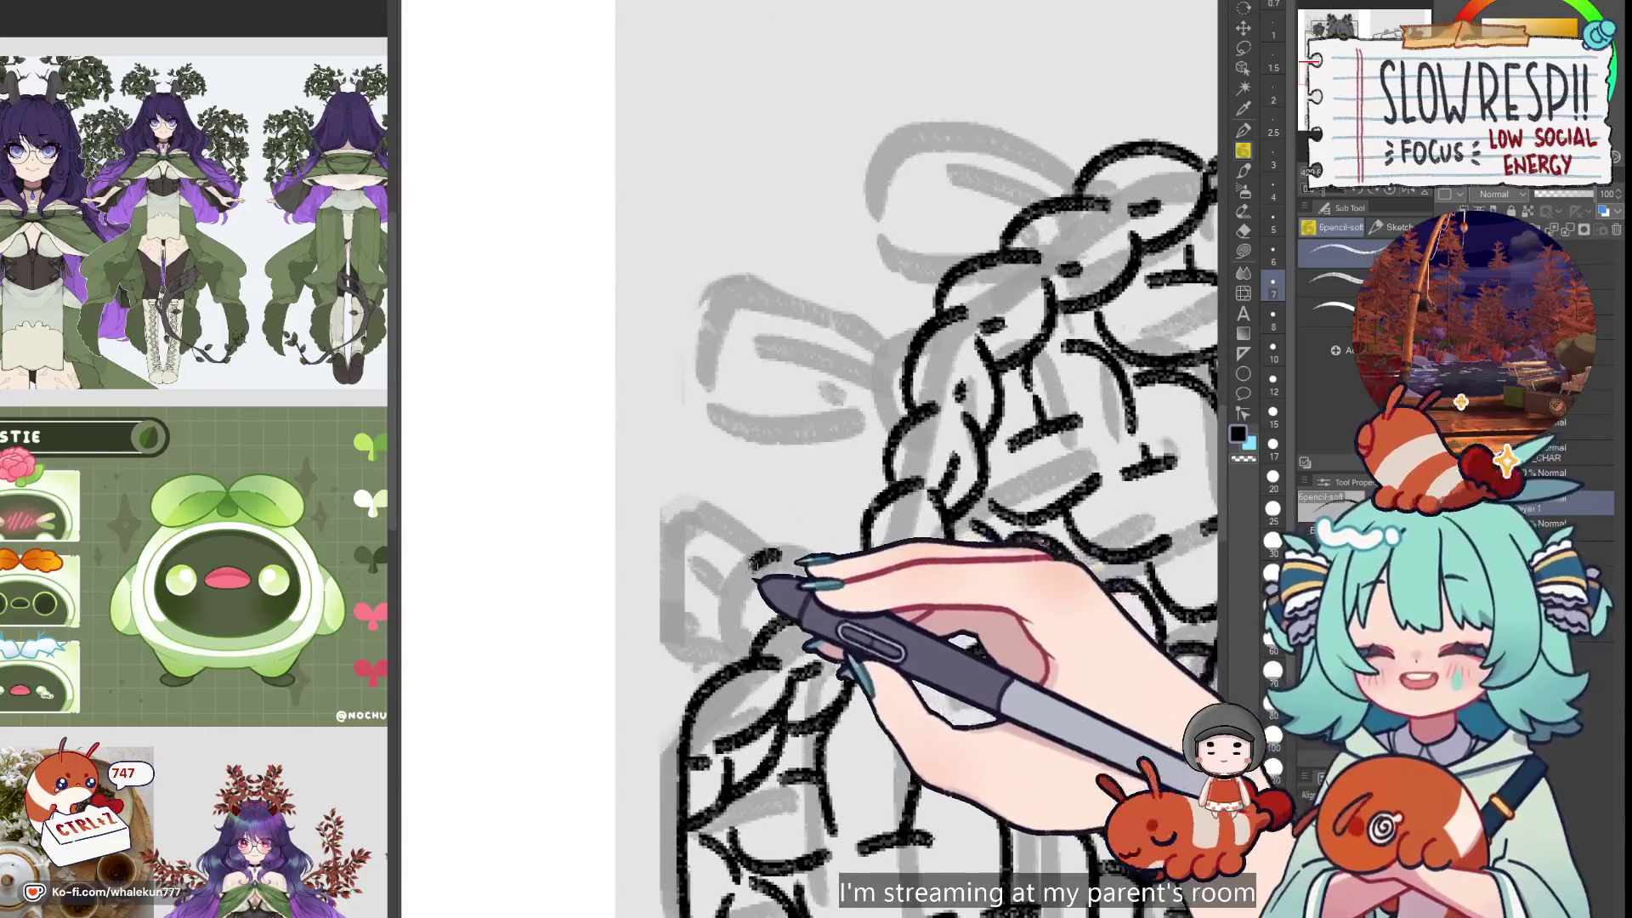
mouse_move(738, 624)
mouse_down()
mouse_move(792, 557)
mouse_move(814, 585)
mouse_up()
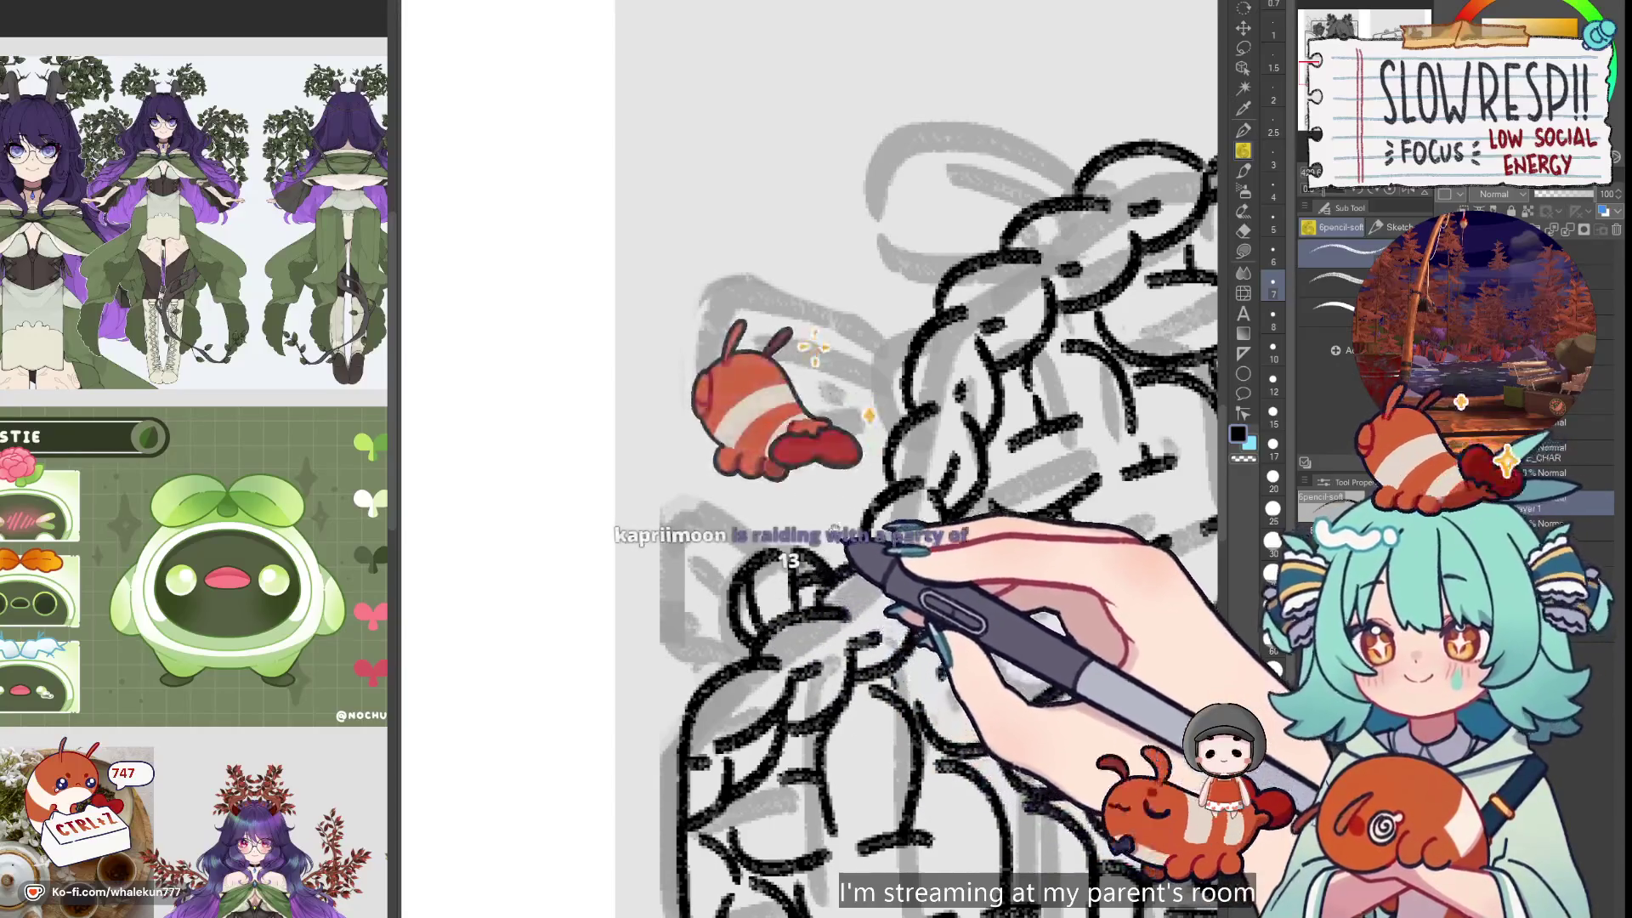
key(ctrl+minus)
key(ctrl+minus)
key(ctrl+minus)
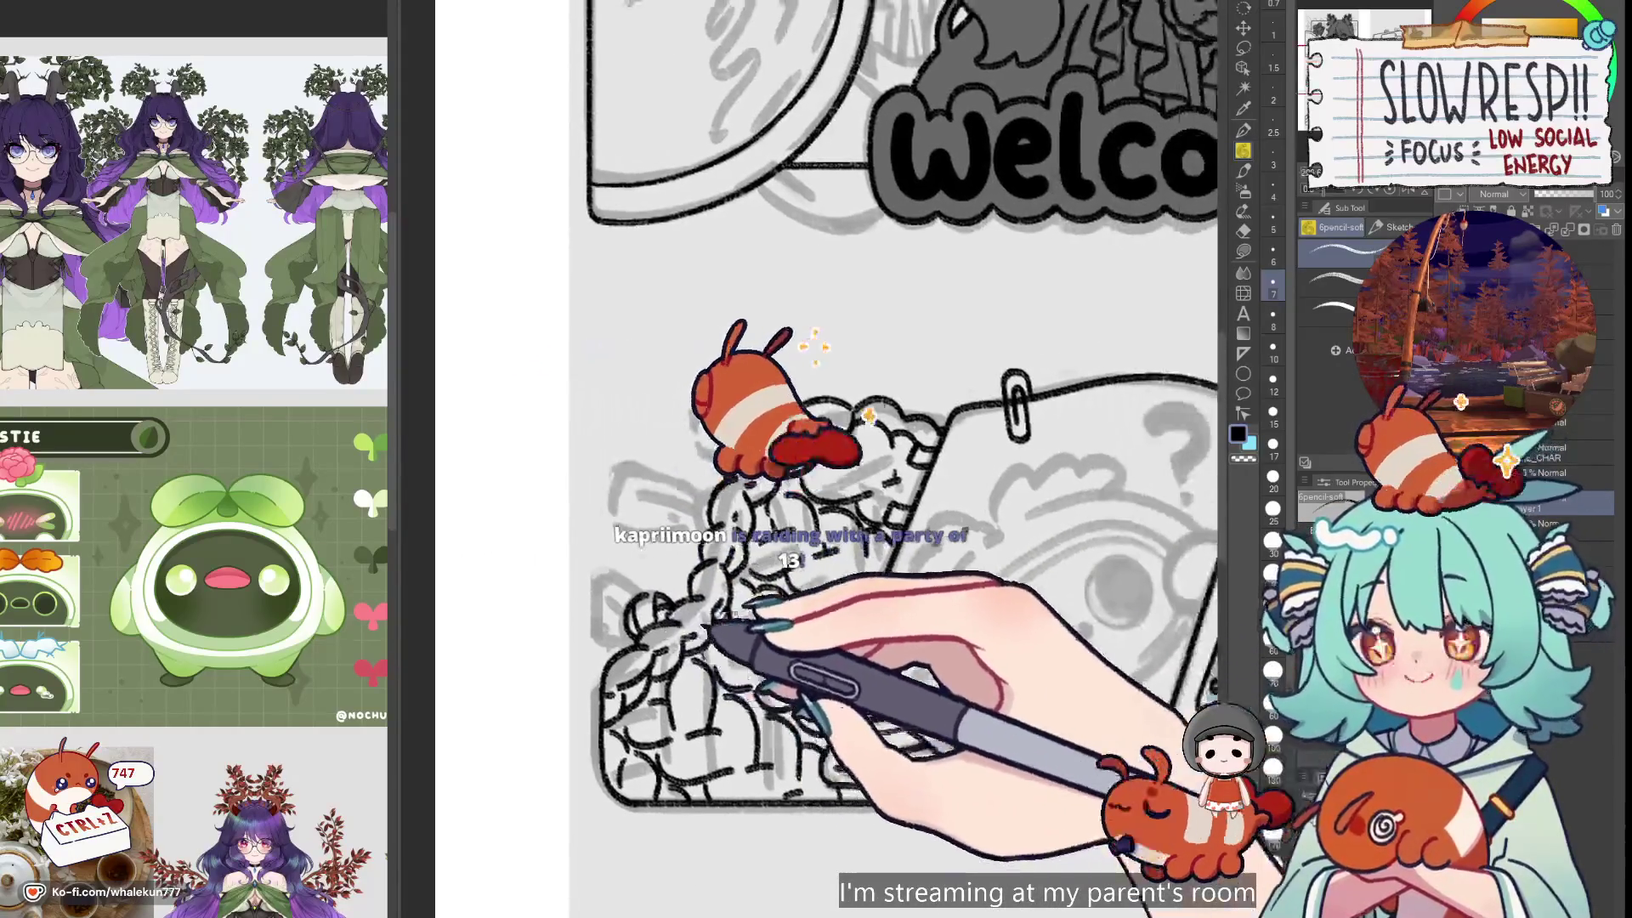
key(ctrl+minus)
key(ctrl+minus)
key(ctrl+minus)
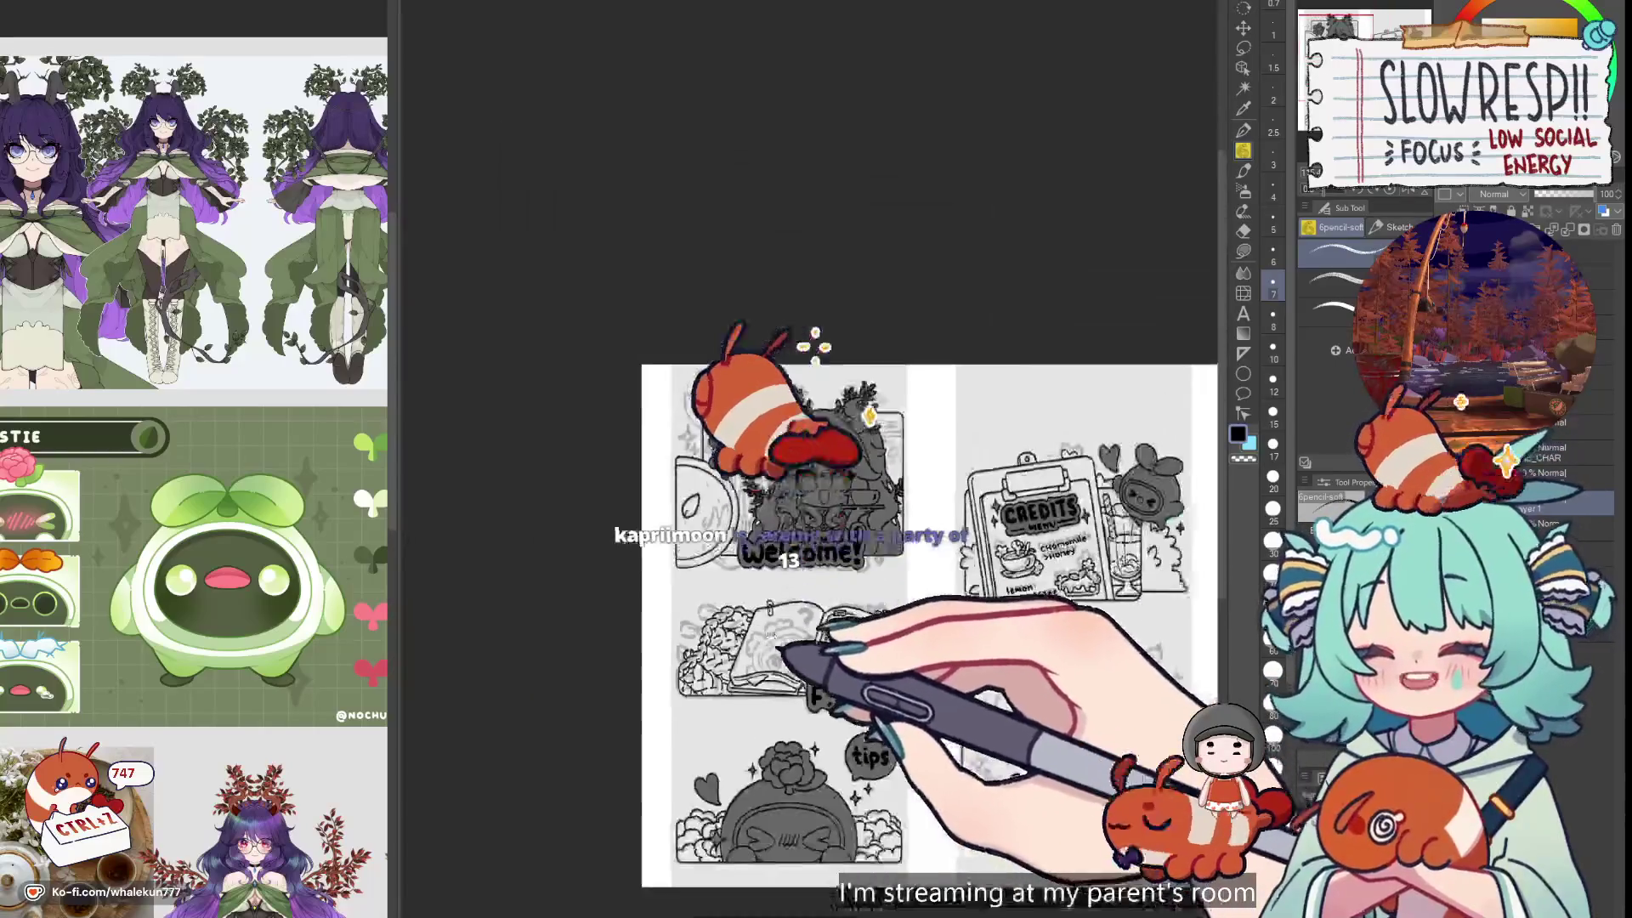
Narrow the reference image strip, then return to the grayscale panel sketch
key(ctrl+plus)
key(ctrl+plus)
key(ctrl+plus)
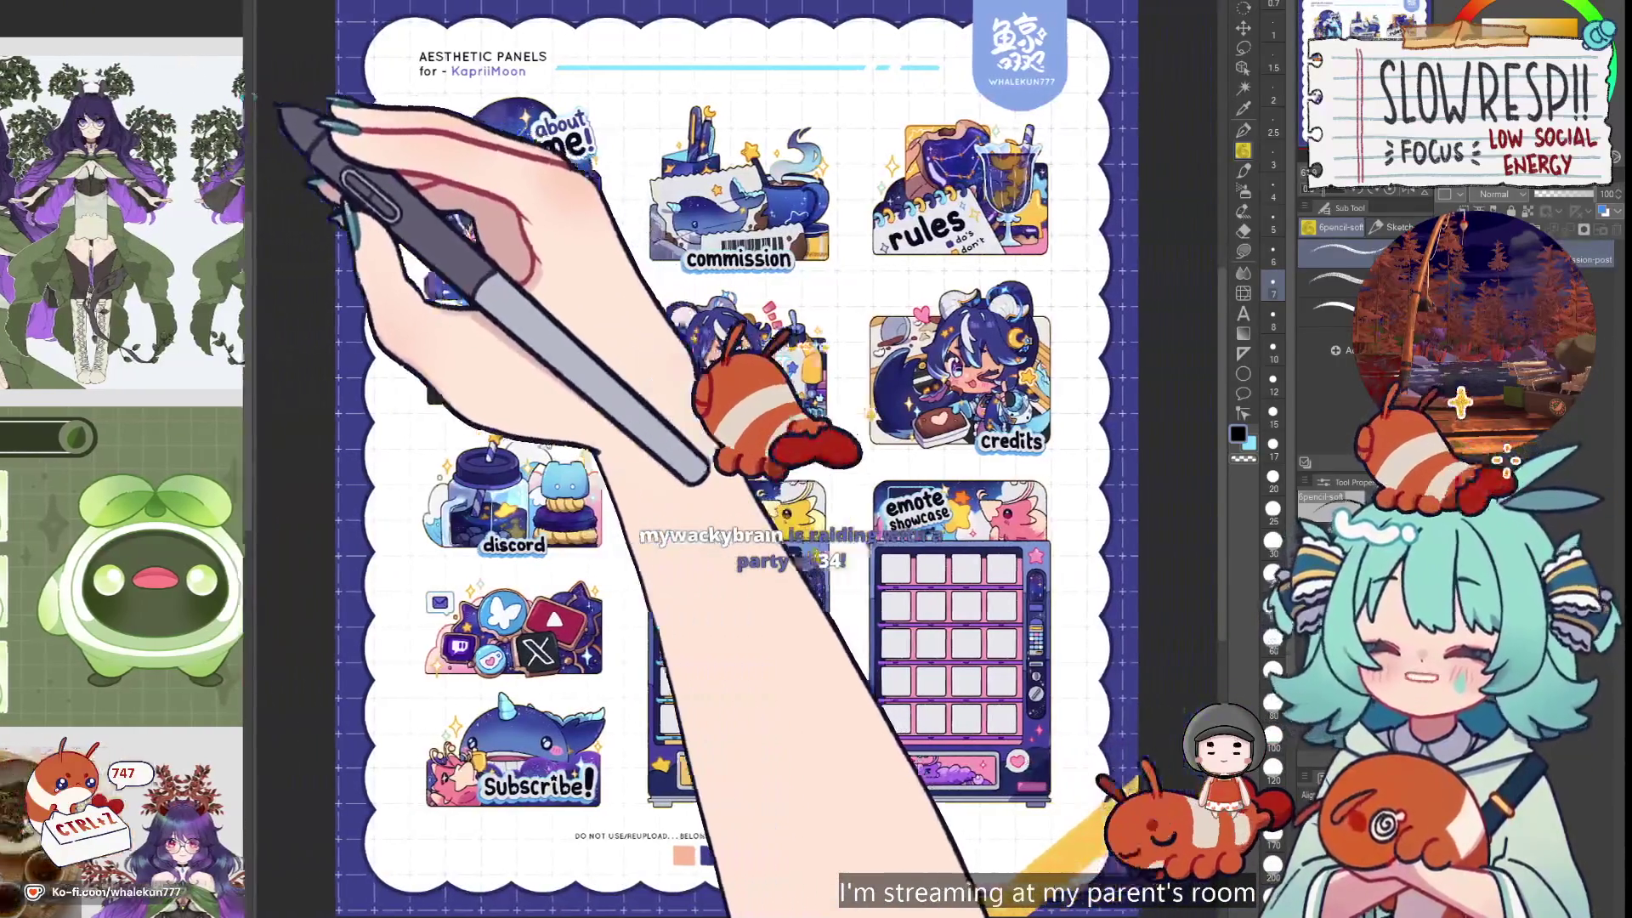
drag(252, 96, 162, 108)
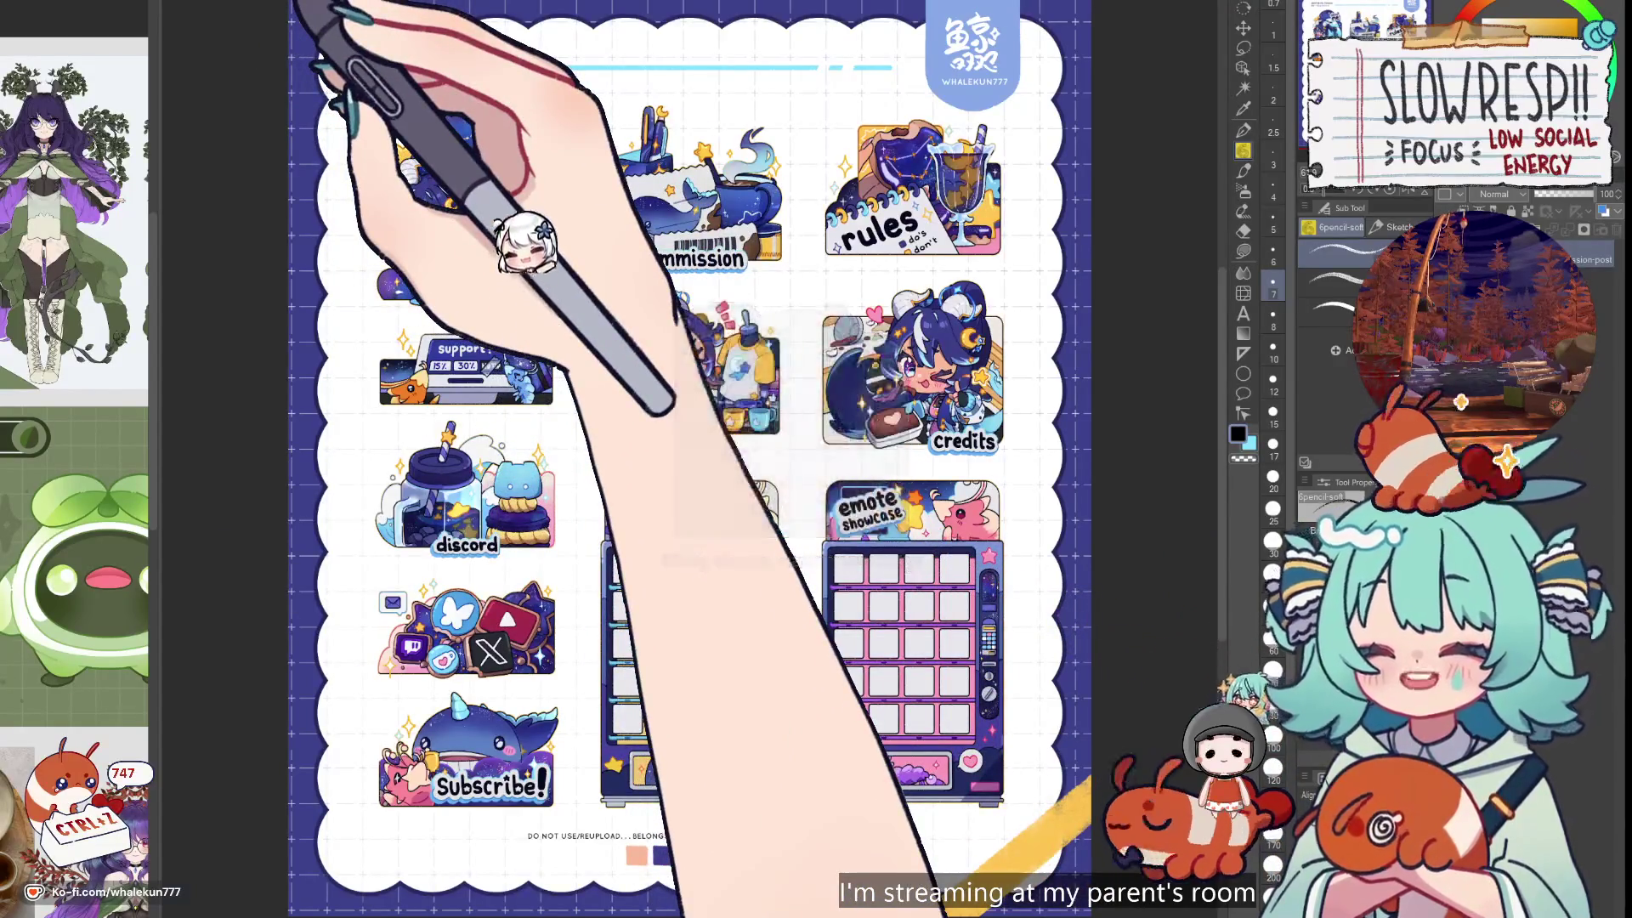
key(ctrl+Tab)
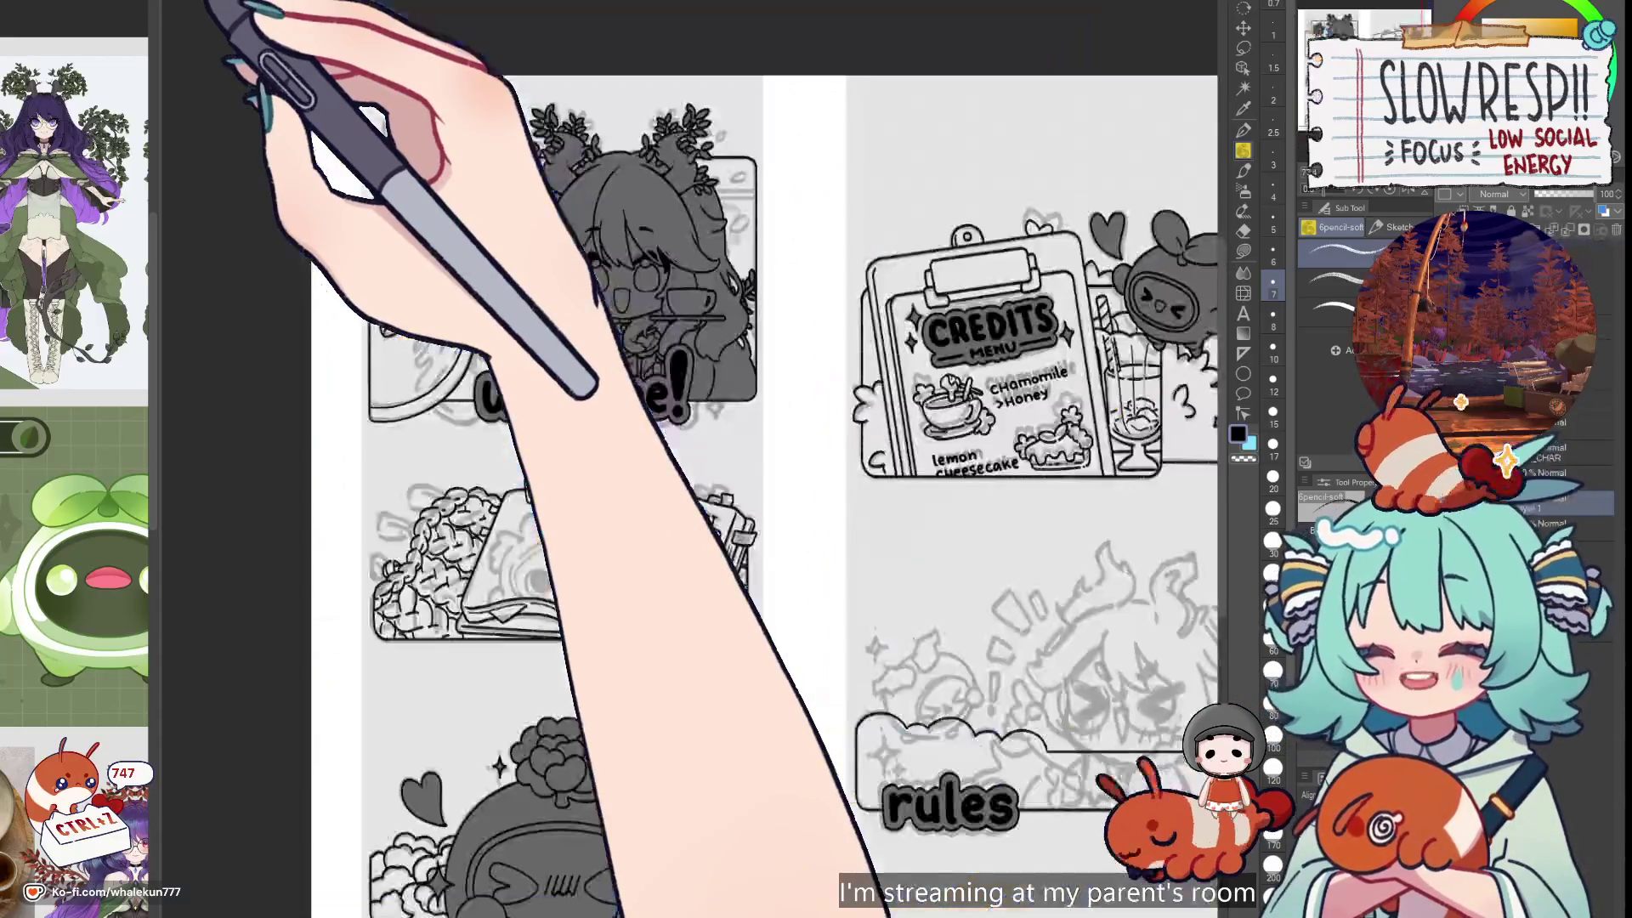
Compare the fitted grayscale sketch with the colour Aesthetic Panels sheet, then bring up fcoanr.jpg's browser window
key(ctrl+Tab)
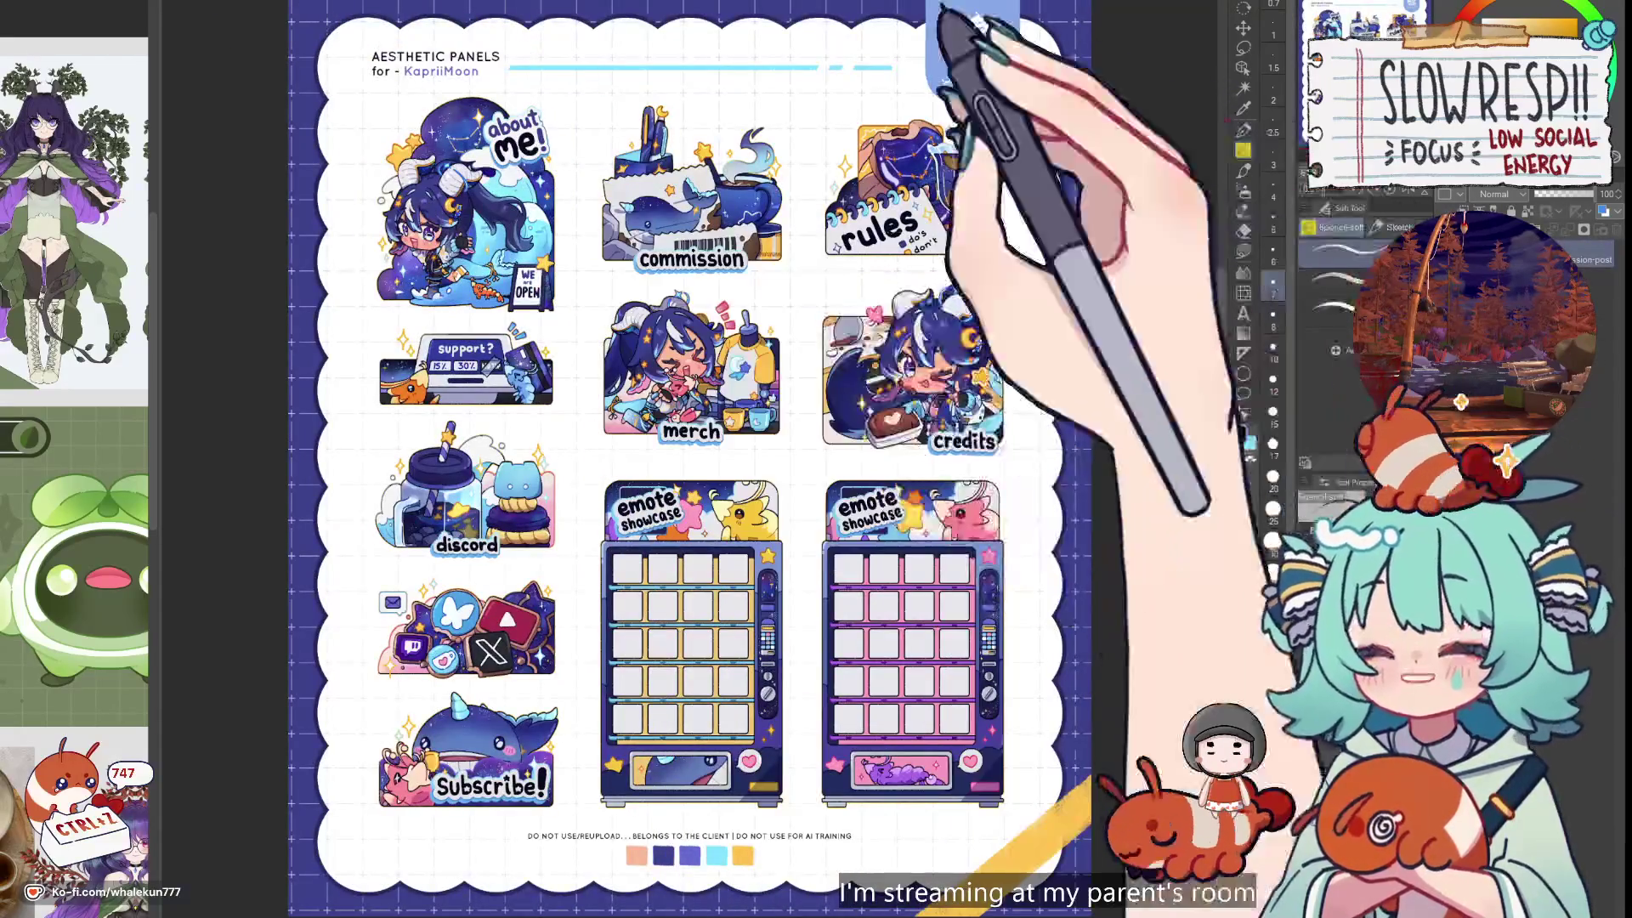
key(ctrl+Tab)
key(ctrl+0)
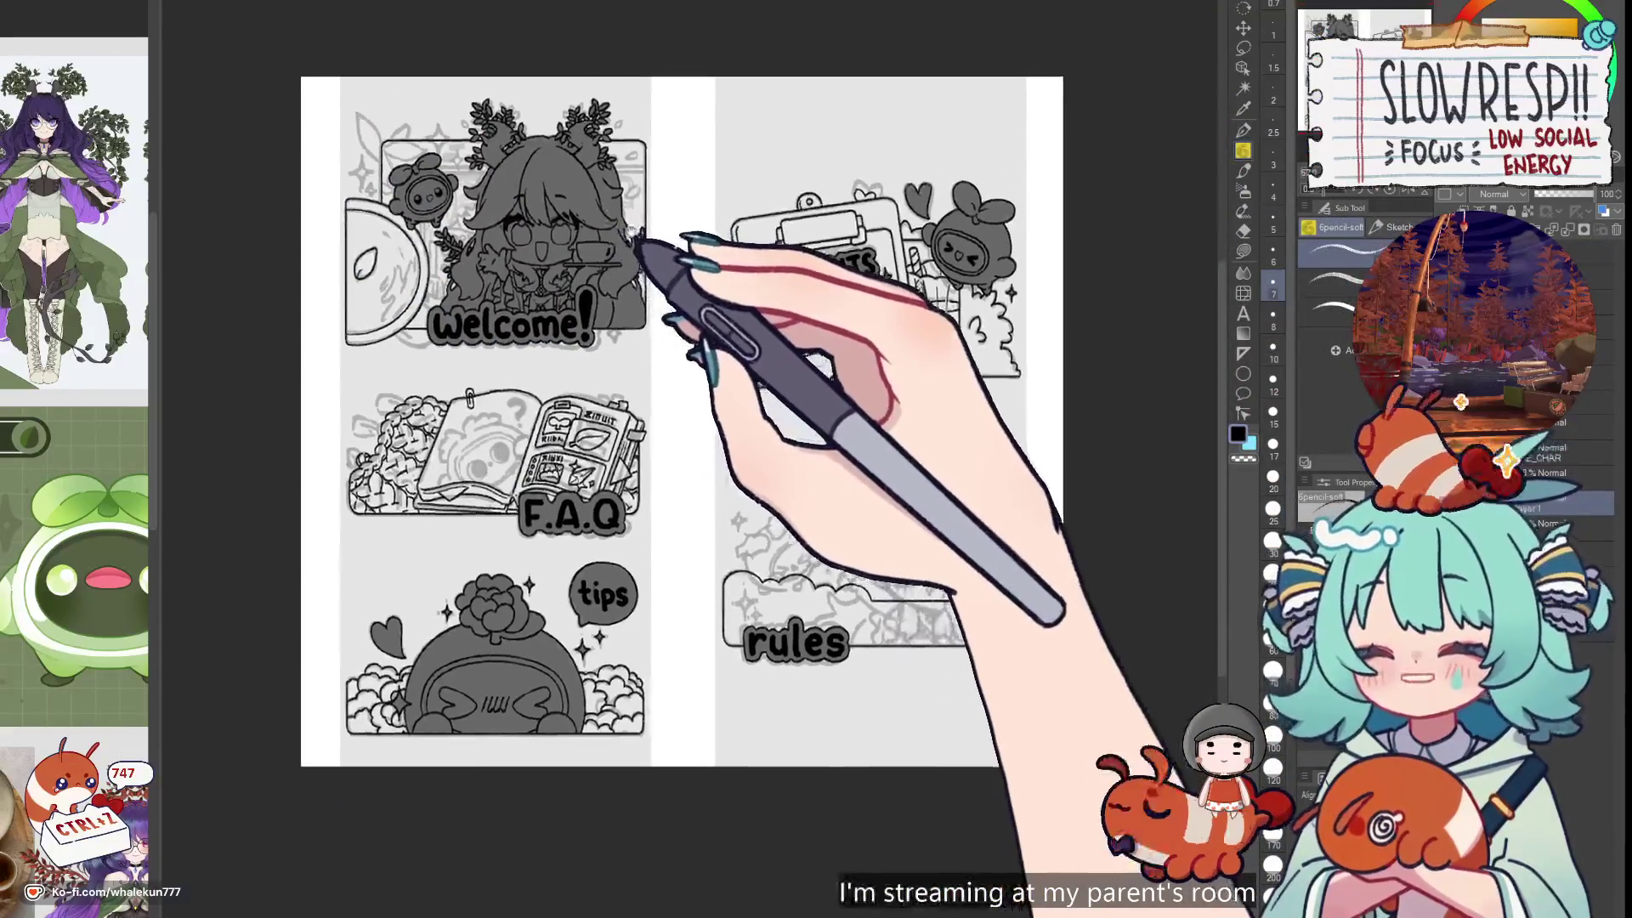
key(ctrl+Tab)
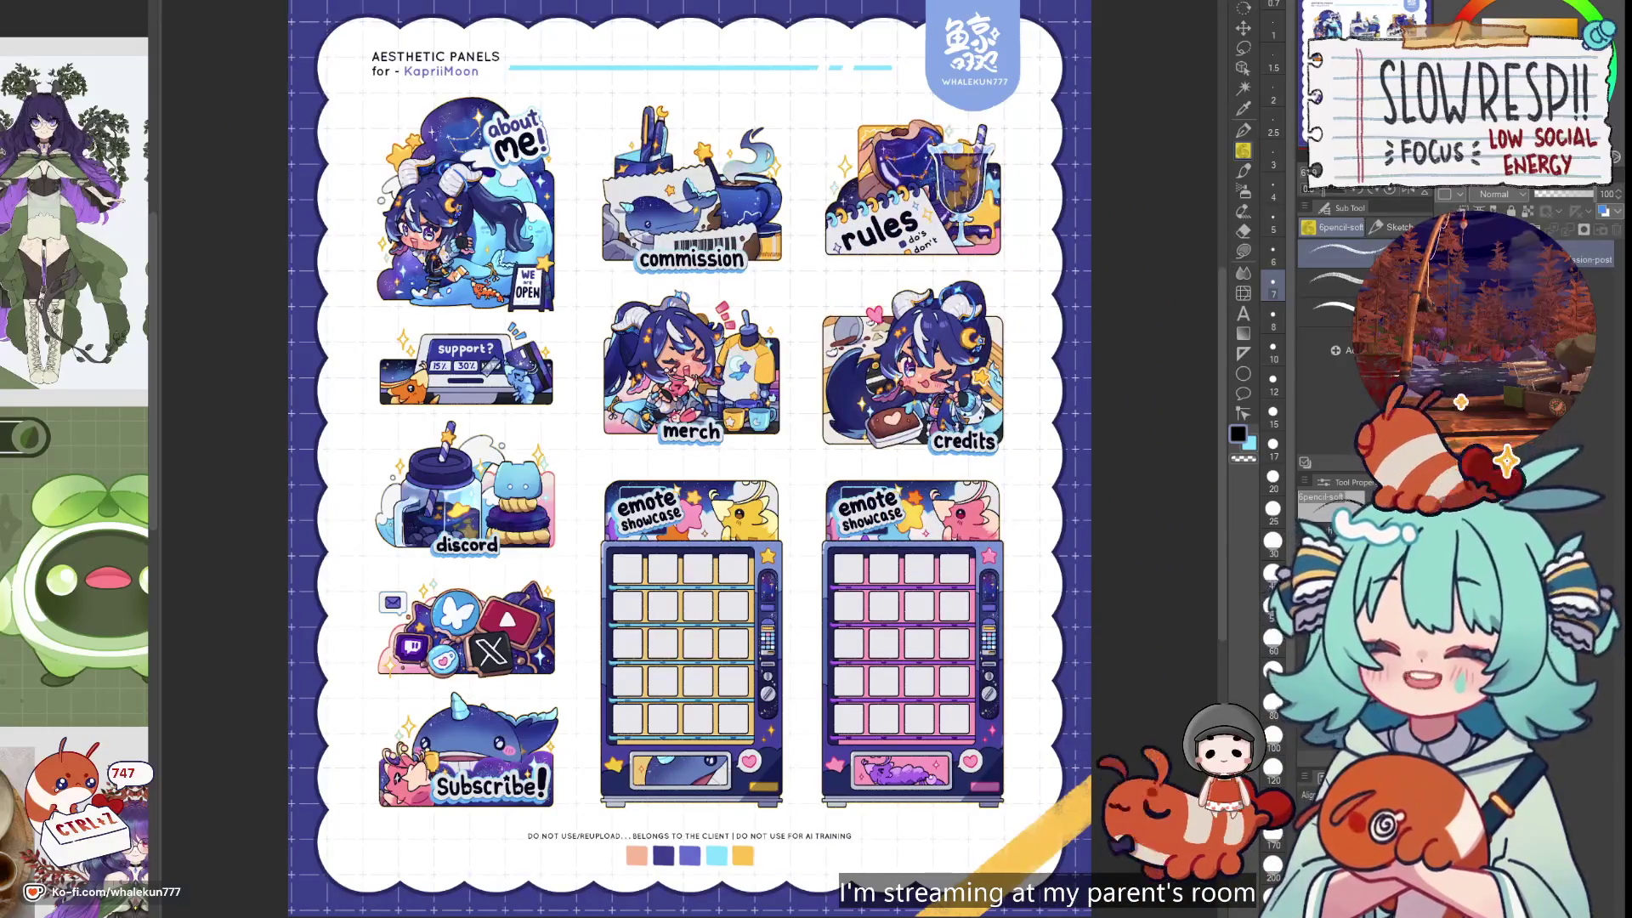
key(alt+Tab)
drag(1018, 70, 820, 48)
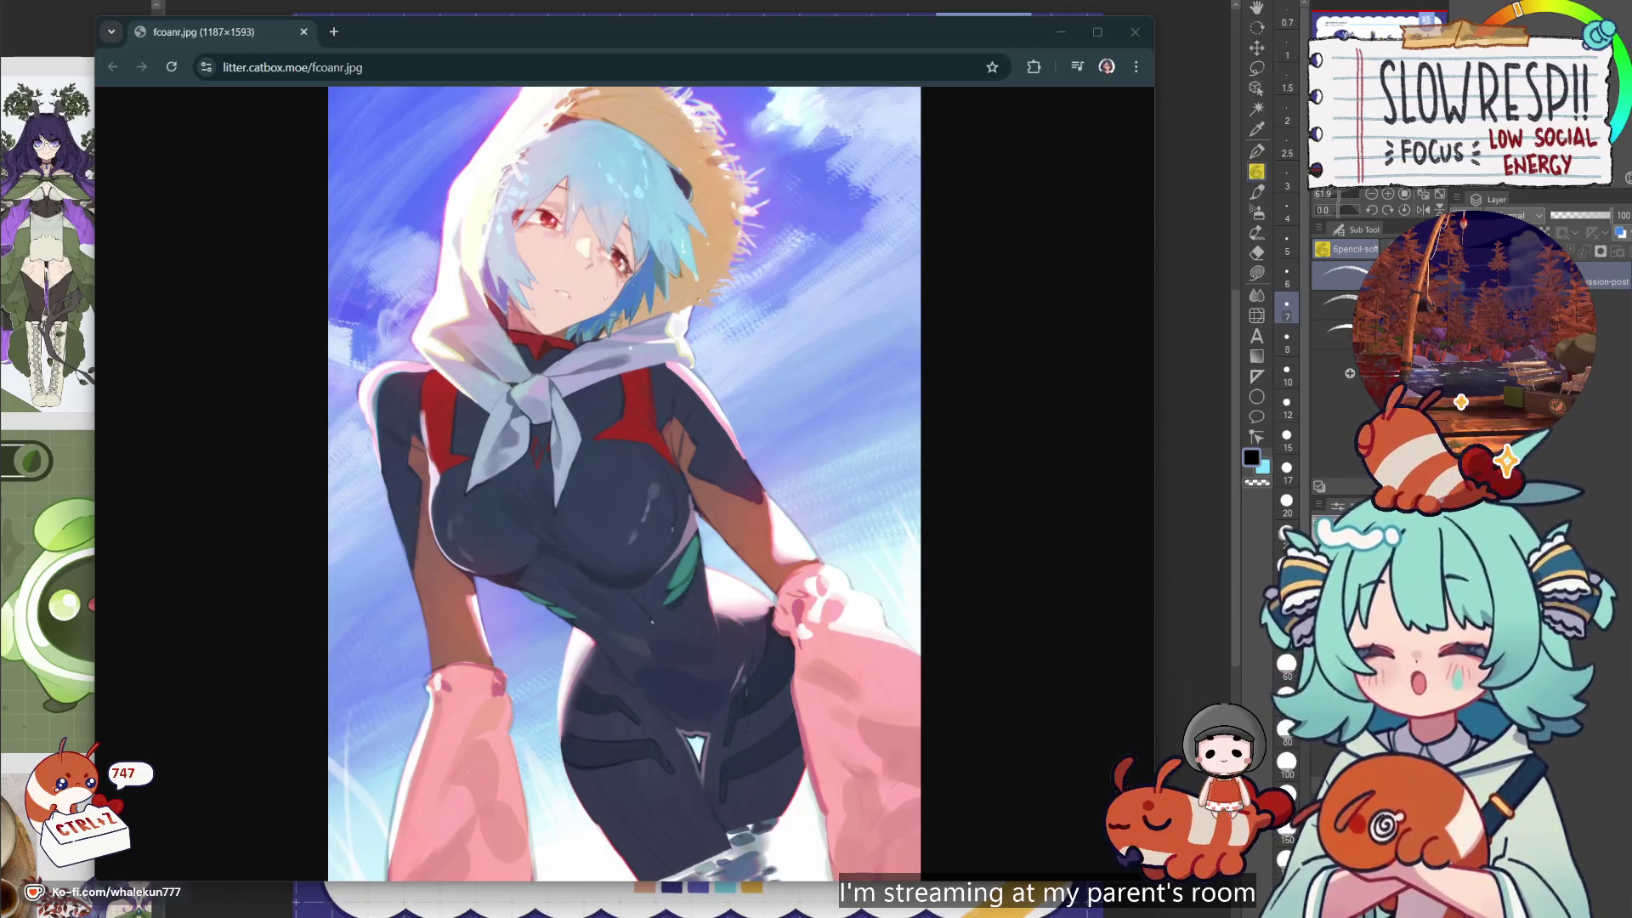
drag(680, 31, 695, 33)
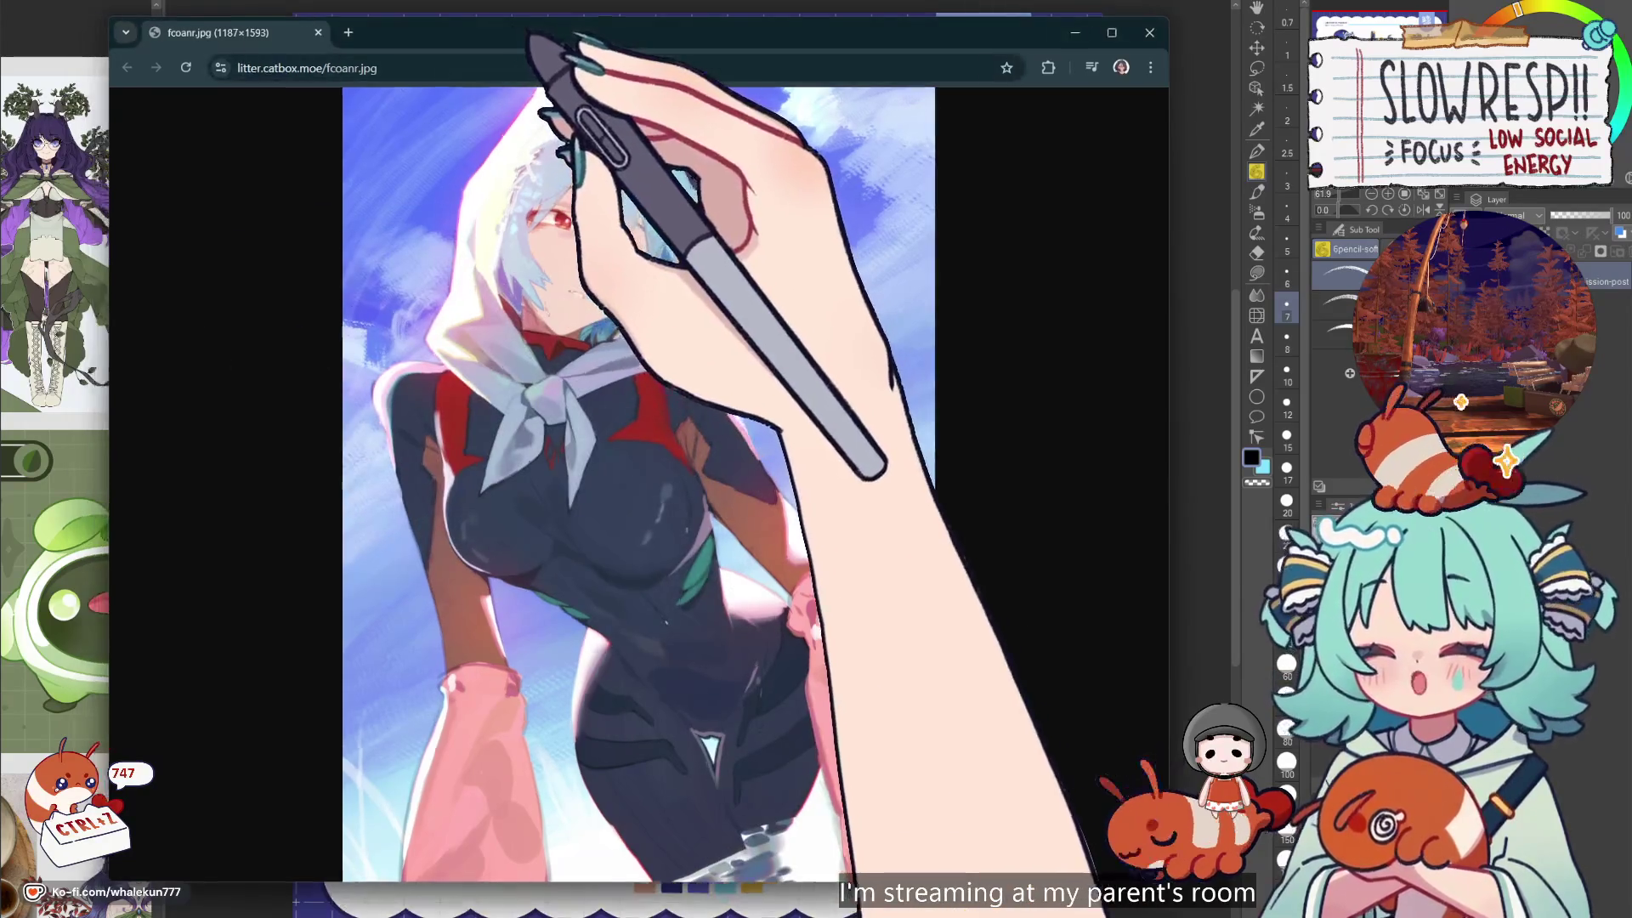
click(1460, 402)
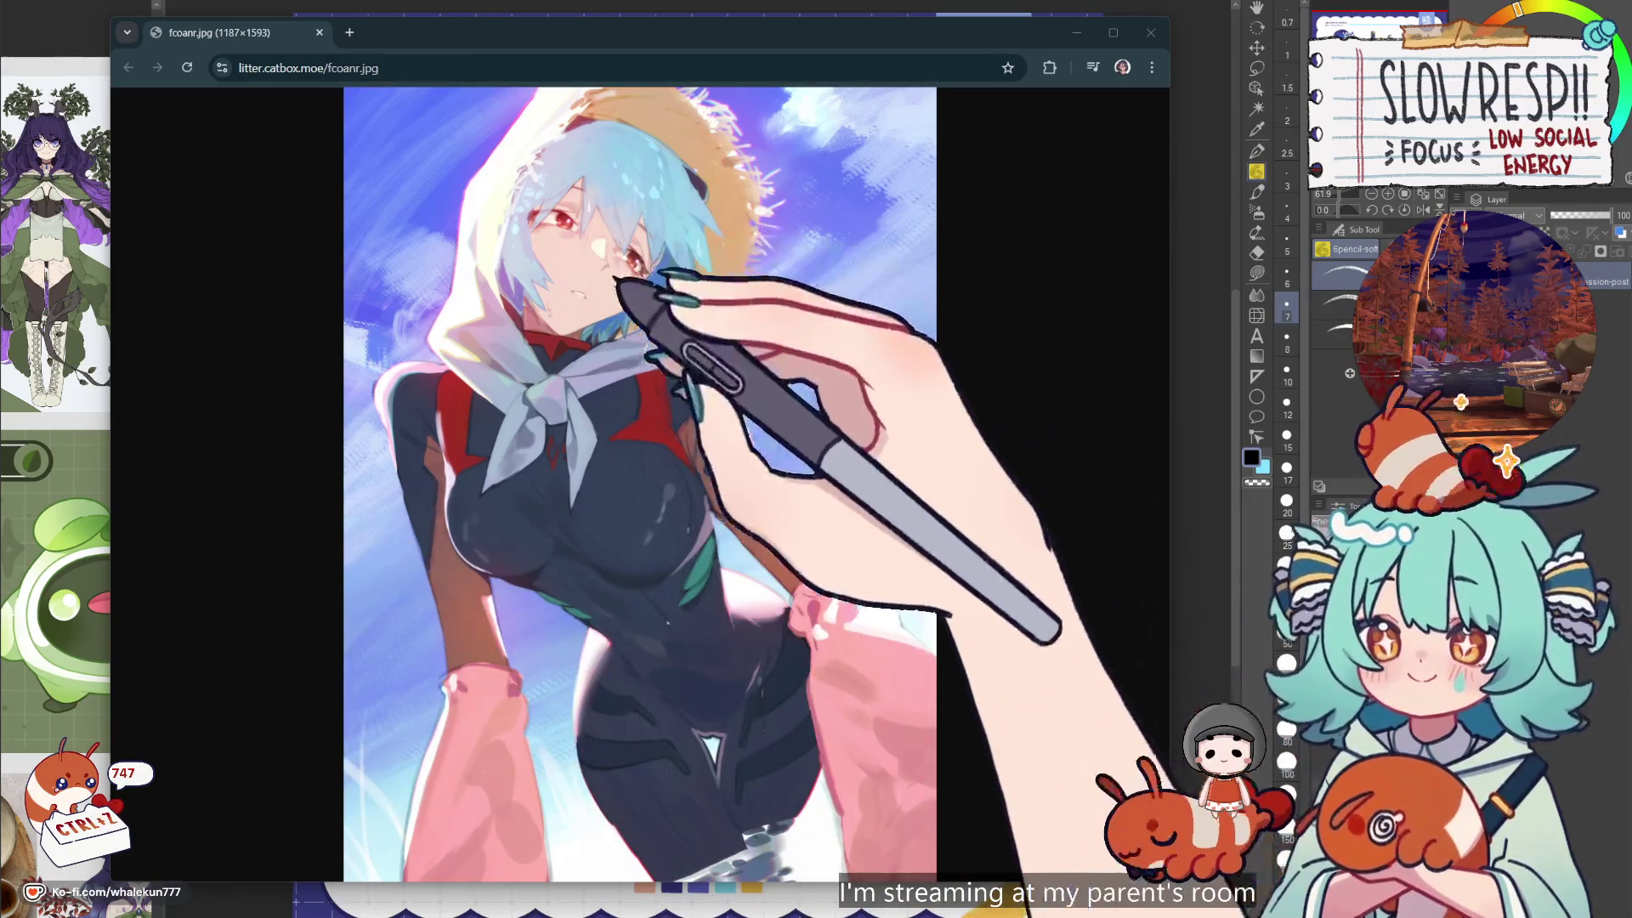
click(627, 253)
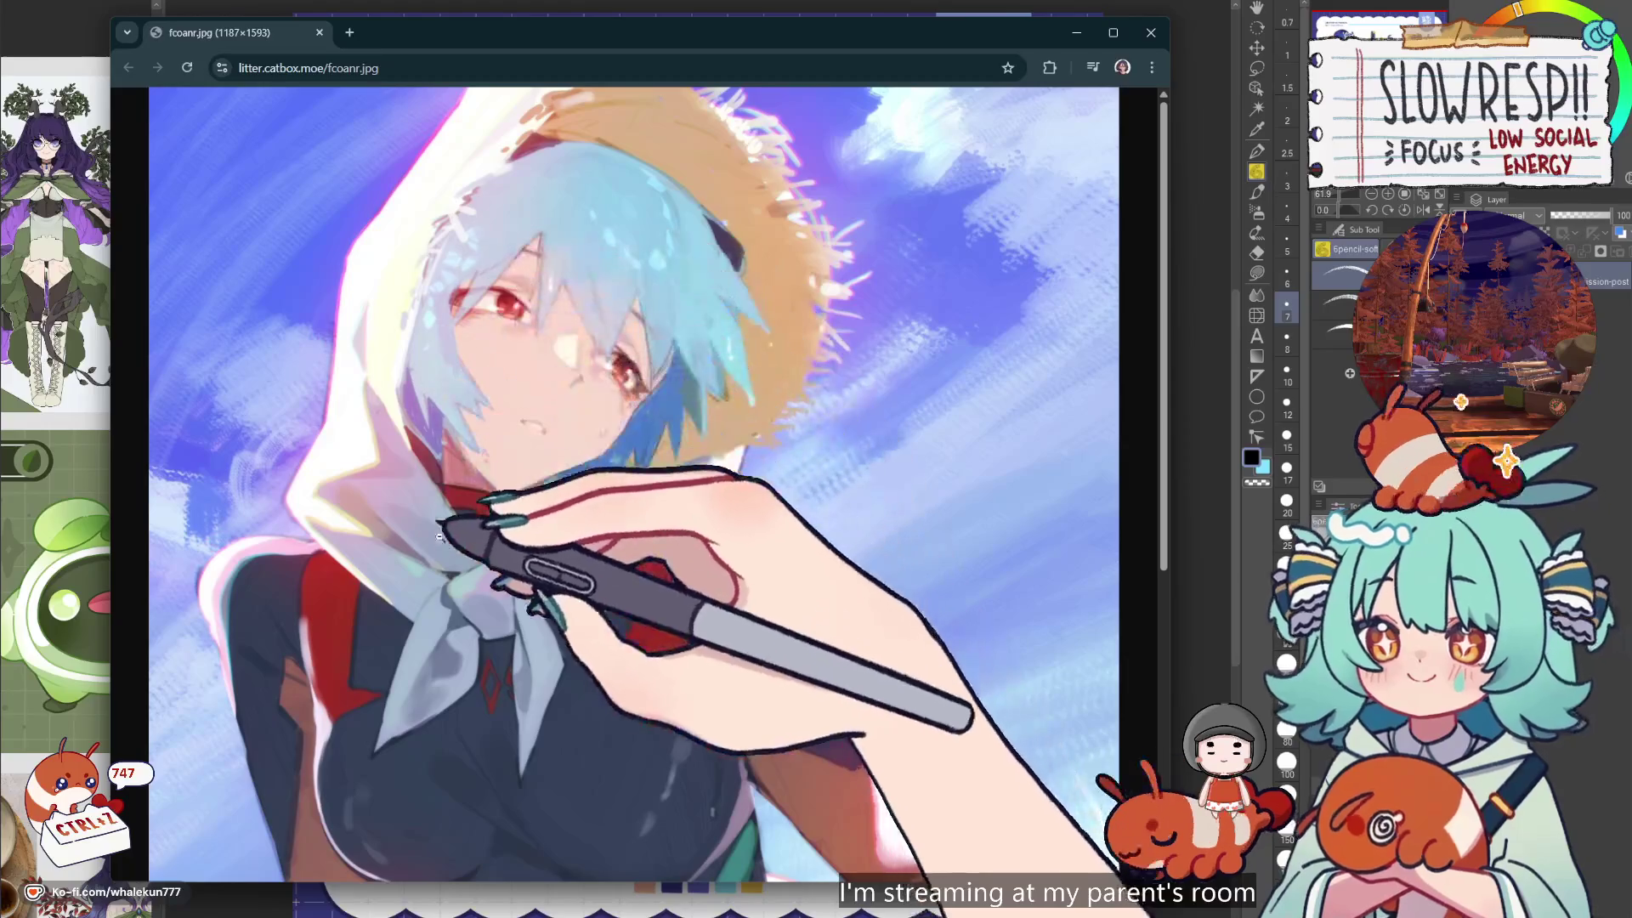
click(560, 531)
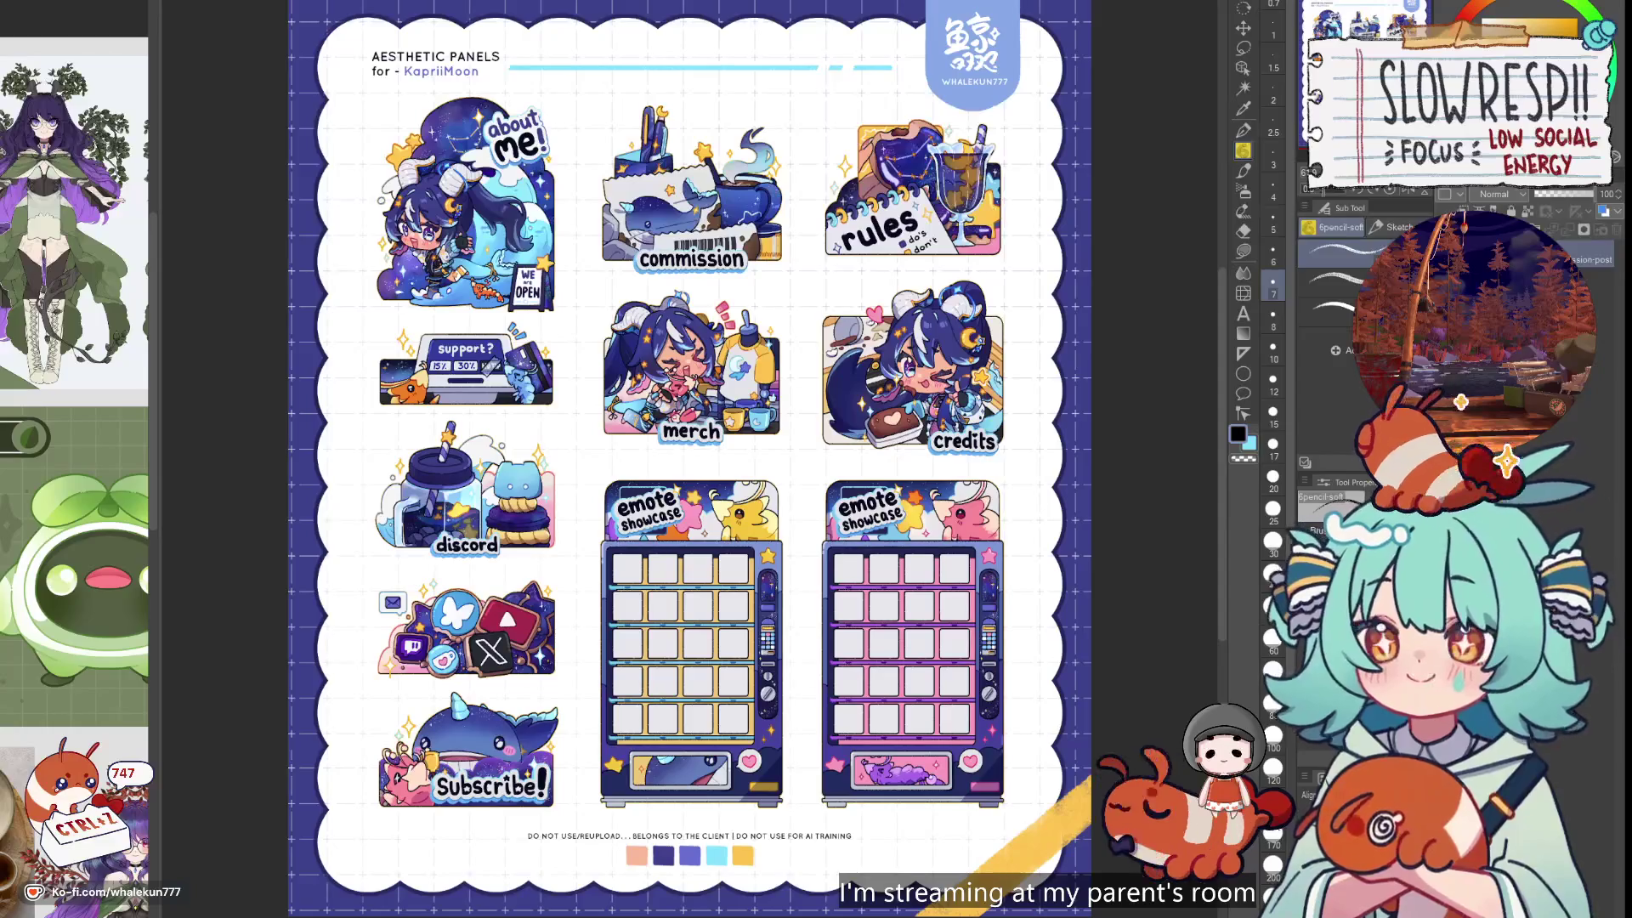
Pan with the Hand tool across the title, about me, emote showcase, merch and credits panels
click(1242, 8)
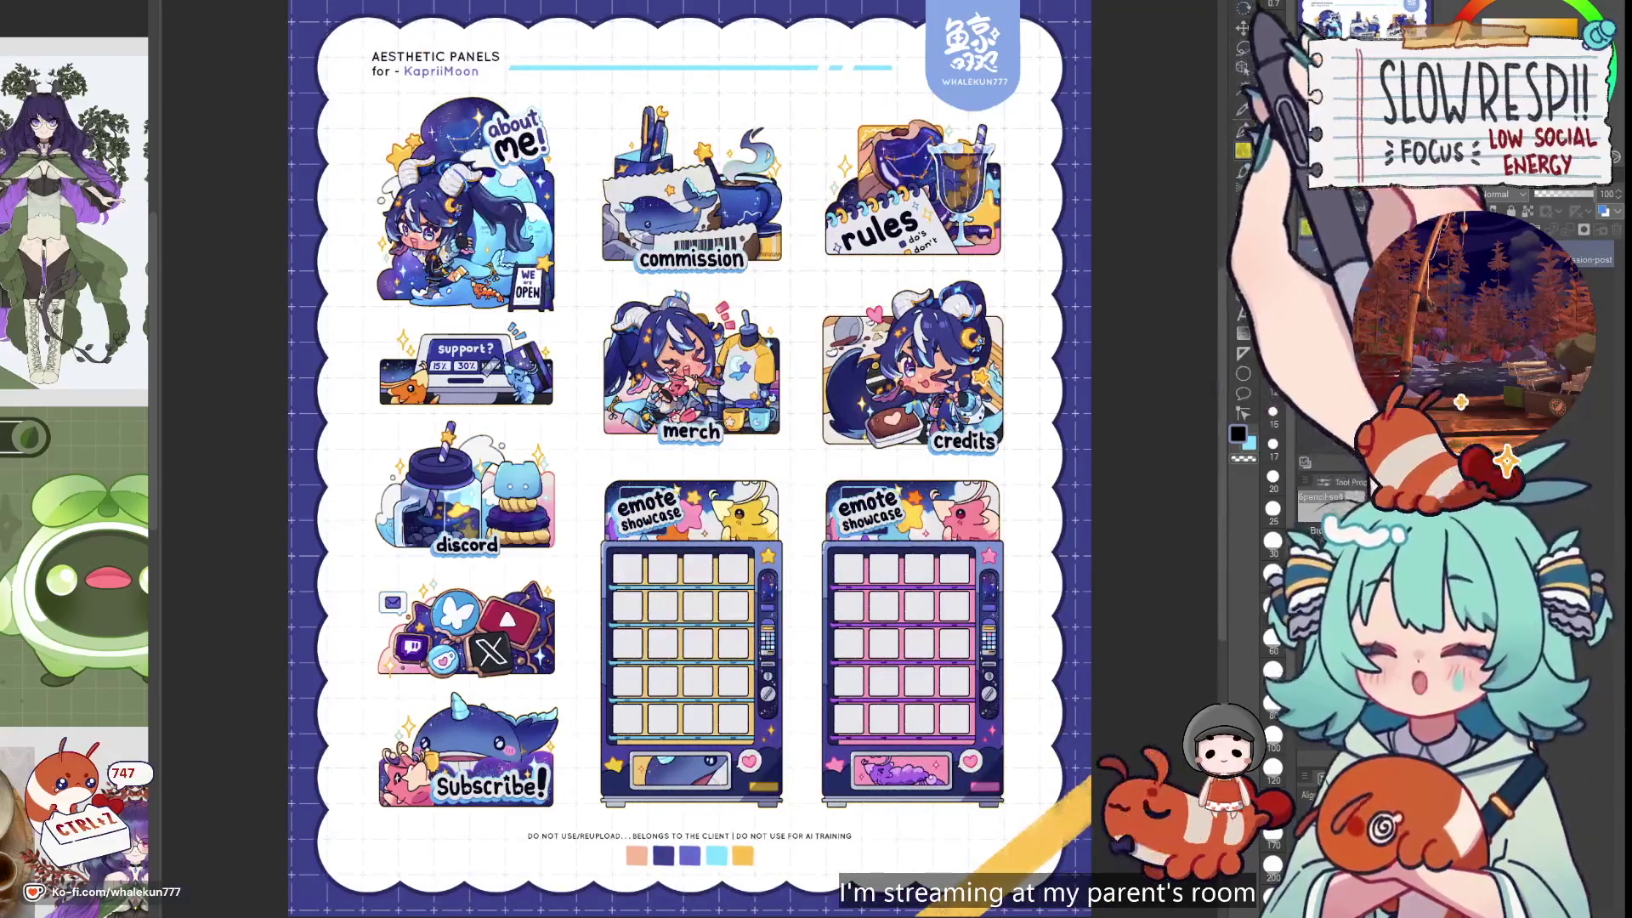
drag(714, 364, 699, 349)
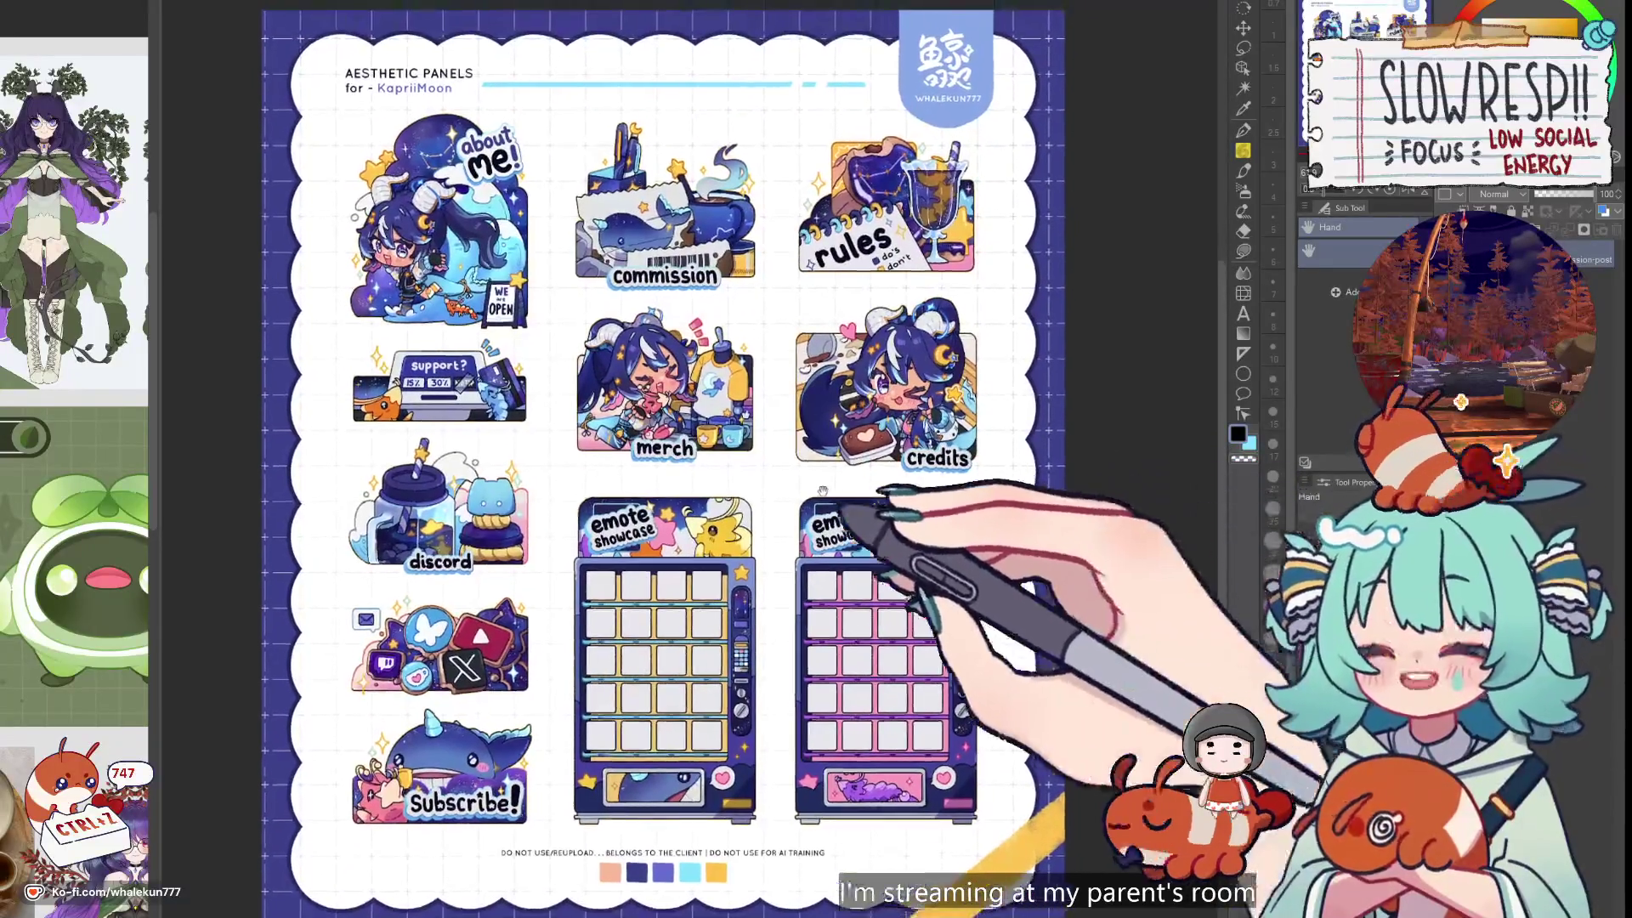
scroll(837, 425, up, 3)
drag(731, 473, 1188, 762)
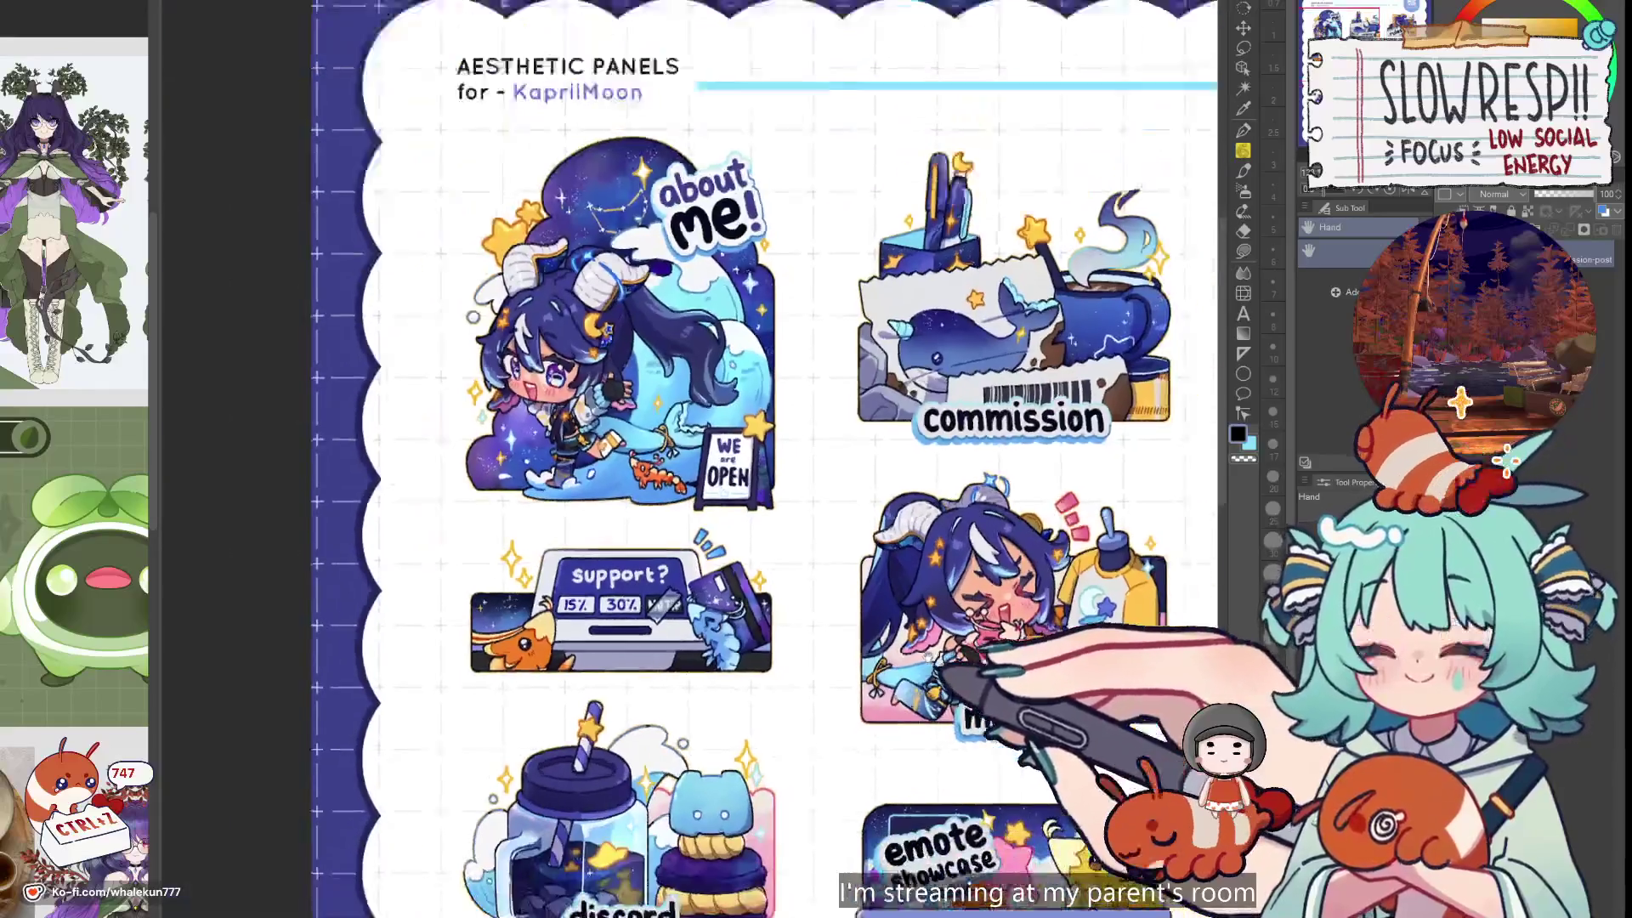
mouse_move(955, 666)
mouse_down()
mouse_move(754, 572)
mouse_move(887, 248)
mouse_up()
mouse_move(939, 310)
mouse_down()
mouse_move(1037, 309)
mouse_move(583, 456)
mouse_up()
Review the commission, rules and emote panels and whole sheet, then return to the grayscale sketch
scroll(799, 340, up, 2)
scroll(795, 345, down, 1)
drag(794, 344, 910, 583)
mouse_move(776, 298)
mouse_down()
mouse_move(776, 437)
mouse_move(845, 583)
mouse_up()
scroll(712, 450, up, 1)
mouse_move(711, 446)
mouse_down()
mouse_move(710, 353)
mouse_move(765, 382)
mouse_up()
drag(728, 484, 775, 328)
scroll(775, 325, down, 2)
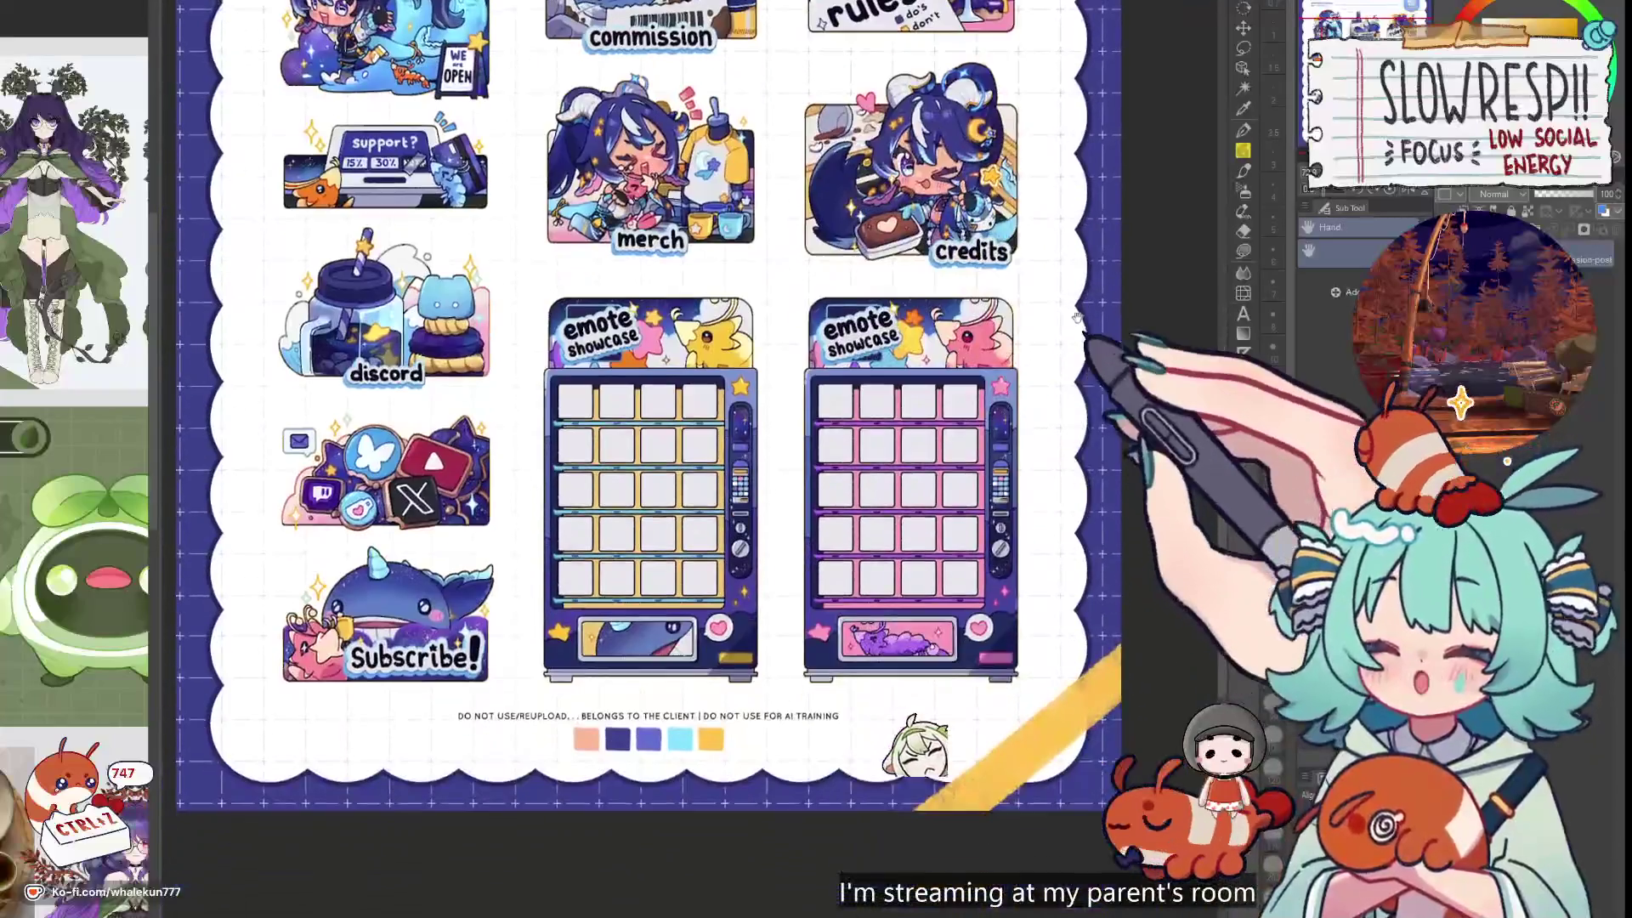
mouse_move(1111, 365)
mouse_down()
mouse_move(1126, 497)
mouse_move(1160, 588)
mouse_up()
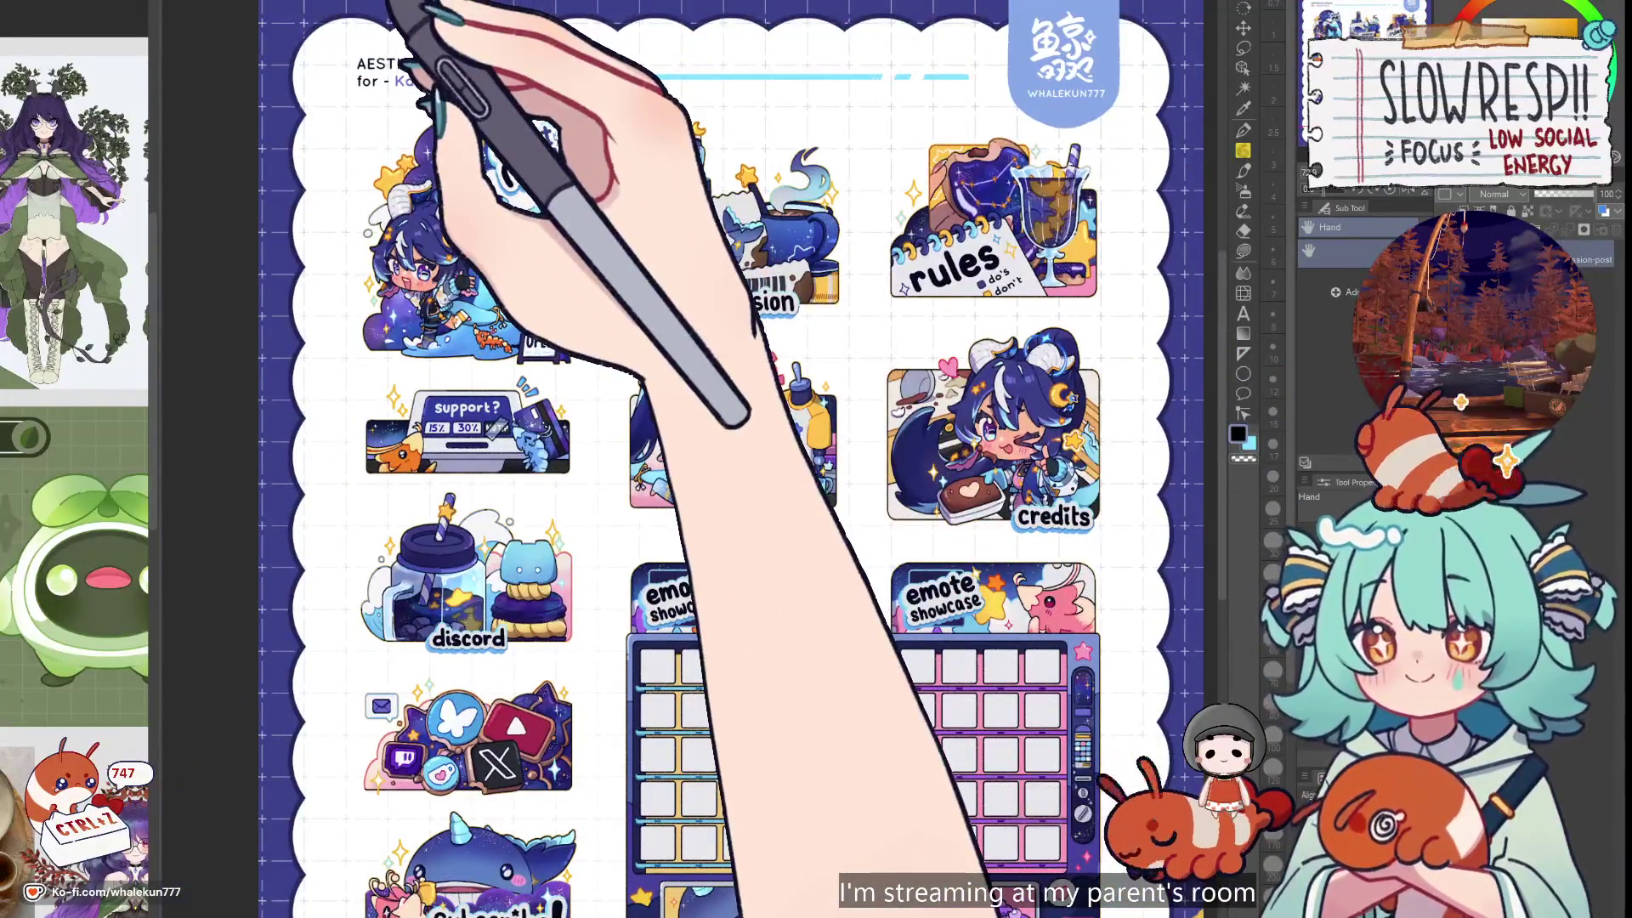
key(ctrl+Tab)
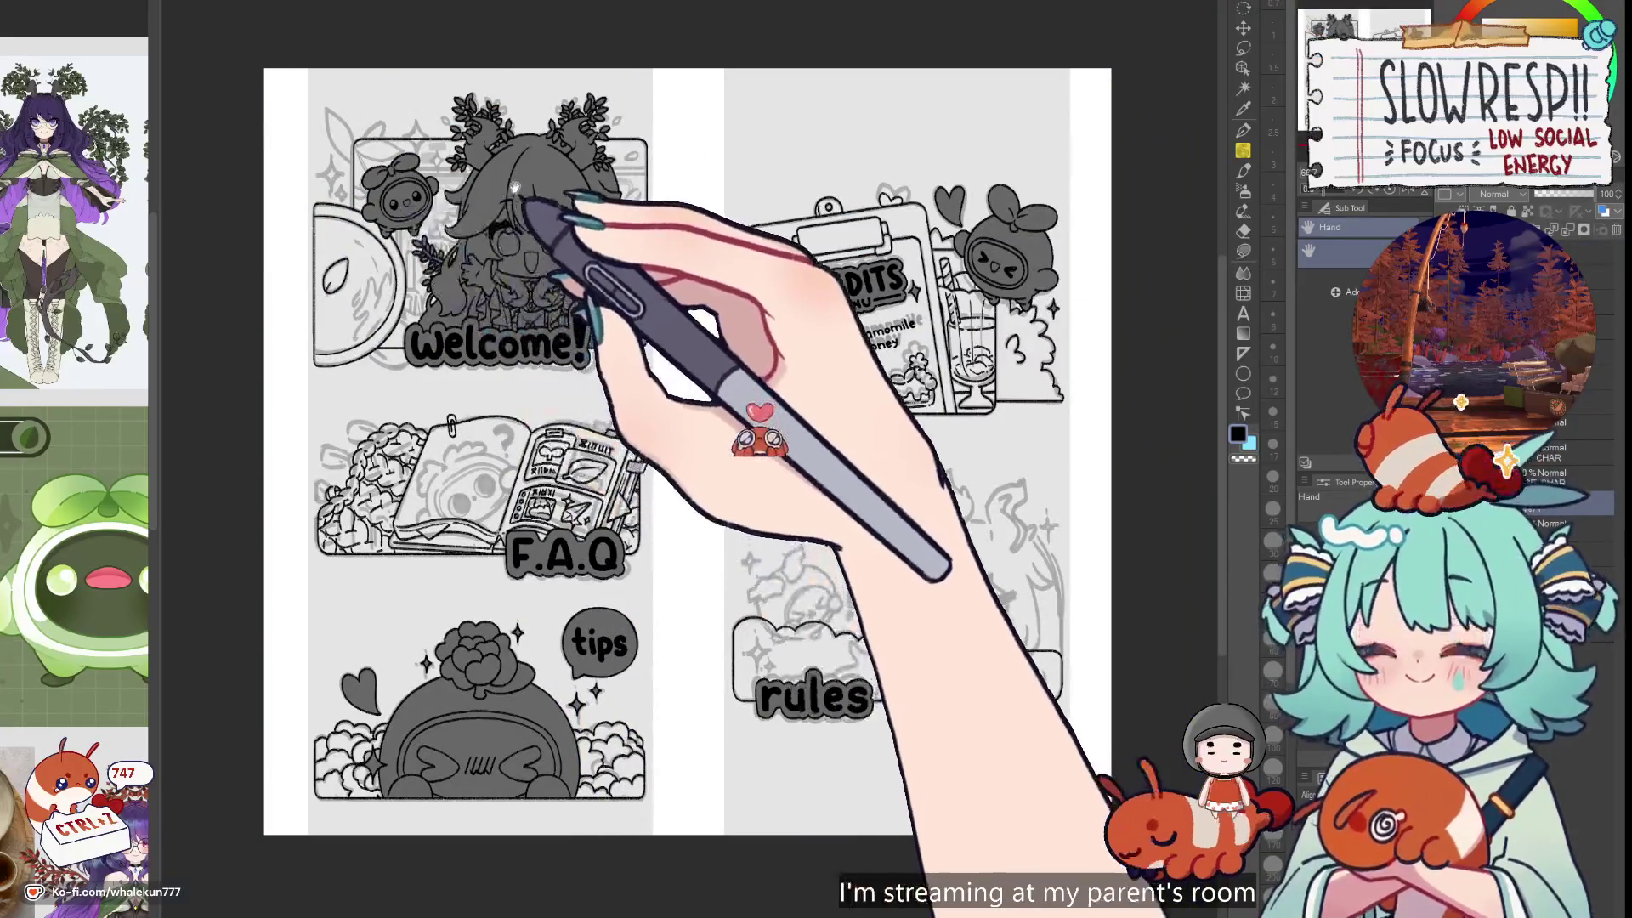
Widen the reference panel and zoom it onto the green-dressed character sheet
scroll(515, 187, up, 2)
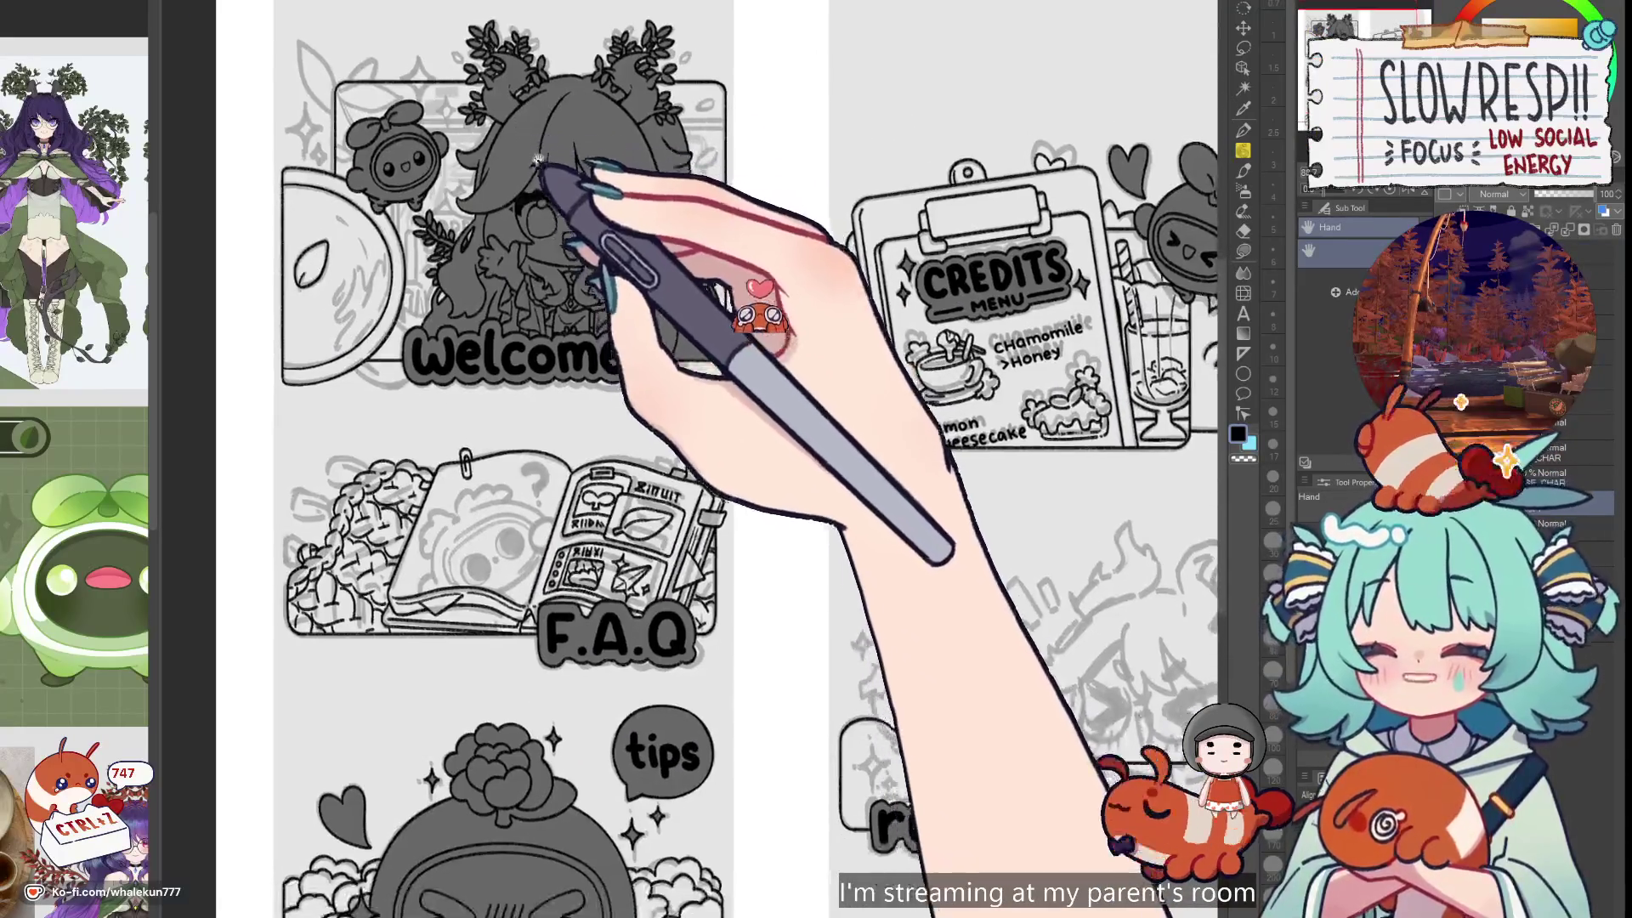
scroll(538, 160, down, 1)
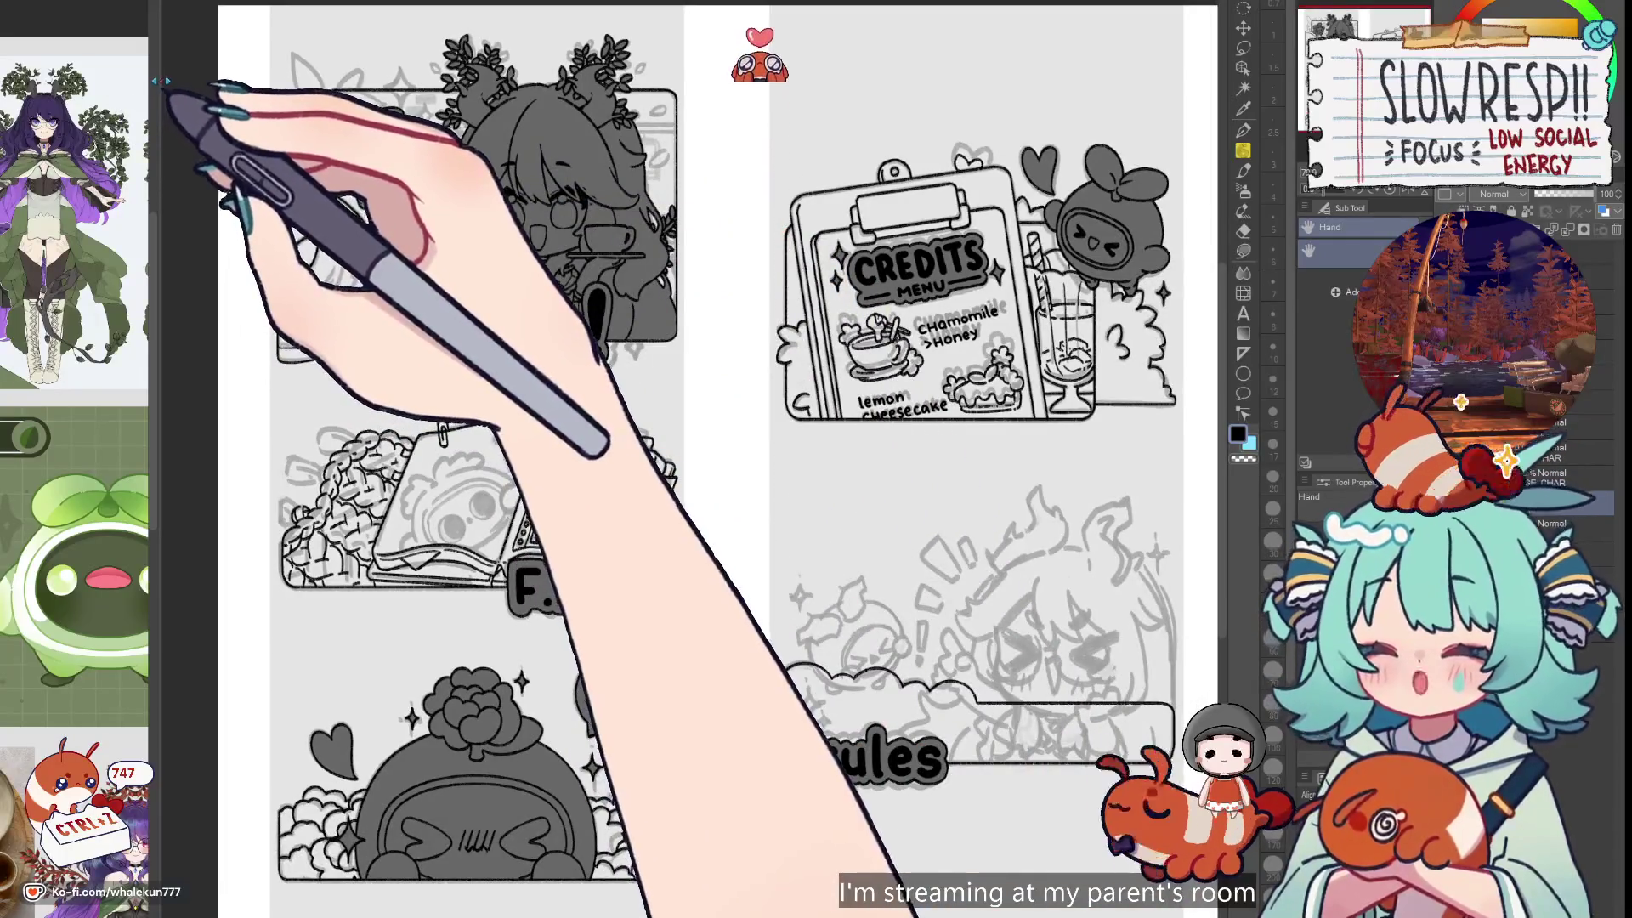
drag(163, 81, 366, 106)
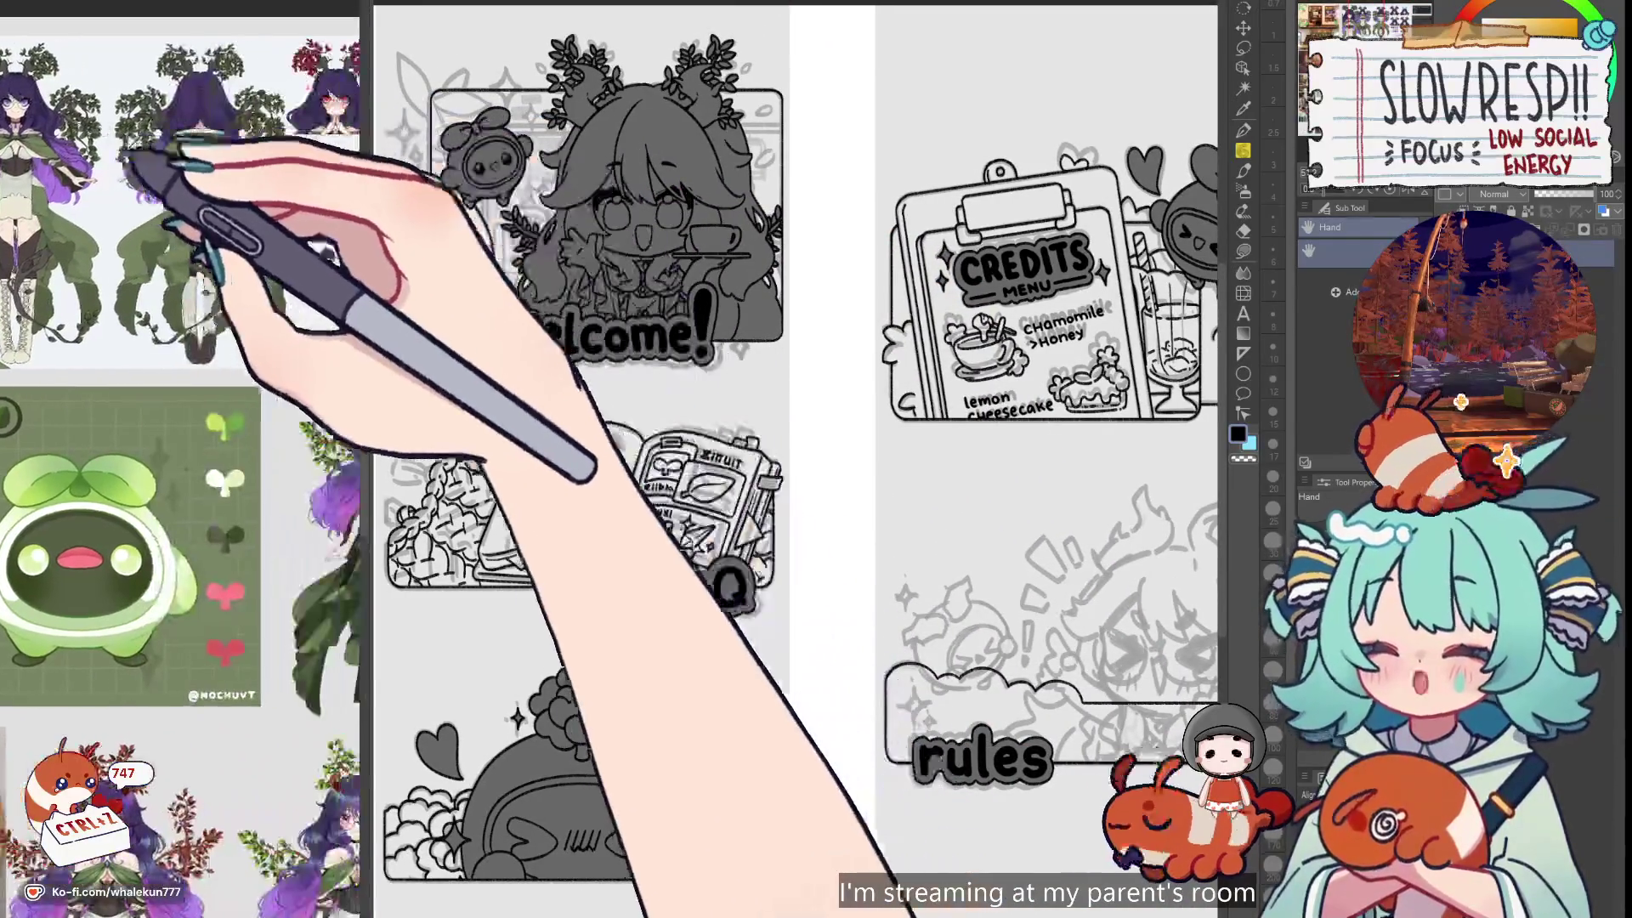
scroll(170, 255, up, 3)
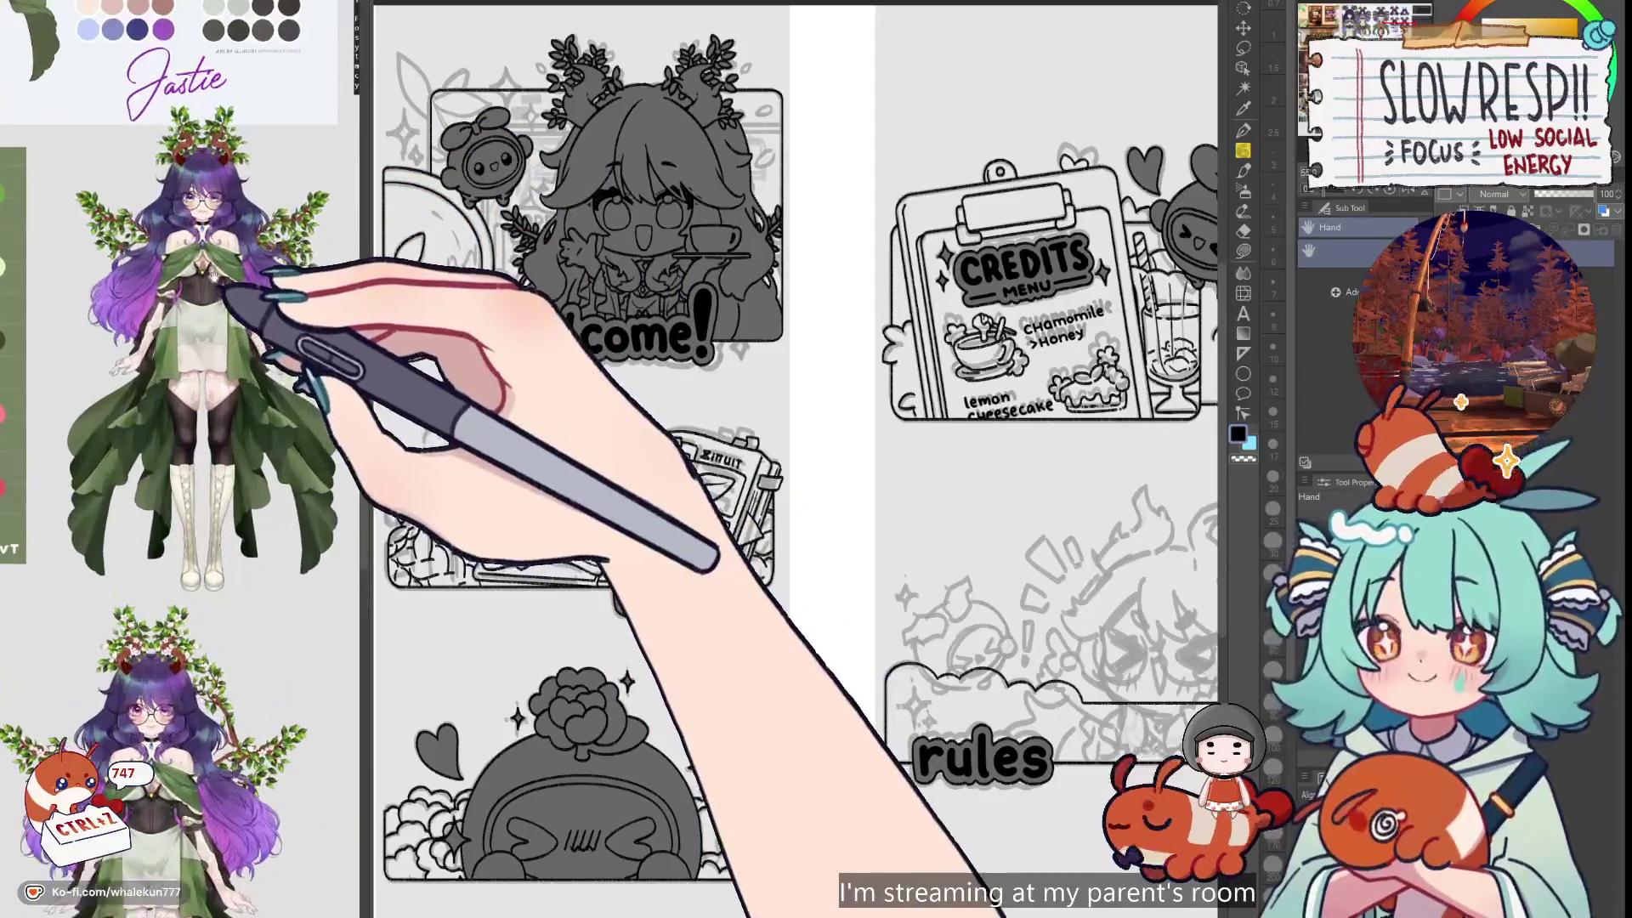
scroll(226, 293, up, 3)
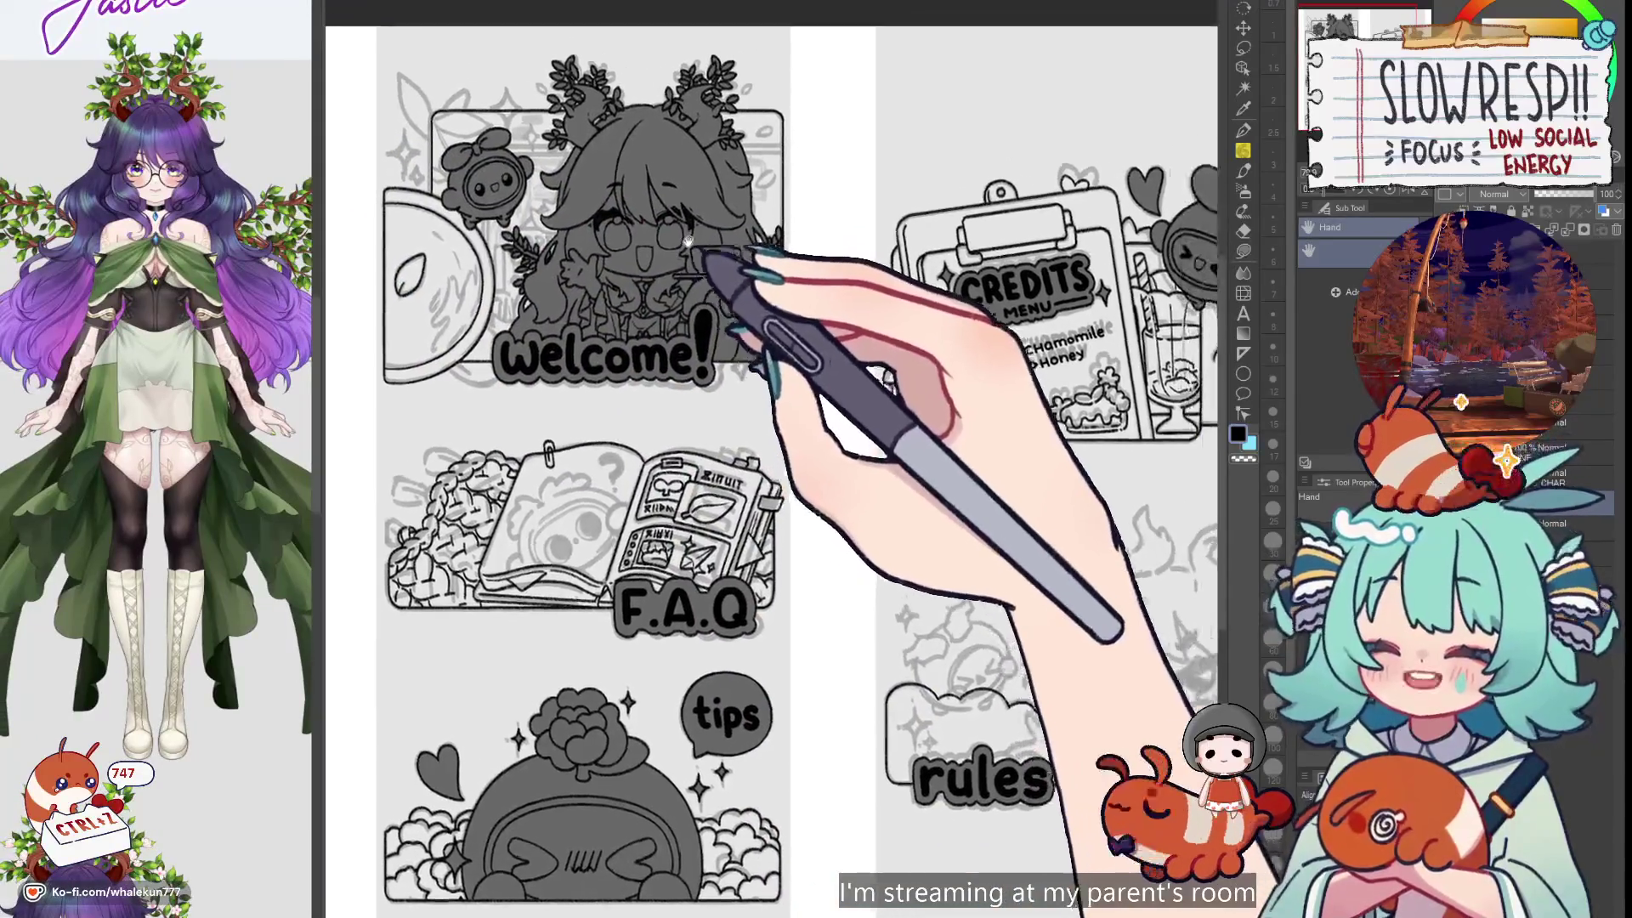
Reposition the grayscale panel sheet and switch to the soft pencil
drag(688, 241, 660, 240)
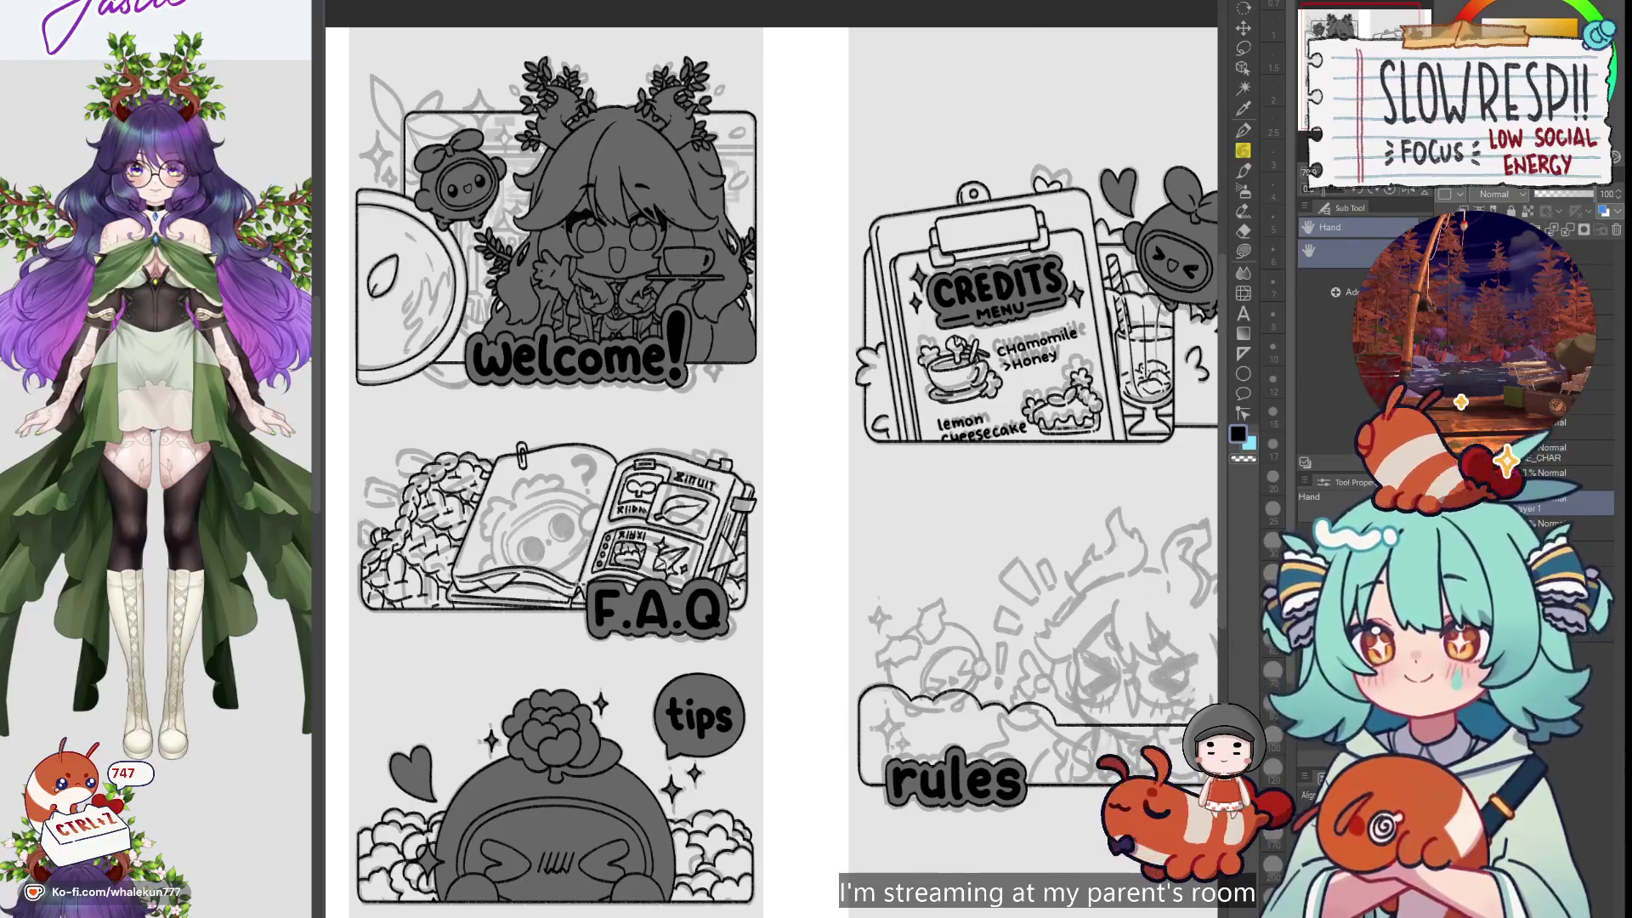
key(p)
drag(621, 616, 714, 616)
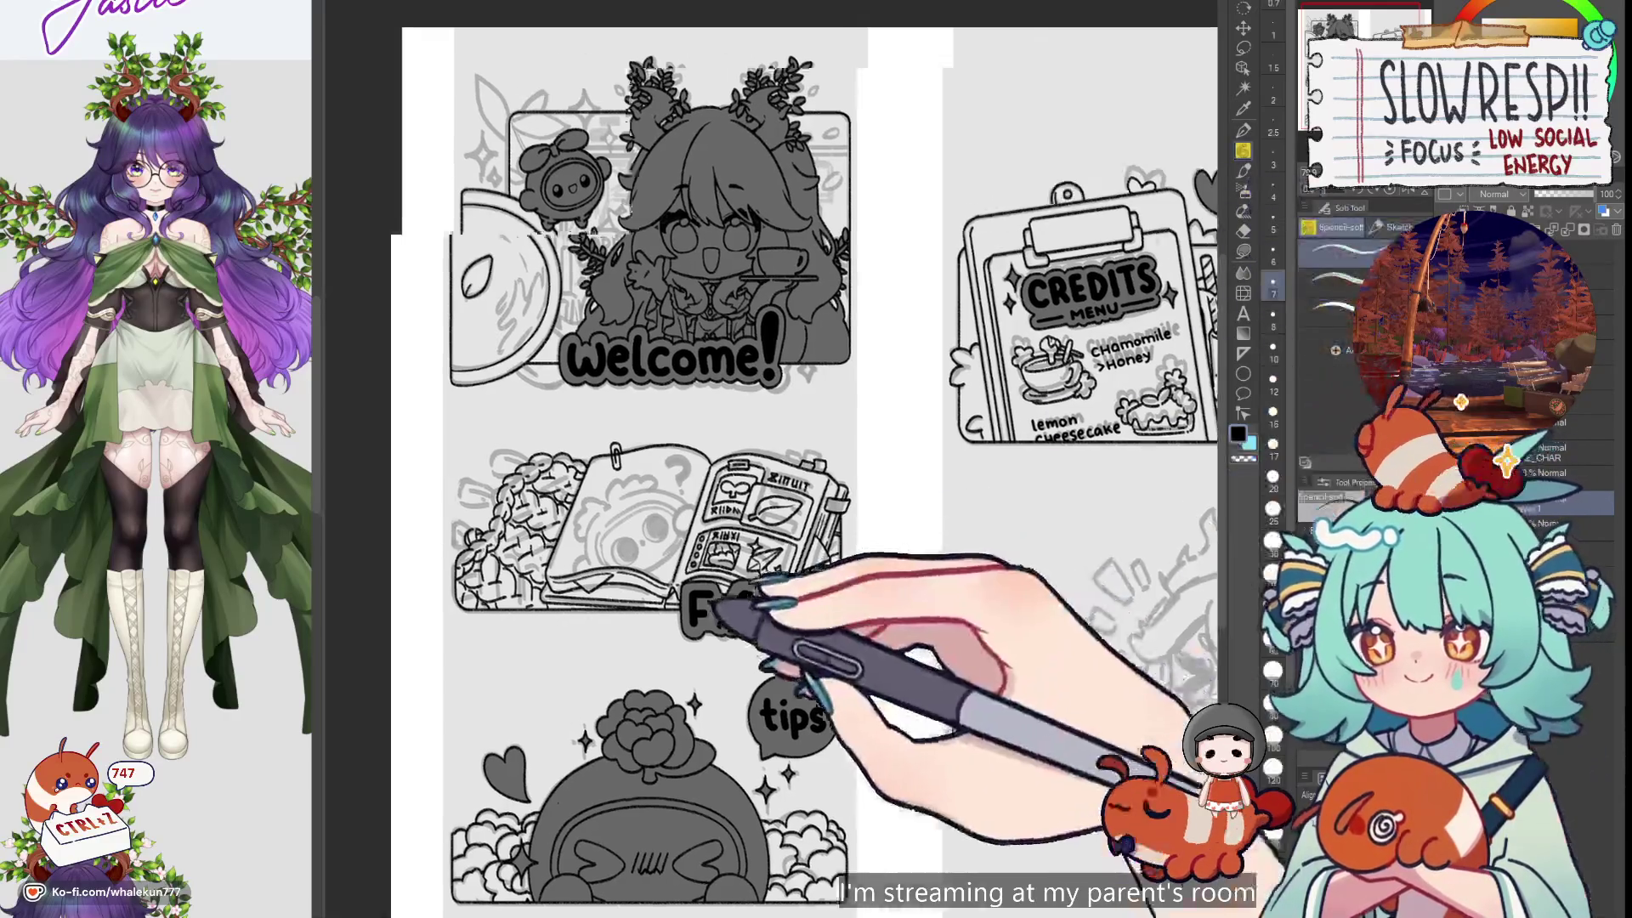
Try a leaf-shaped loop on the bush outline, undoing three unsatisfactory strokes
scroll(718, 610, up, 5)
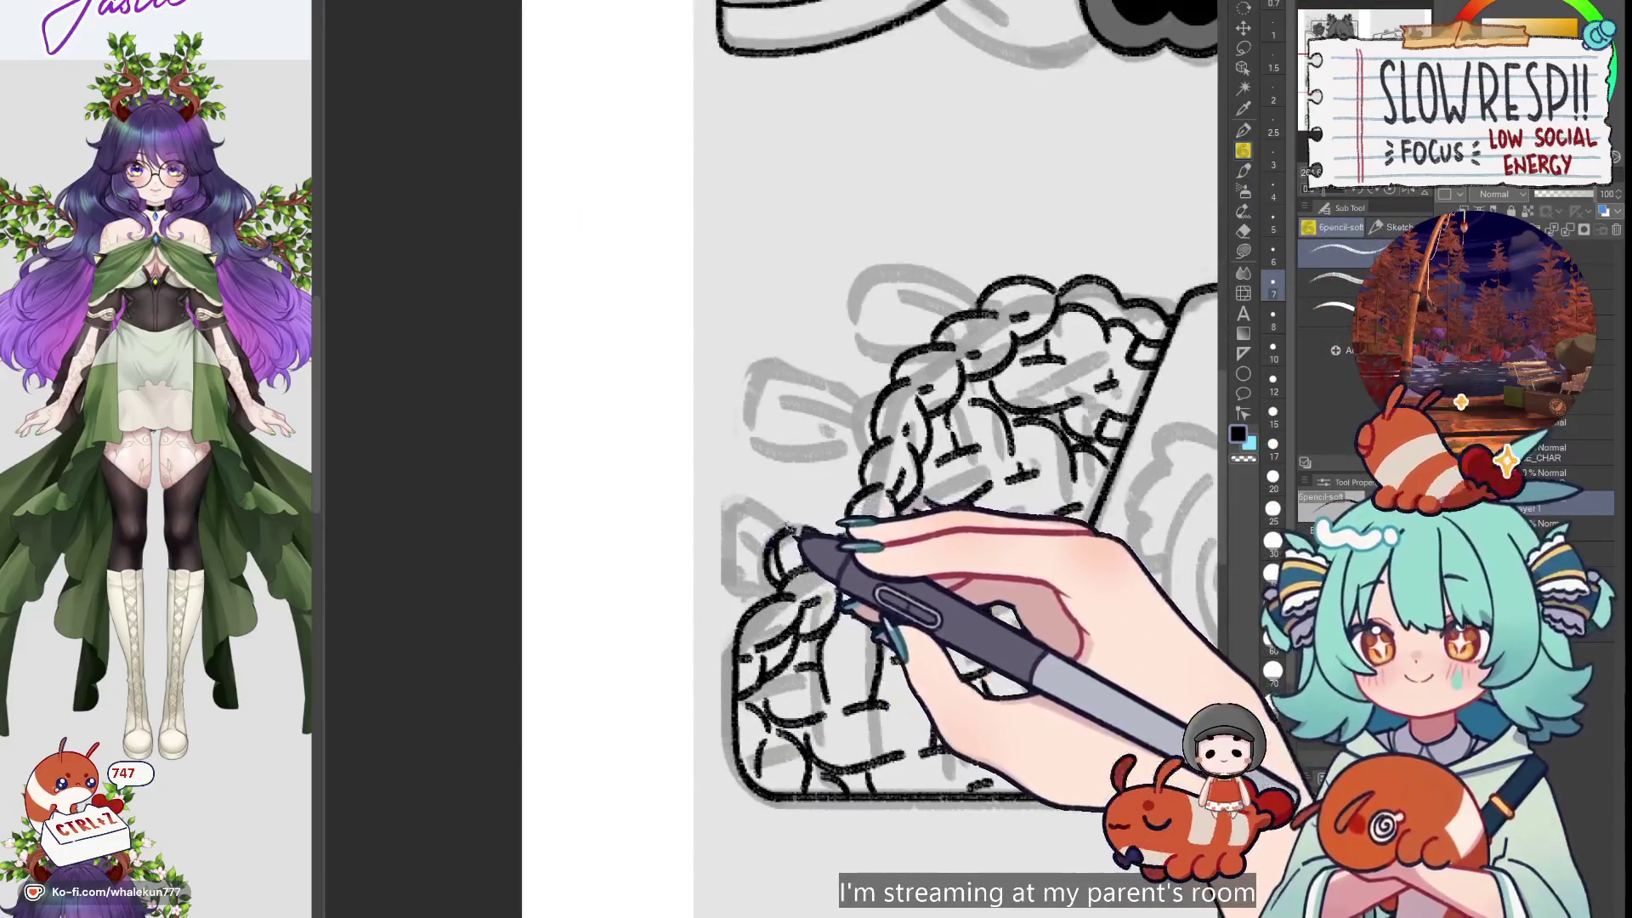
mouse_move(769, 532)
mouse_down()
mouse_move(732, 503)
mouse_move(773, 542)
mouse_up()
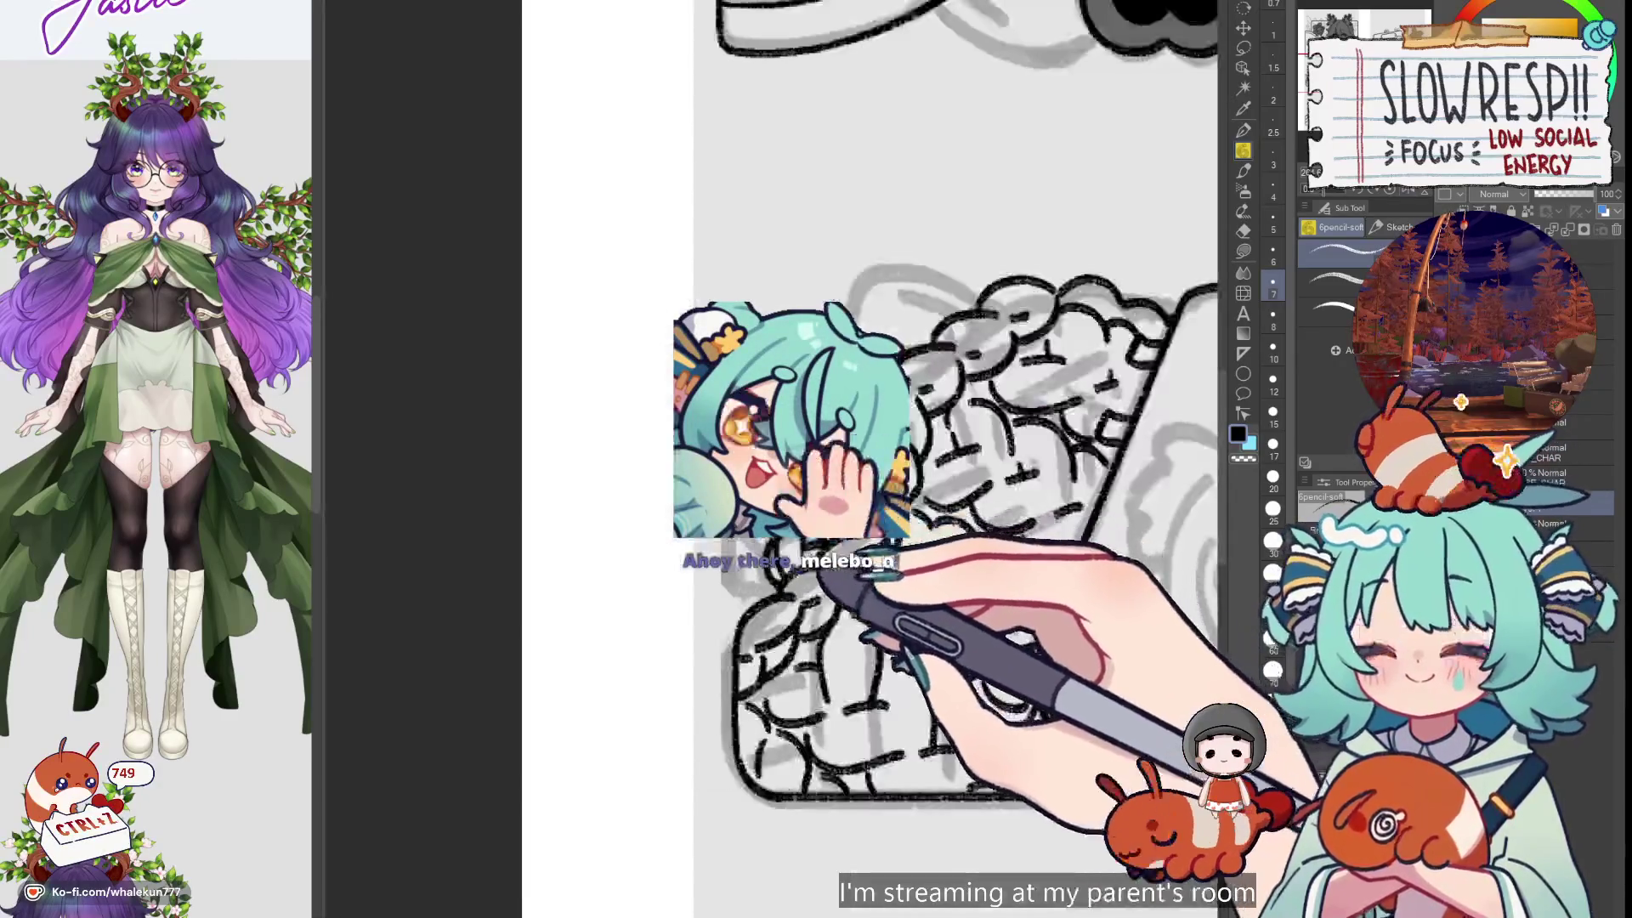
drag(850, 586, 856, 586)
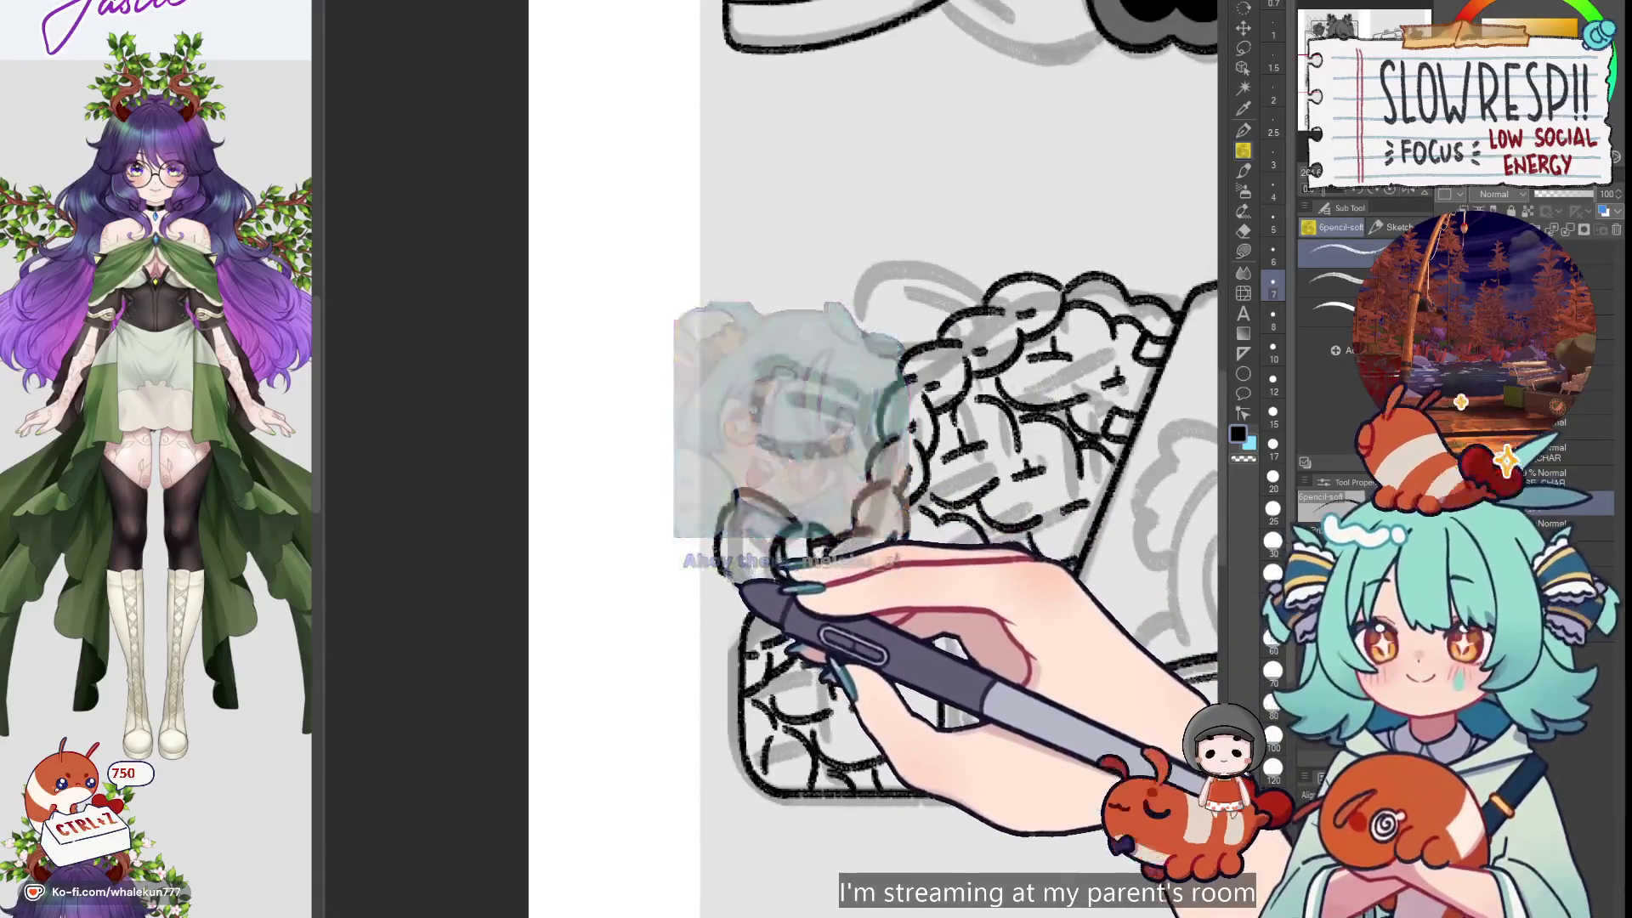
key(ctrl+z)
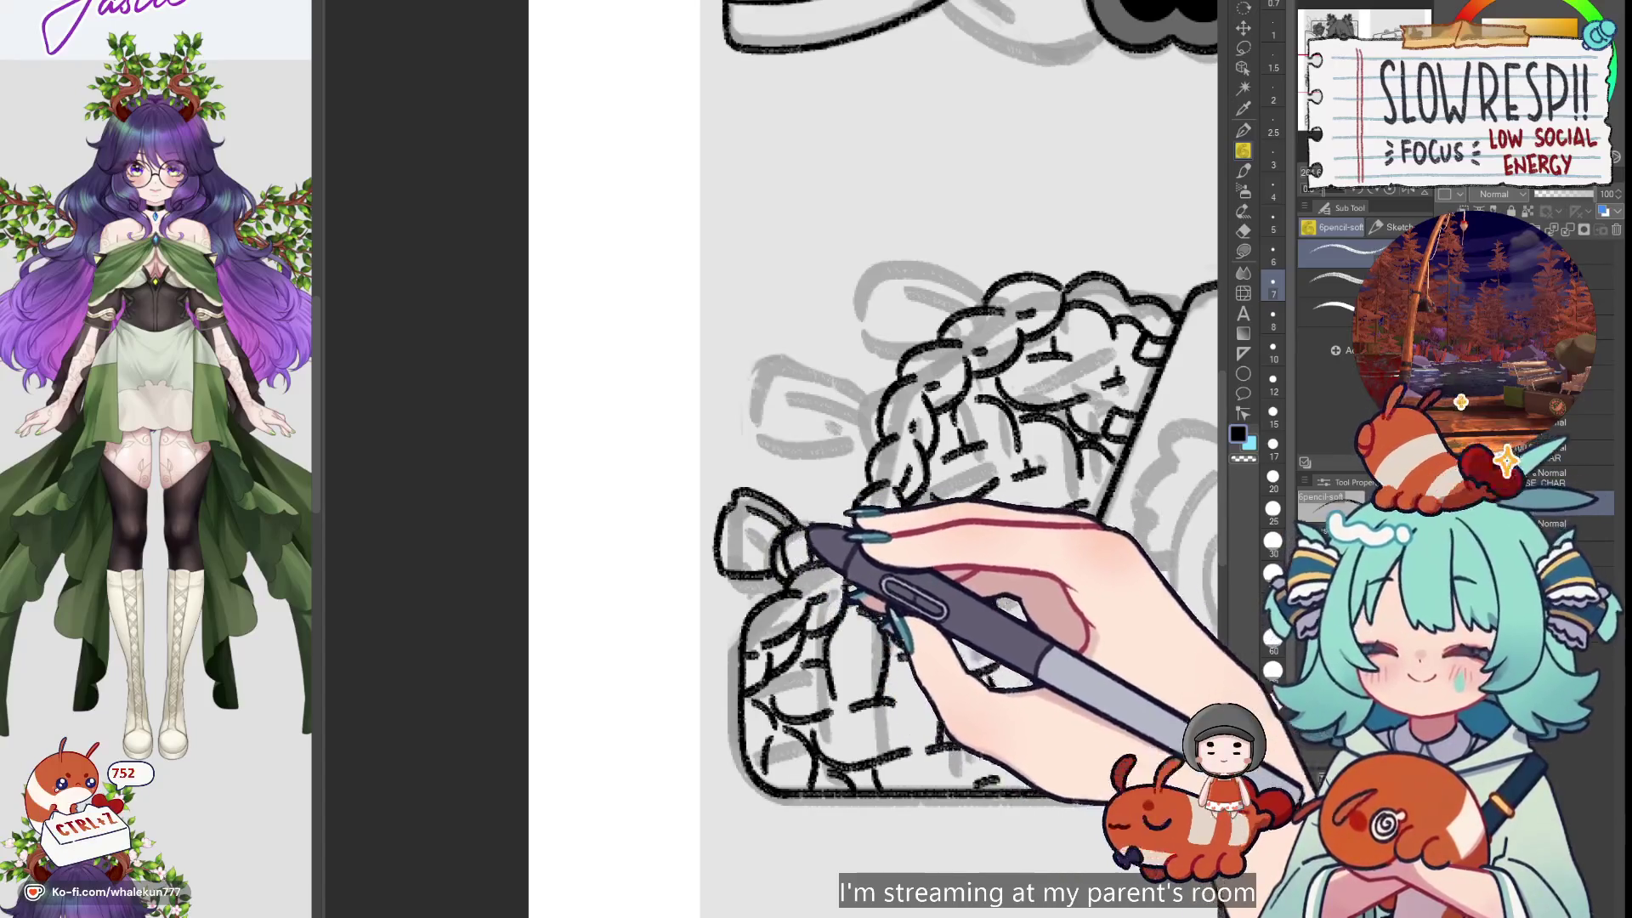
scroll(958, 459, down, 2)
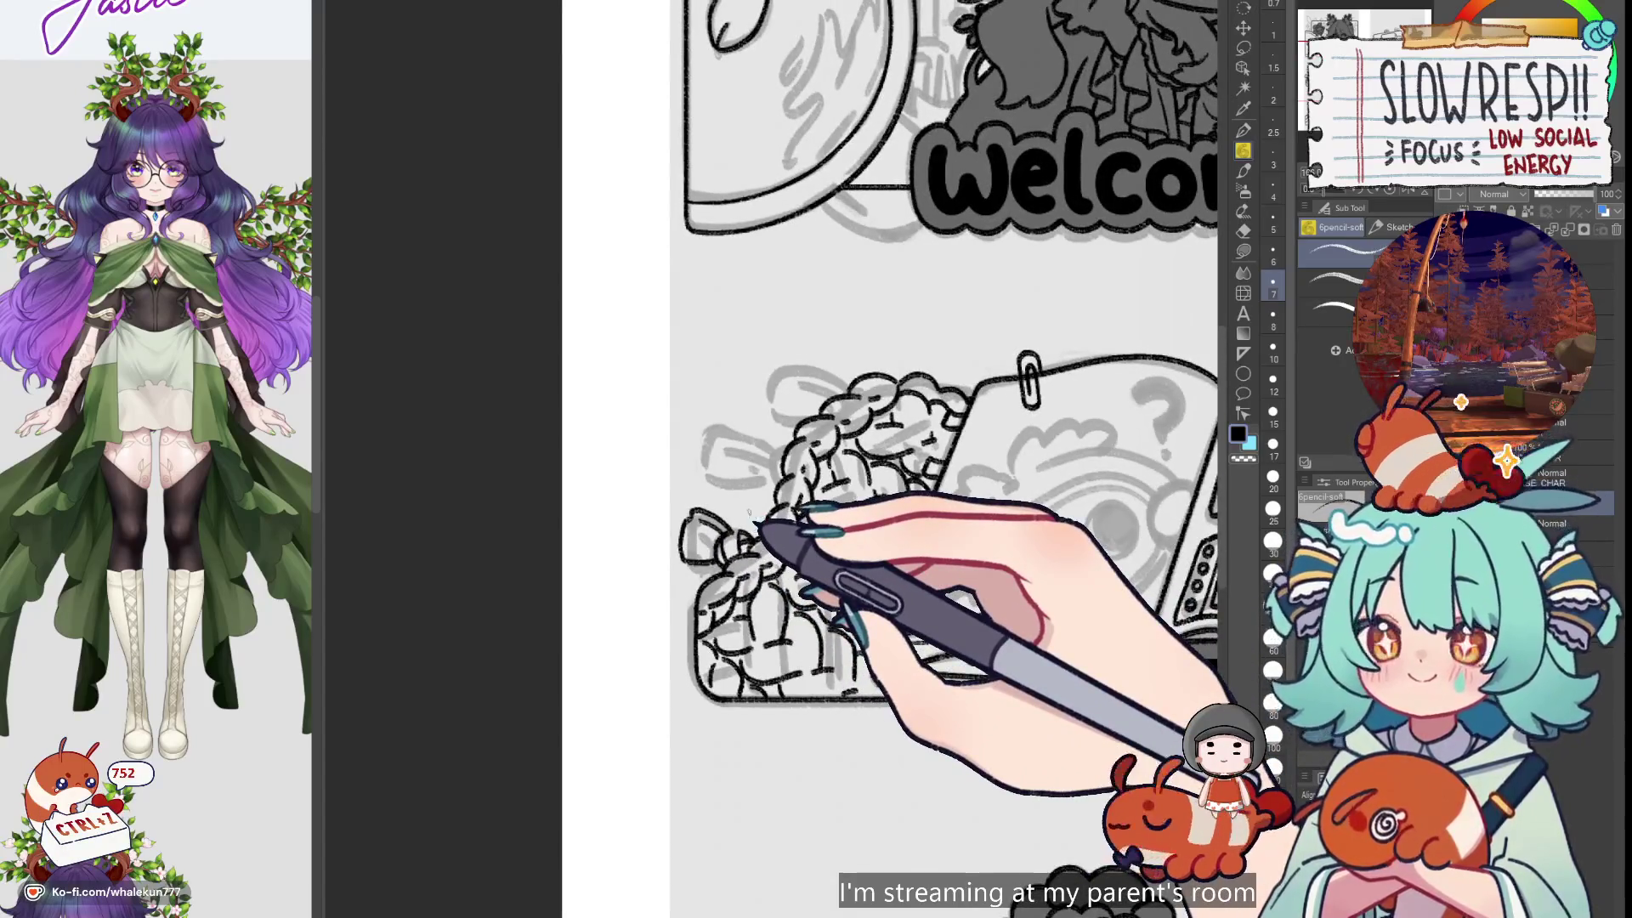
scroll(901, 459, right, 2)
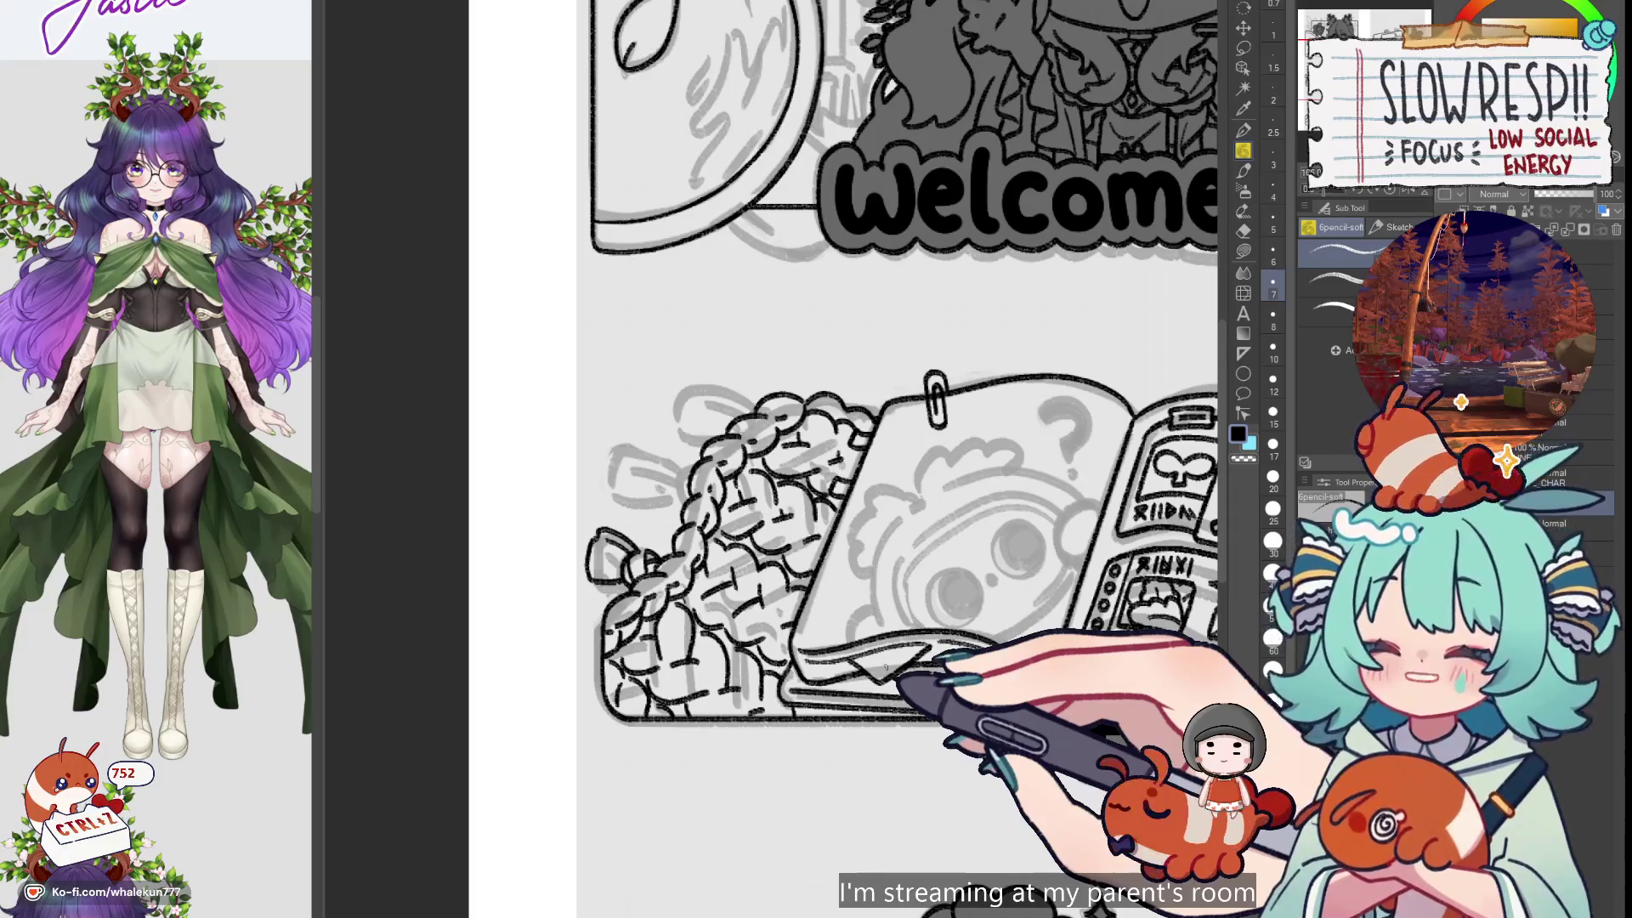
scroll(901, 459, up, 3)
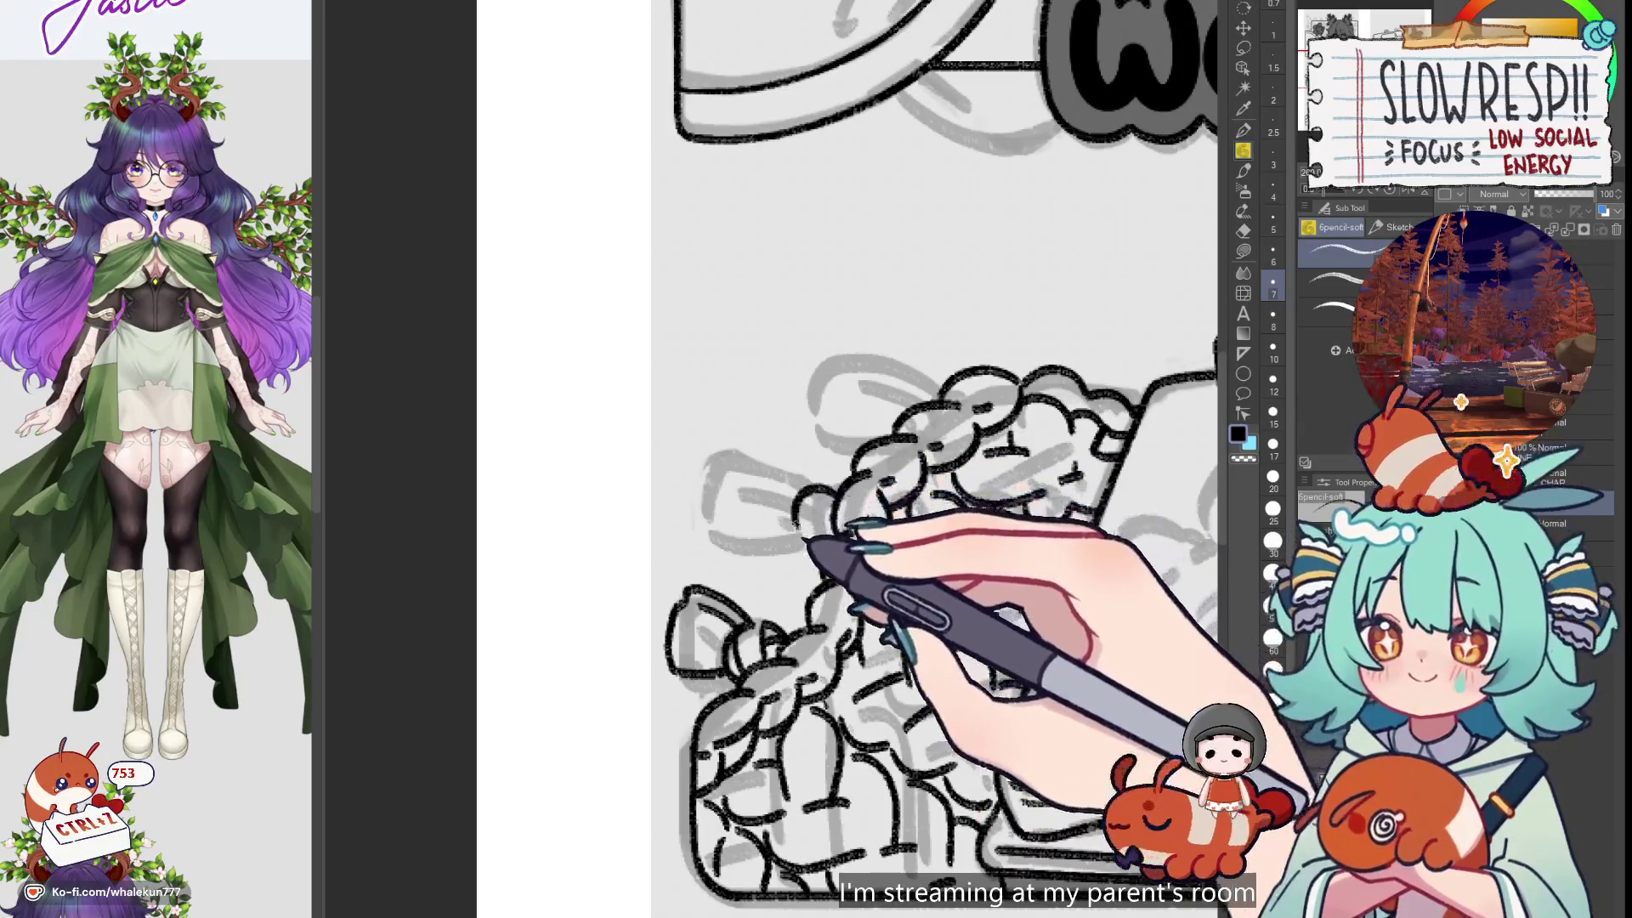
key(ctrl+z)
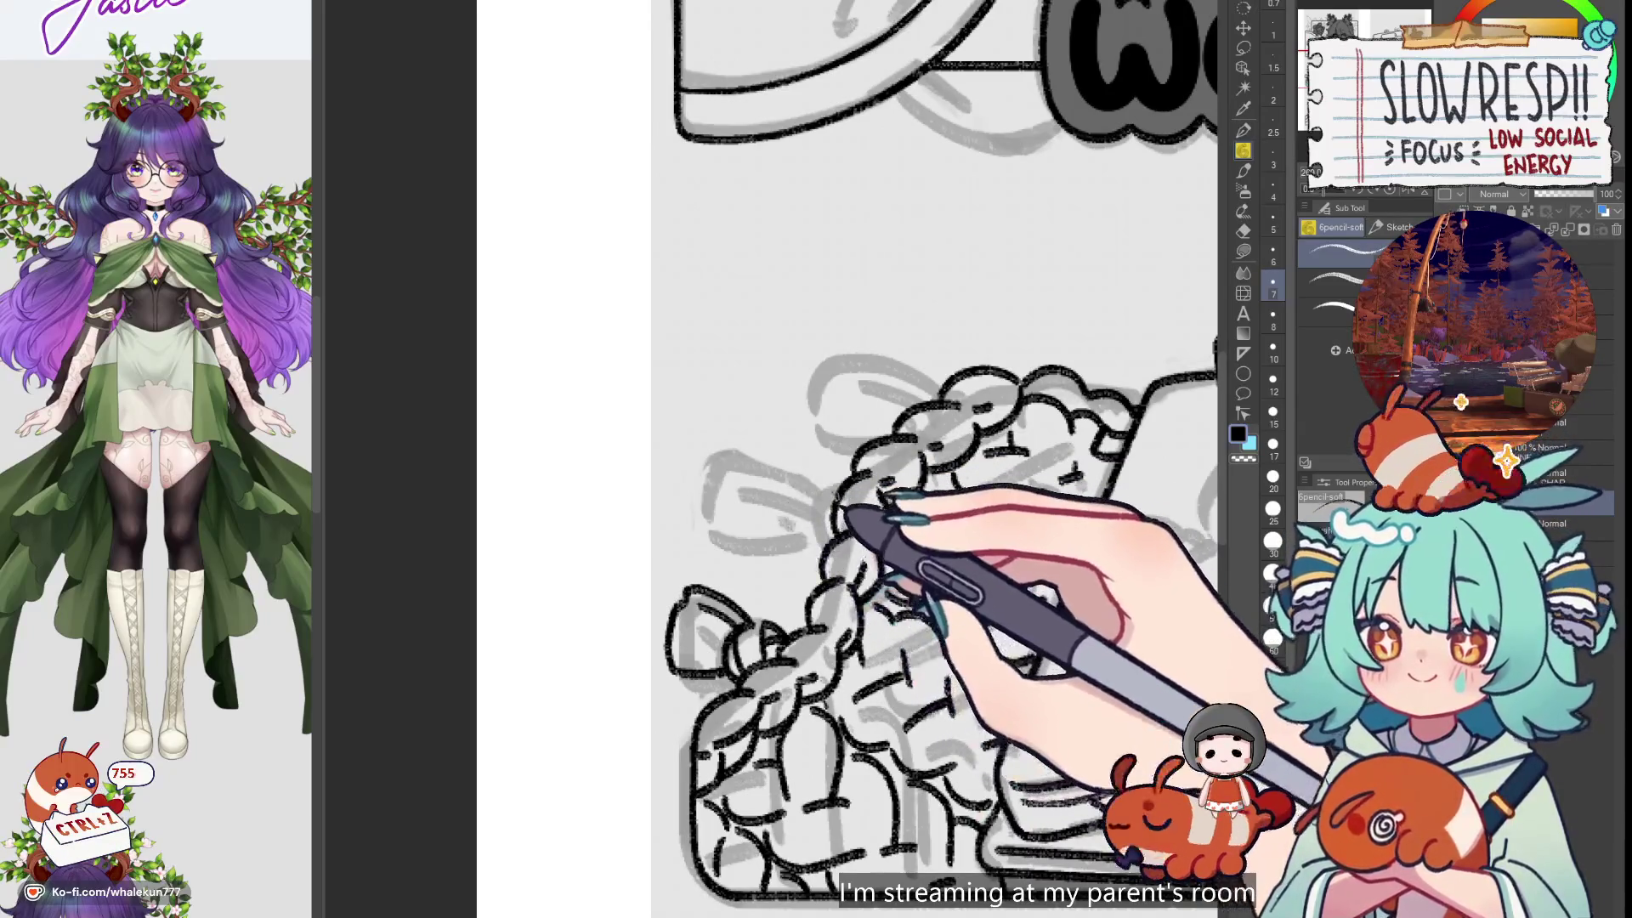
key(ctrl+z)
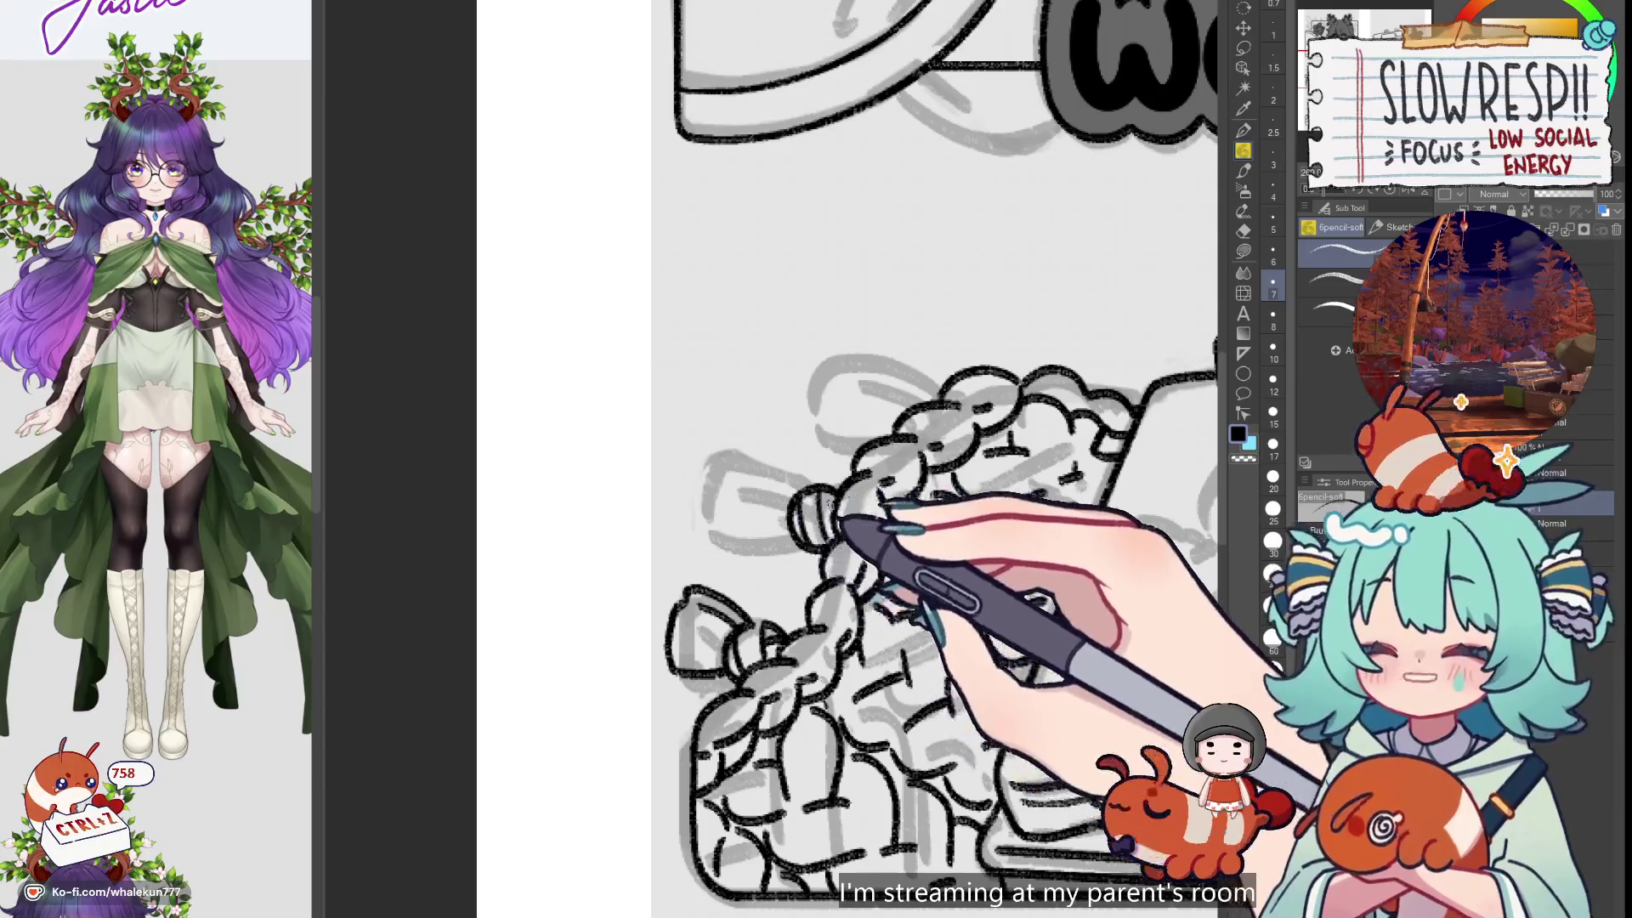
With the canvas mirrored, ink a loop and arc on the braided bush, then flip back
key(h)
key(h)
key(h)
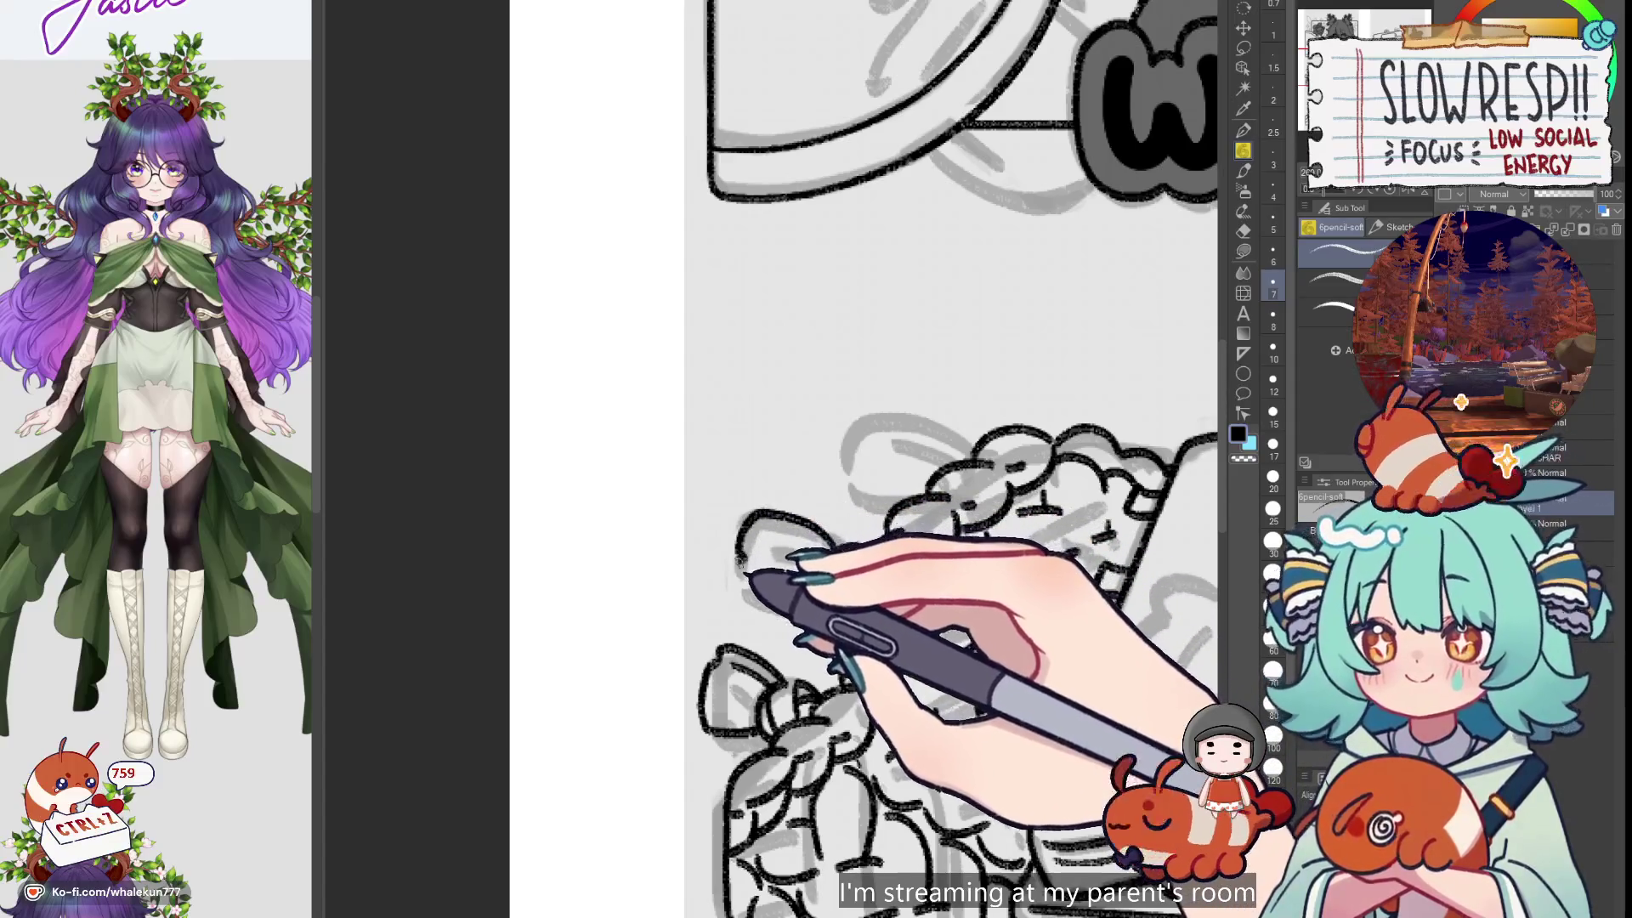
key(h)
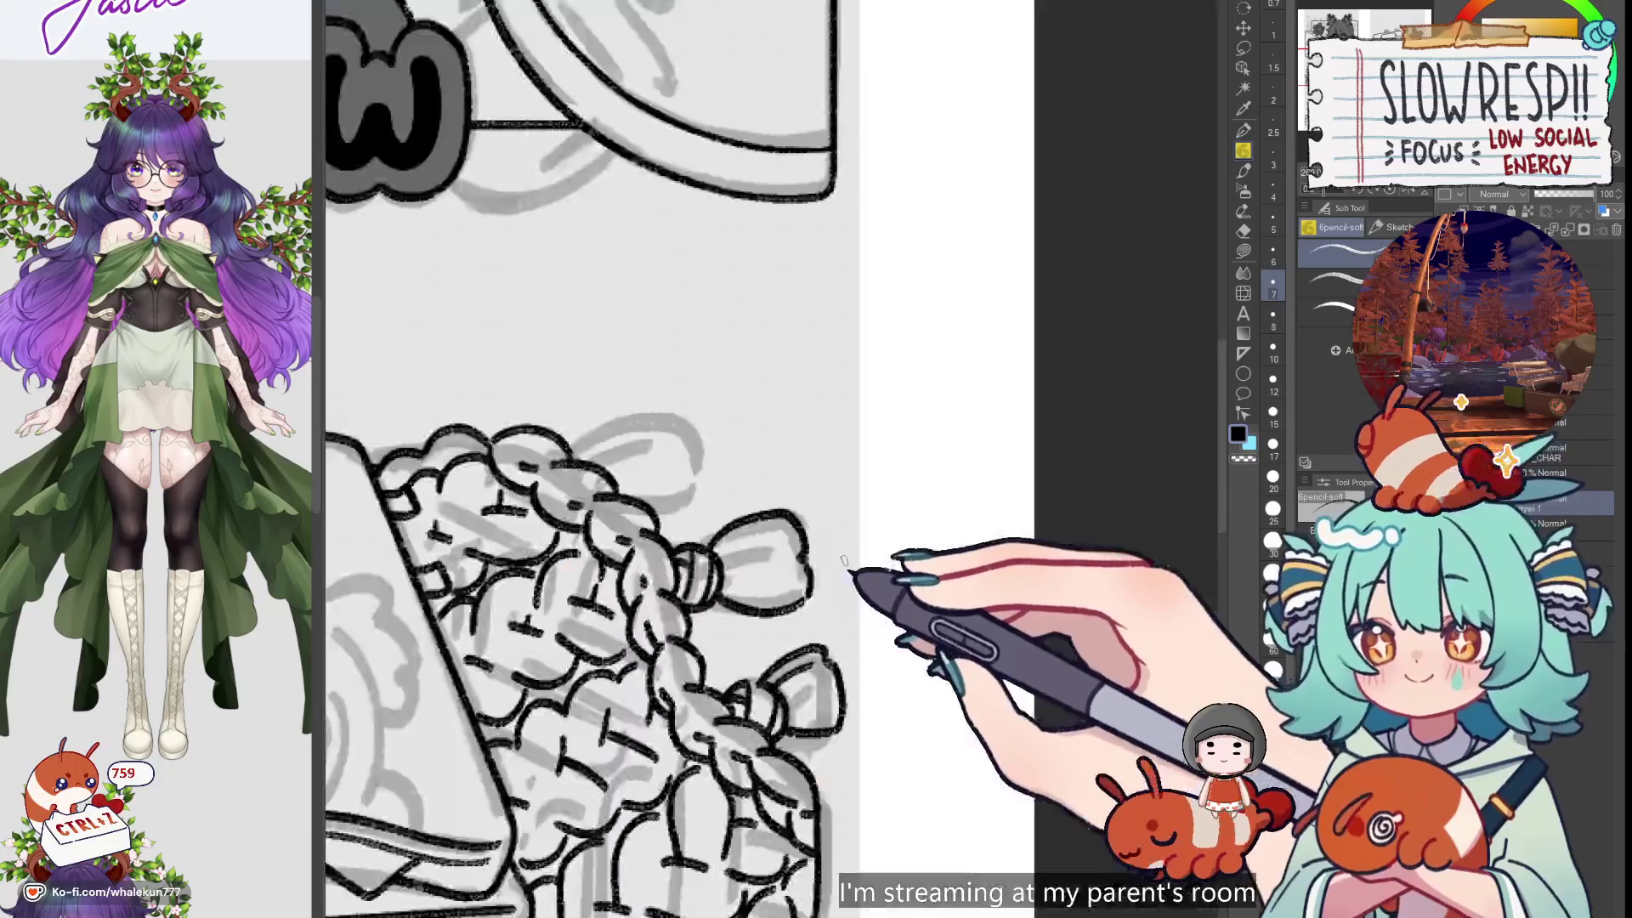
key(h)
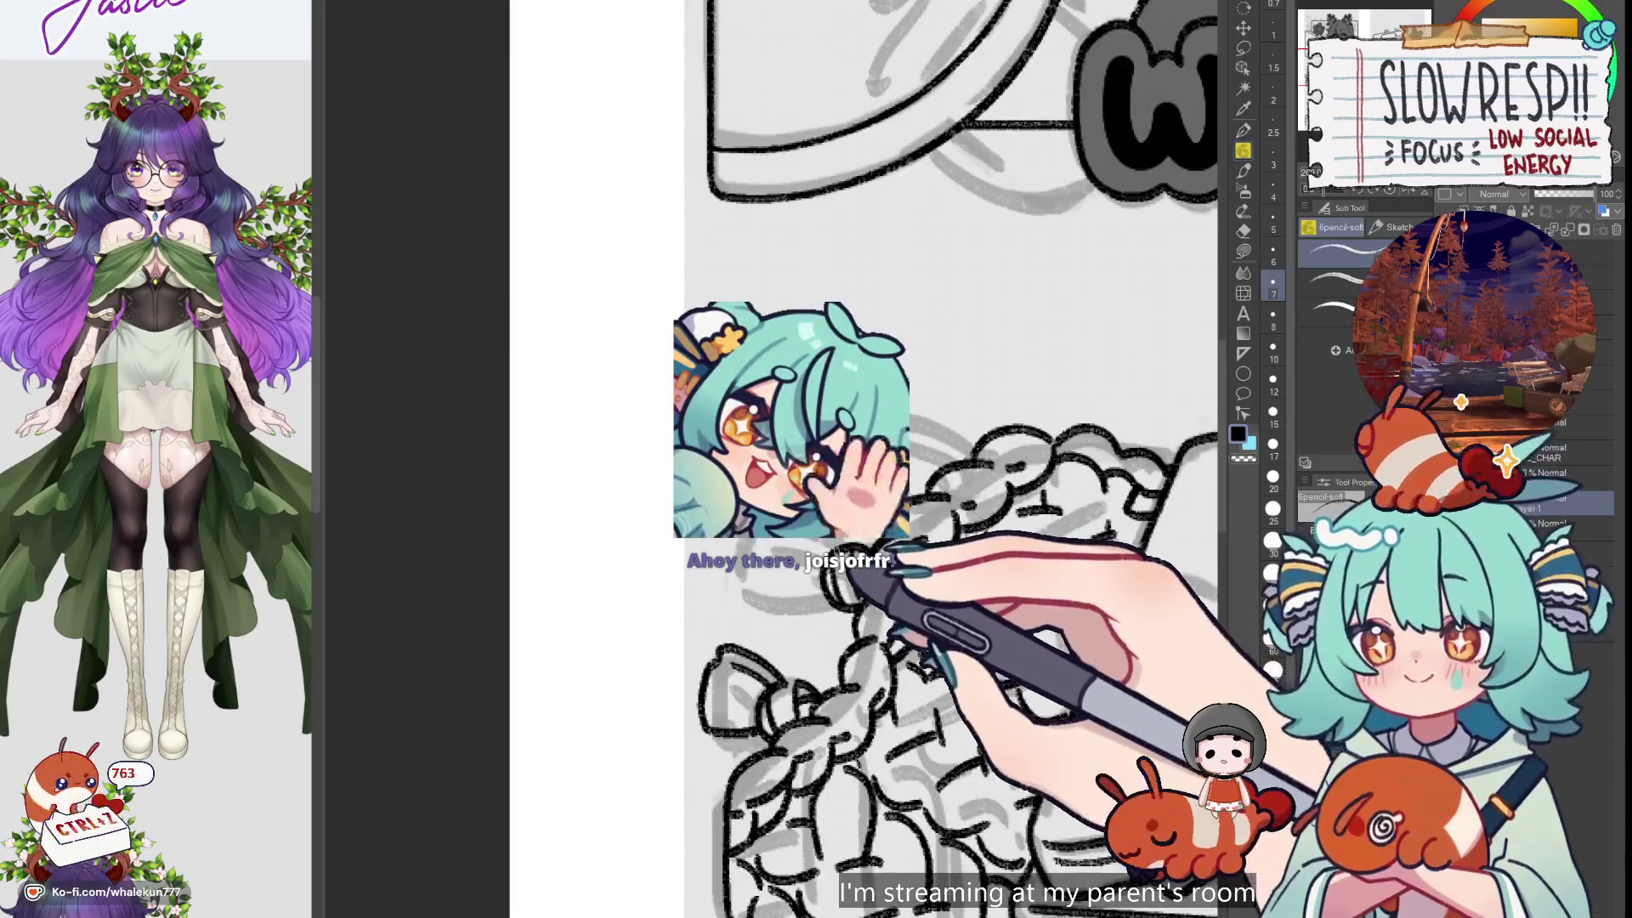
key(h)
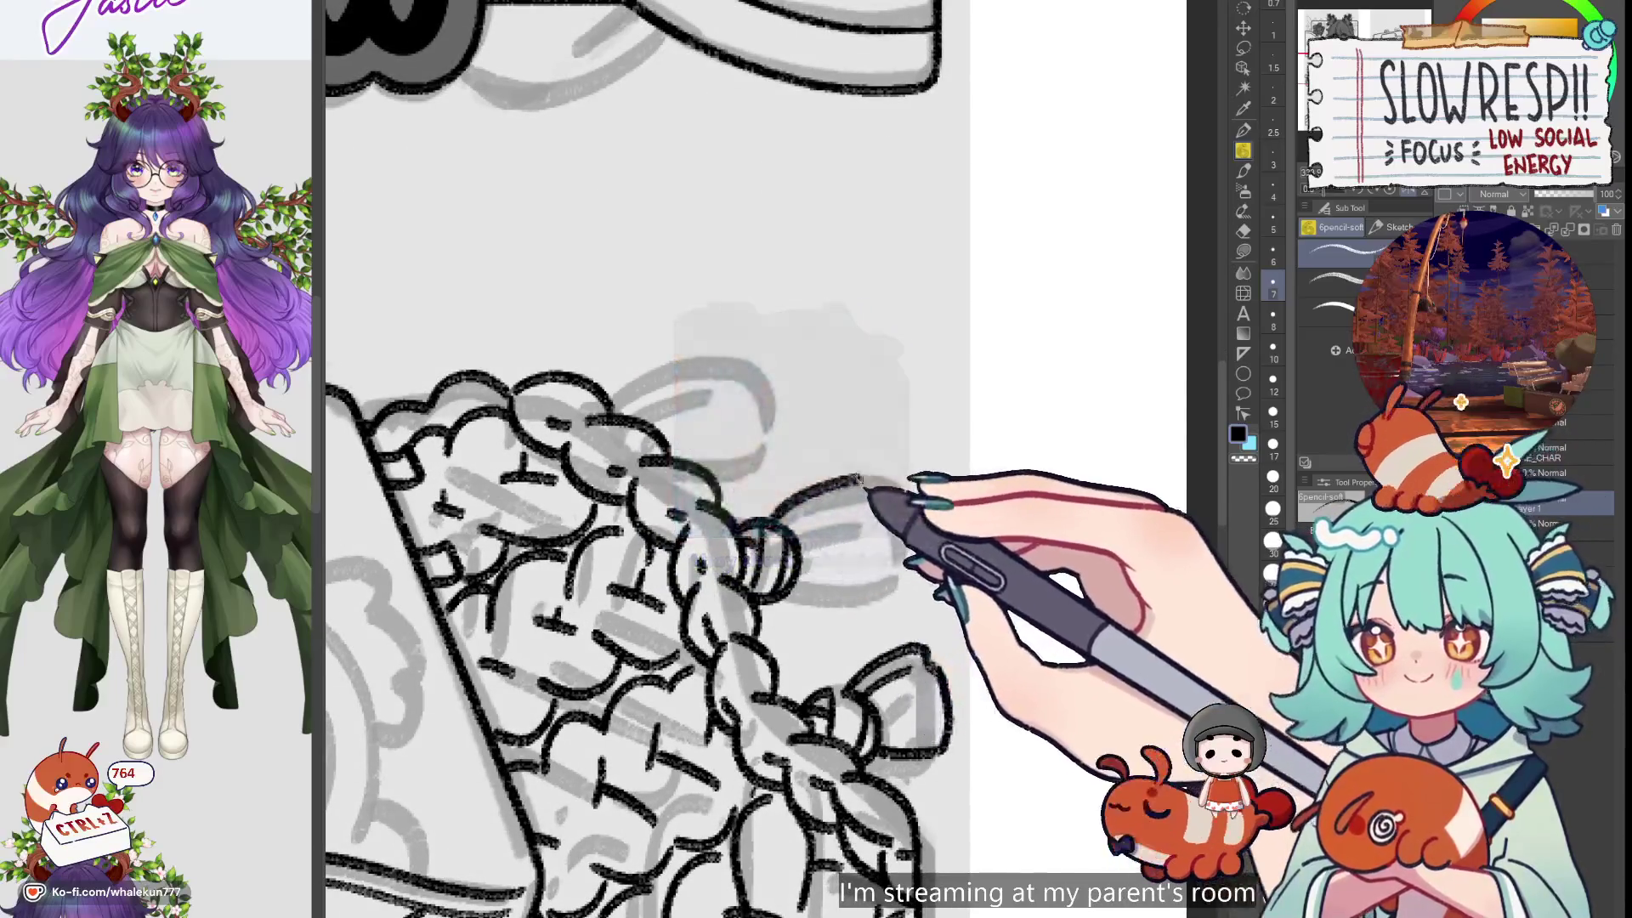
drag(769, 520, 872, 510)
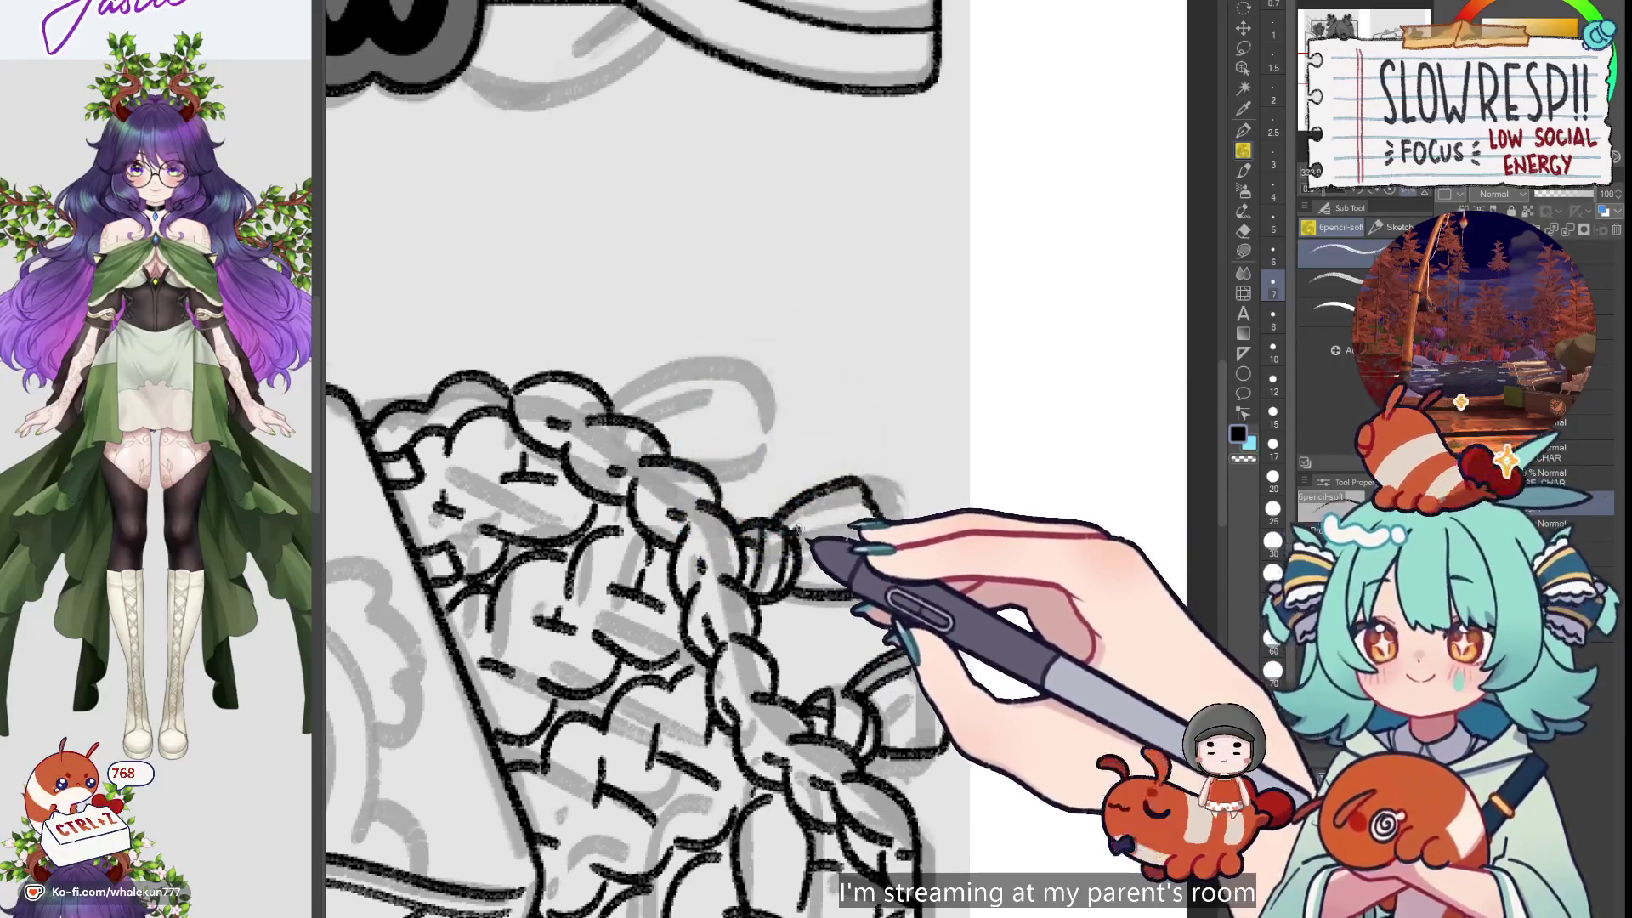
key(h)
scroll(782, 547, up, 2)
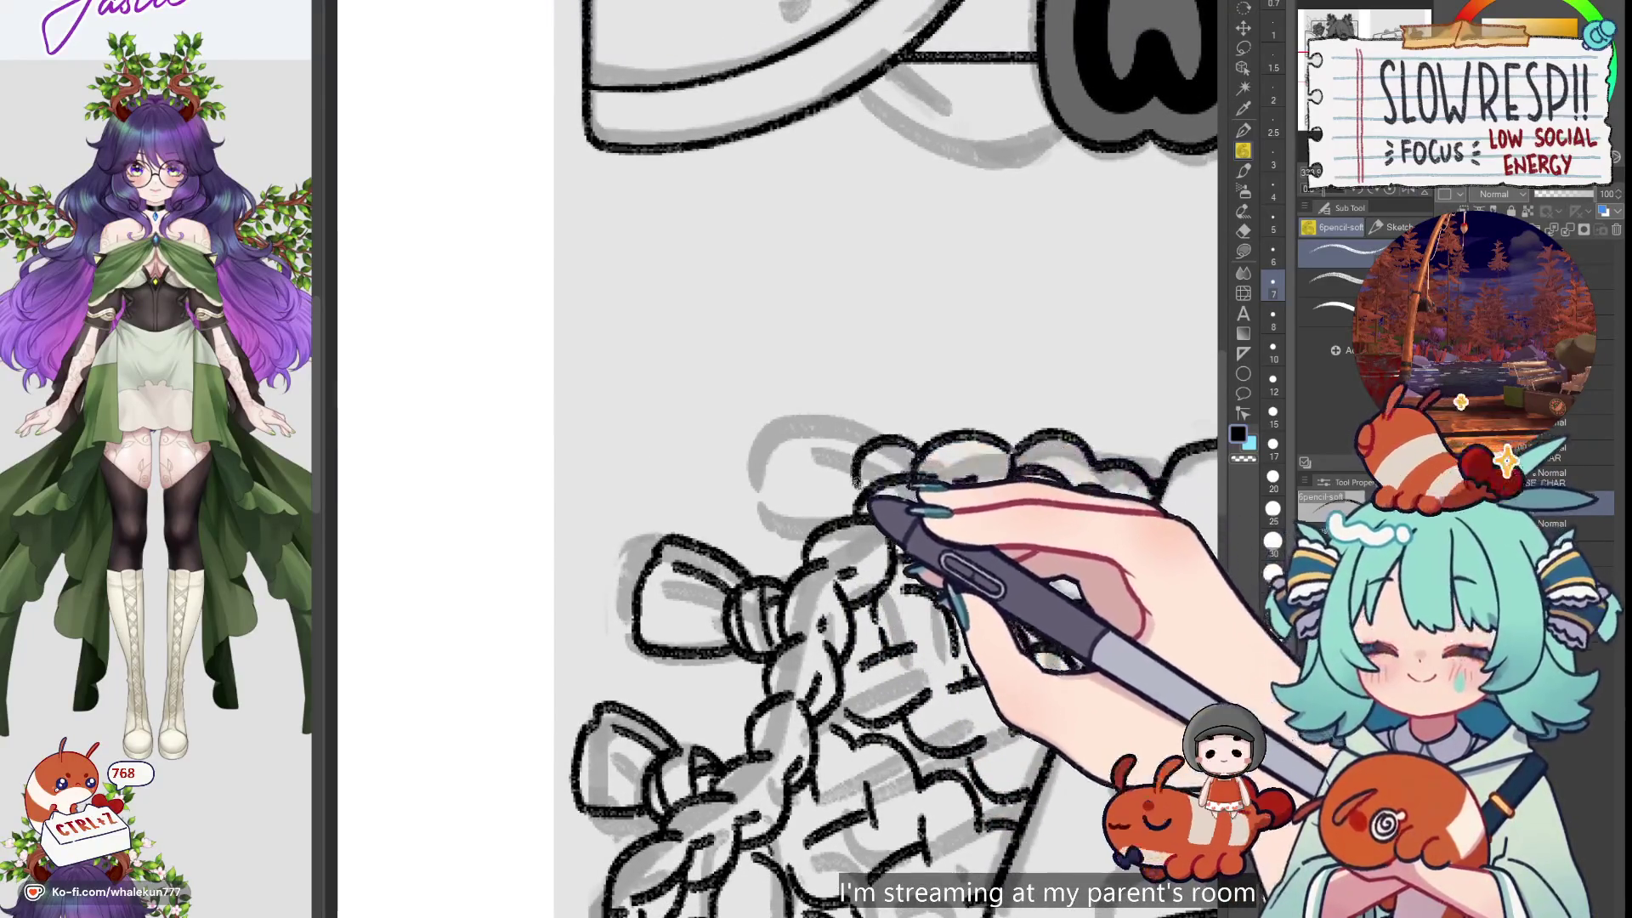
Draw the scalloped cloud outline along the pile's top, redrawing the leftmost bump
mouse_move(940, 456)
mouse_down()
mouse_move(856, 470)
mouse_move(869, 434)
mouse_up()
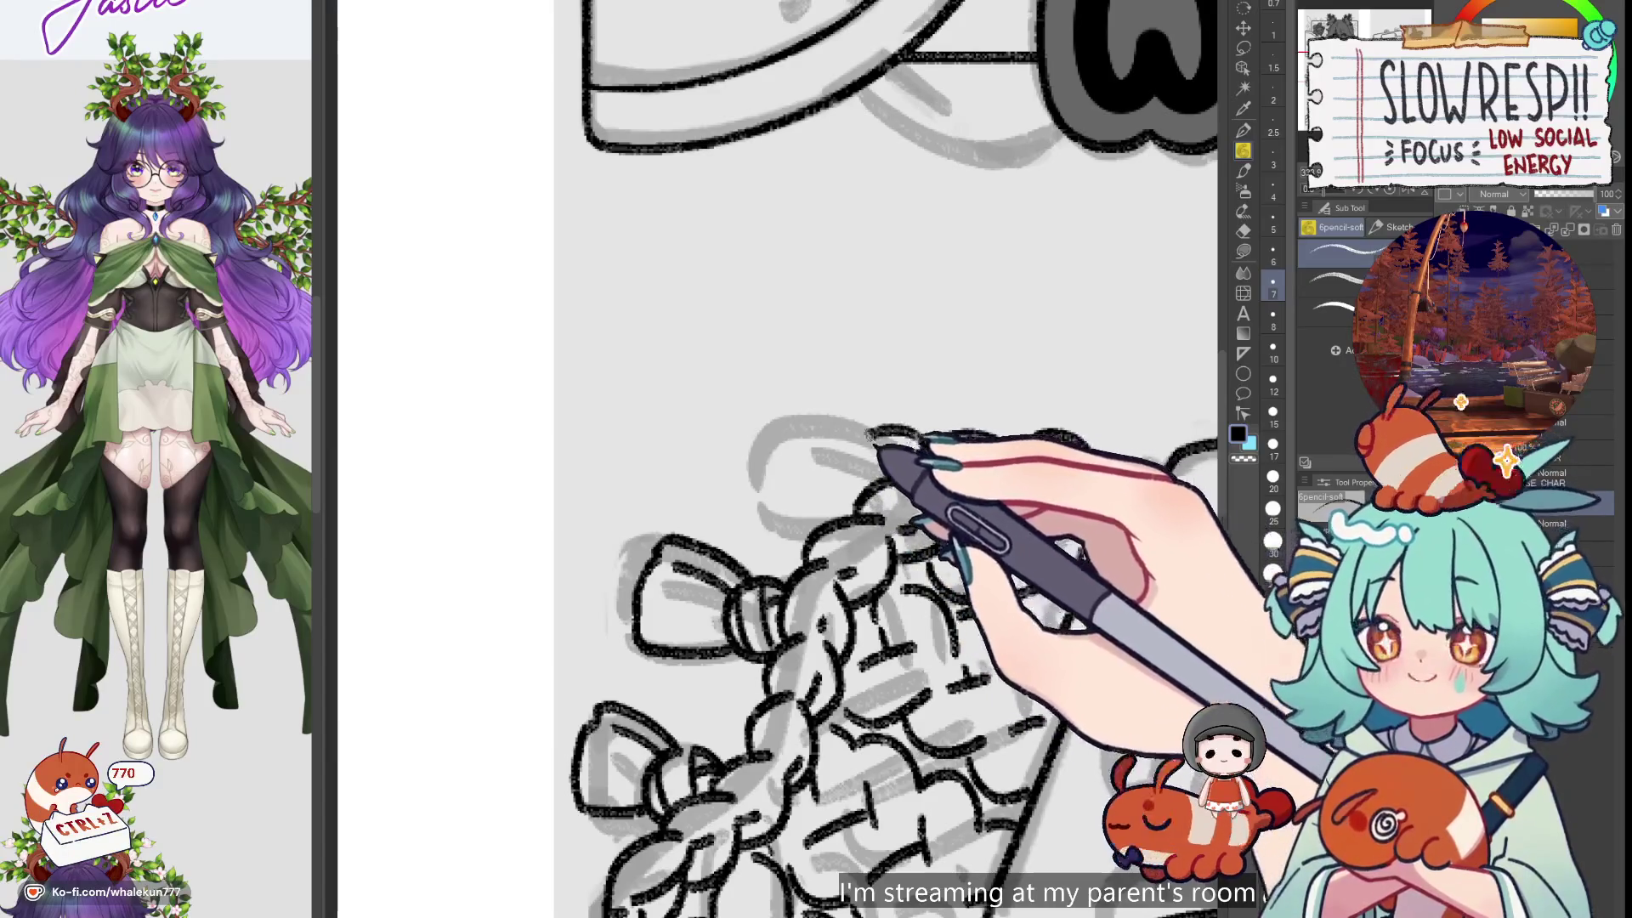
key(ctrl+z)
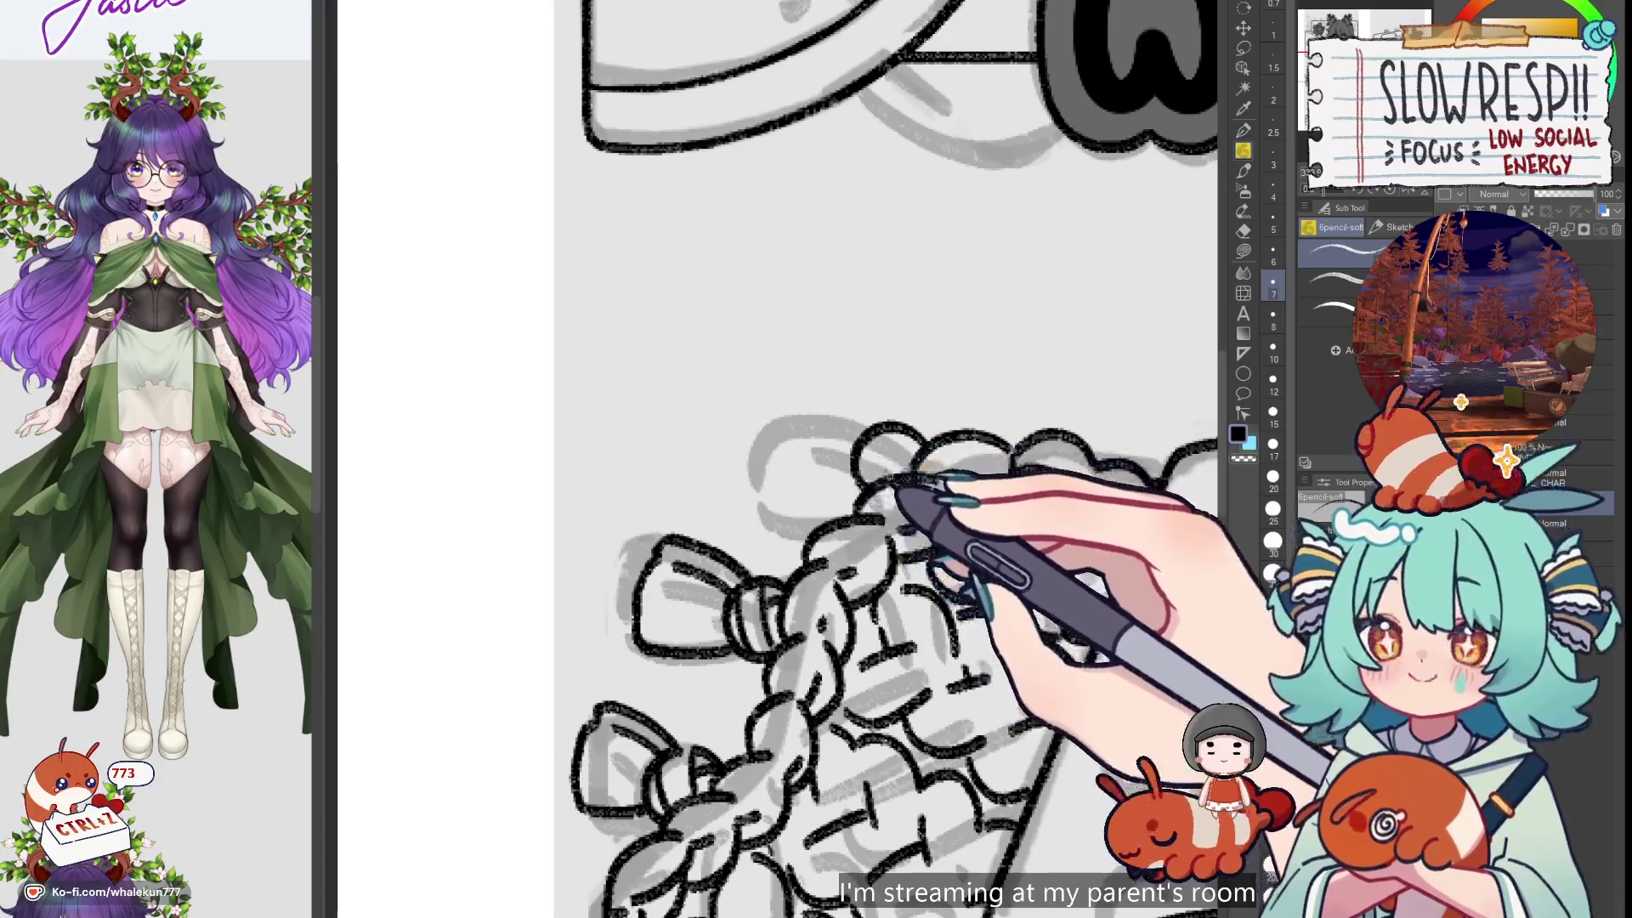
key(ctrl+z)
key(ctrl+z)
drag(929, 455, 854, 474)
key(ctrl+z)
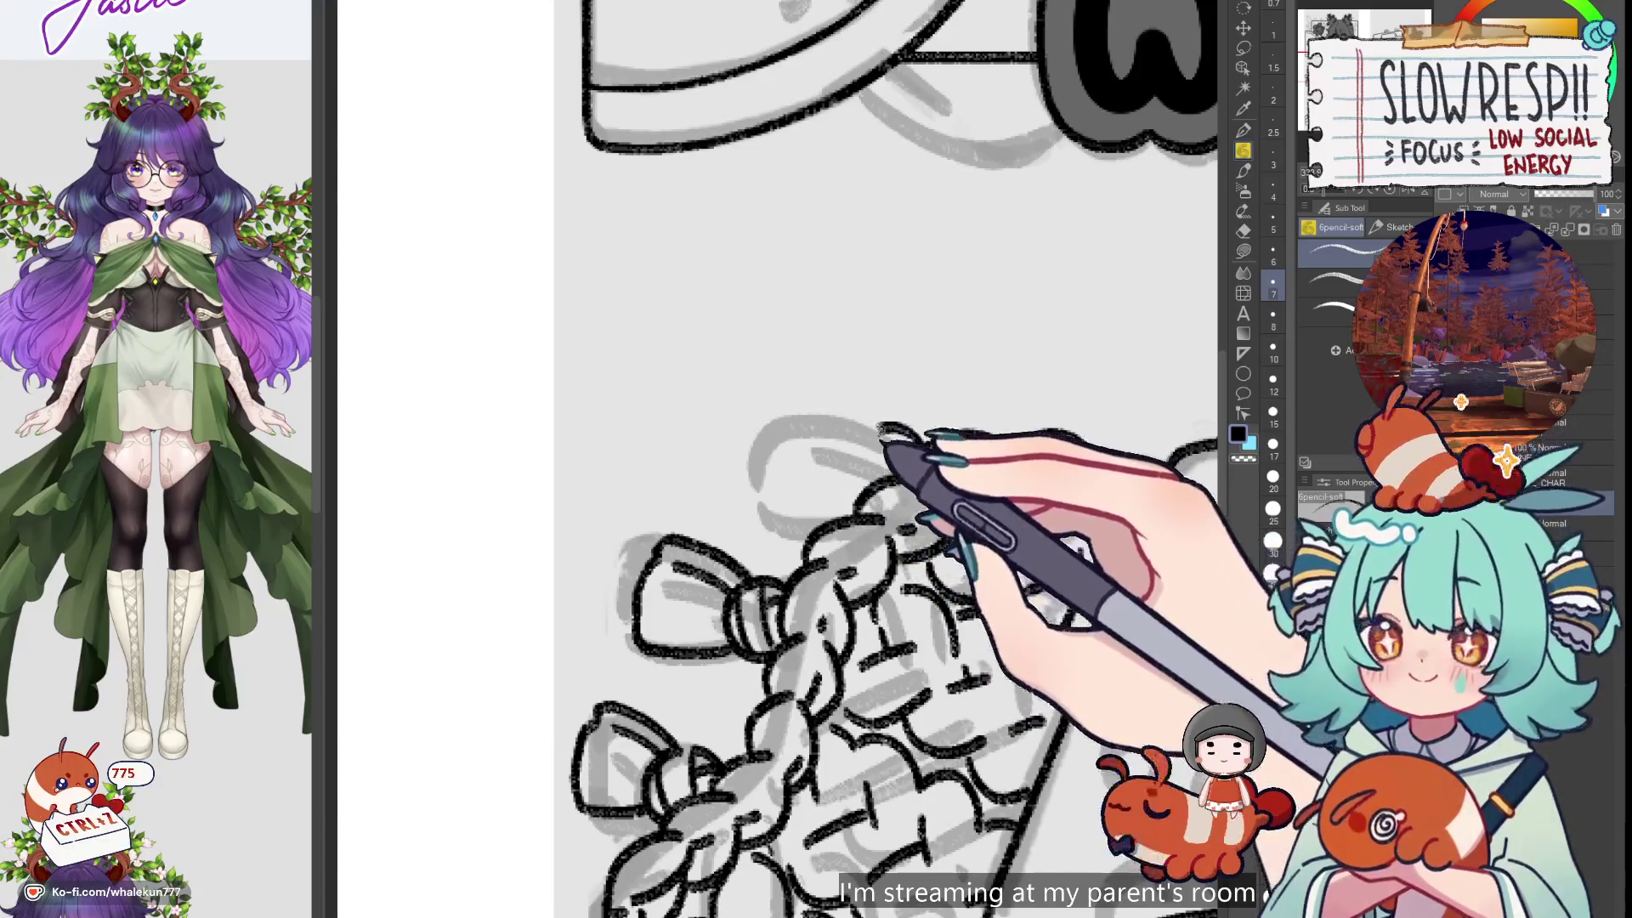
key(ctrl+z)
drag(1213, 446, 853, 469)
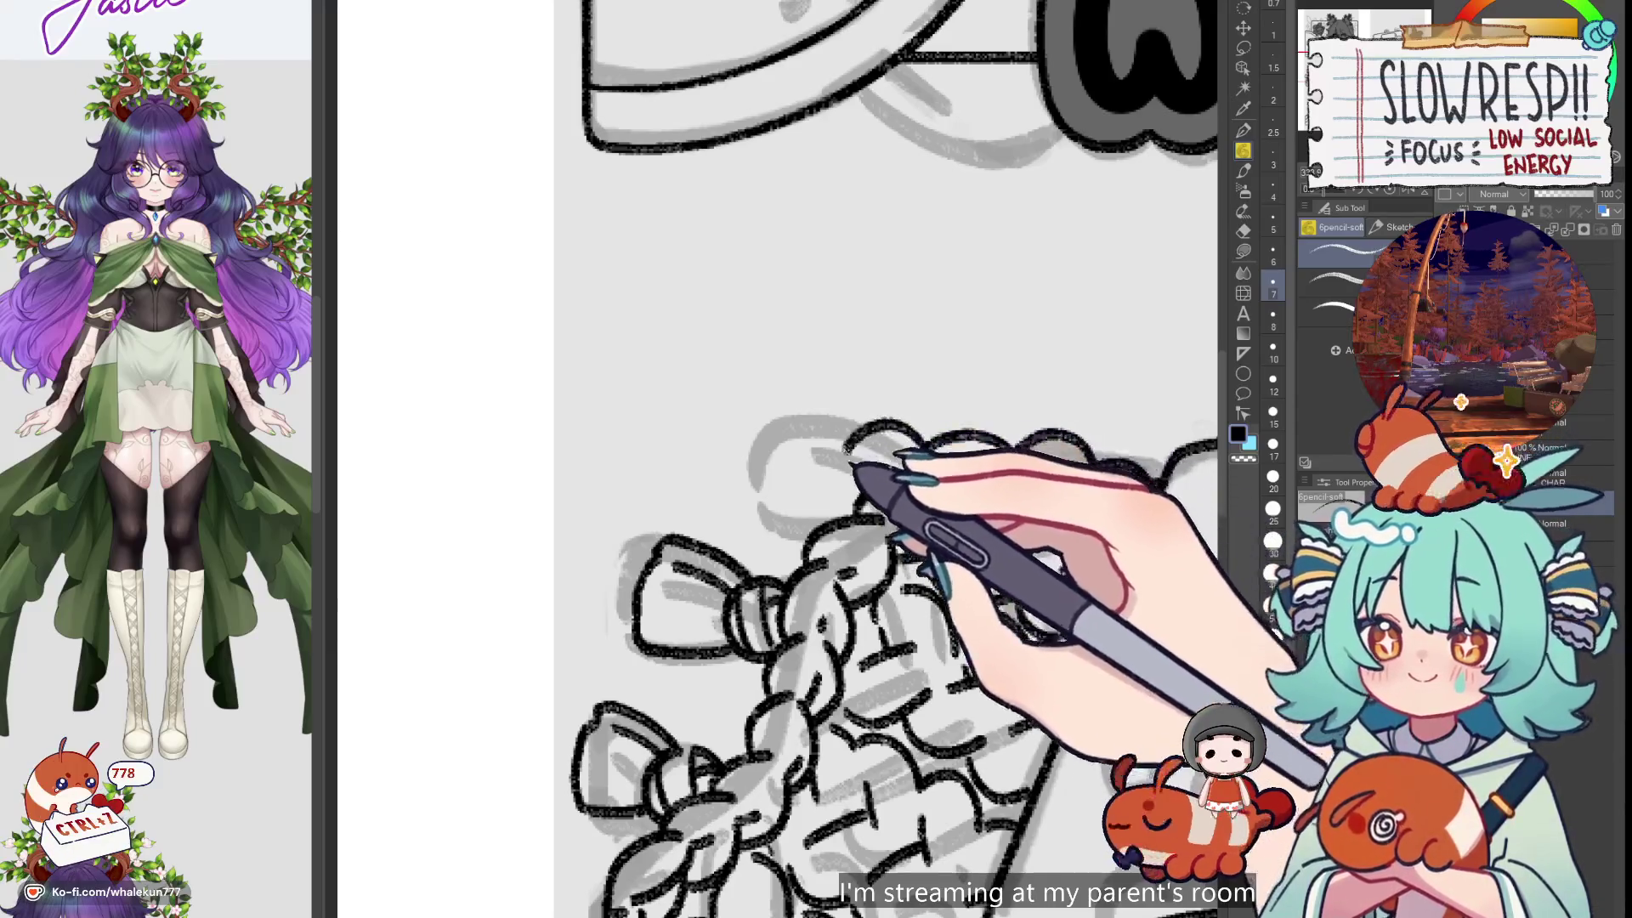
key(ctrl+z)
drag(848, 454, 940, 510)
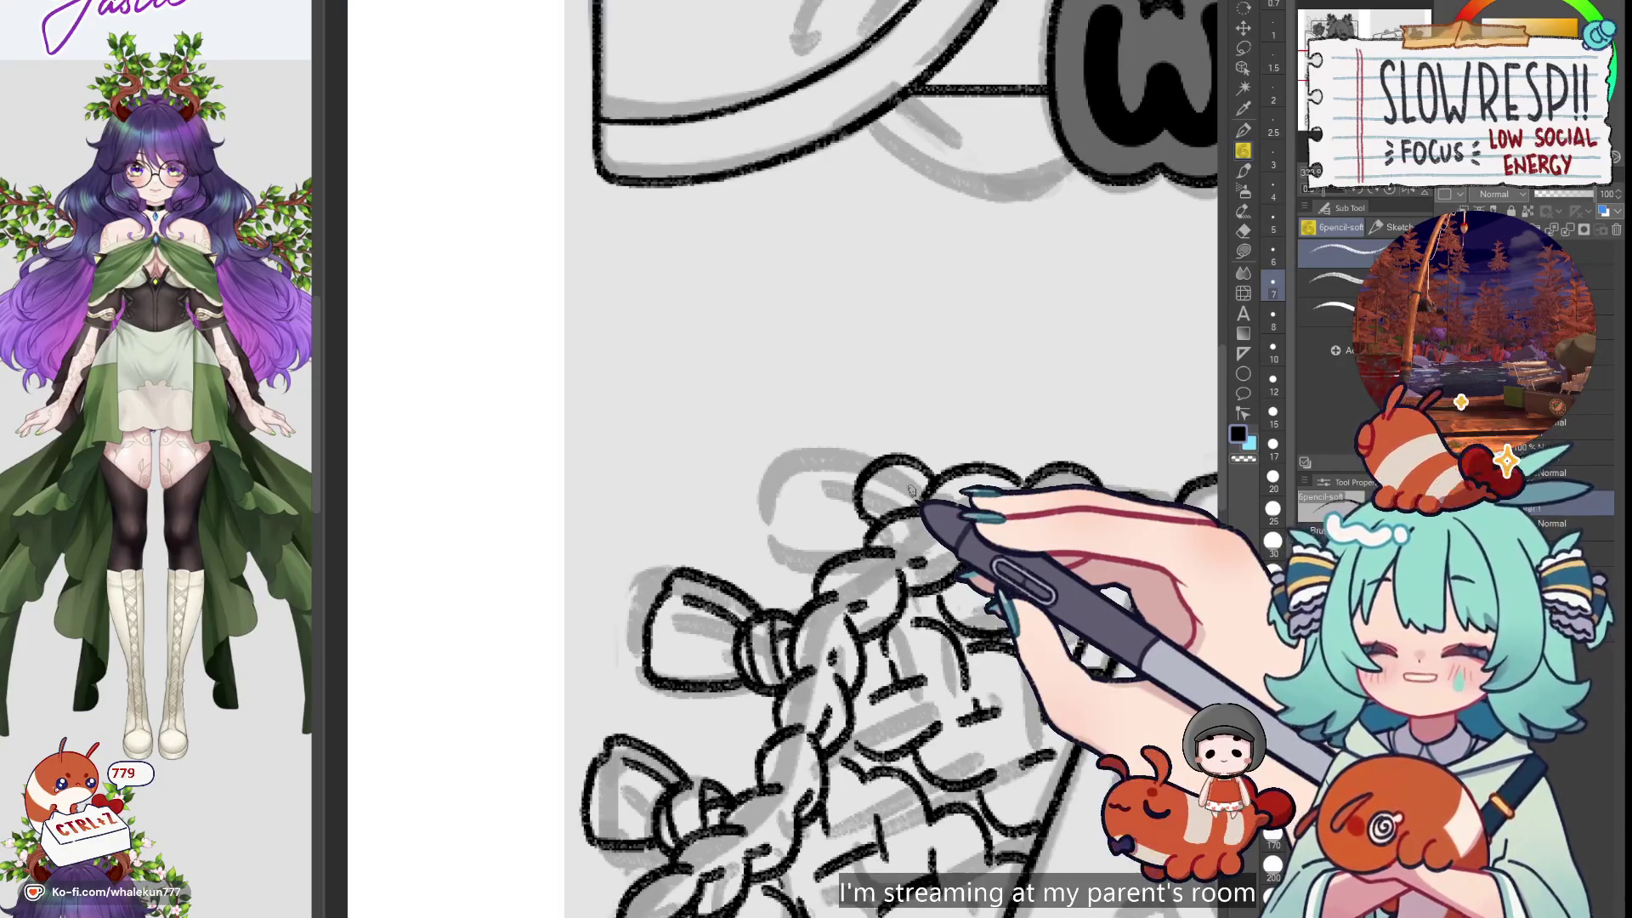
Mirror the canvas briefly to check the new bow loops, then restore it
drag(907, 491, 886, 487)
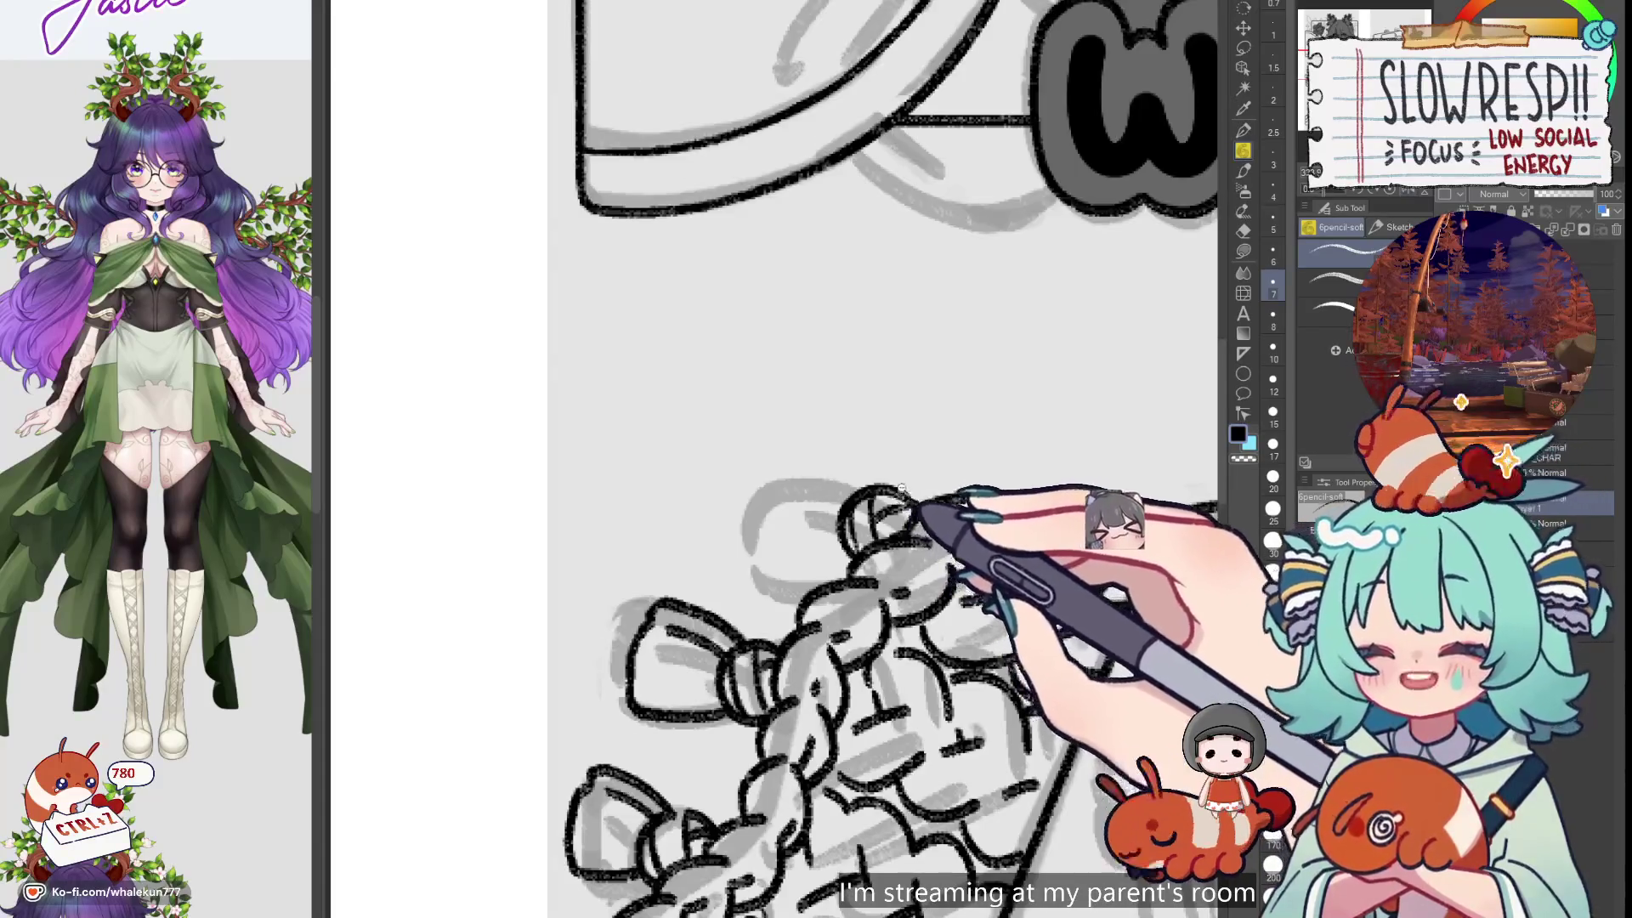
scroll(787, 463, down, 3)
key(h)
key(h)
scroll(831, 473, right, 3)
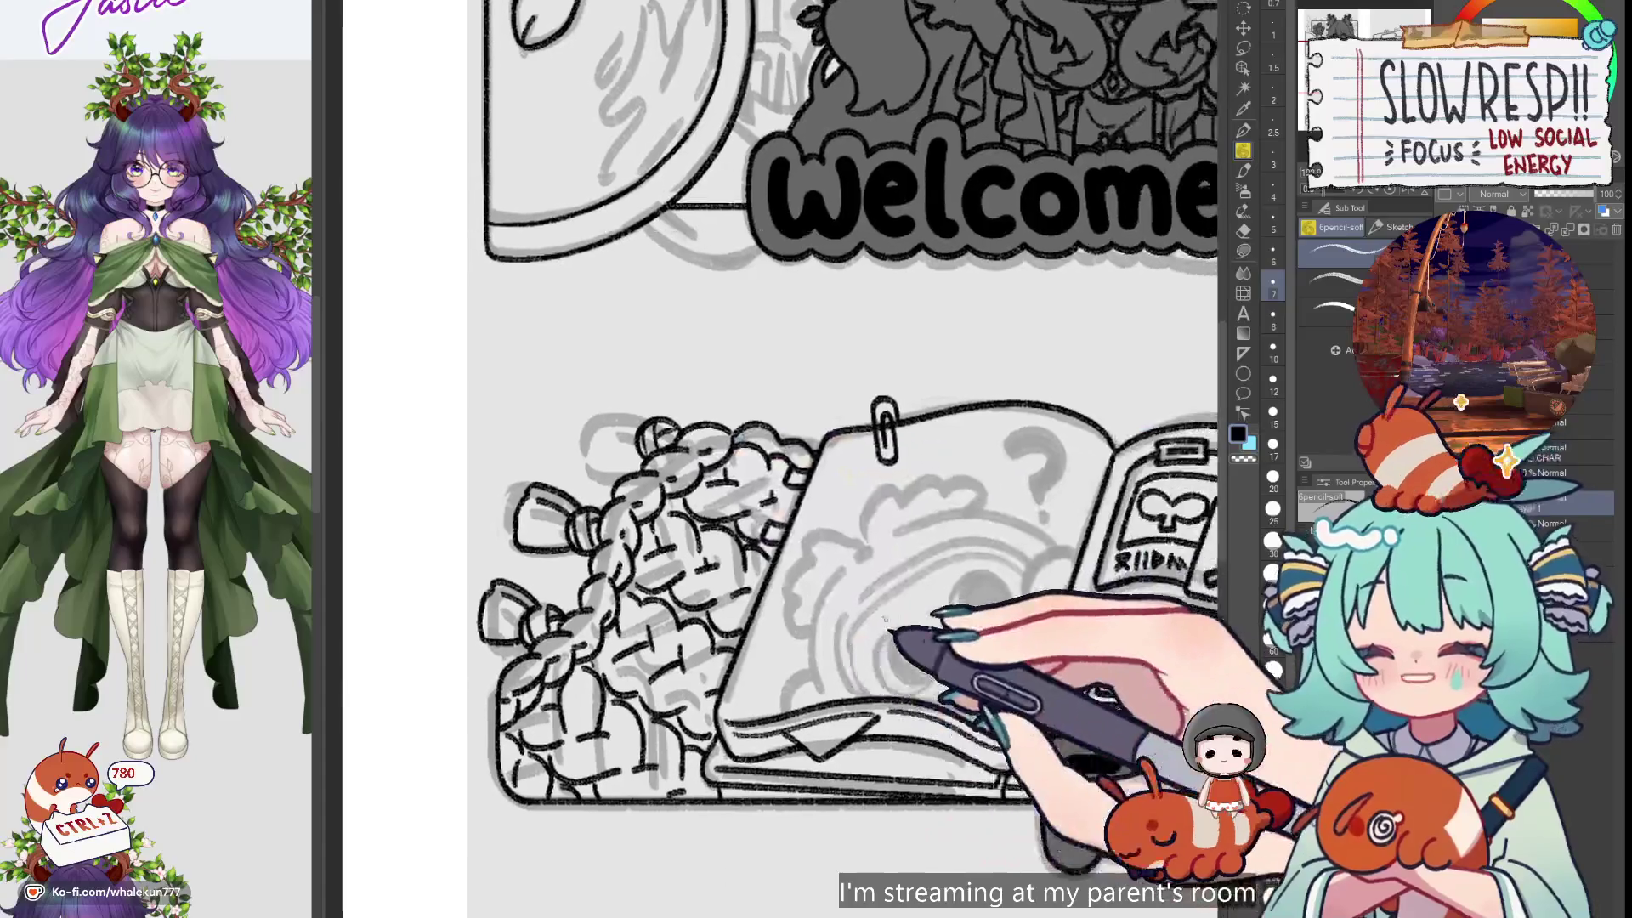
key(h)
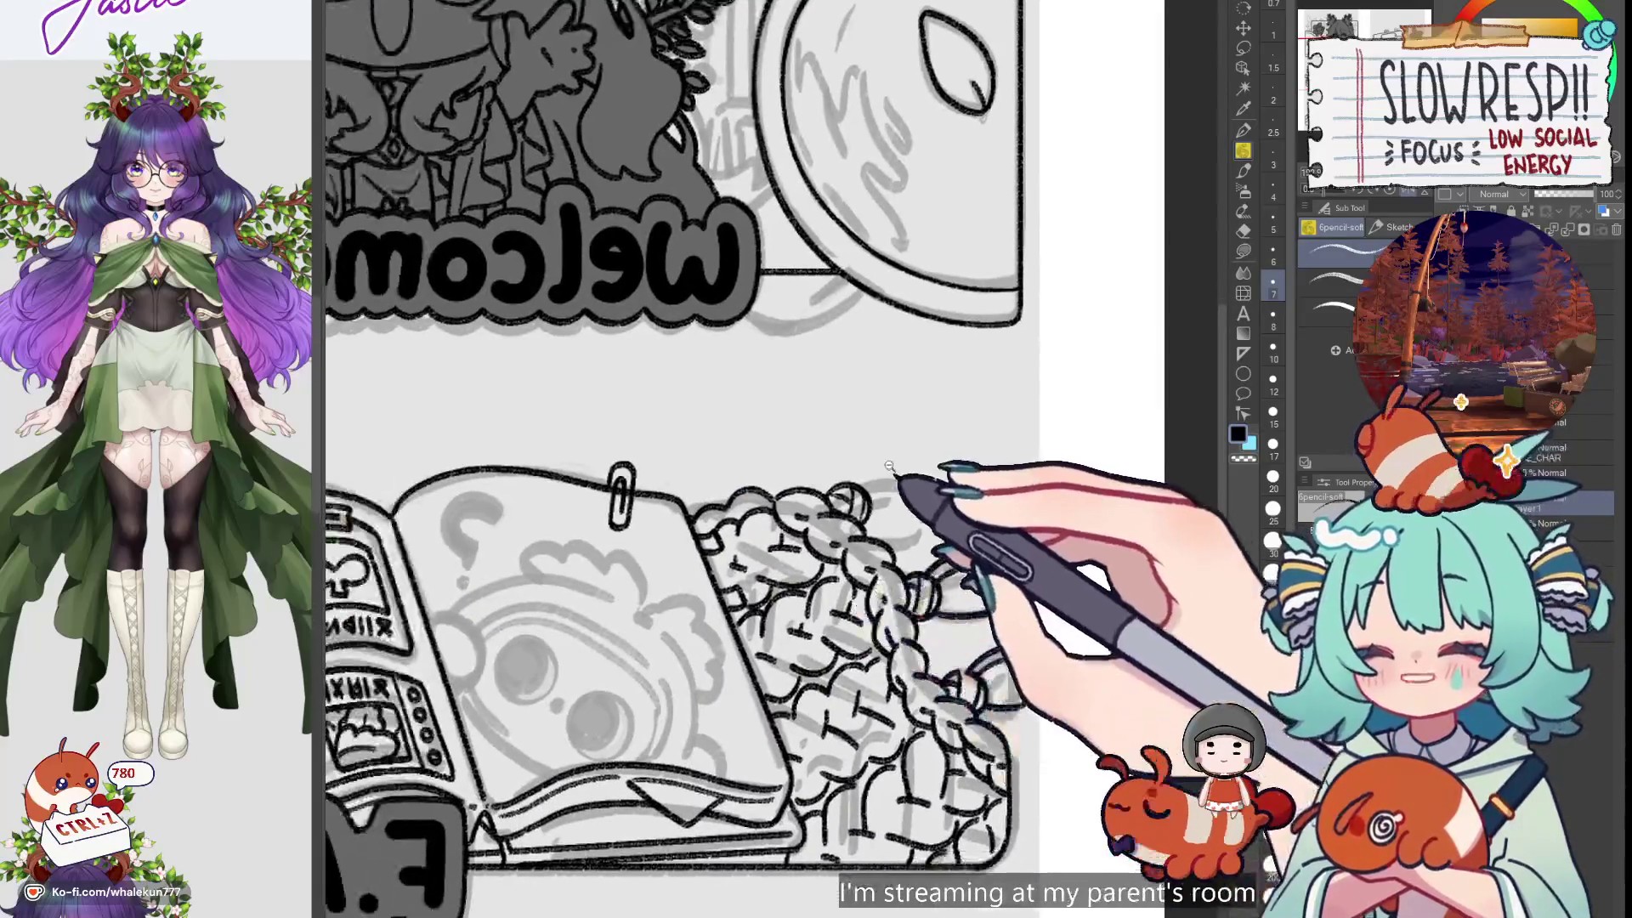
Undo two stray strokes and mirror-check the lineart until Welcome reads normally
scroll(838, 495, up, 3)
key(ctrl+z)
key(ctrl+z)
key(ctrl+z)
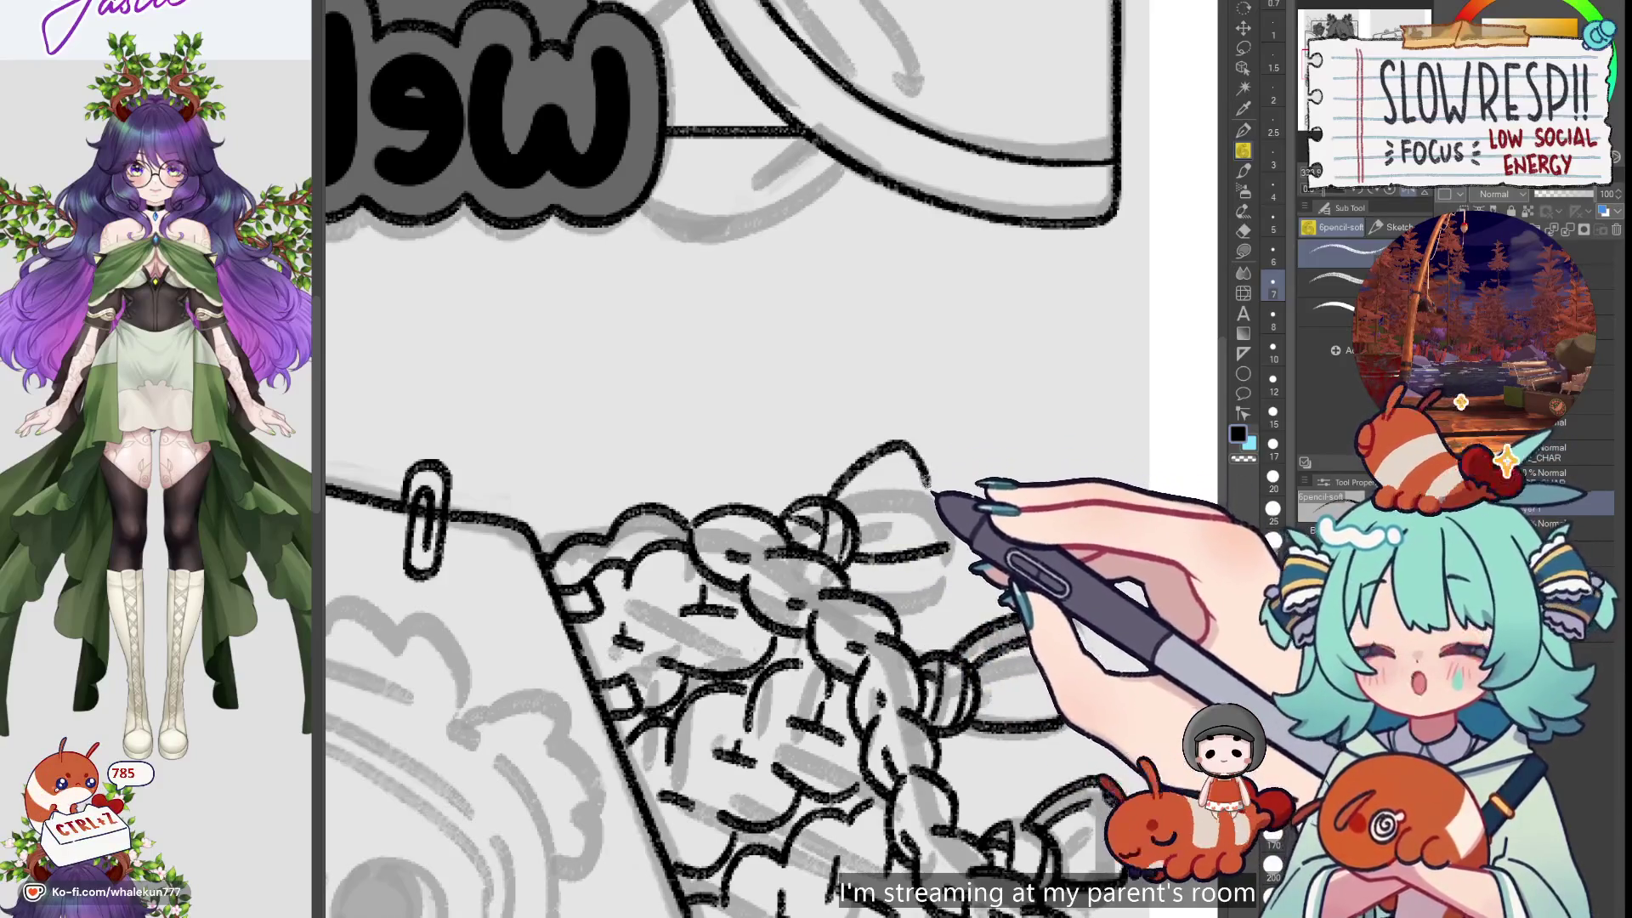
key(ctrl+z)
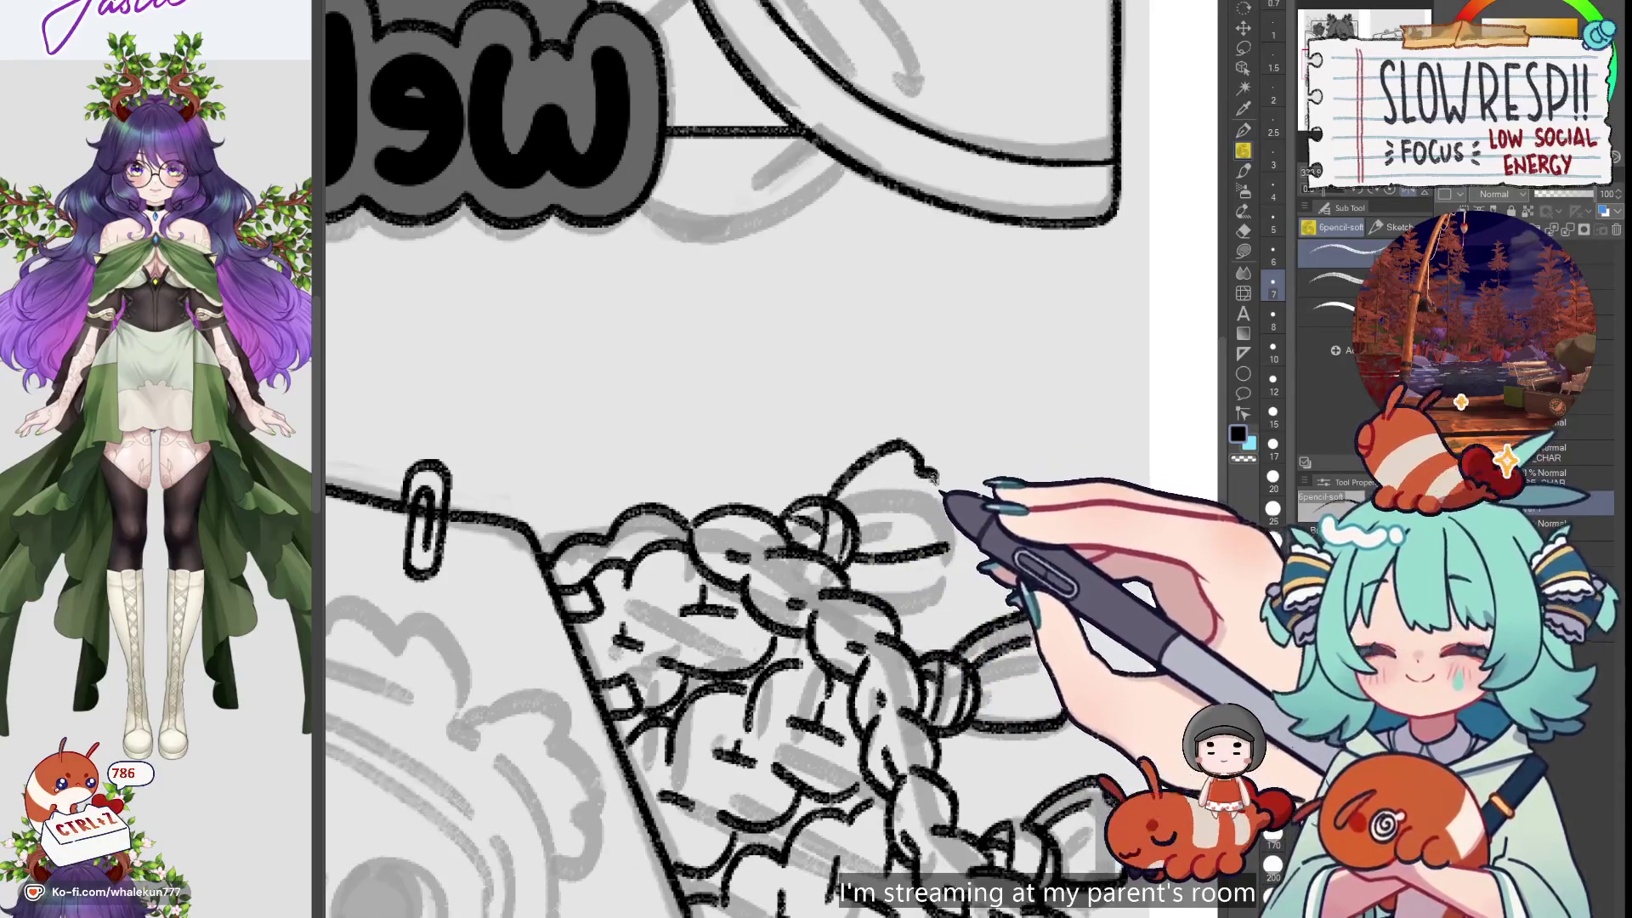
key(h)
scroll(943, 479, up, 2)
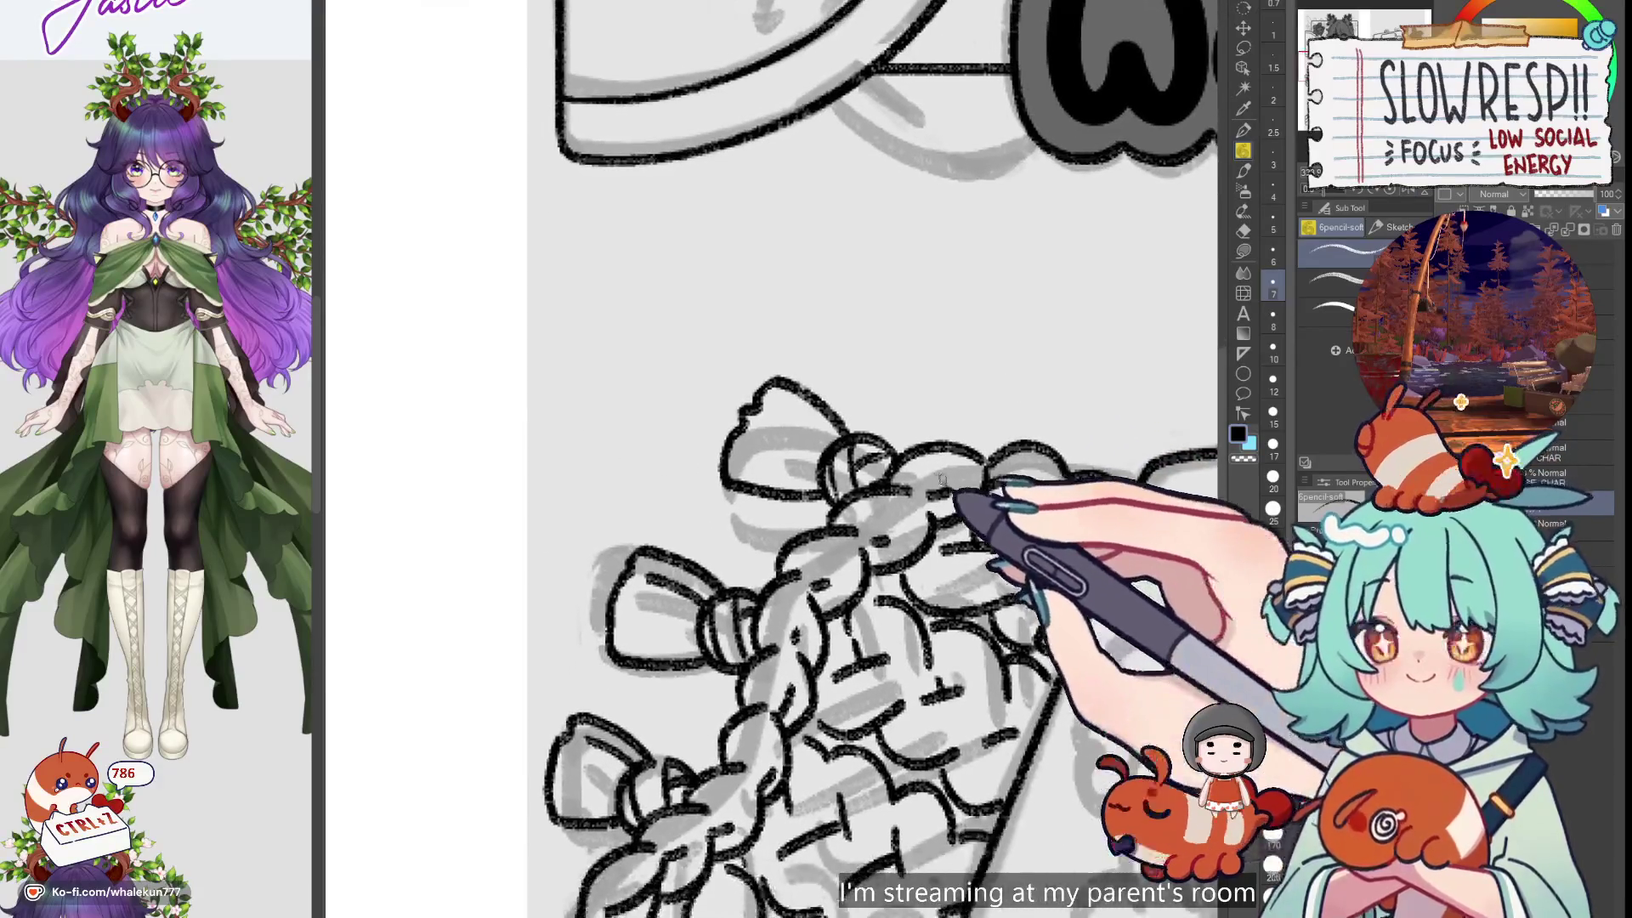
key(h)
key(ctrl+z)
scroll(854, 478, up, 2)
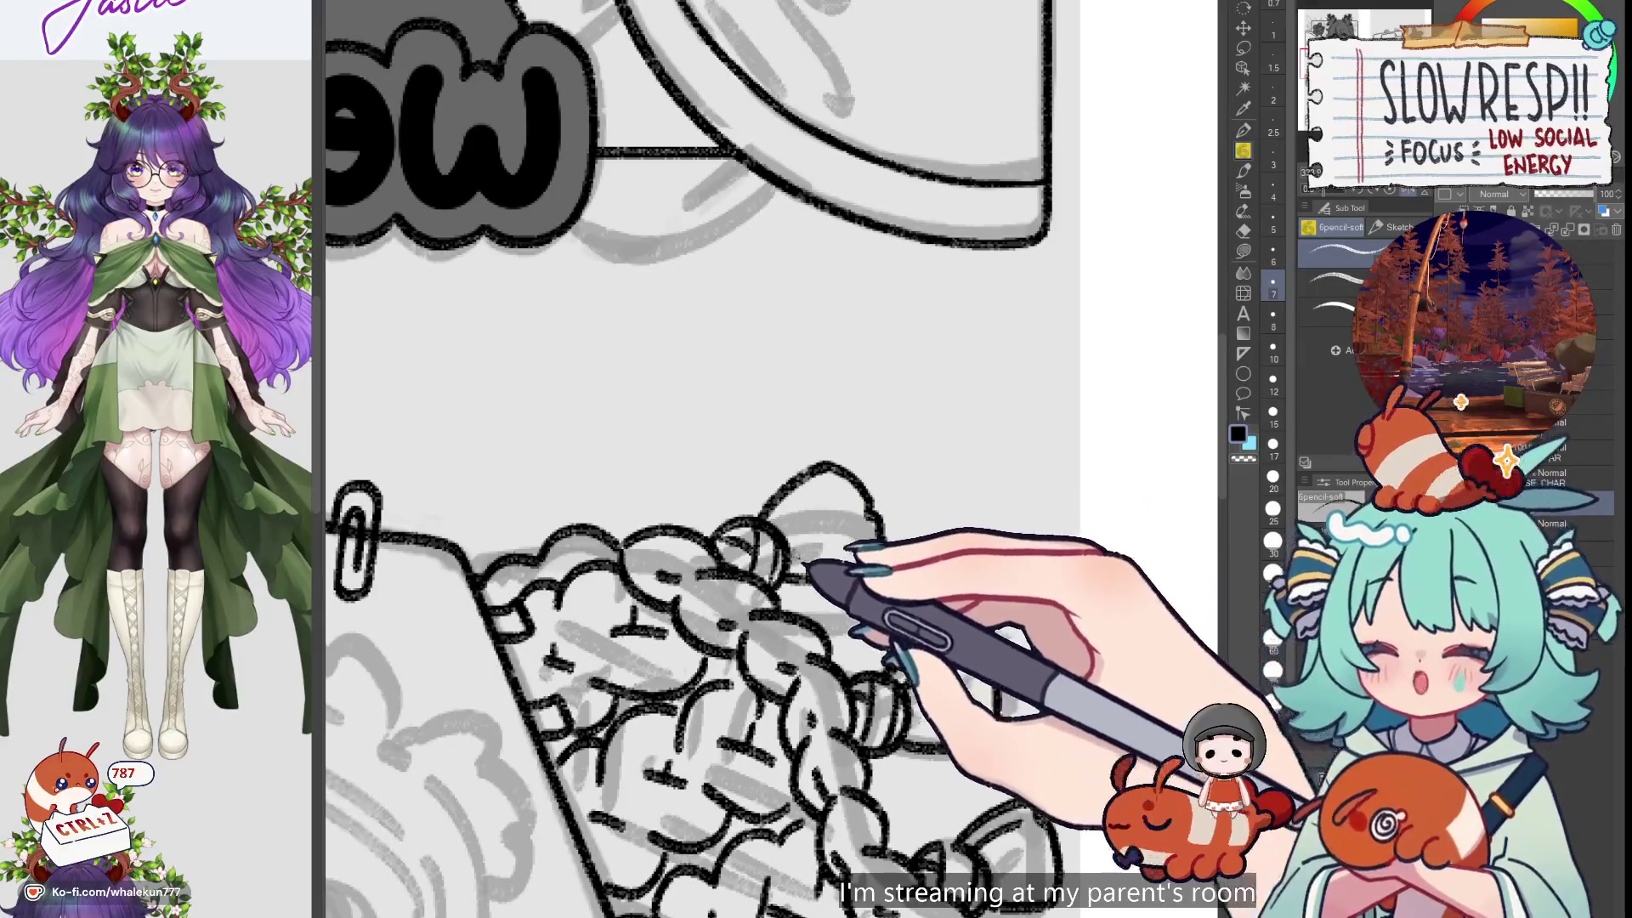
key(h)
Zoom out and show the faint grey sketch layer again
scroll(915, 485, down, 2)
scroll(916, 486, down, 2)
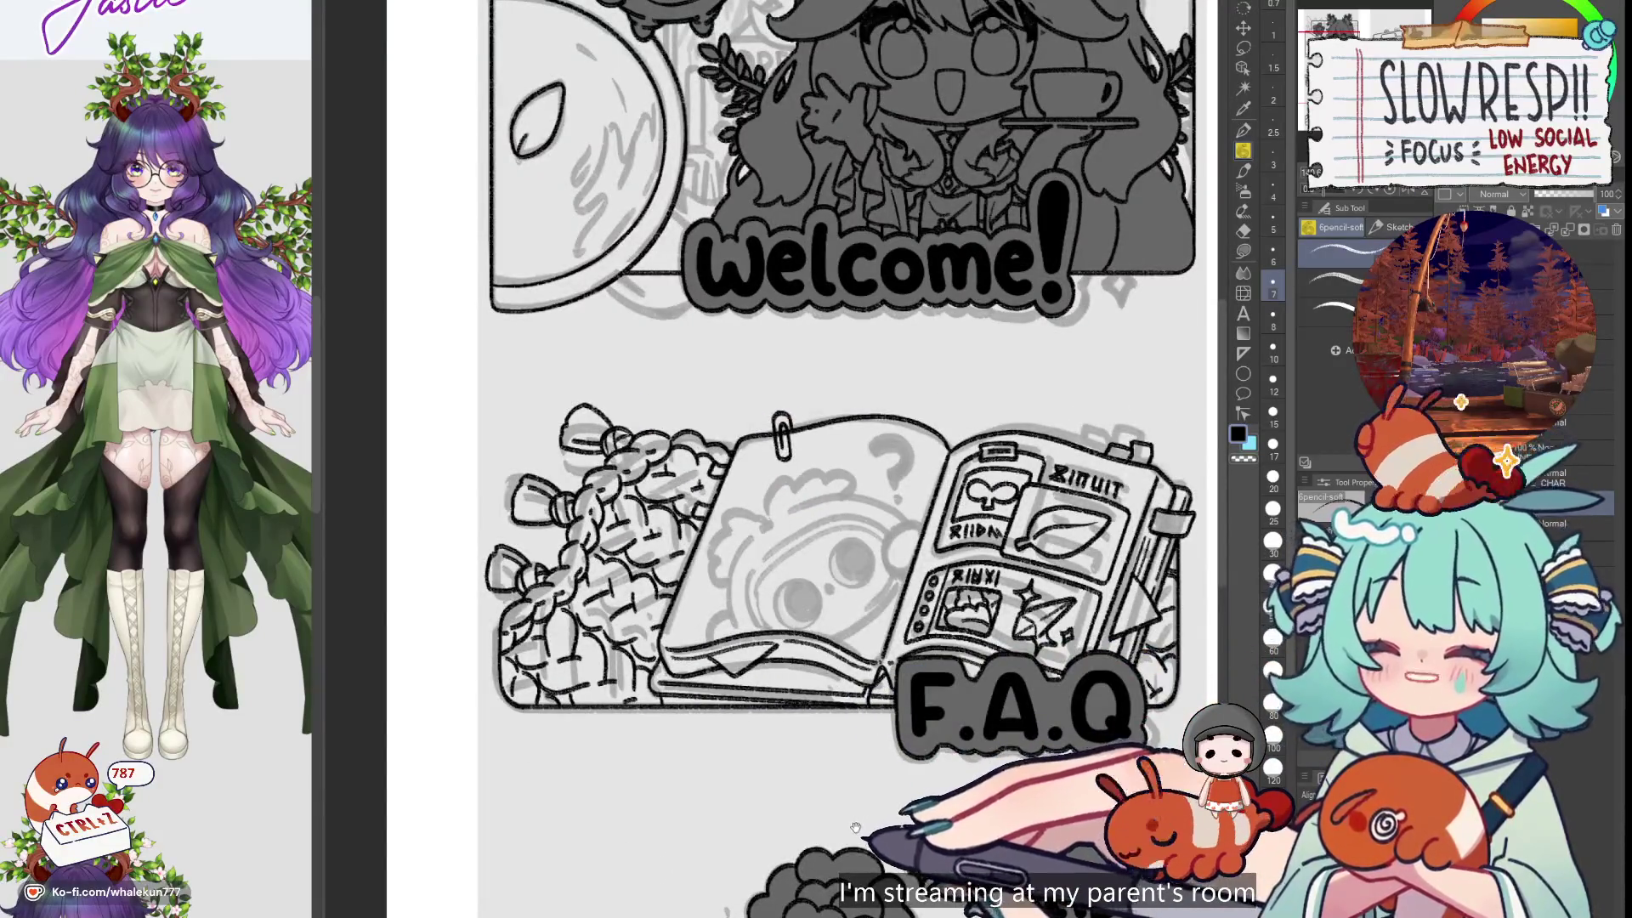
scroll(916, 485, down, 3)
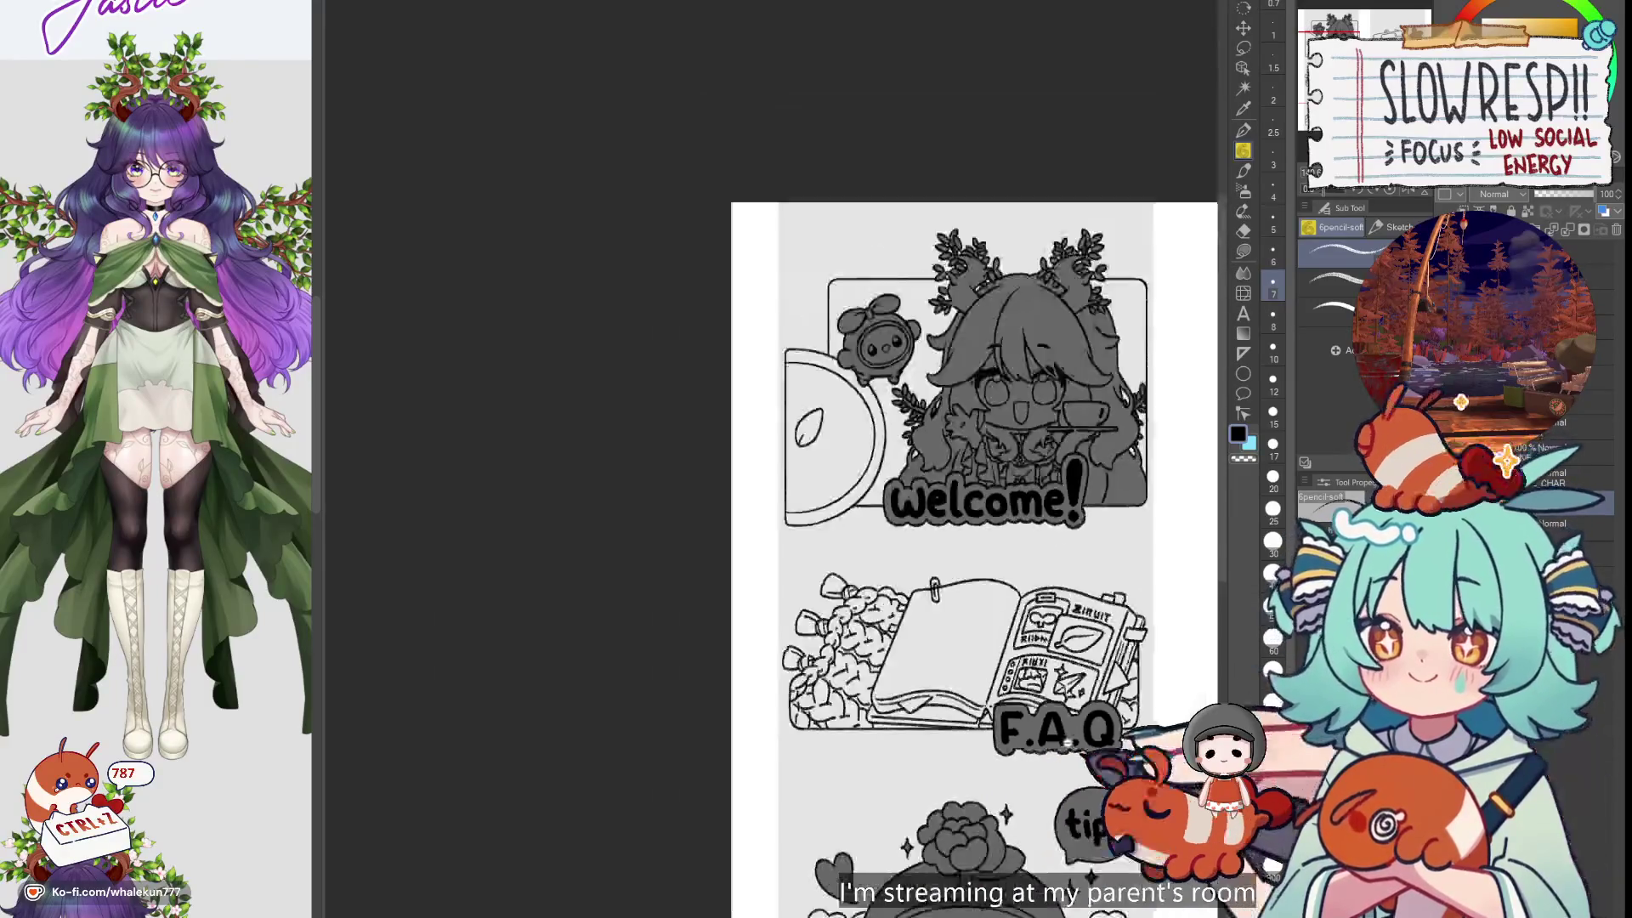
scroll(966, 635, up, 3)
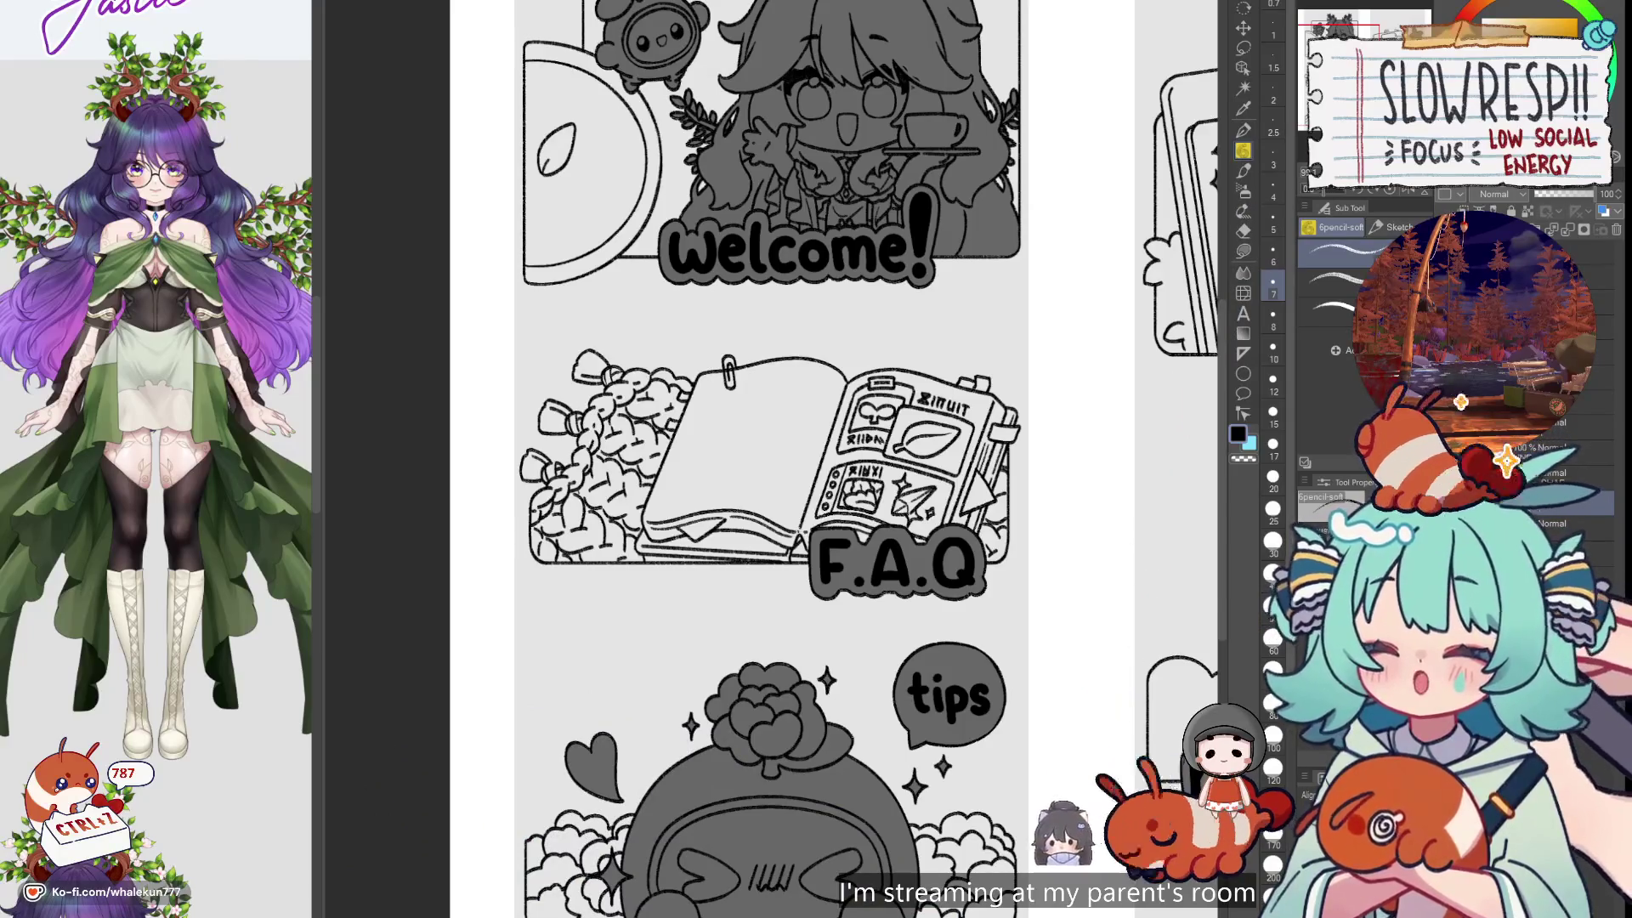
key(ctrl+comma)
drag(822, 780, 983, 619)
scroll(247, 639, down, 5)
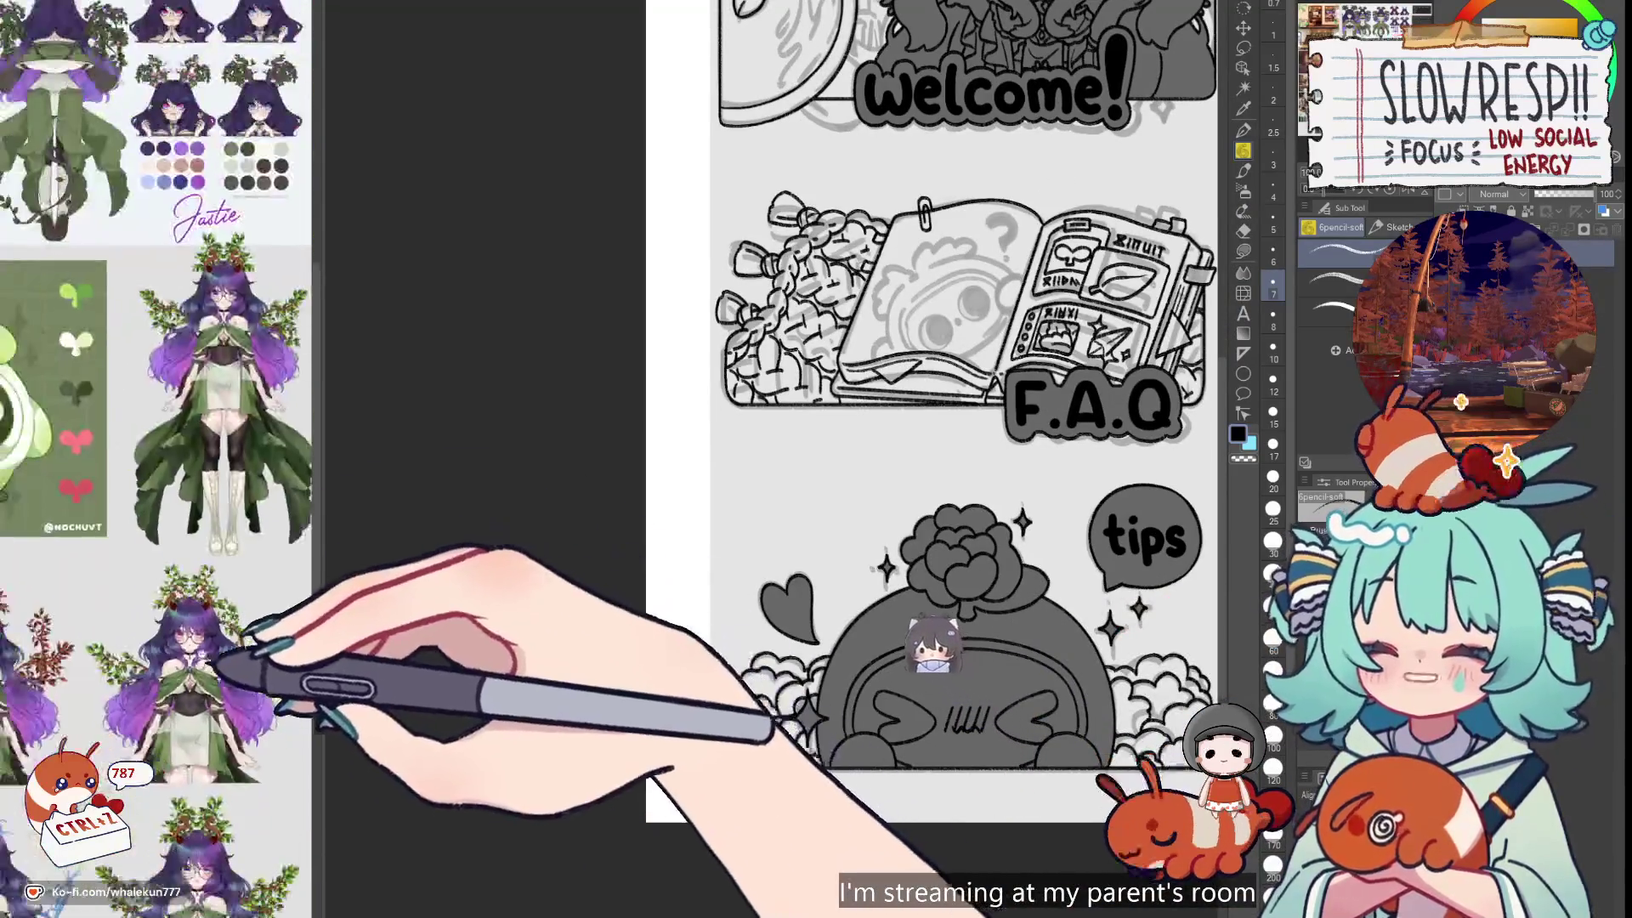
scroll(244, 639, up, 2)
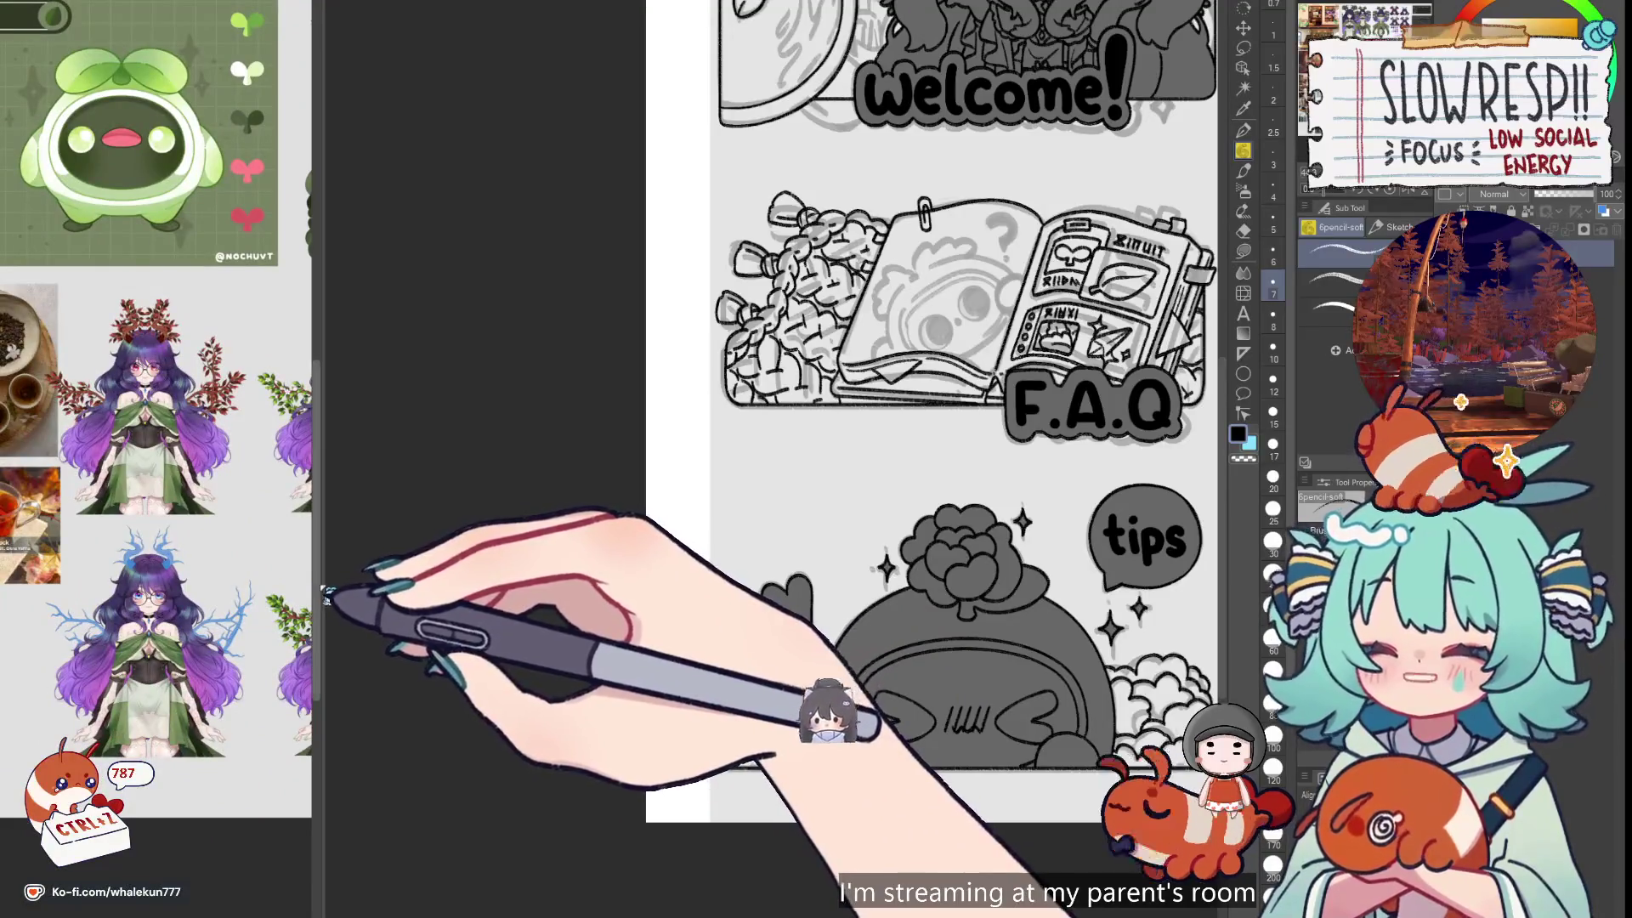
Enlarge the tea mood-board reference images and review the tips, F.A.Q and Welcome sections
mouse_move(313, 587)
mouse_down()
mouse_move(419, 595)
mouse_move(430, 650)
mouse_up()
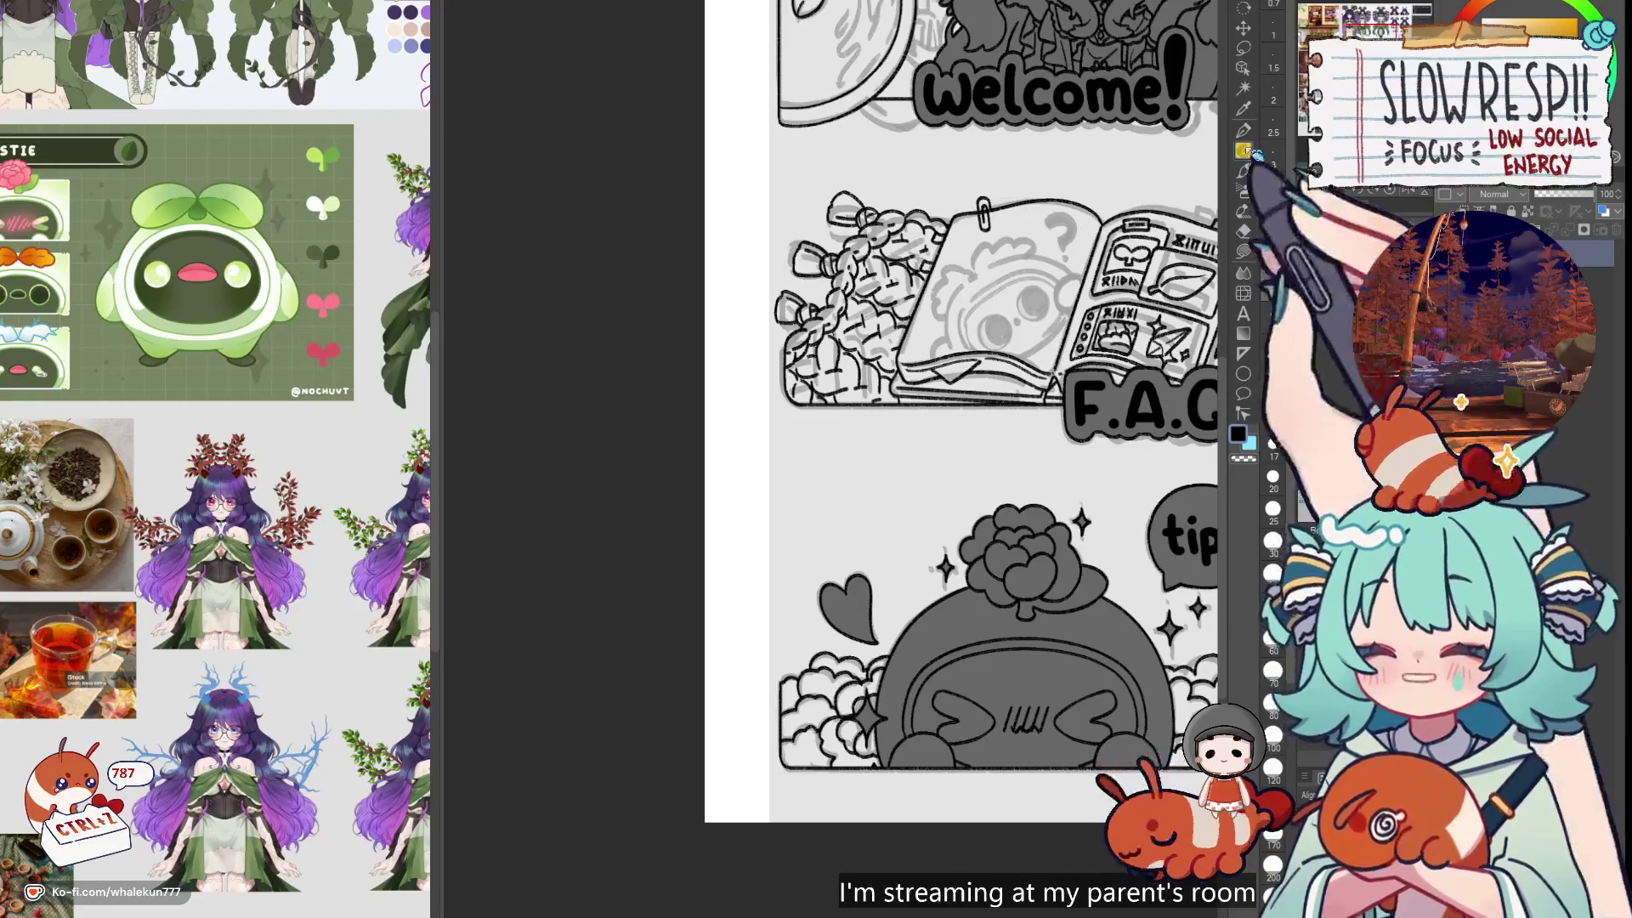
key(h)
key(h)
mouse_move(912, 649)
mouse_down()
mouse_move(912, 598)
mouse_move(799, 615)
mouse_up()
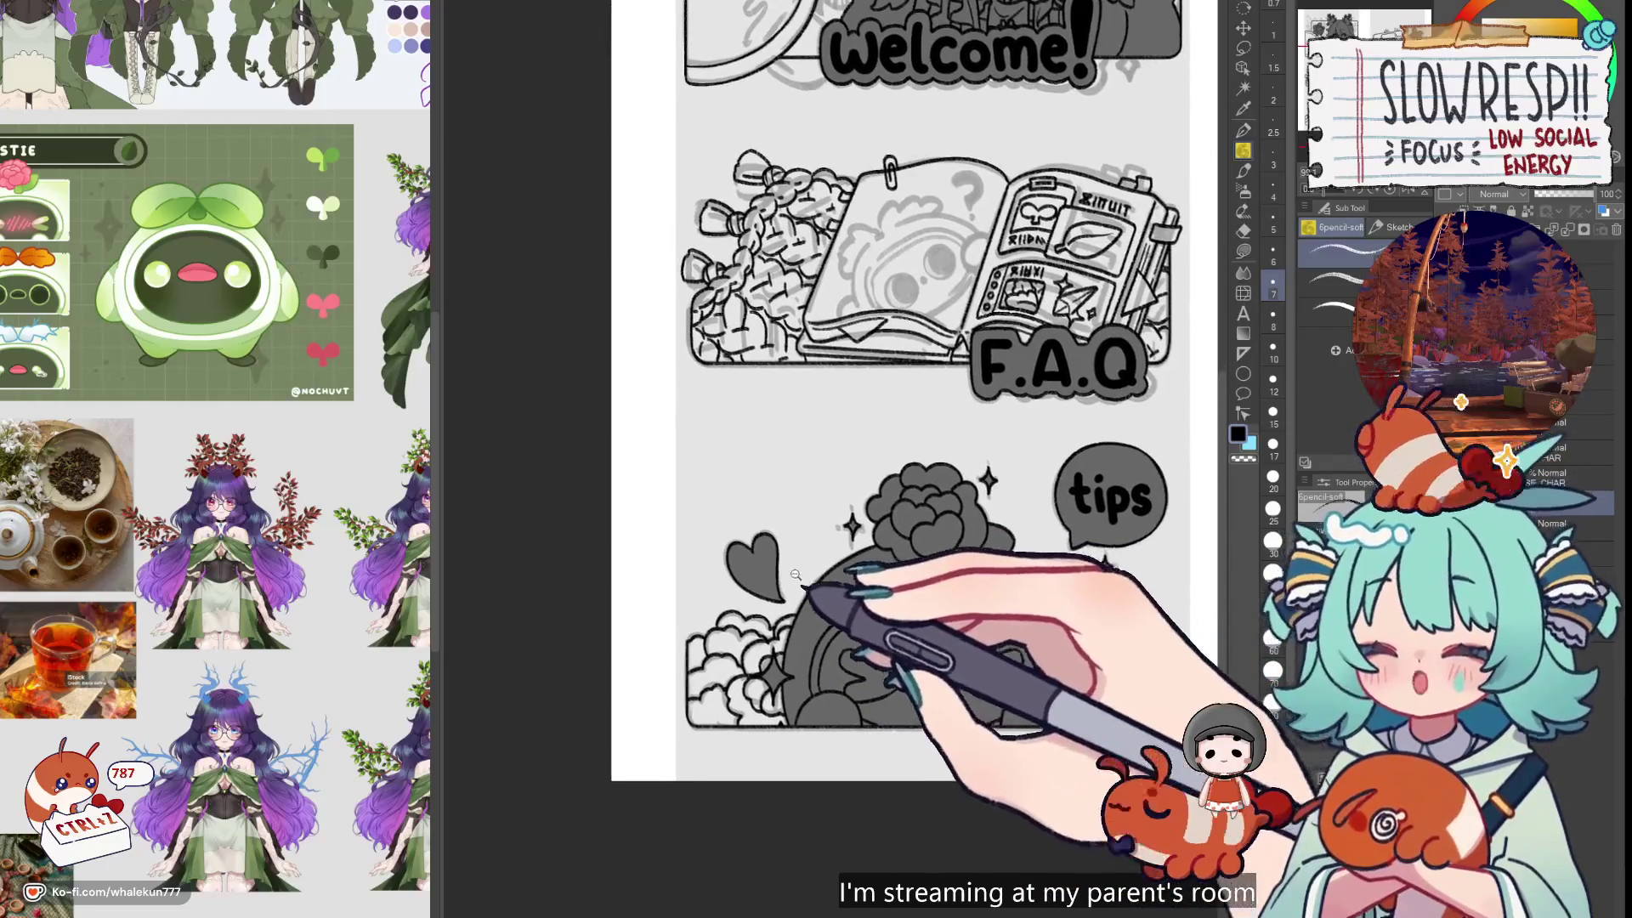
scroll(799, 615, up, 2)
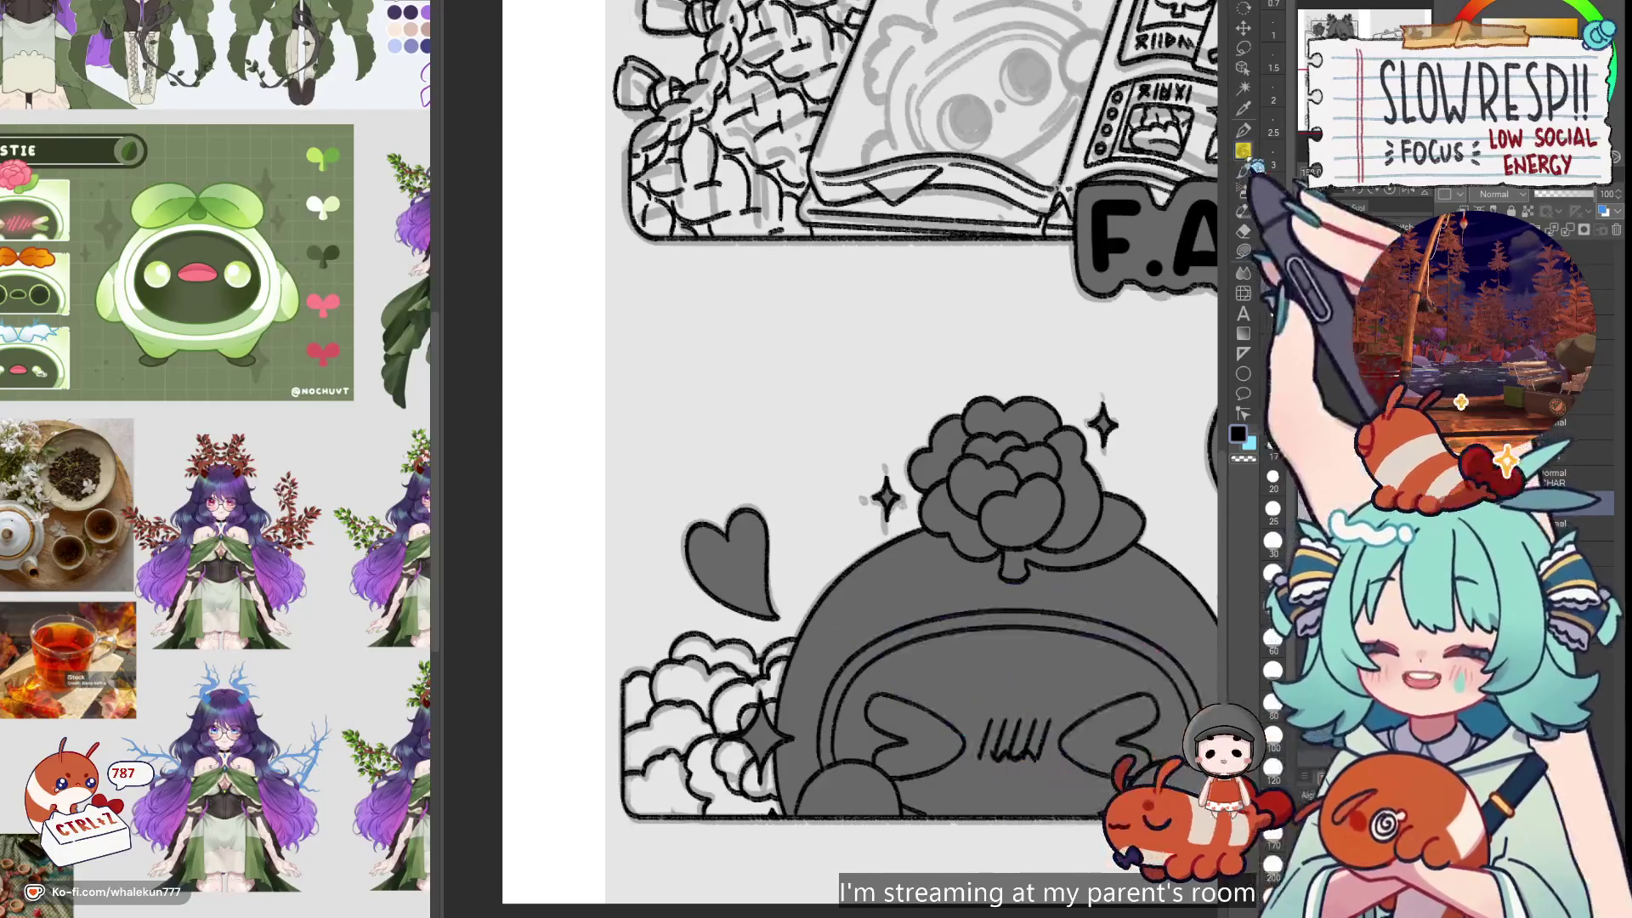
mouse_move(977, 586)
mouse_down()
mouse_move(893, 552)
mouse_move(915, 630)
mouse_move(898, 690)
mouse_up()
mouse_move(905, 612)
mouse_down()
mouse_move(867, 646)
mouse_move(756, 659)
mouse_move(849, 616)
mouse_move(641, 618)
mouse_move(1054, 744)
mouse_move(1003, 731)
mouse_move(1028, 765)
mouse_up()
mouse_move(176, 697)
mouse_down()
mouse_move(303, 676)
mouse_move(311, 713)
mouse_move(450, 672)
mouse_move(438, 620)
mouse_up()
scroll(946, 490, down, 5)
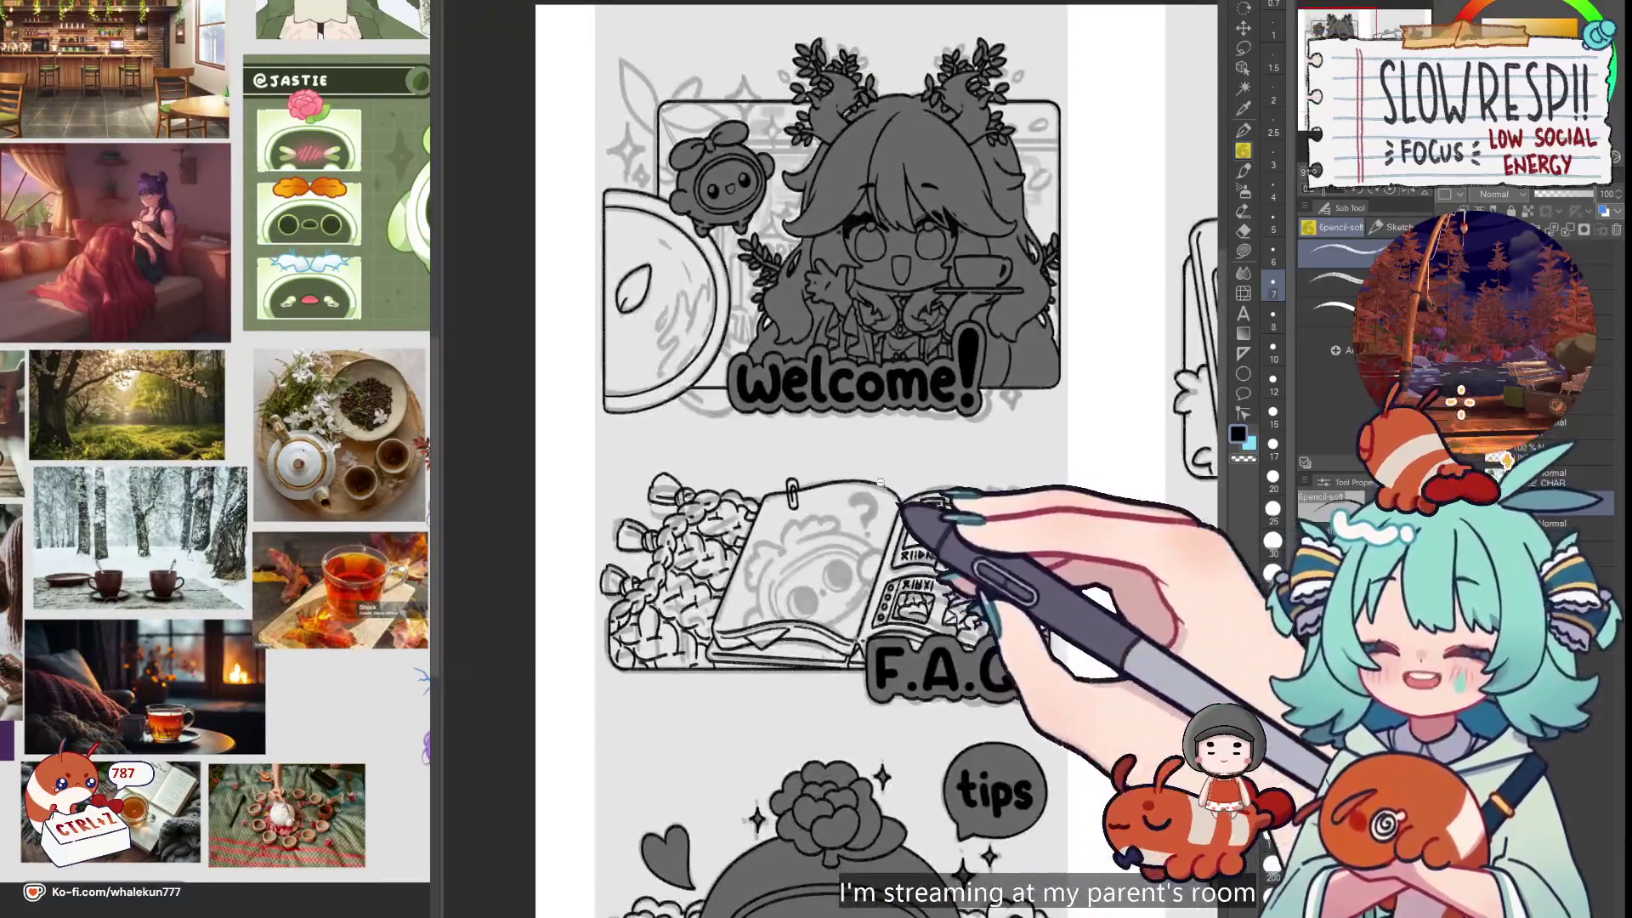
Draw a tab-shaped outline above the F.A.Q book and mirror-check it
scroll(880, 481, up, 3)
mouse_move(811, 484)
mouse_down()
mouse_move(838, 425)
mouse_move(1027, 466)
mouse_move(969, 537)
mouse_move(949, 596)
mouse_up()
drag(955, 483, 978, 476)
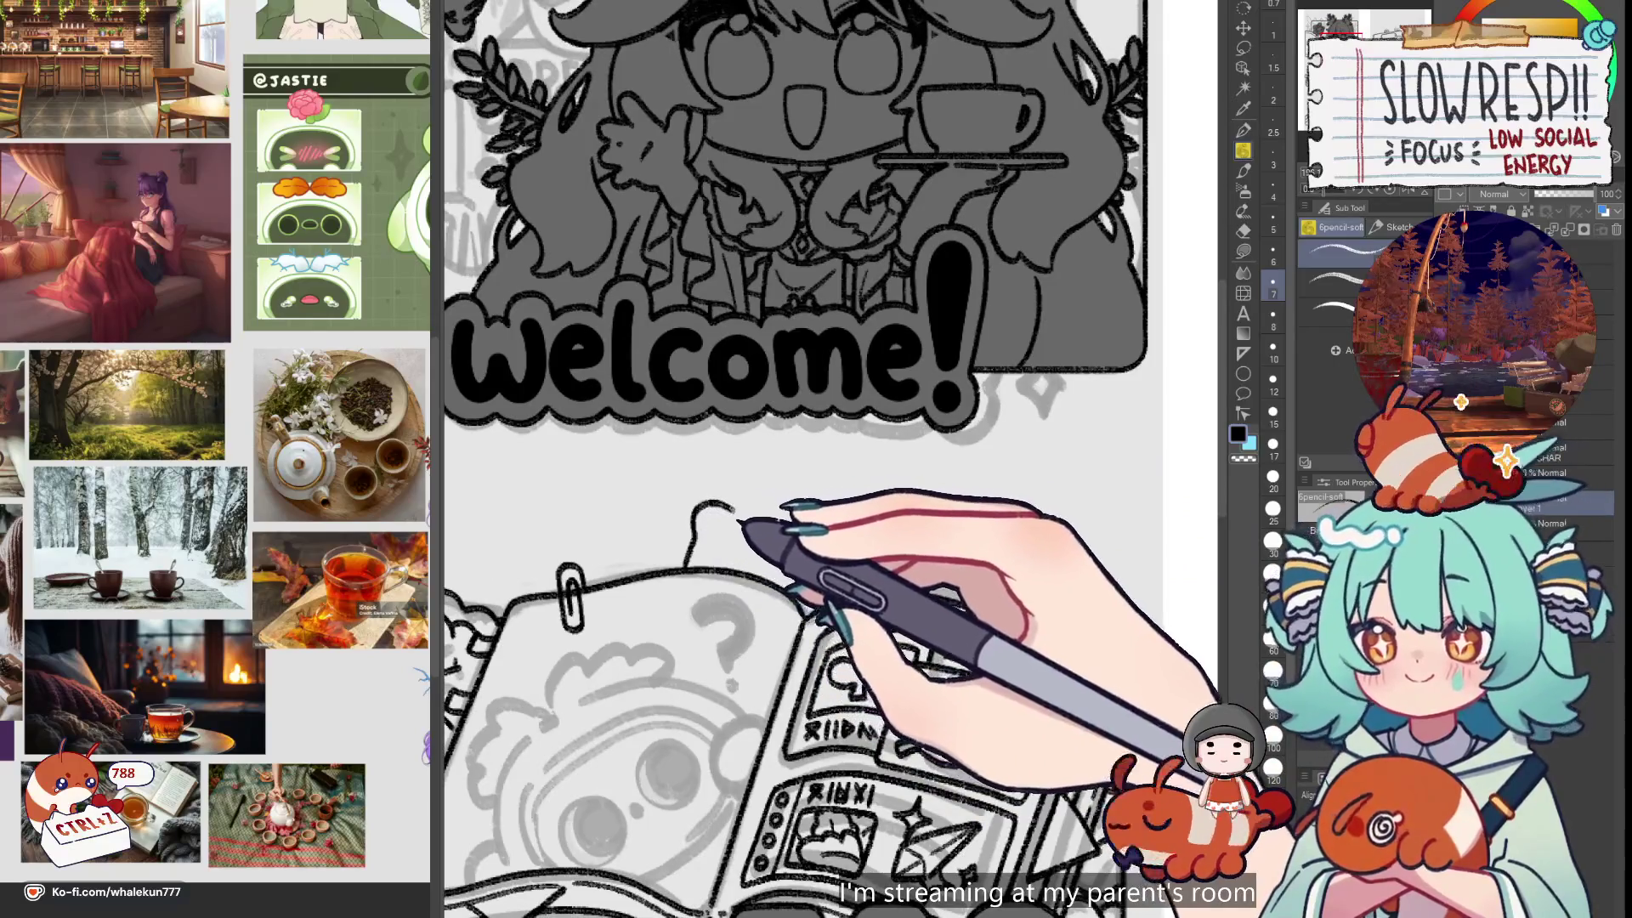
key(h)
key(h)
key(h)
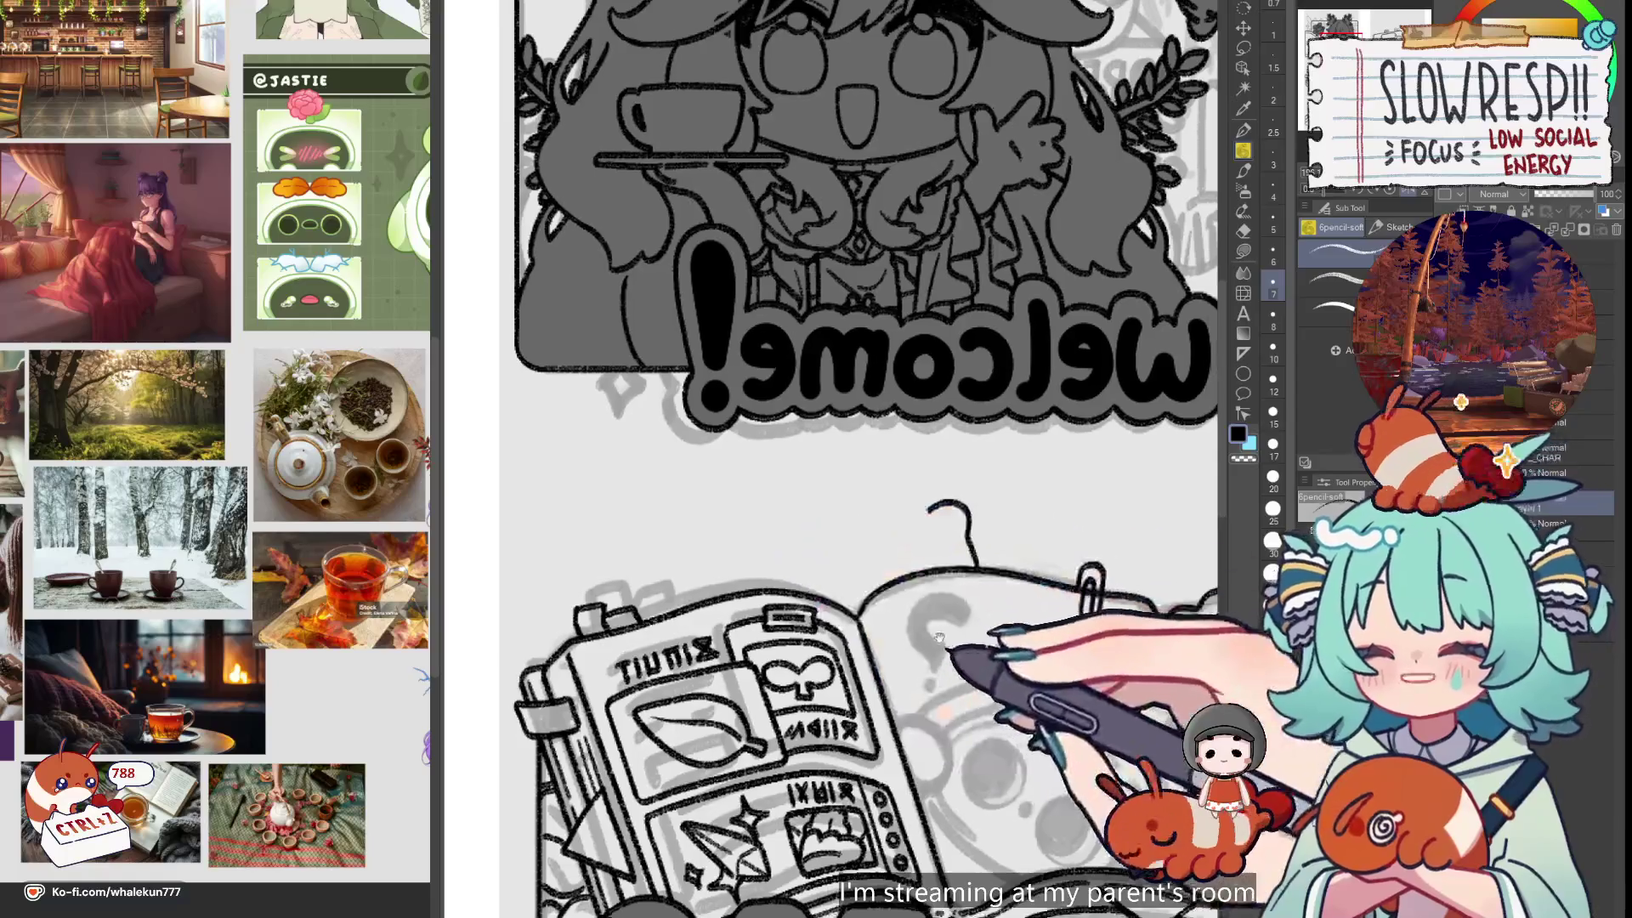
drag(932, 617, 1022, 556)
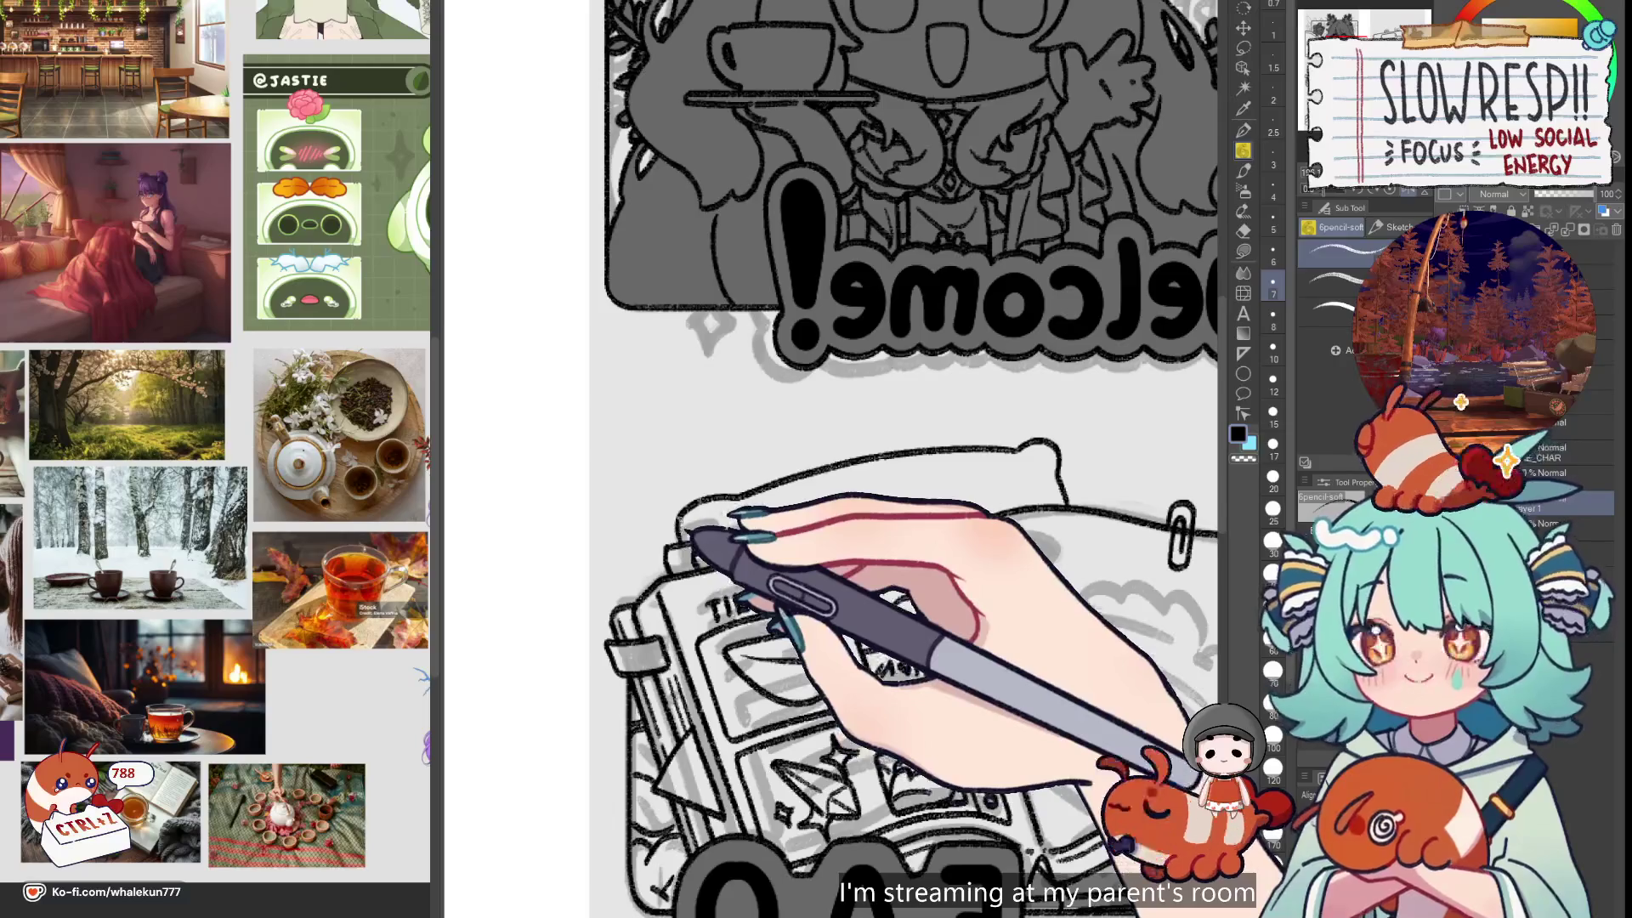
key(h)
scroll(977, 667, up, 1)
drag(976, 666, 885, 556)
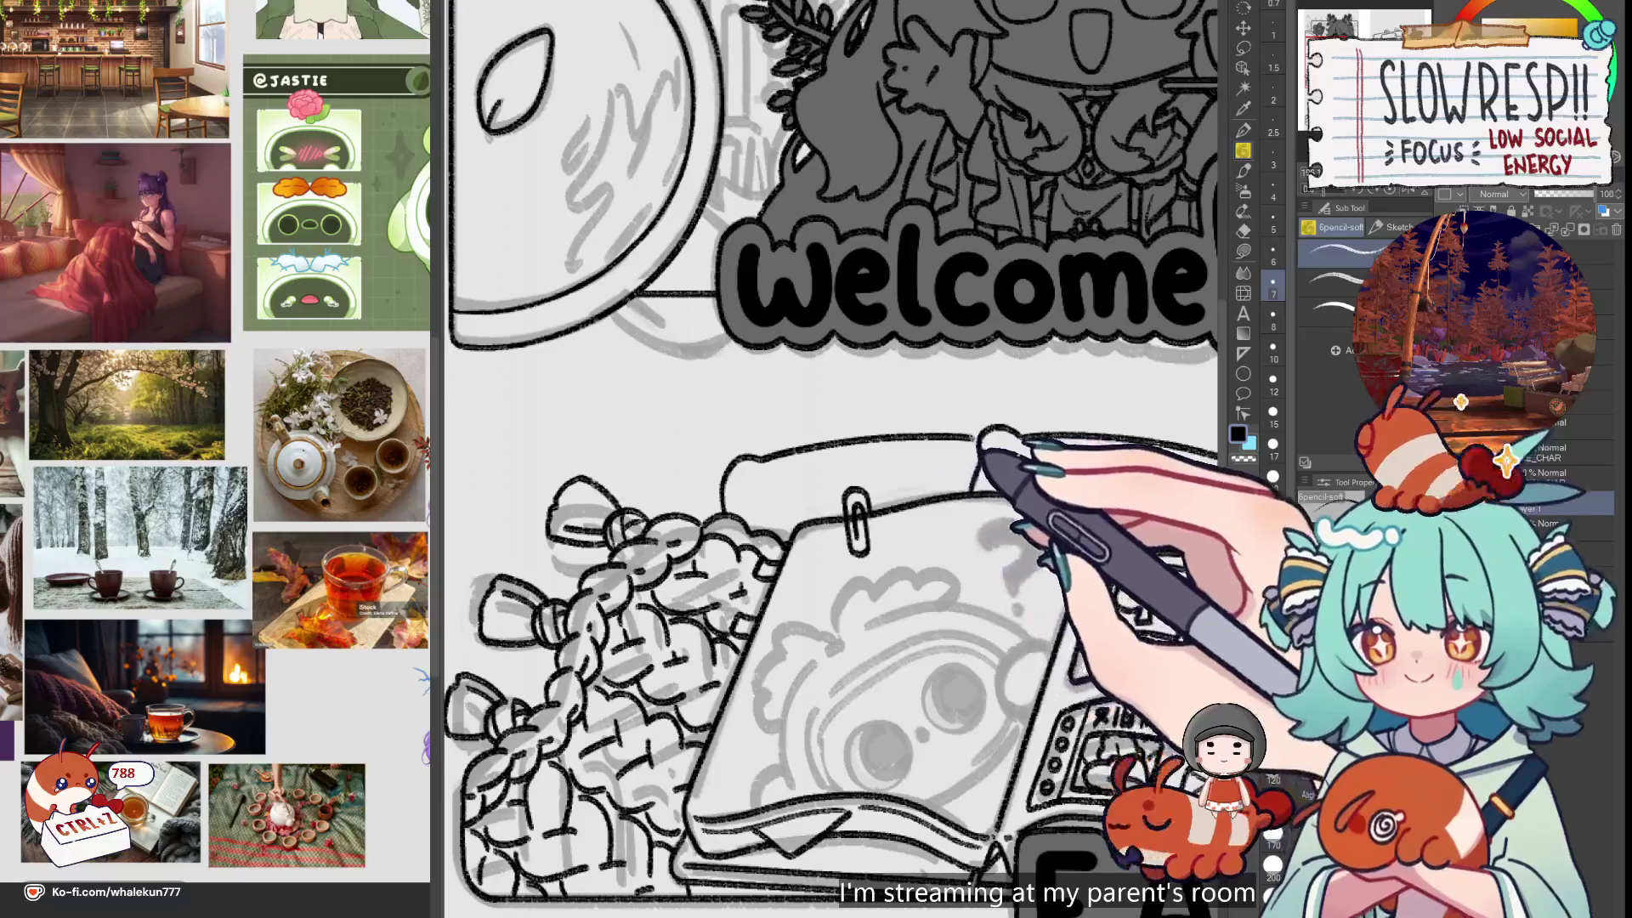
scroll(1065, 540, down, 2)
scroll(948, 546, up, 4)
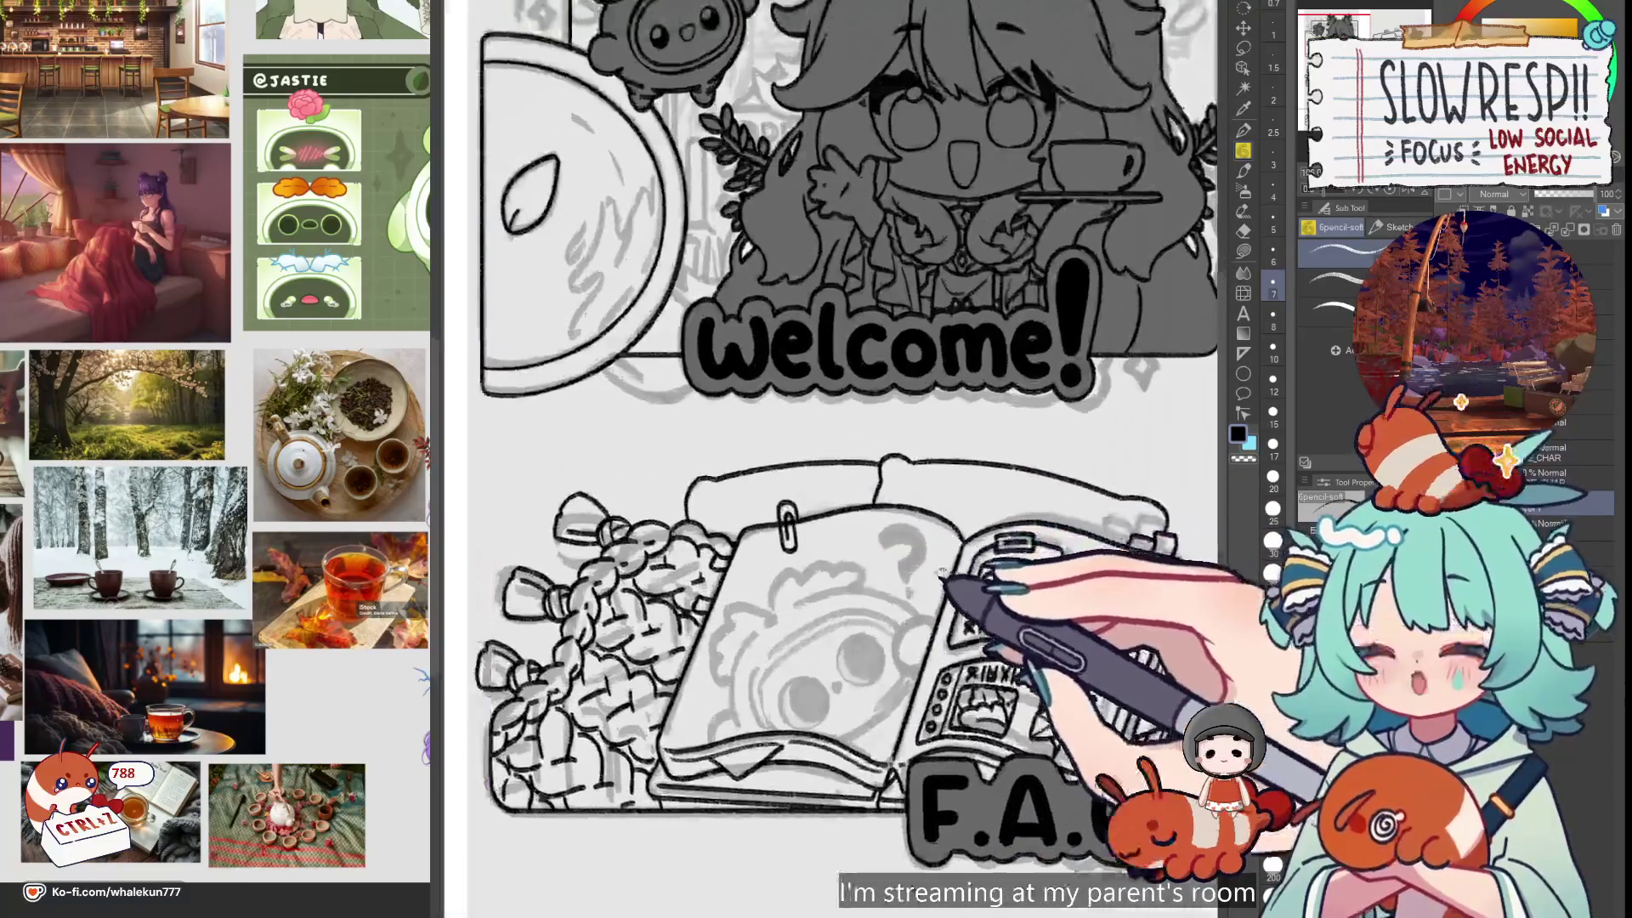
Ink a curved line on the pillow behind the book
drag(648, 534, 730, 499)
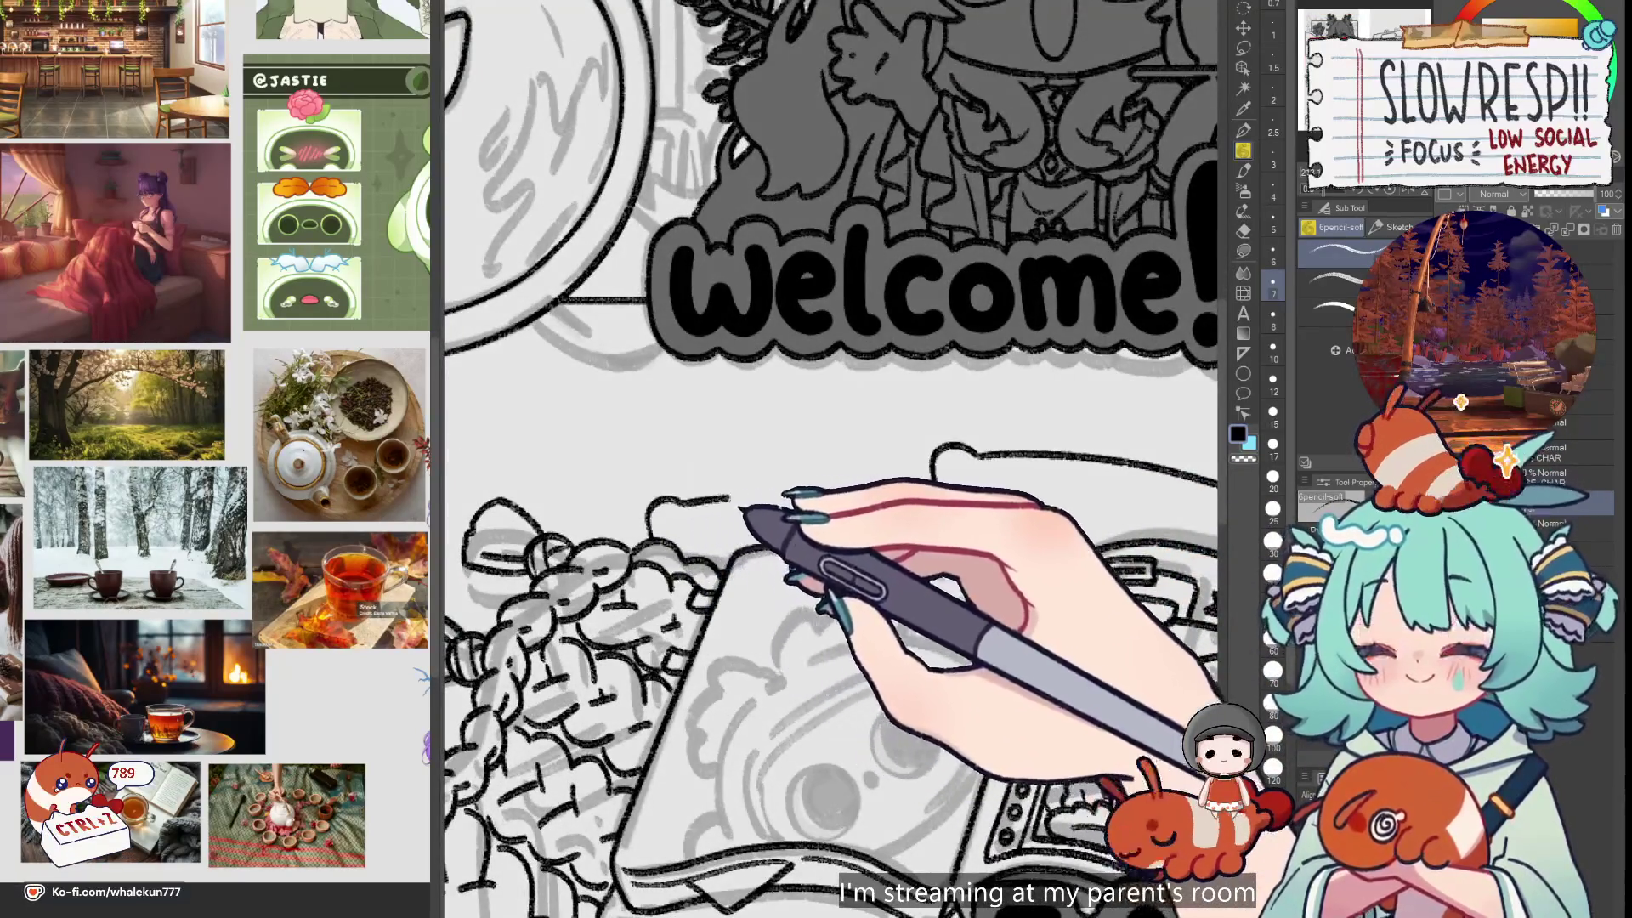
drag(1097, 531, 944, 541)
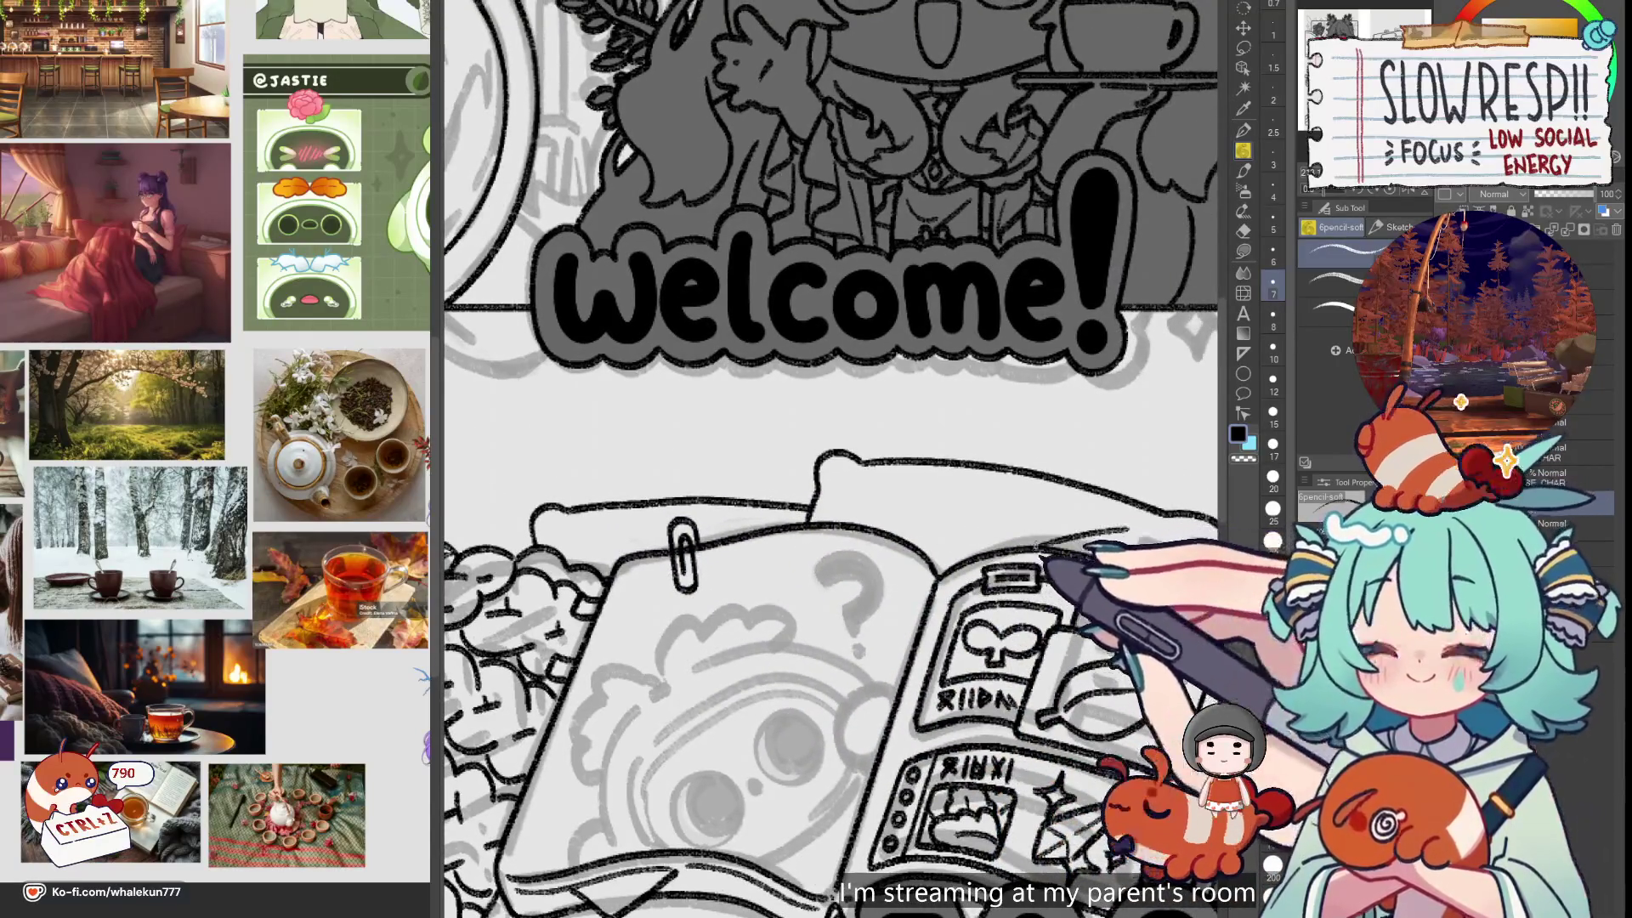
drag(821, 463, 841, 488)
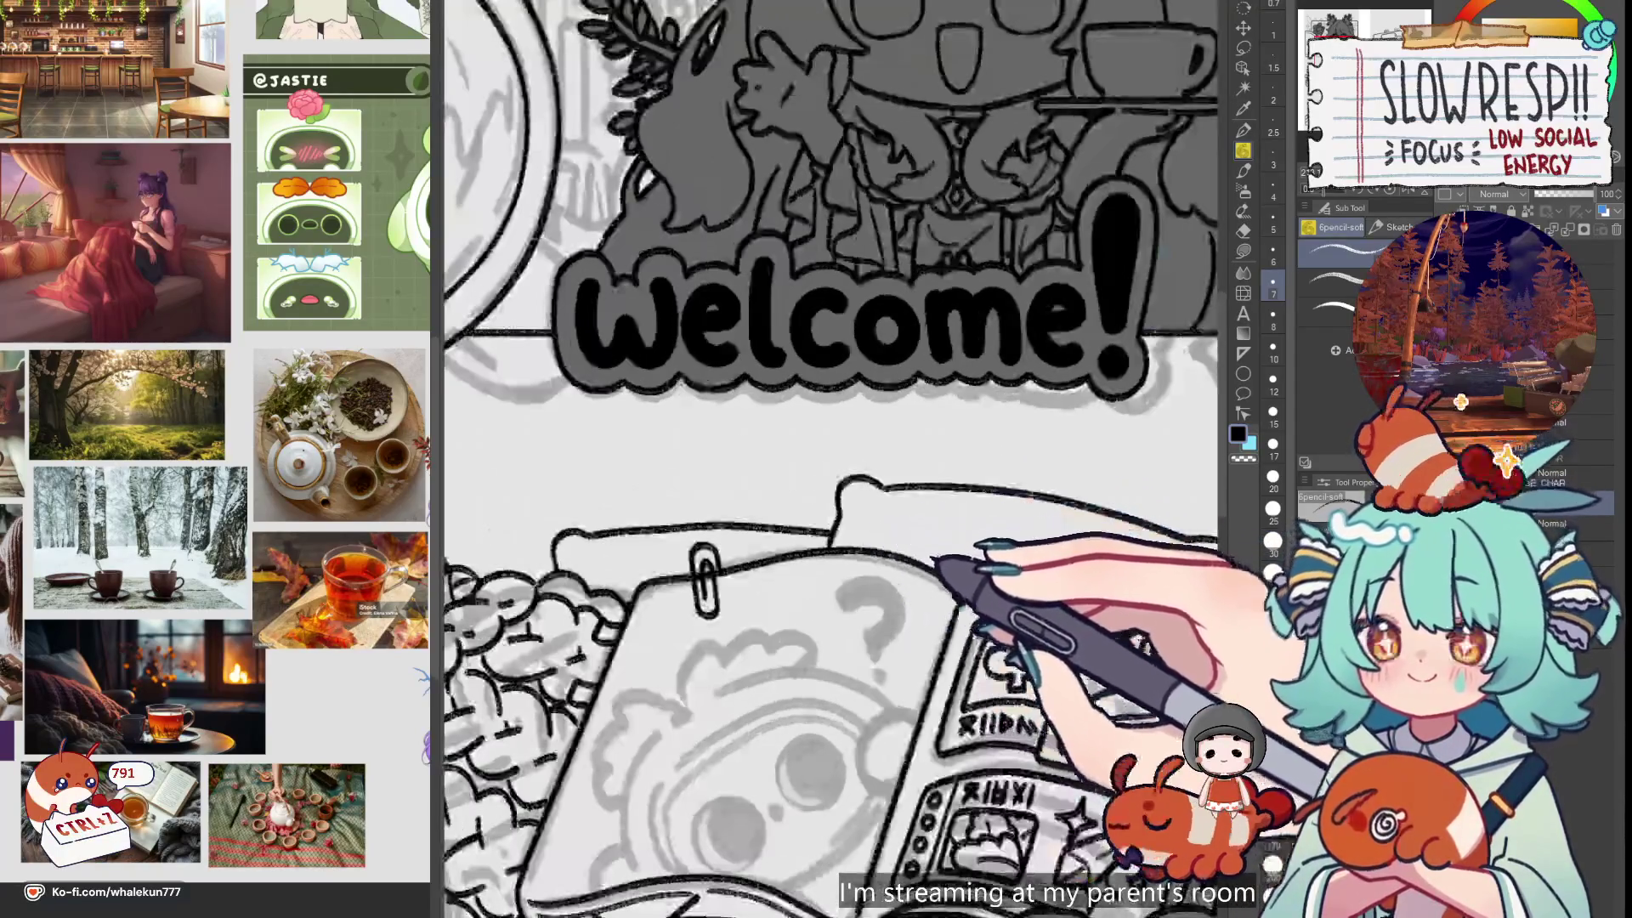
scroll(865, 510, down, 3)
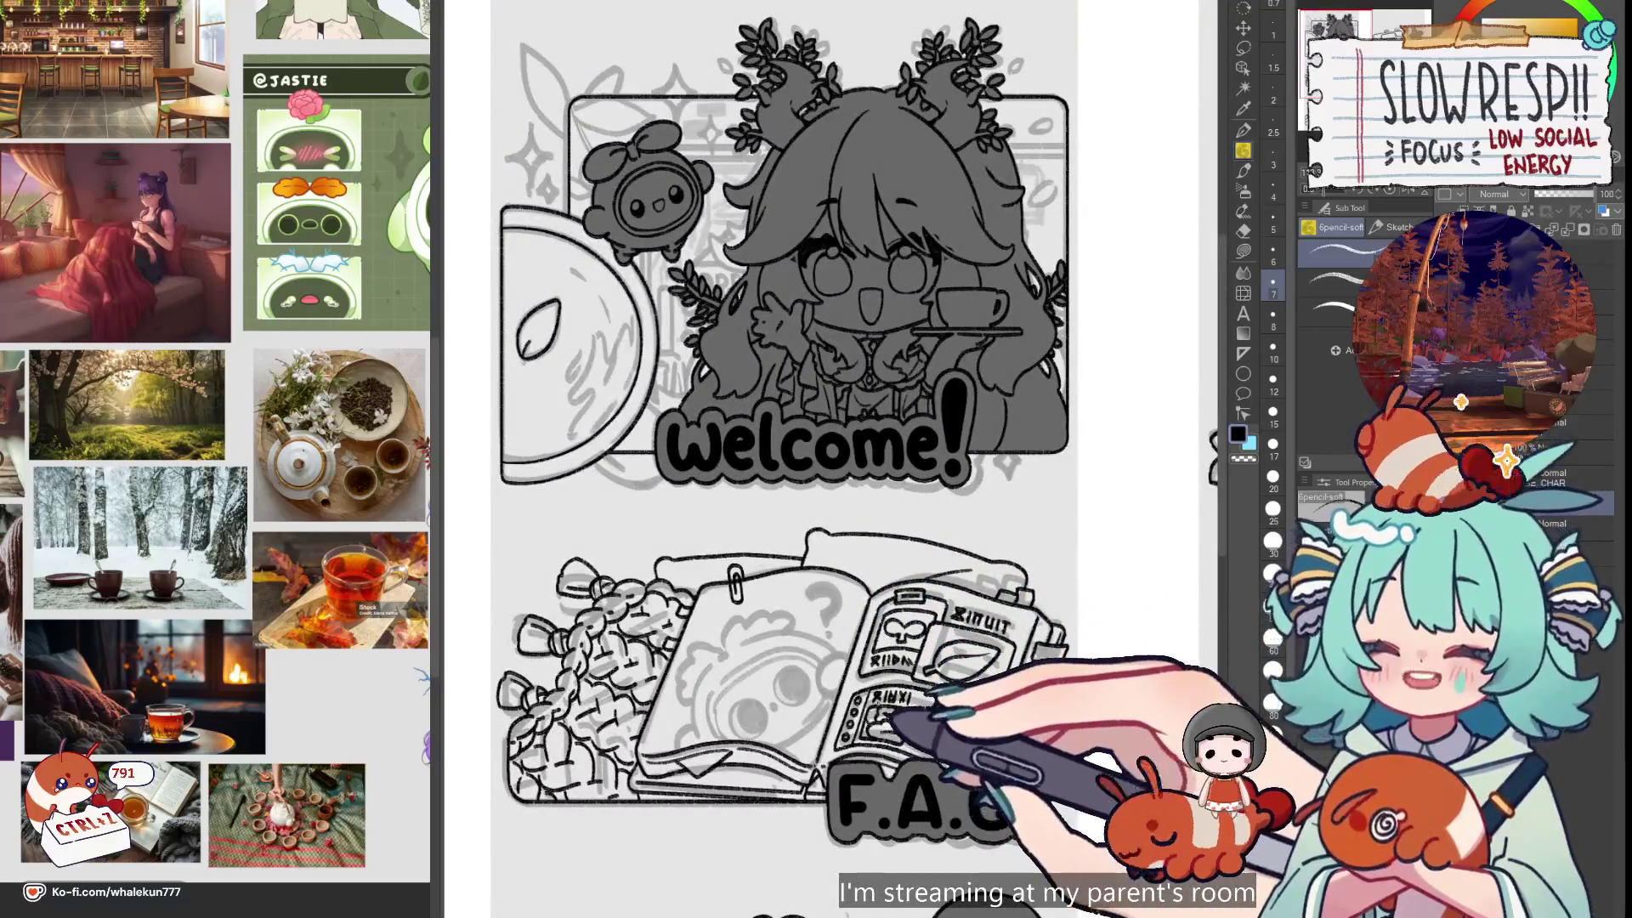
scroll(1019, 549, up, 2)
scroll(1019, 549, down, 2)
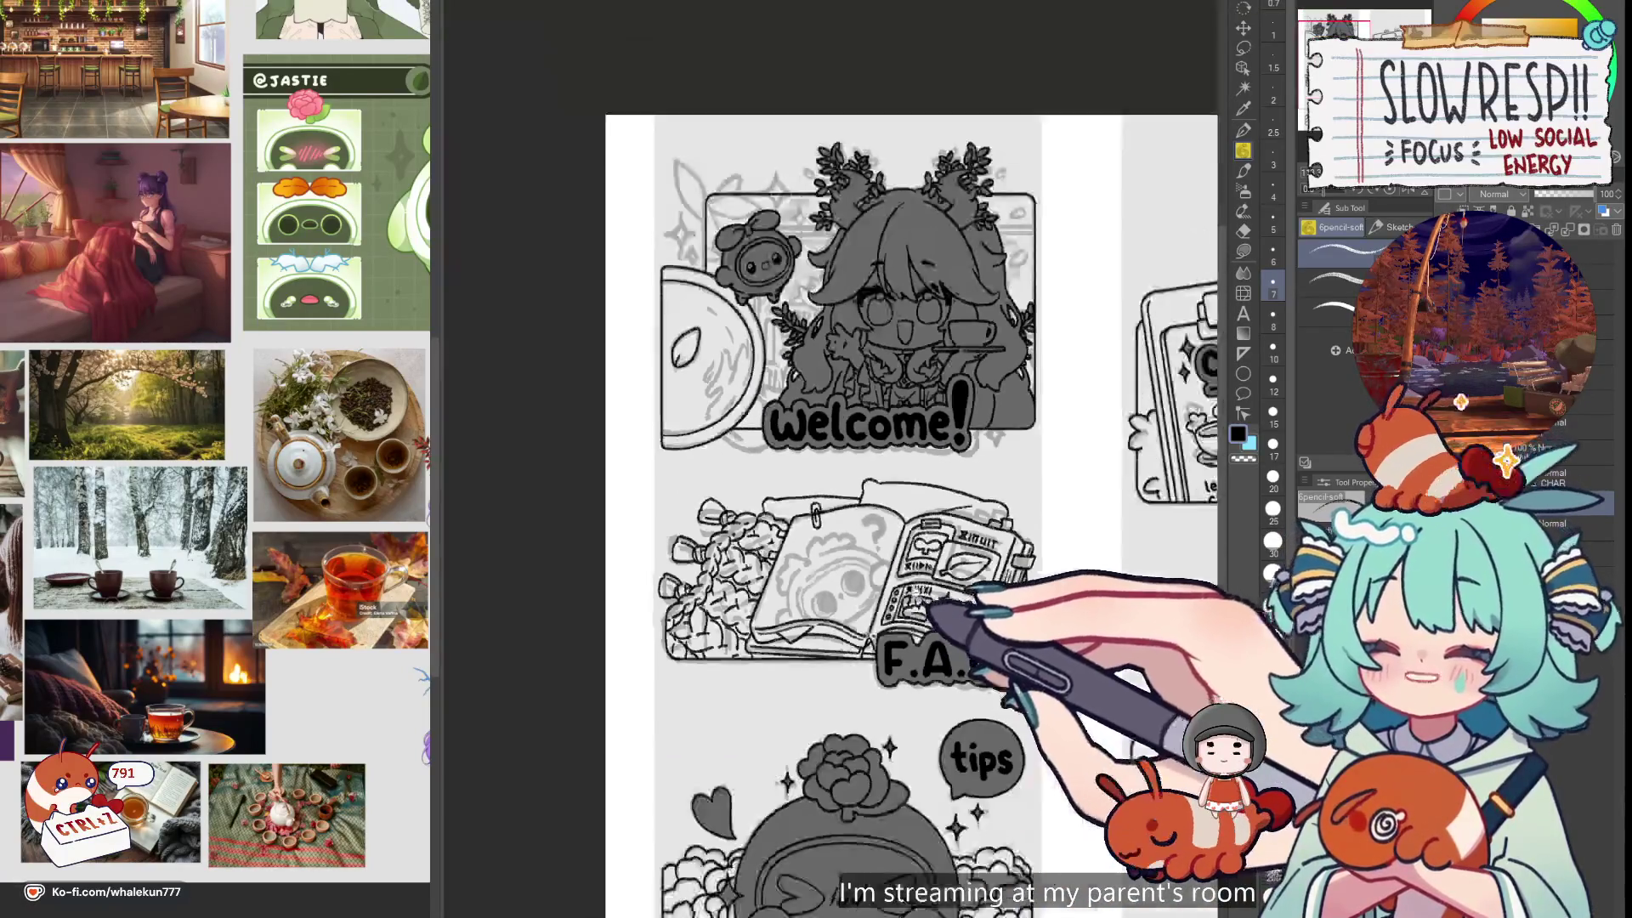
scroll(1019, 549, up, 4)
scroll(1020, 549, up, 2)
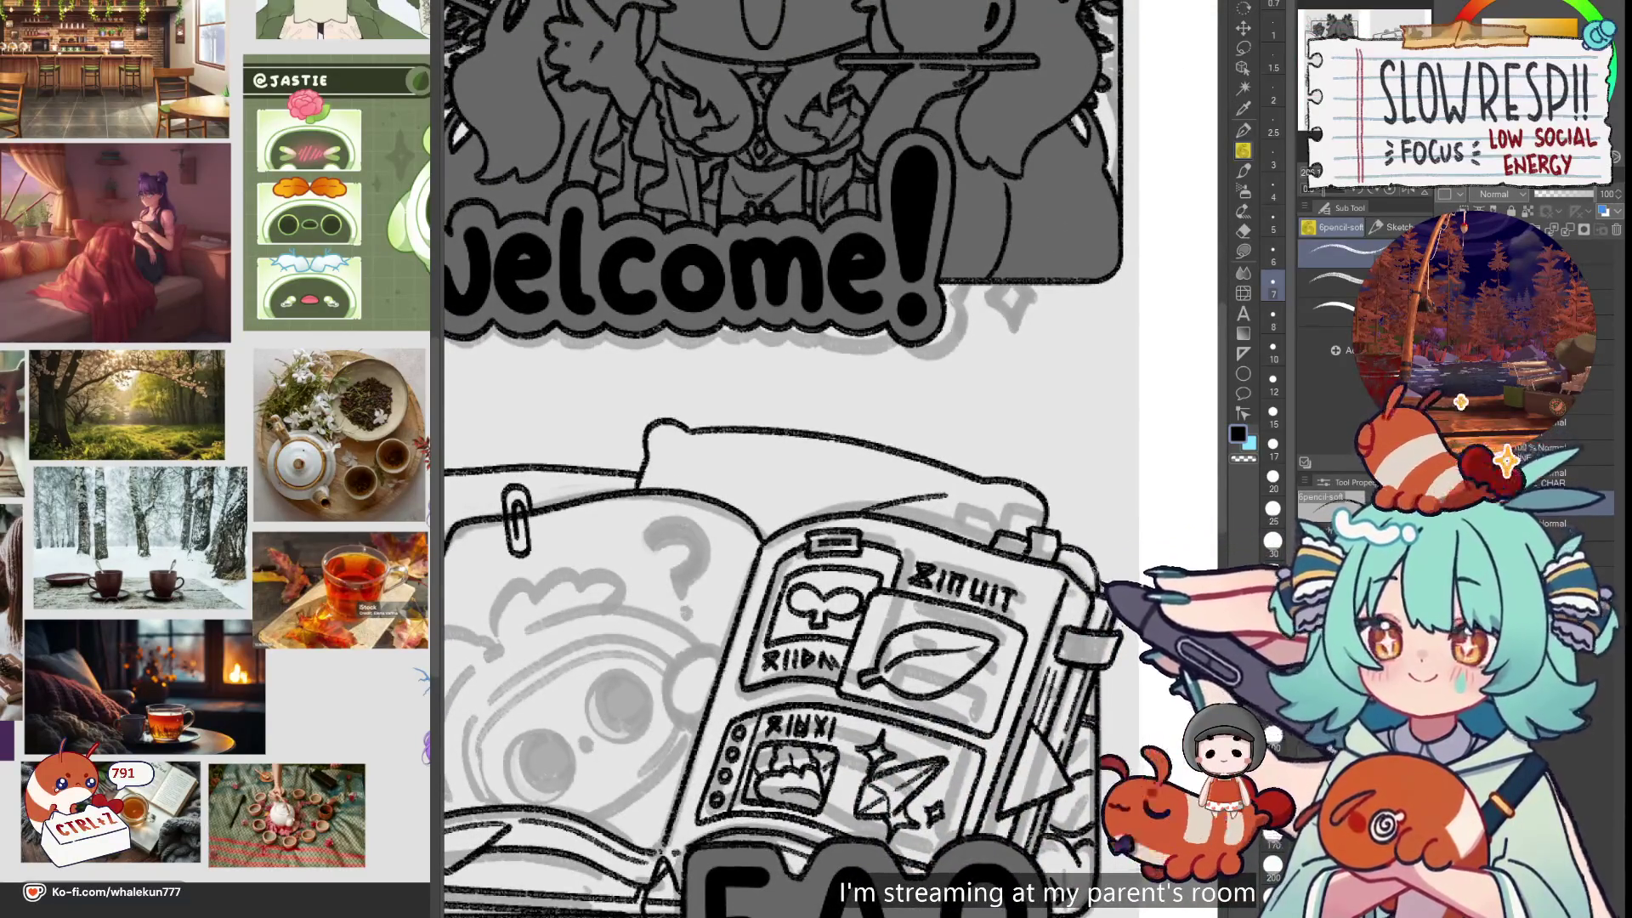
scroll(1122, 587, down, 4)
scroll(1118, 580, up, 5)
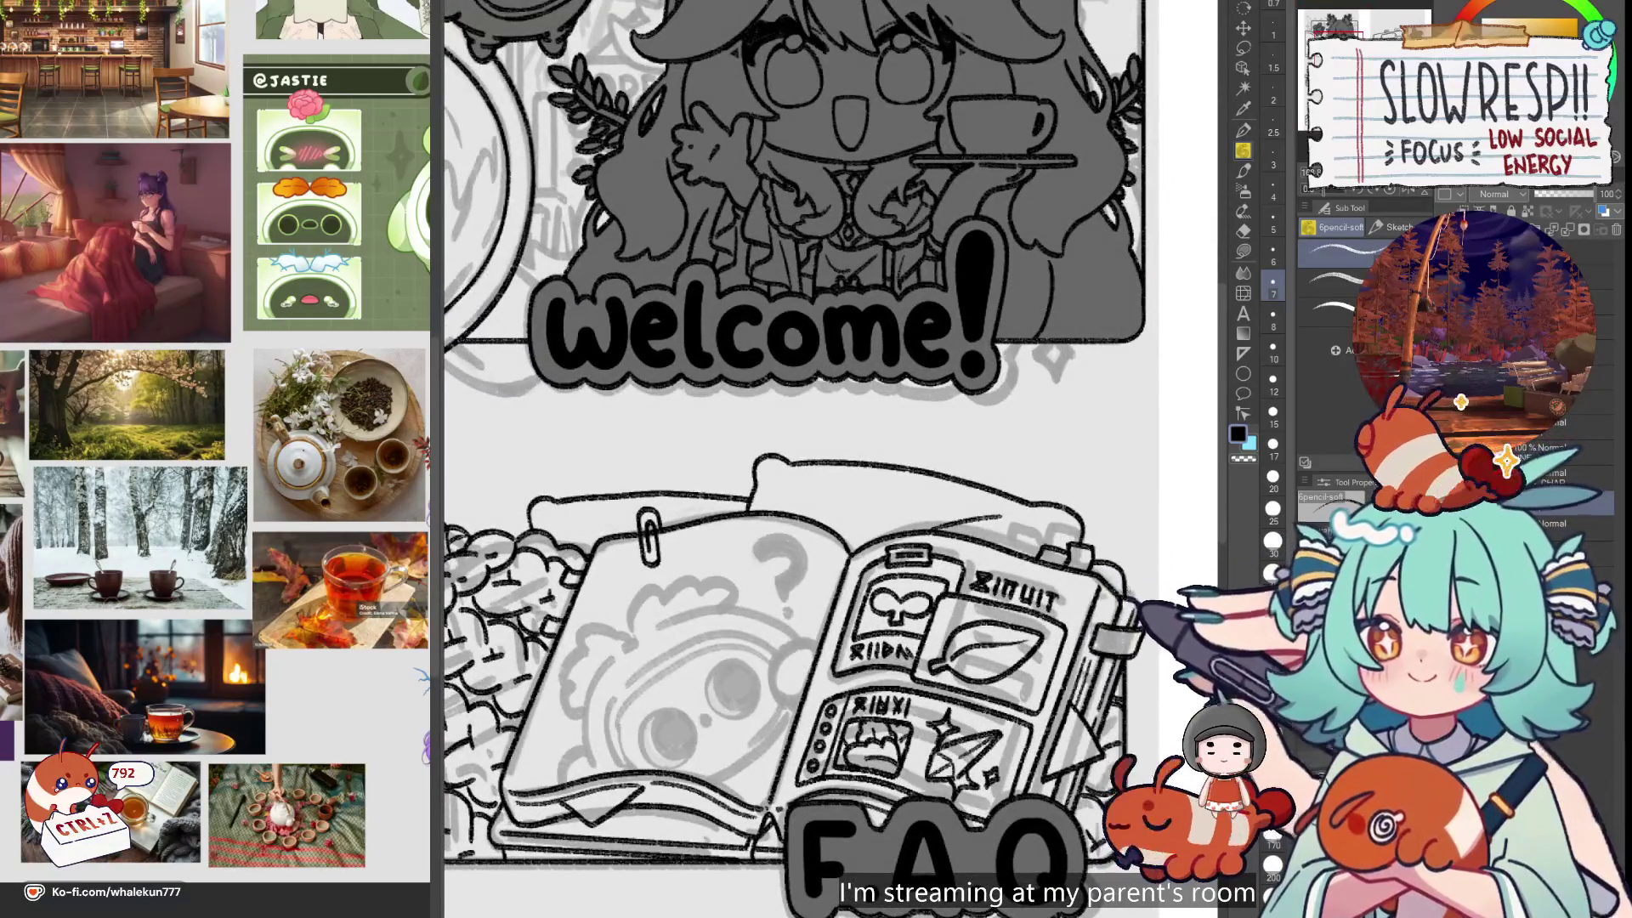
scroll(1133, 587, down, 4)
scroll(903, 613, up, 6)
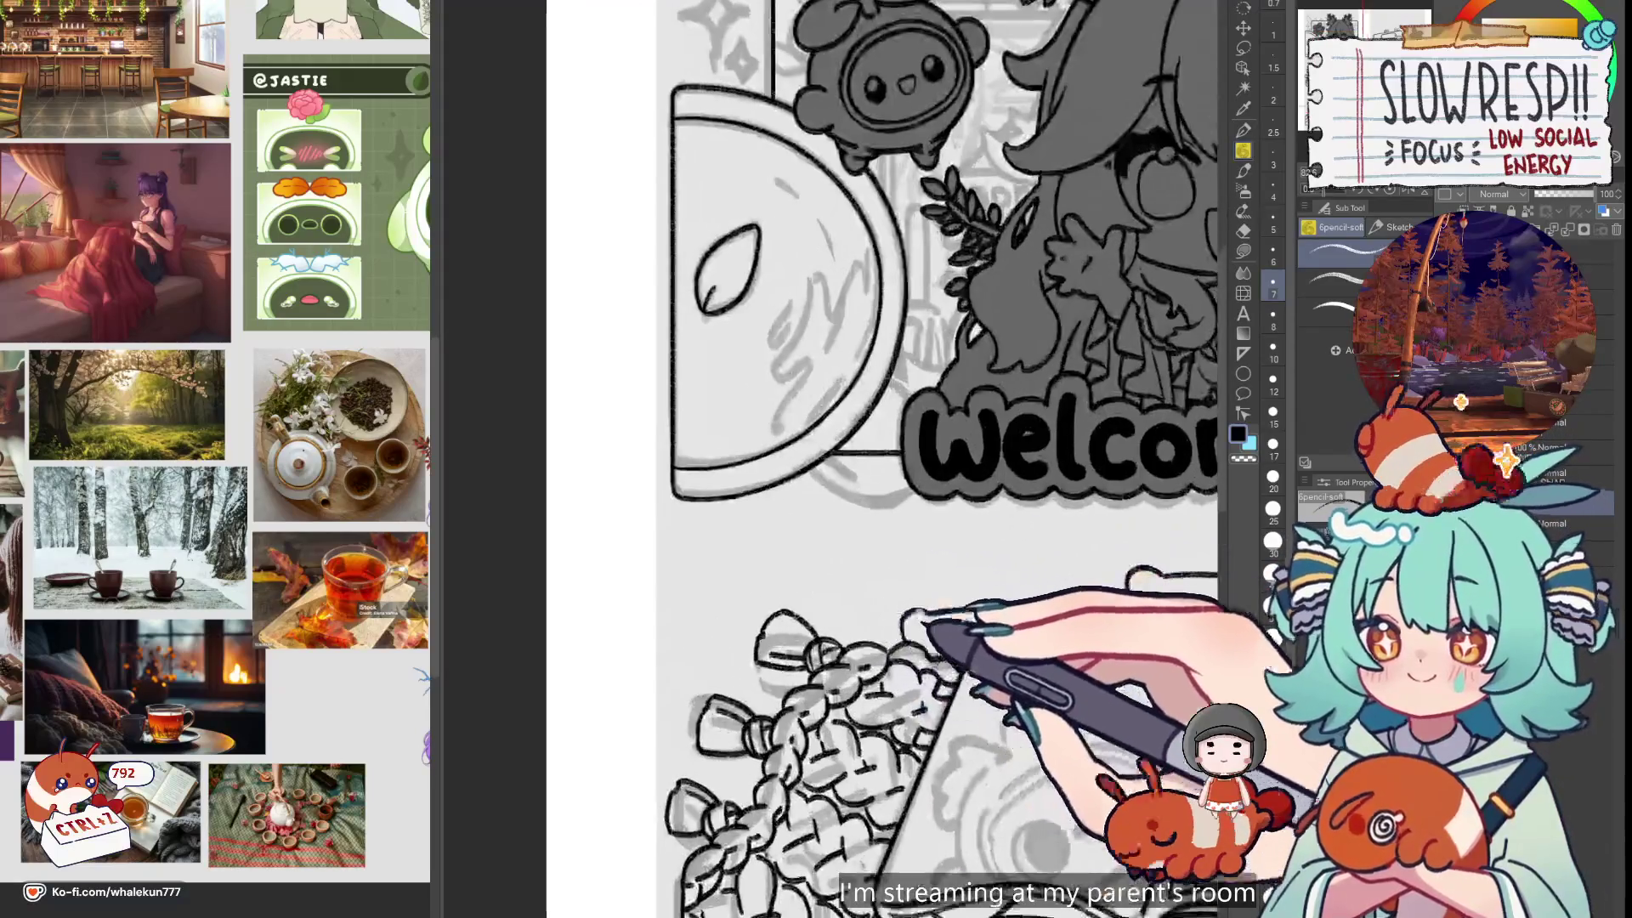
scroll(904, 613, up, 1)
Undo the last two strokes on the book and zoom out to the Welcome banner
mouse_move(975, 649)
mouse_down()
mouse_move(908, 594)
mouse_move(976, 625)
mouse_up()
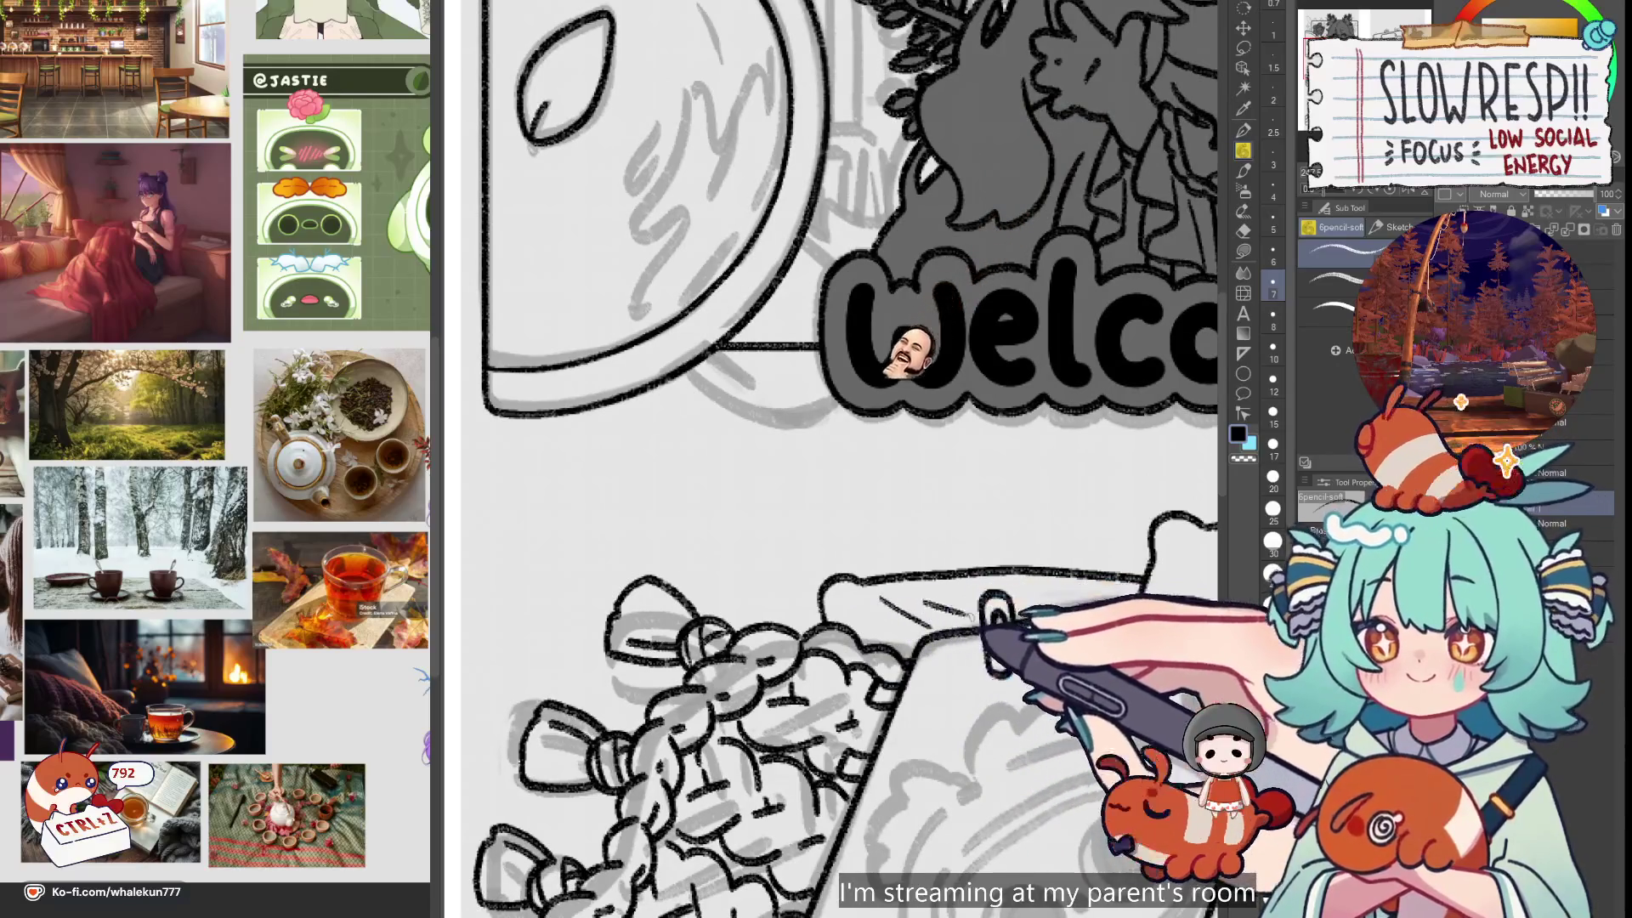
key(h)
key(h)
key(ctrl+z)
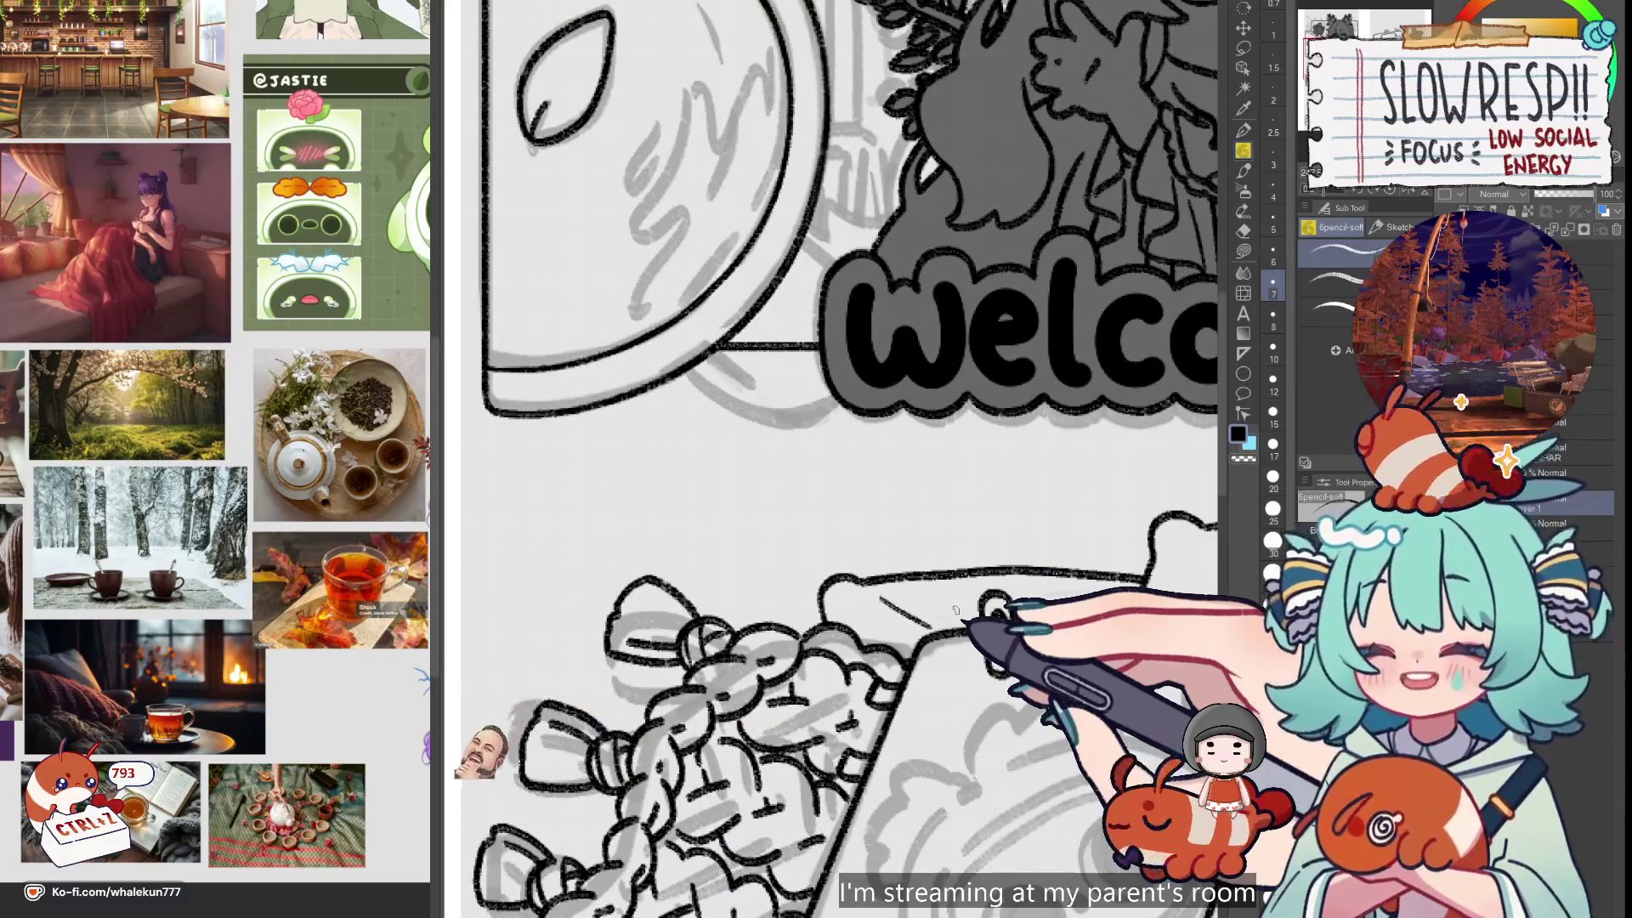
drag(956, 611, 926, 451)
scroll(850, 510, down, 3)
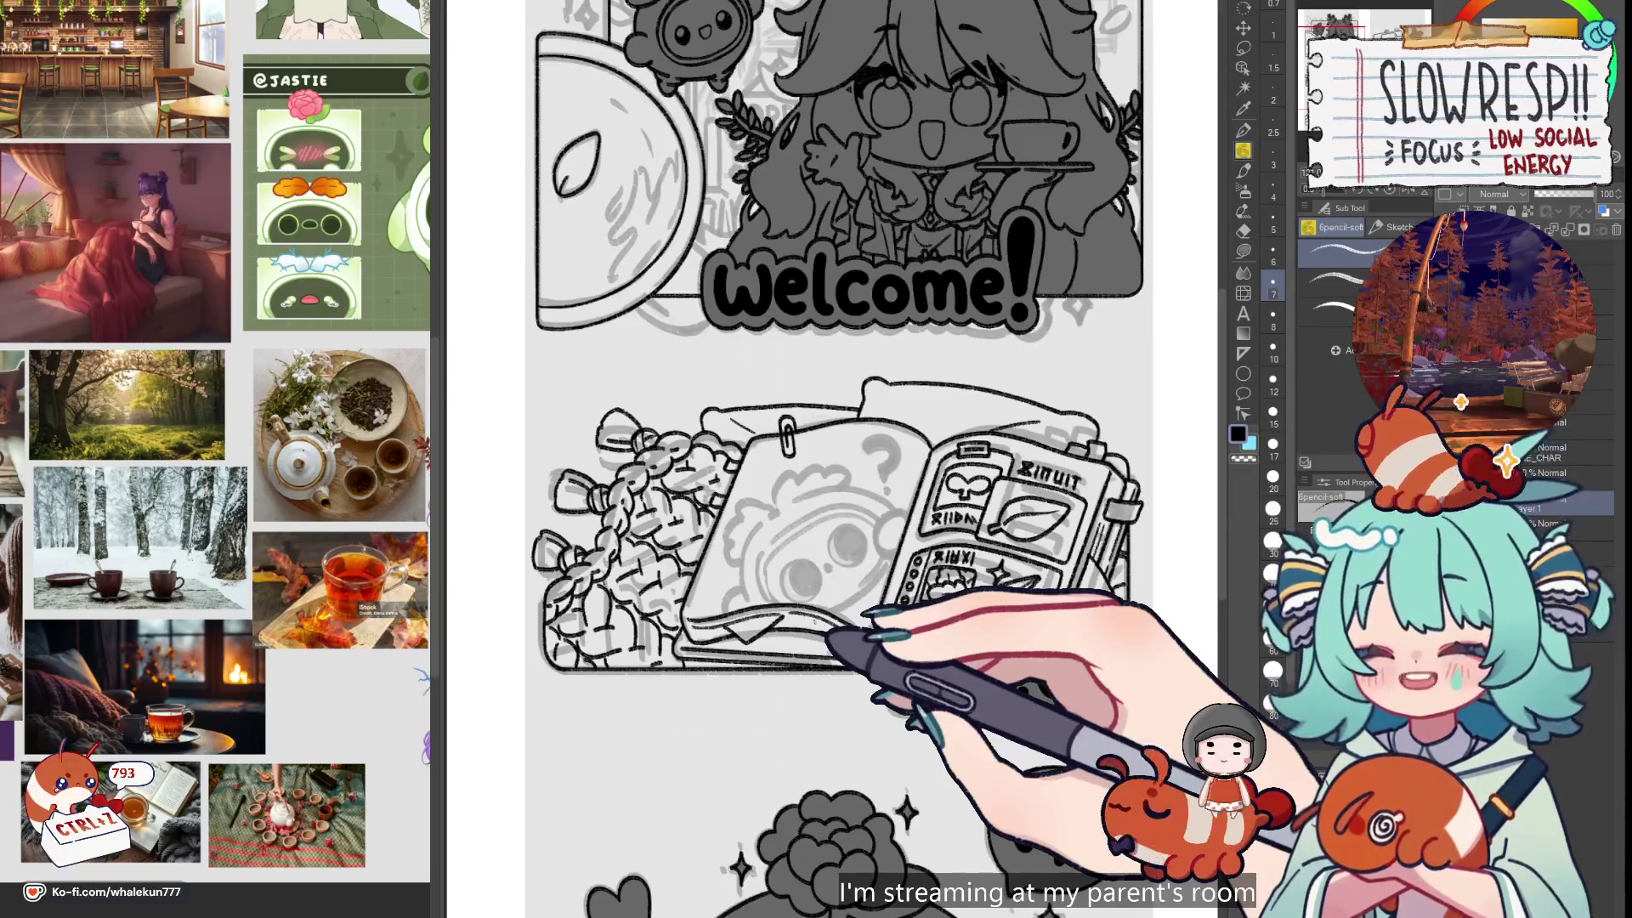
Shift the grey sketch layer into place under the F.A.Q book art using layer move
mouse_move(924, 800)
mouse_down()
mouse_move(945, 711)
mouse_move(967, 770)
mouse_move(977, 740)
mouse_move(941, 699)
mouse_up()
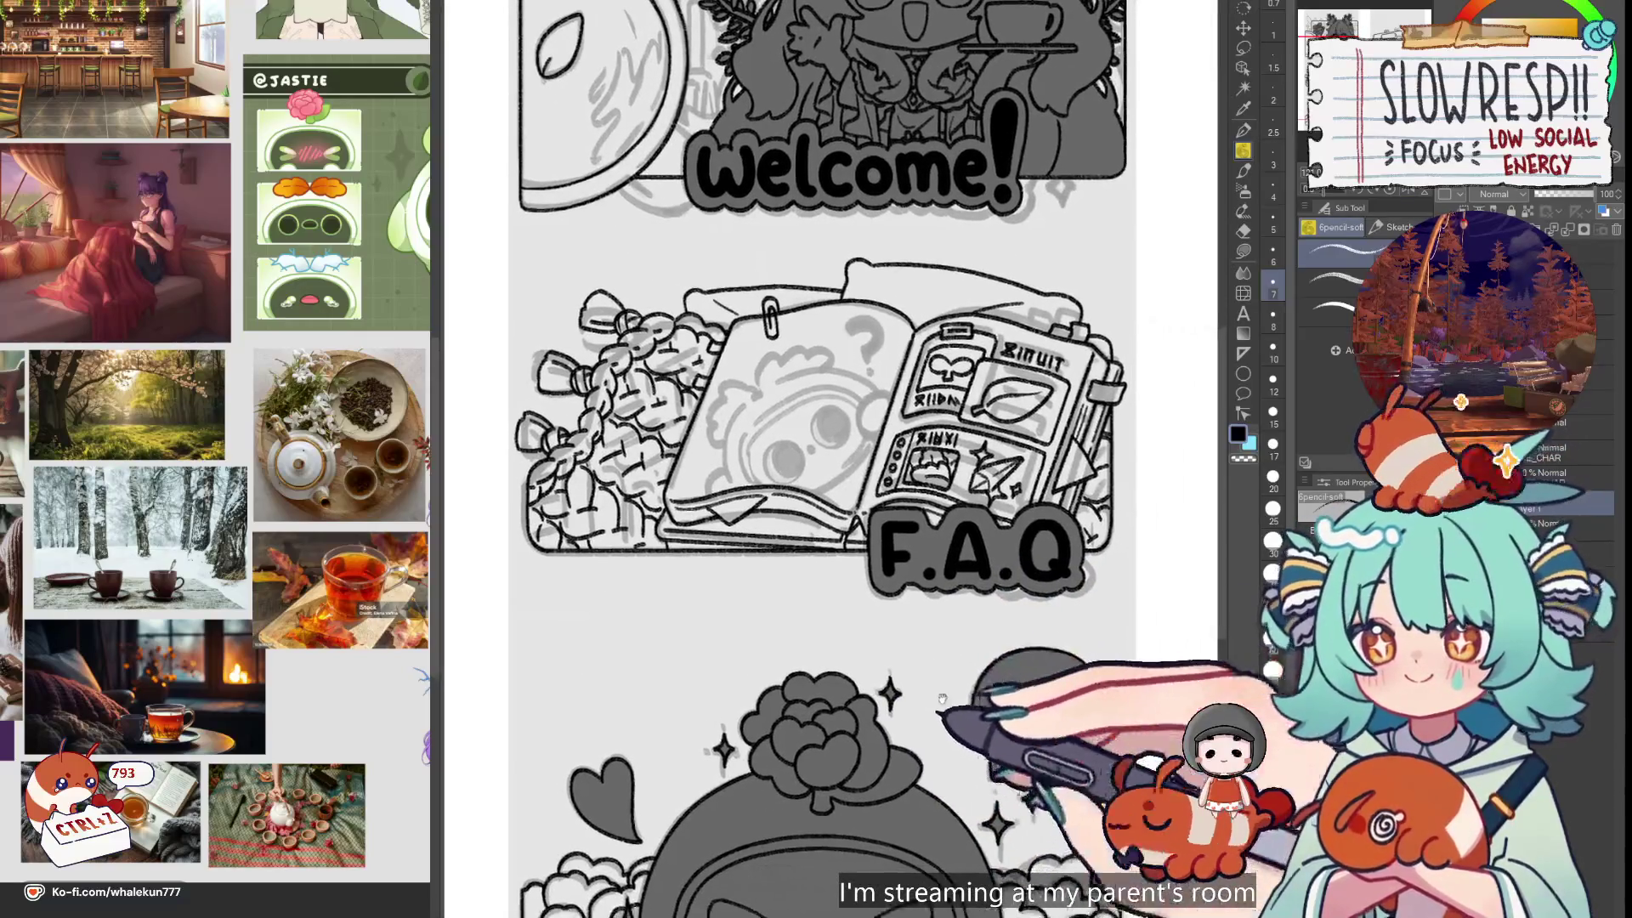
scroll(978, 680, down, 2)
scroll(983, 660, down, 2)
scroll(999, 676, up, 4)
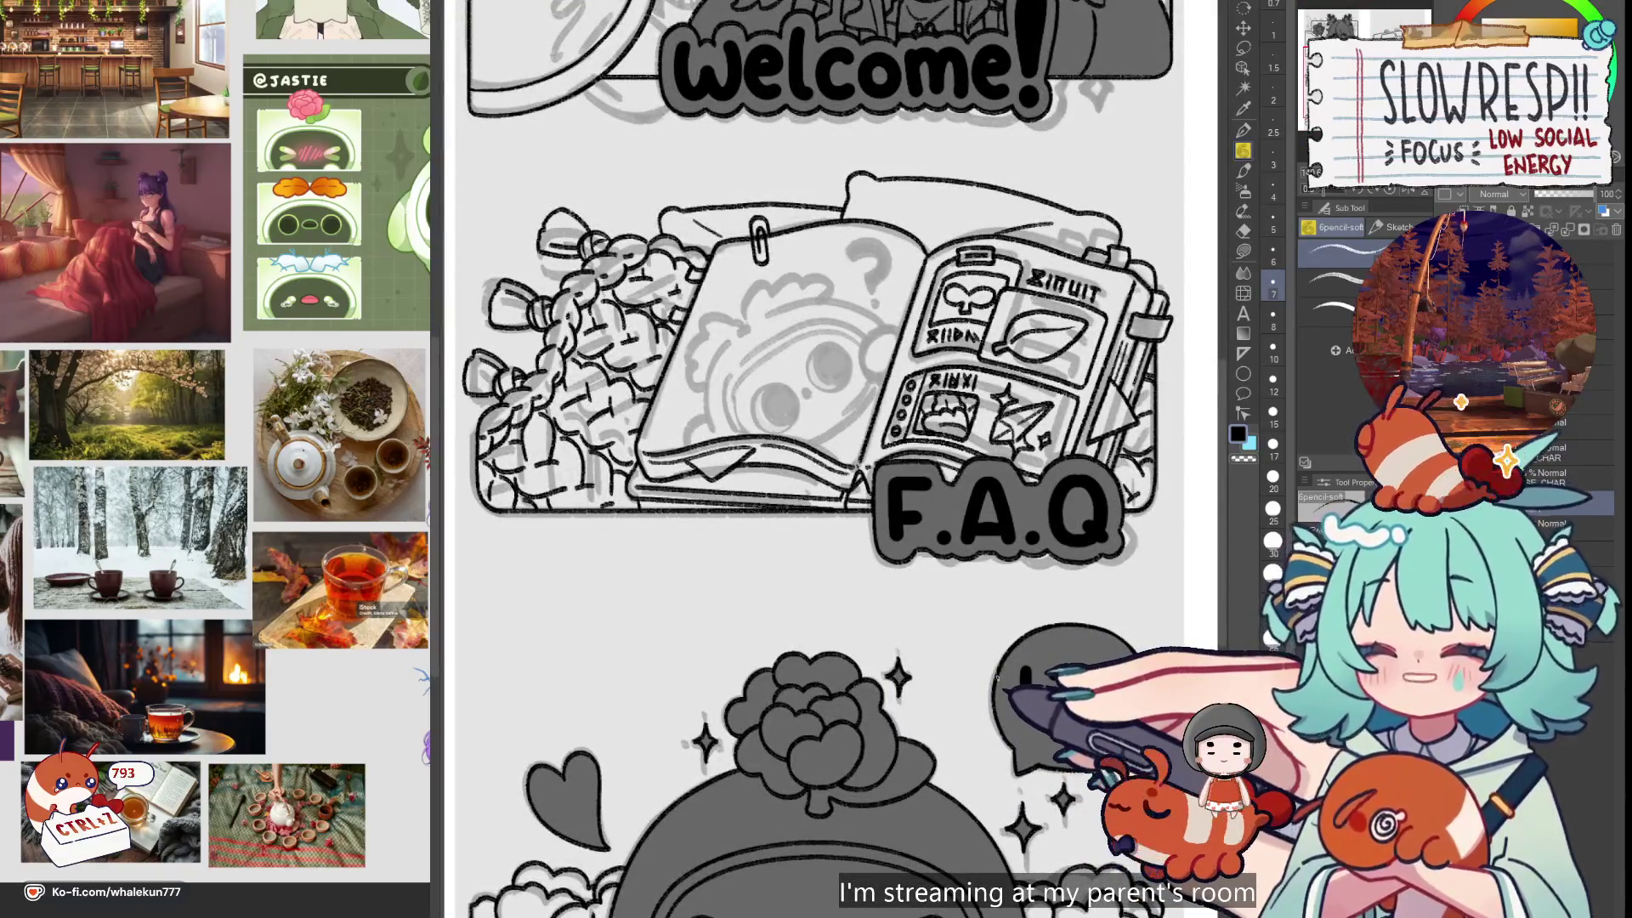
scroll(829, 590, up, 4)
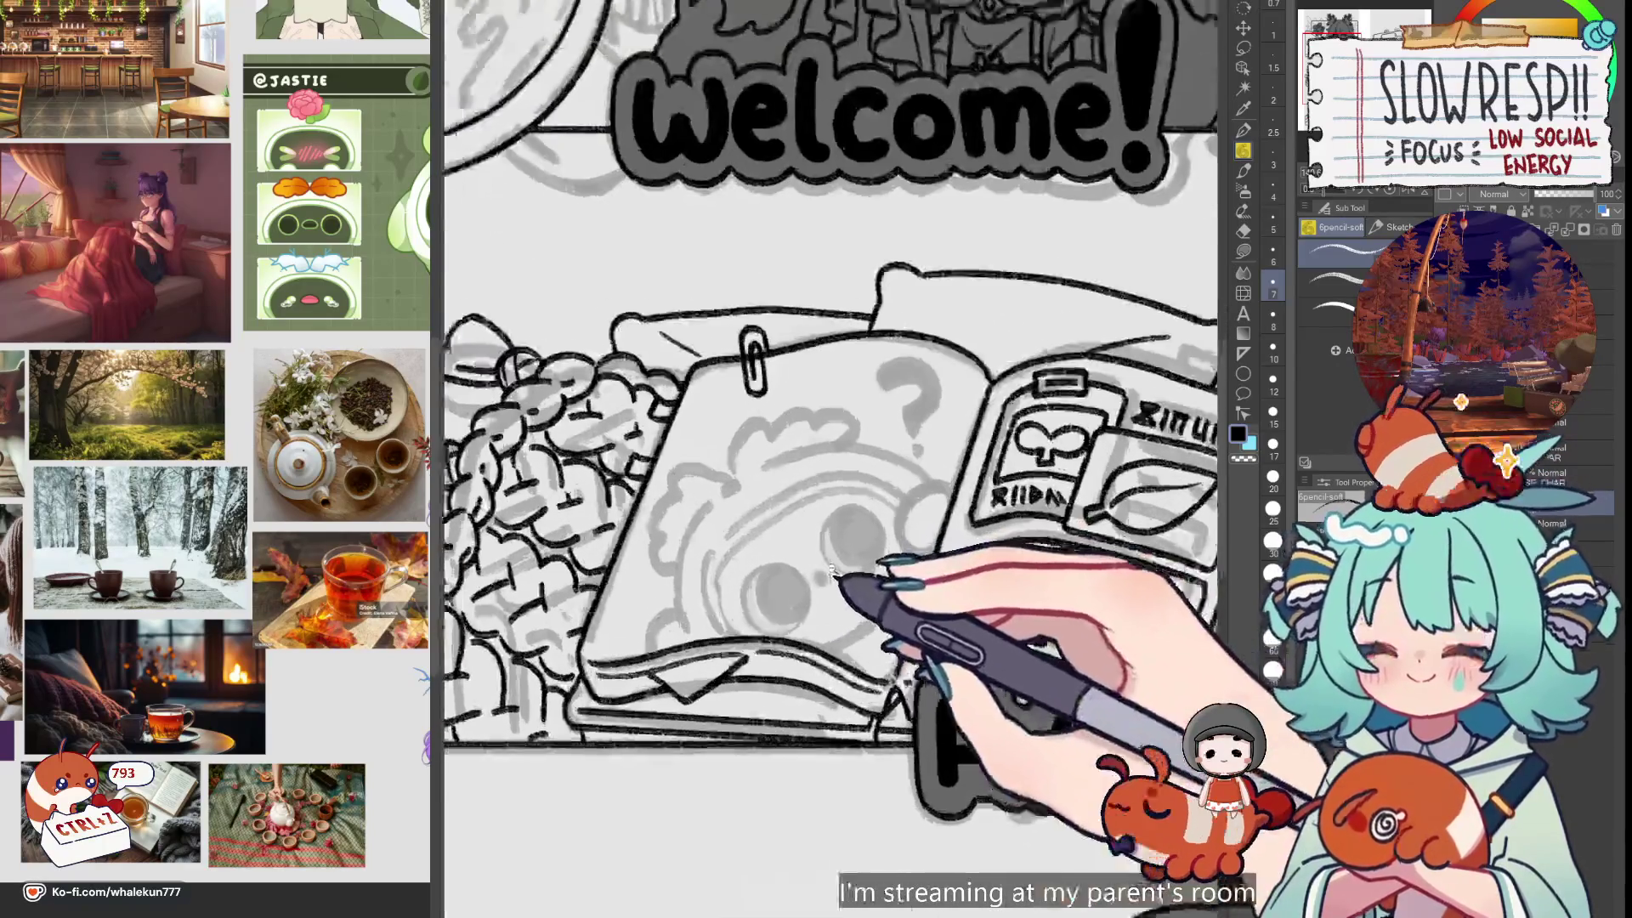
scroll(829, 590, down, 3)
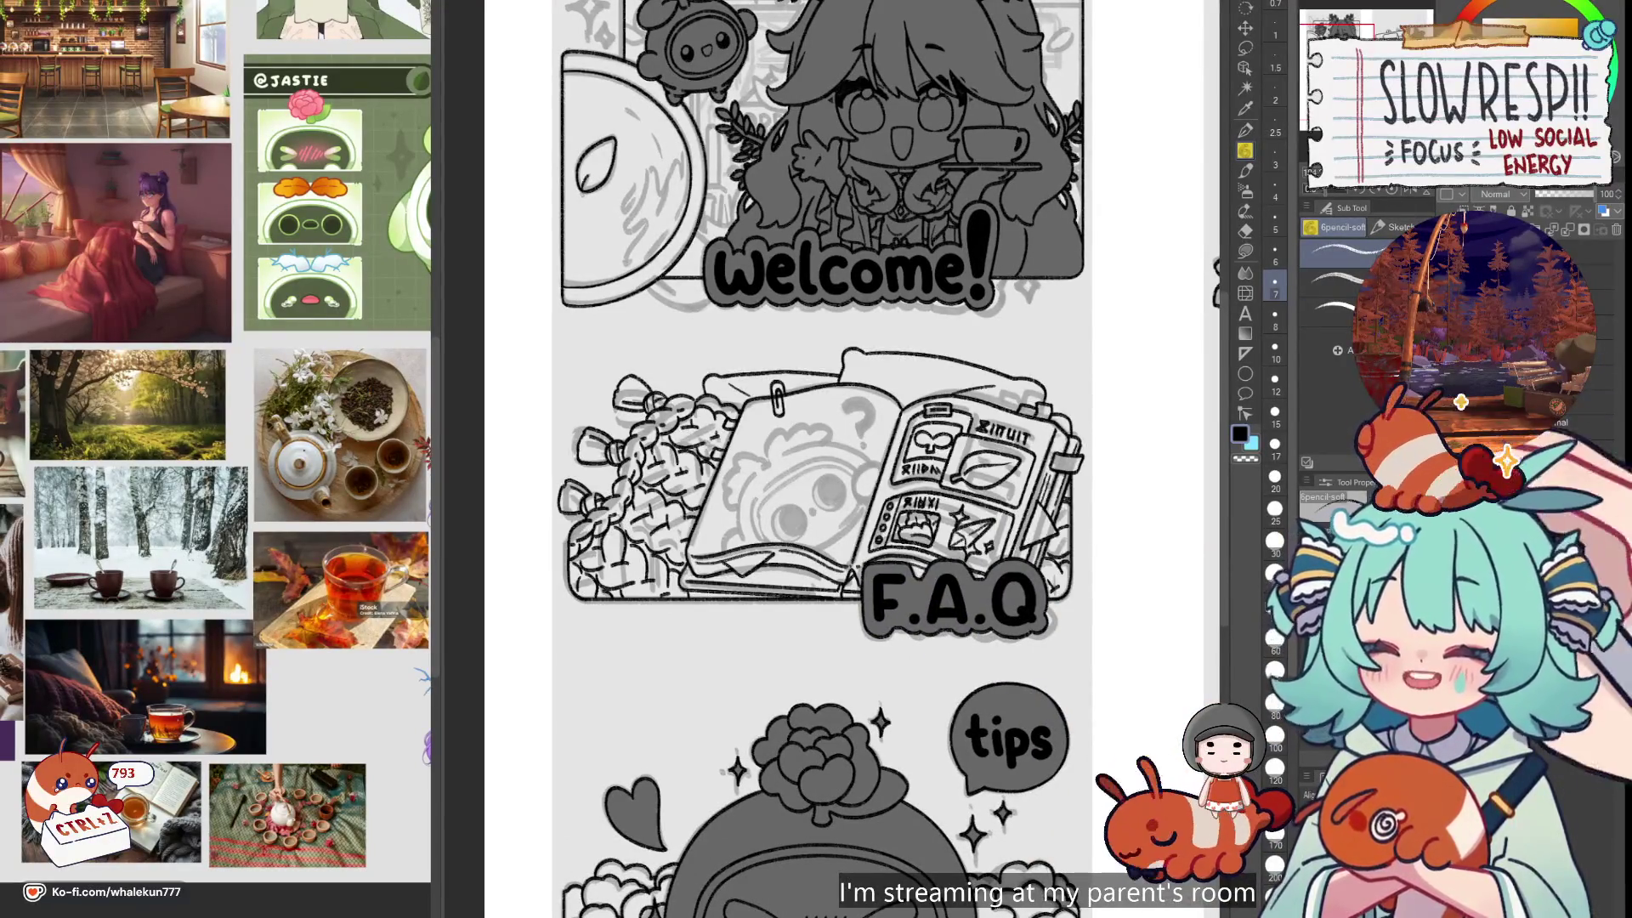
key(k)
drag(765, 476, 750, 463)
drag(1063, 592, 1077, 579)
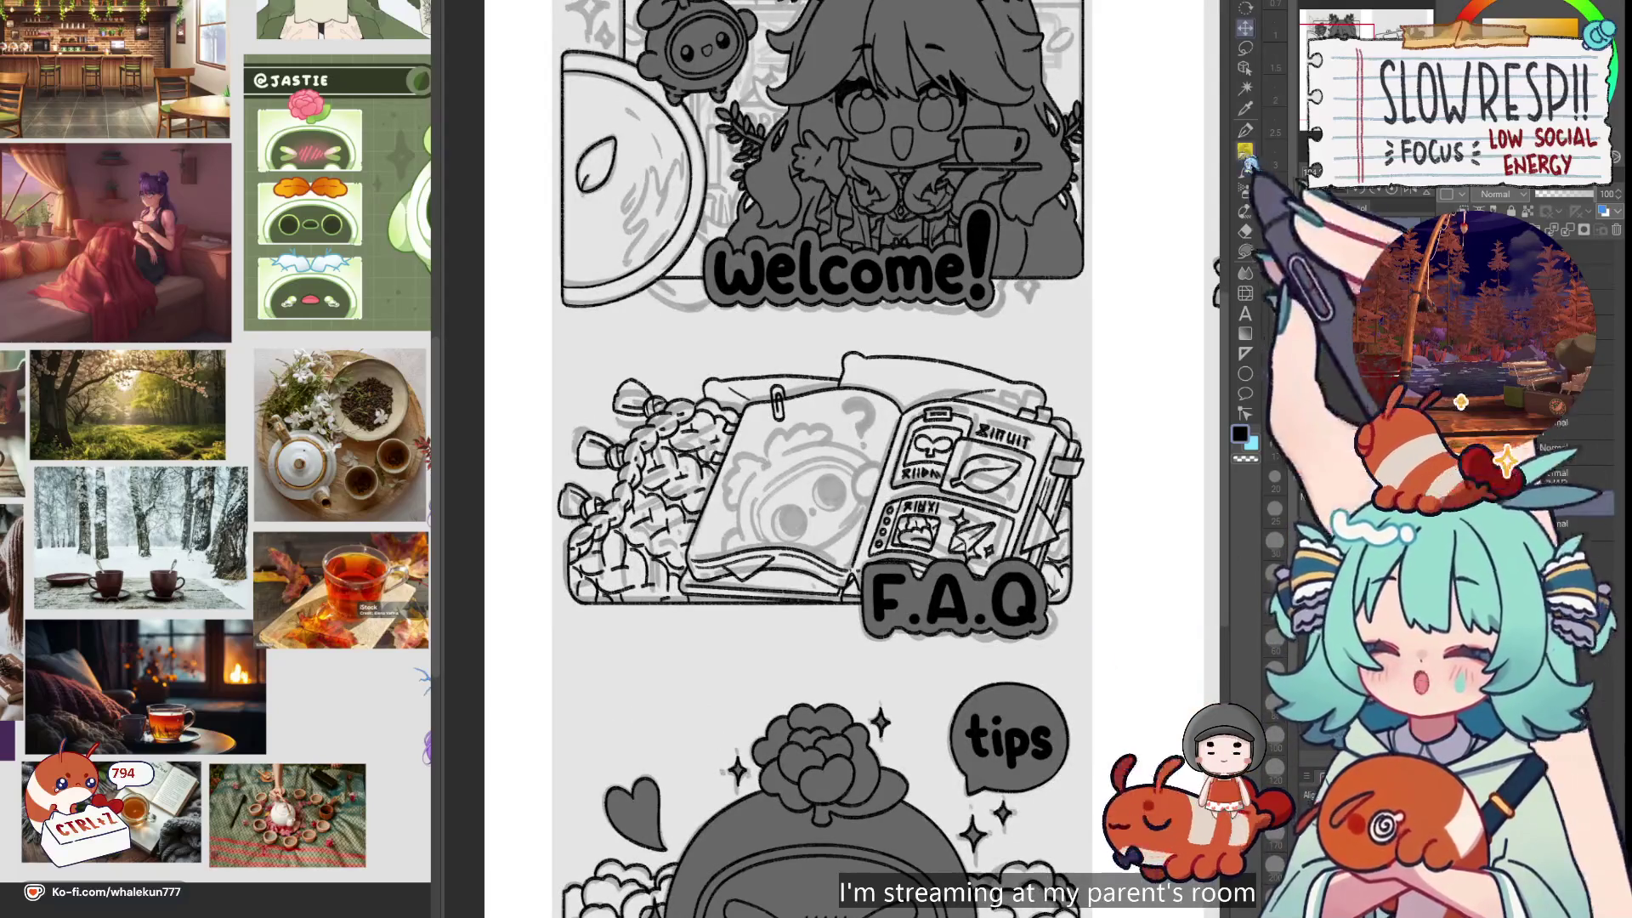
Return to the soft pencil and zoom in on the book
key(p)
scroll(842, 543, up, 2)
drag(827, 649, 862, 499)
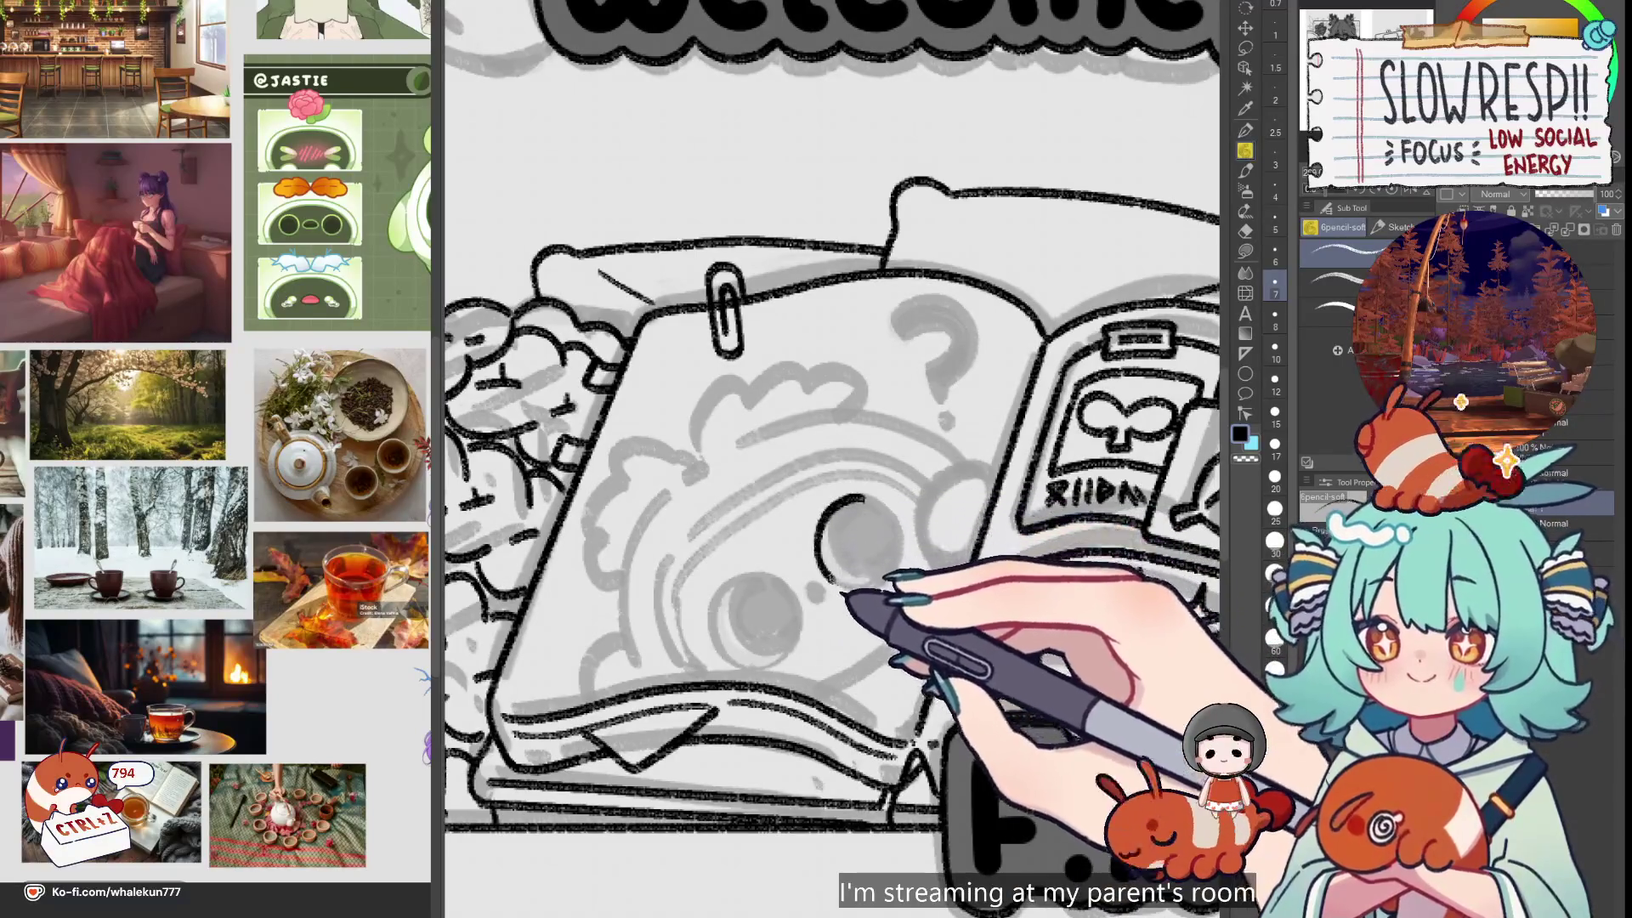
Ink a C-shaped arc around the first eye ring, undoing the earlier attempts
key(ctrl+z)
scroll(884, 534, up, 2)
mouse_move(868, 488)
mouse_down()
mouse_move(795, 552)
mouse_move(823, 605)
mouse_up()
key(ctrl+z)
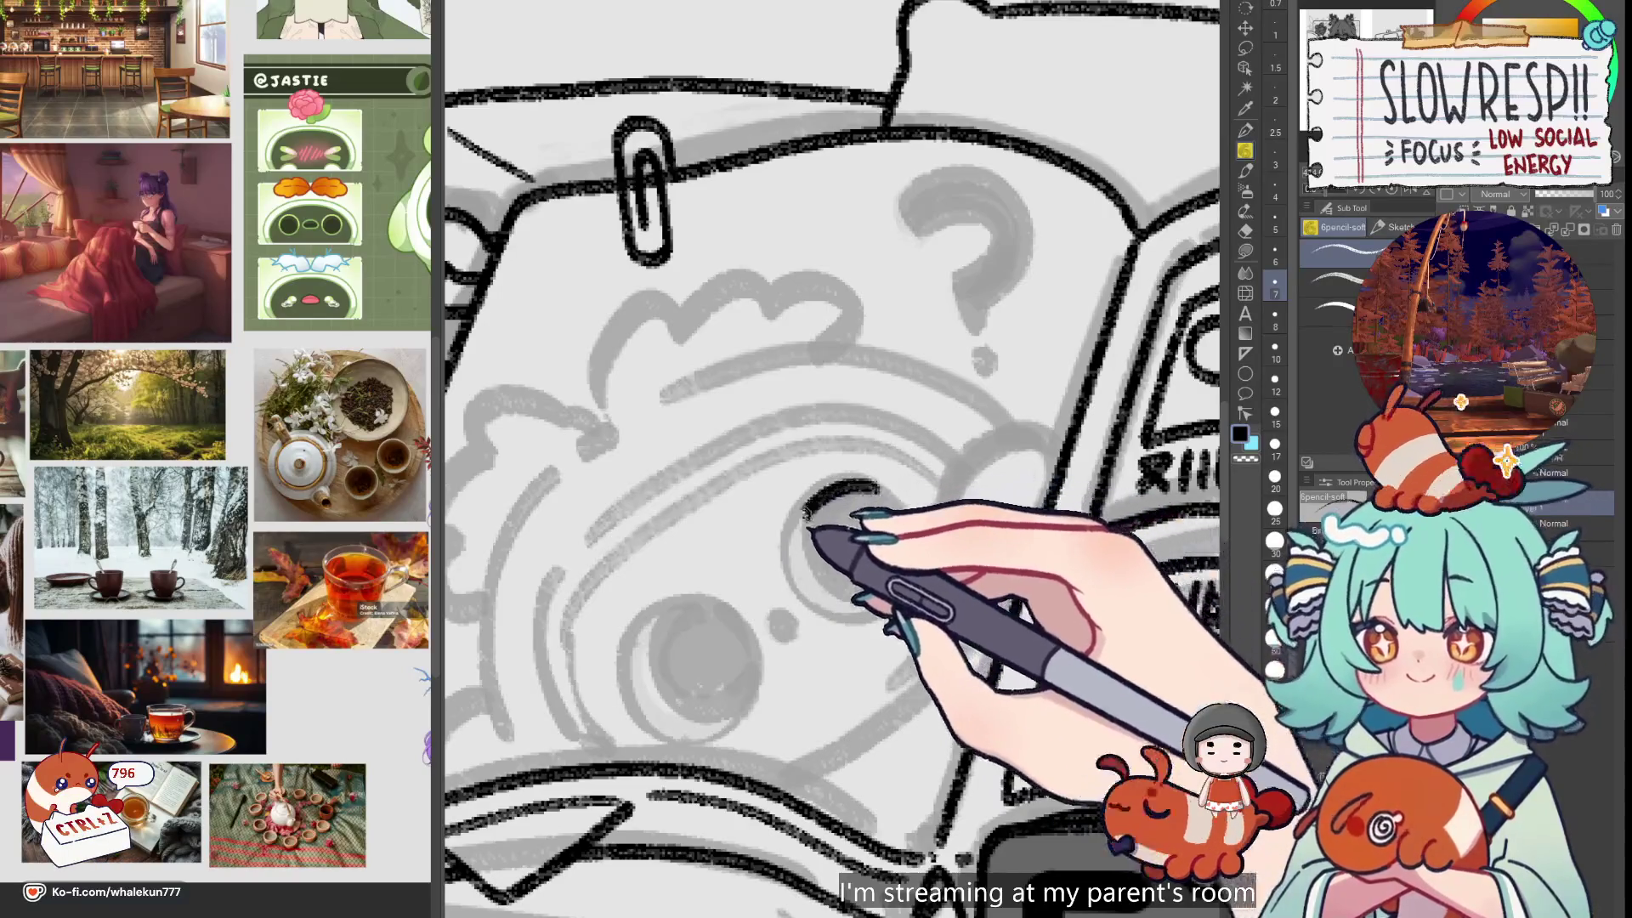
drag(805, 514, 880, 605)
Place a diagonal straight ruler guide across the face, adjusting its angle
key(u)
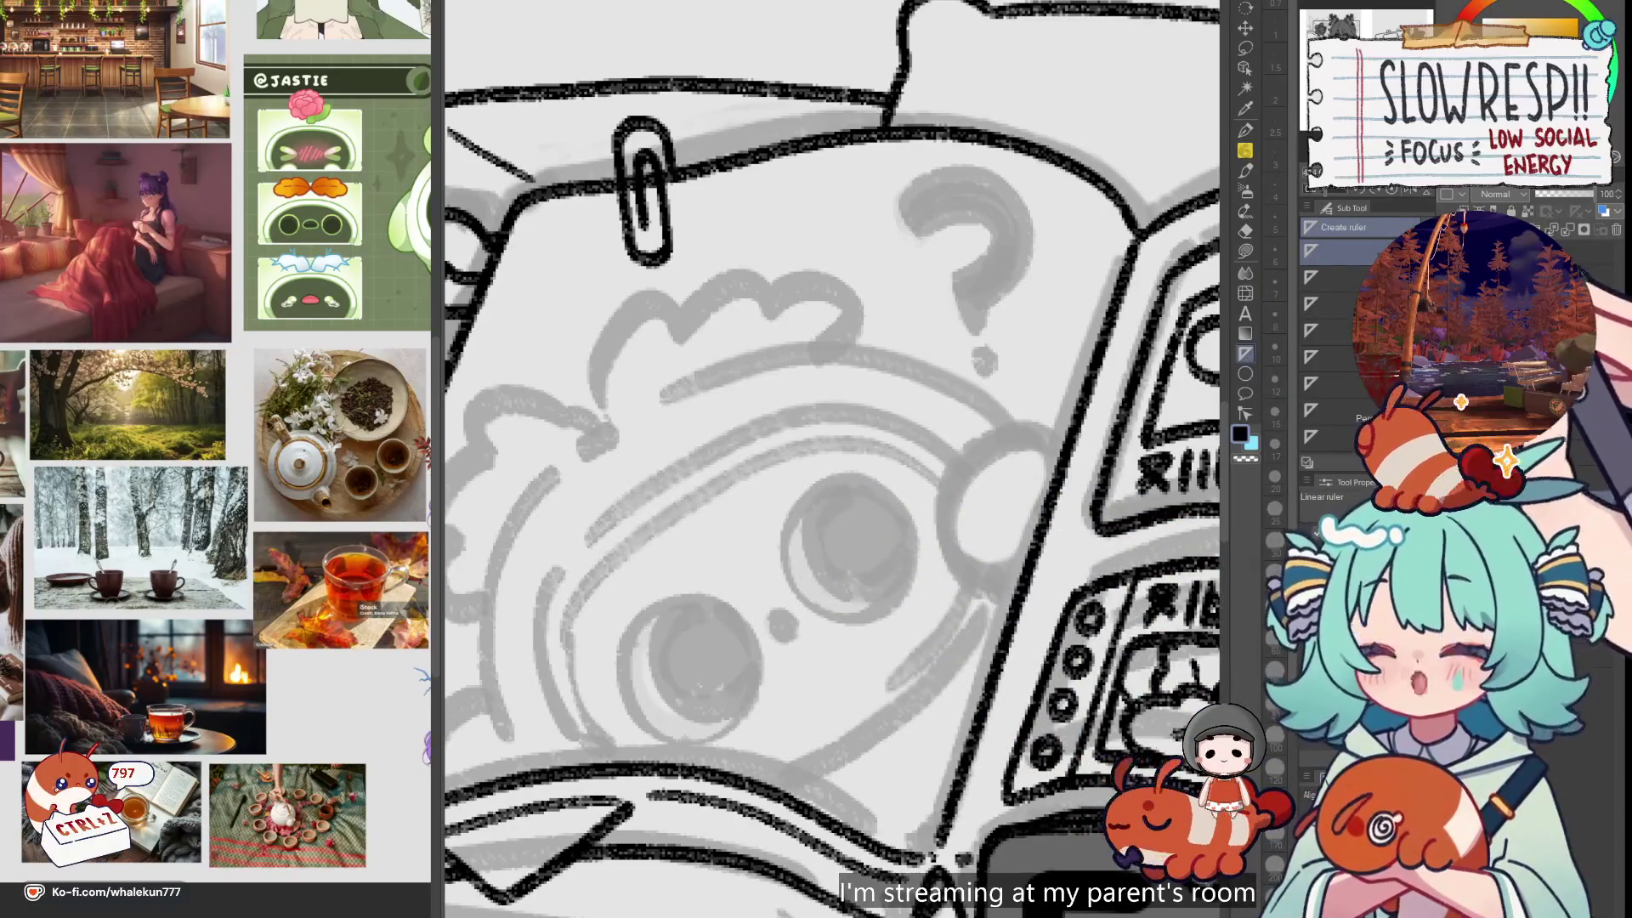
drag(880, 599, 939, 471)
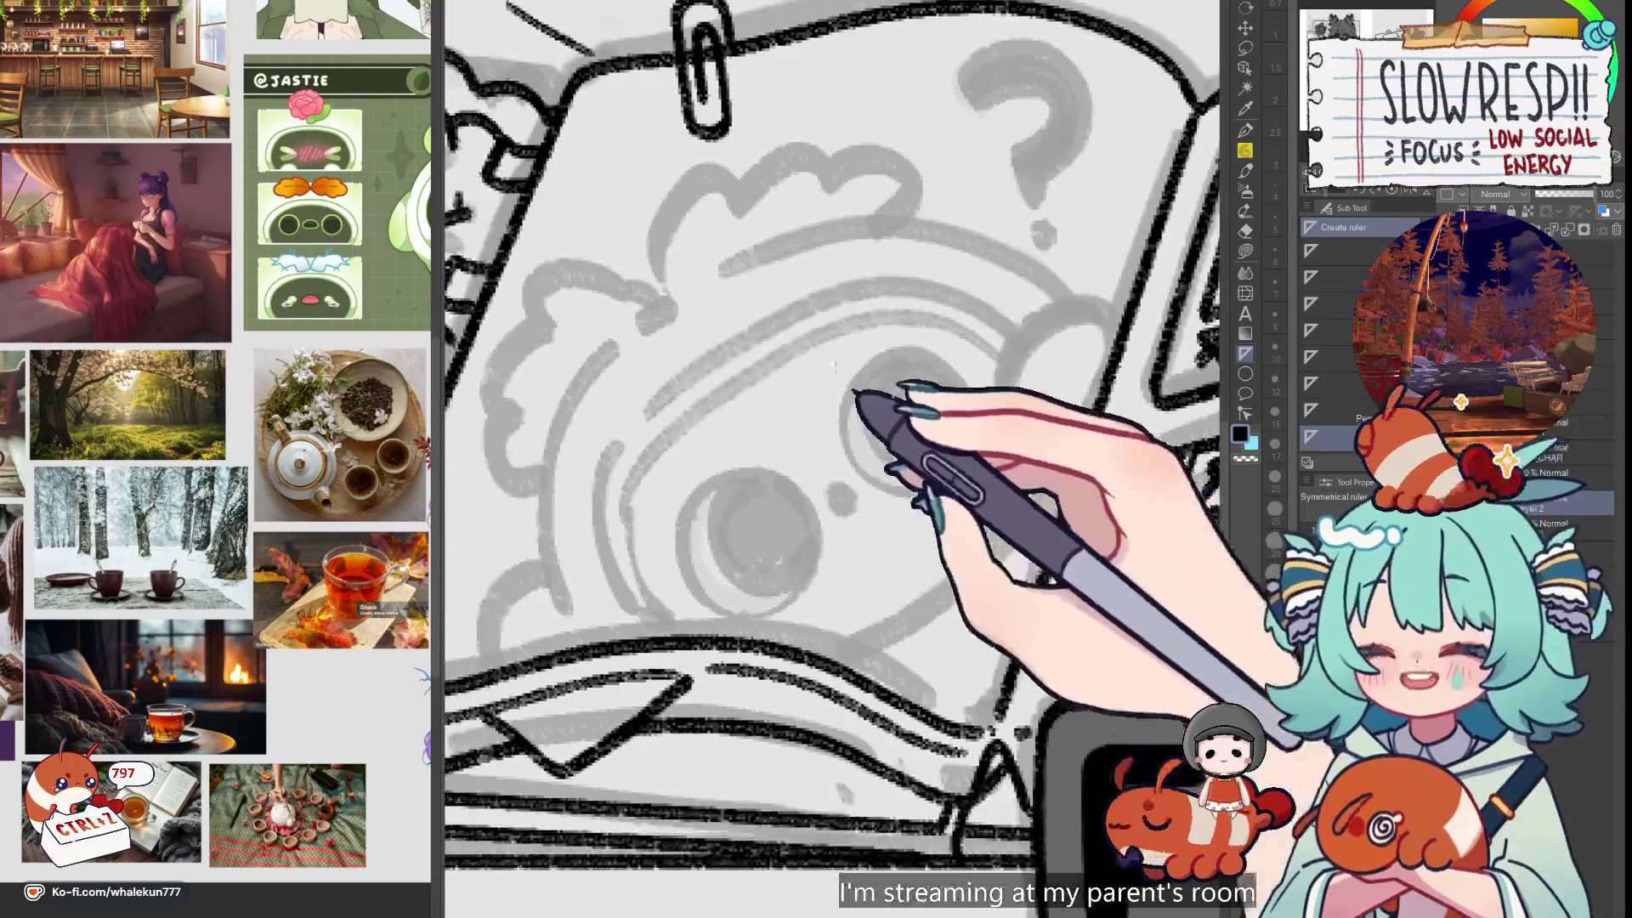
drag(621, 217, 956, 654)
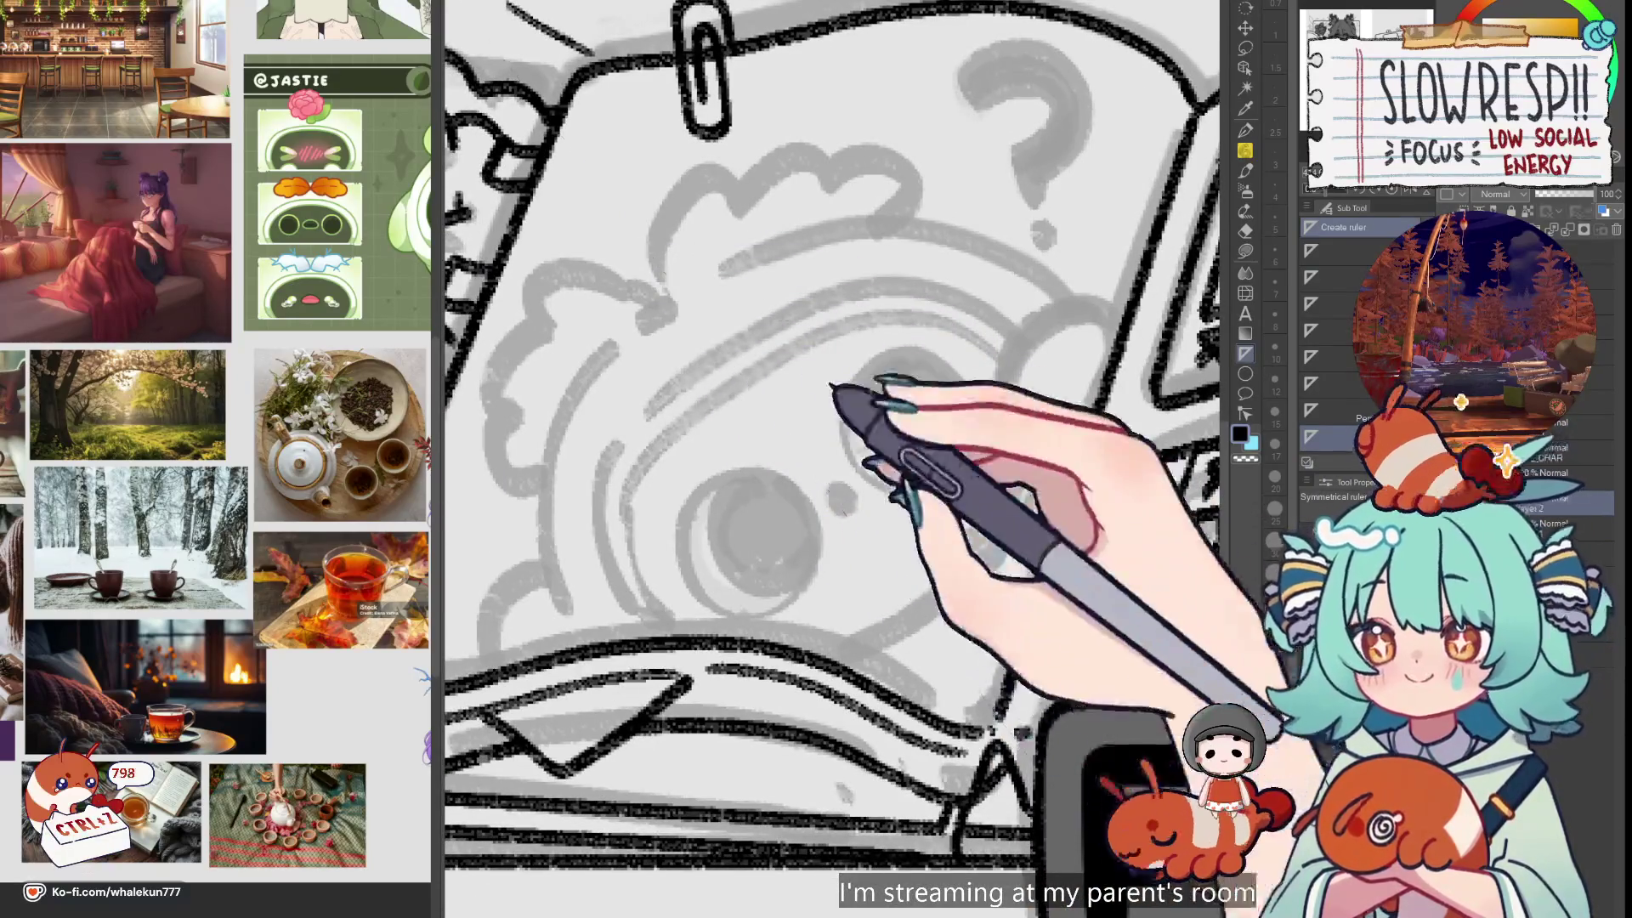
drag(642, 121, 977, 684)
With the soft pencil, ink arcs around both eyes and close the left one into a circle
click(1245, 151)
mouse_move(969, 408)
mouse_down()
mouse_move(969, 474)
mouse_move(868, 503)
mouse_up()
mouse_move(710, 570)
mouse_down()
mouse_move(748, 527)
mouse_move(825, 544)
mouse_up()
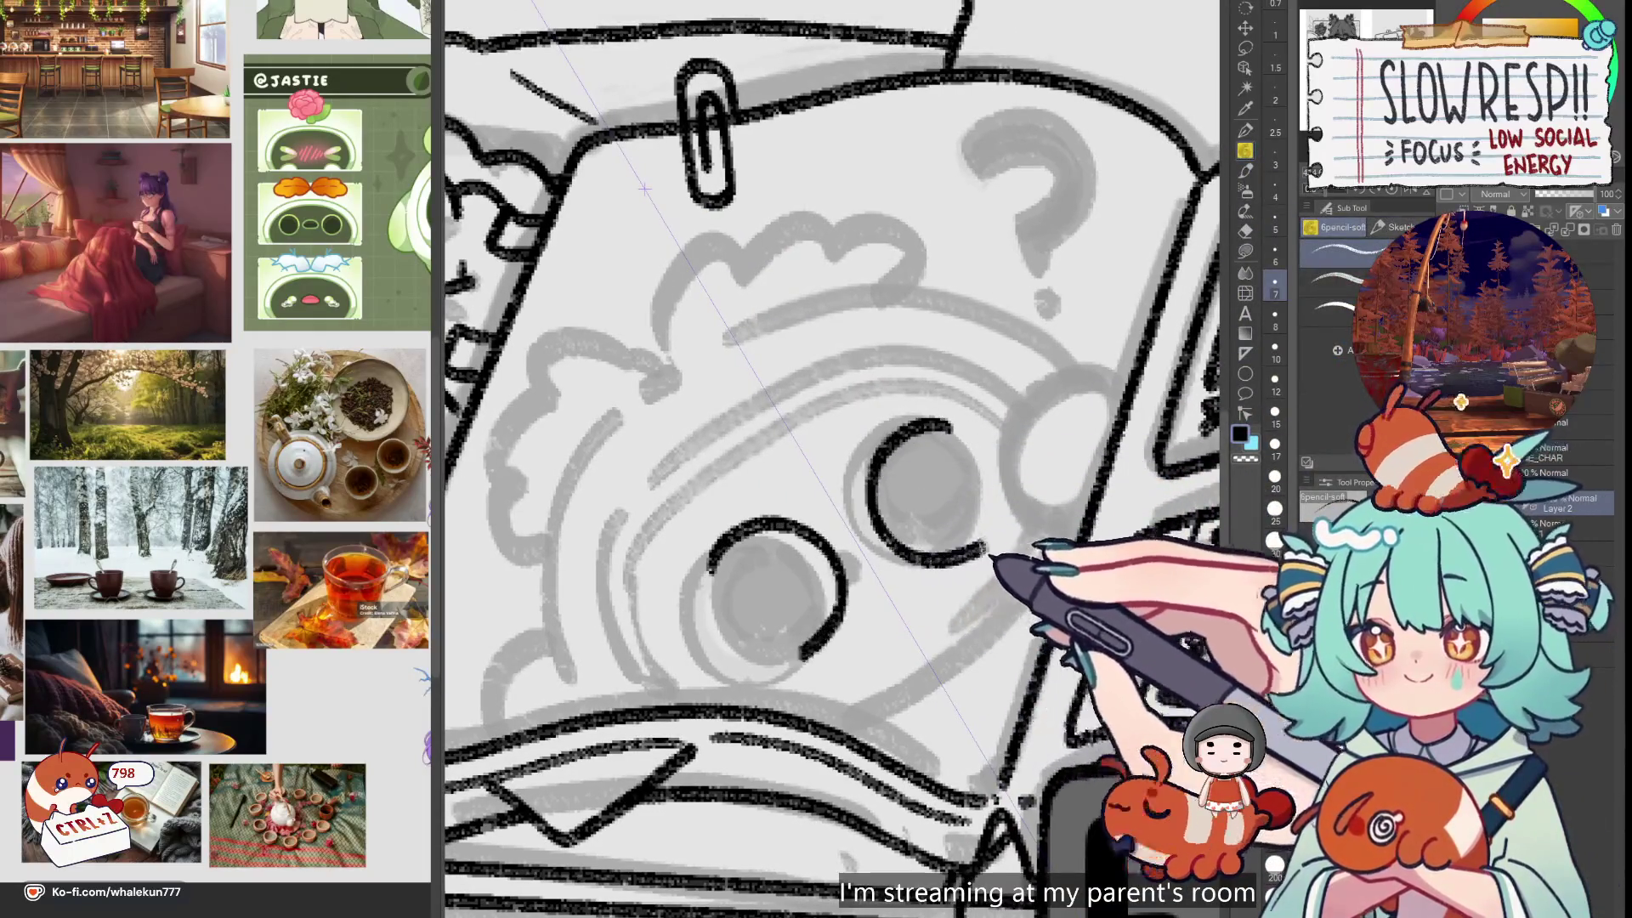
key(ctrl+z)
drag(961, 414, 908, 543)
mouse_move(697, 578)
mouse_down()
mouse_move(719, 540)
mouse_move(829, 595)
mouse_up()
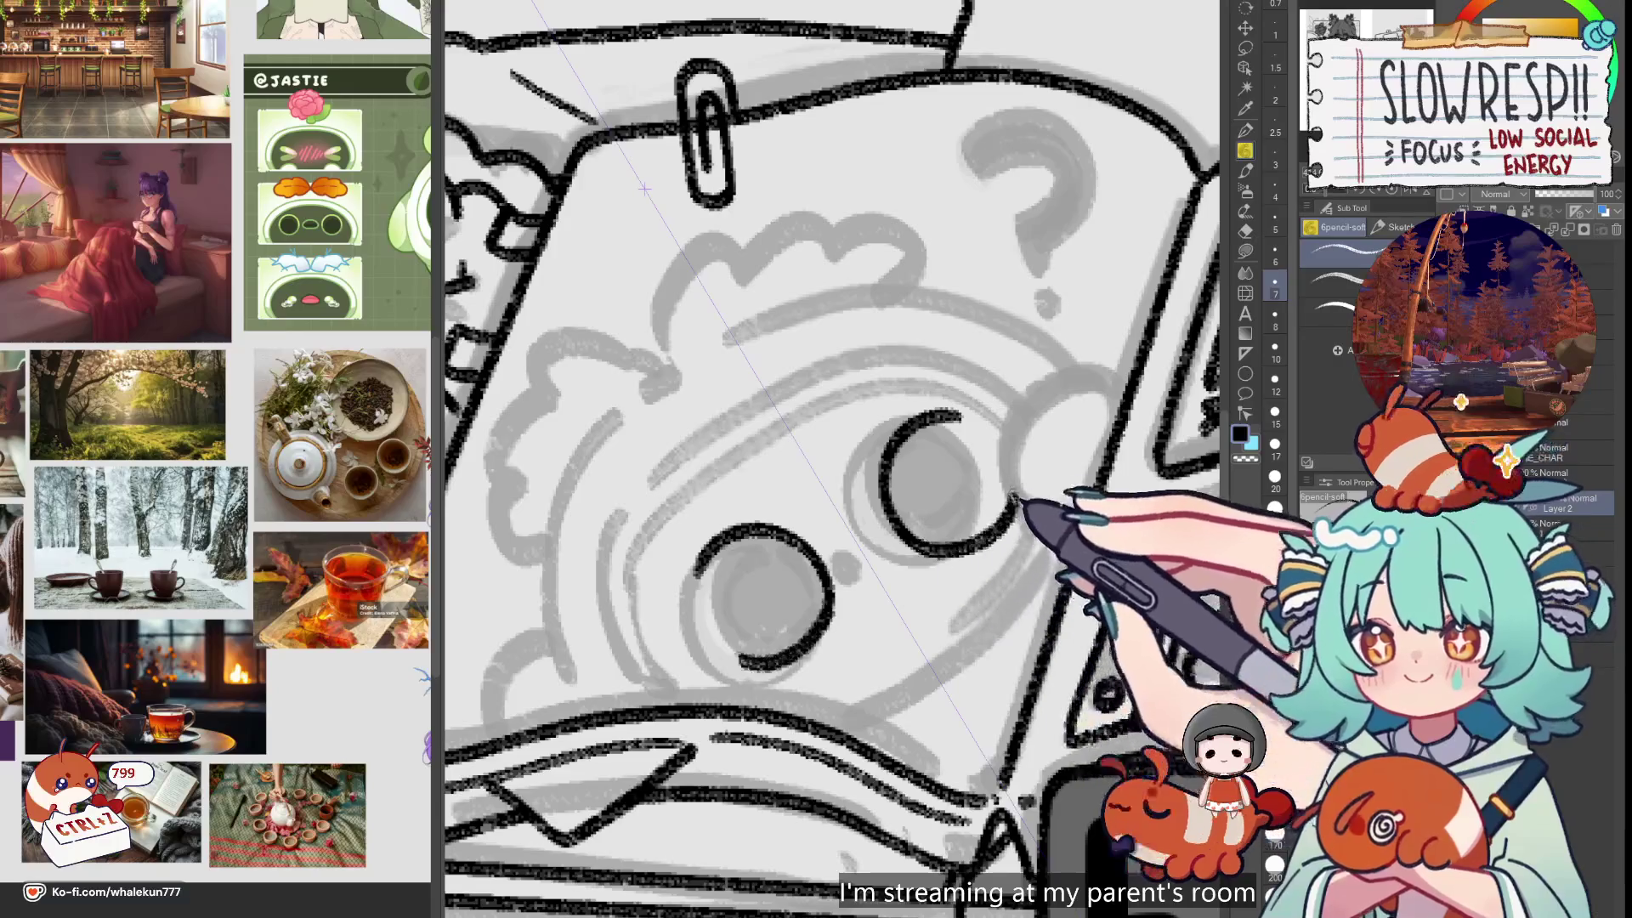
drag(744, 665, 695, 571)
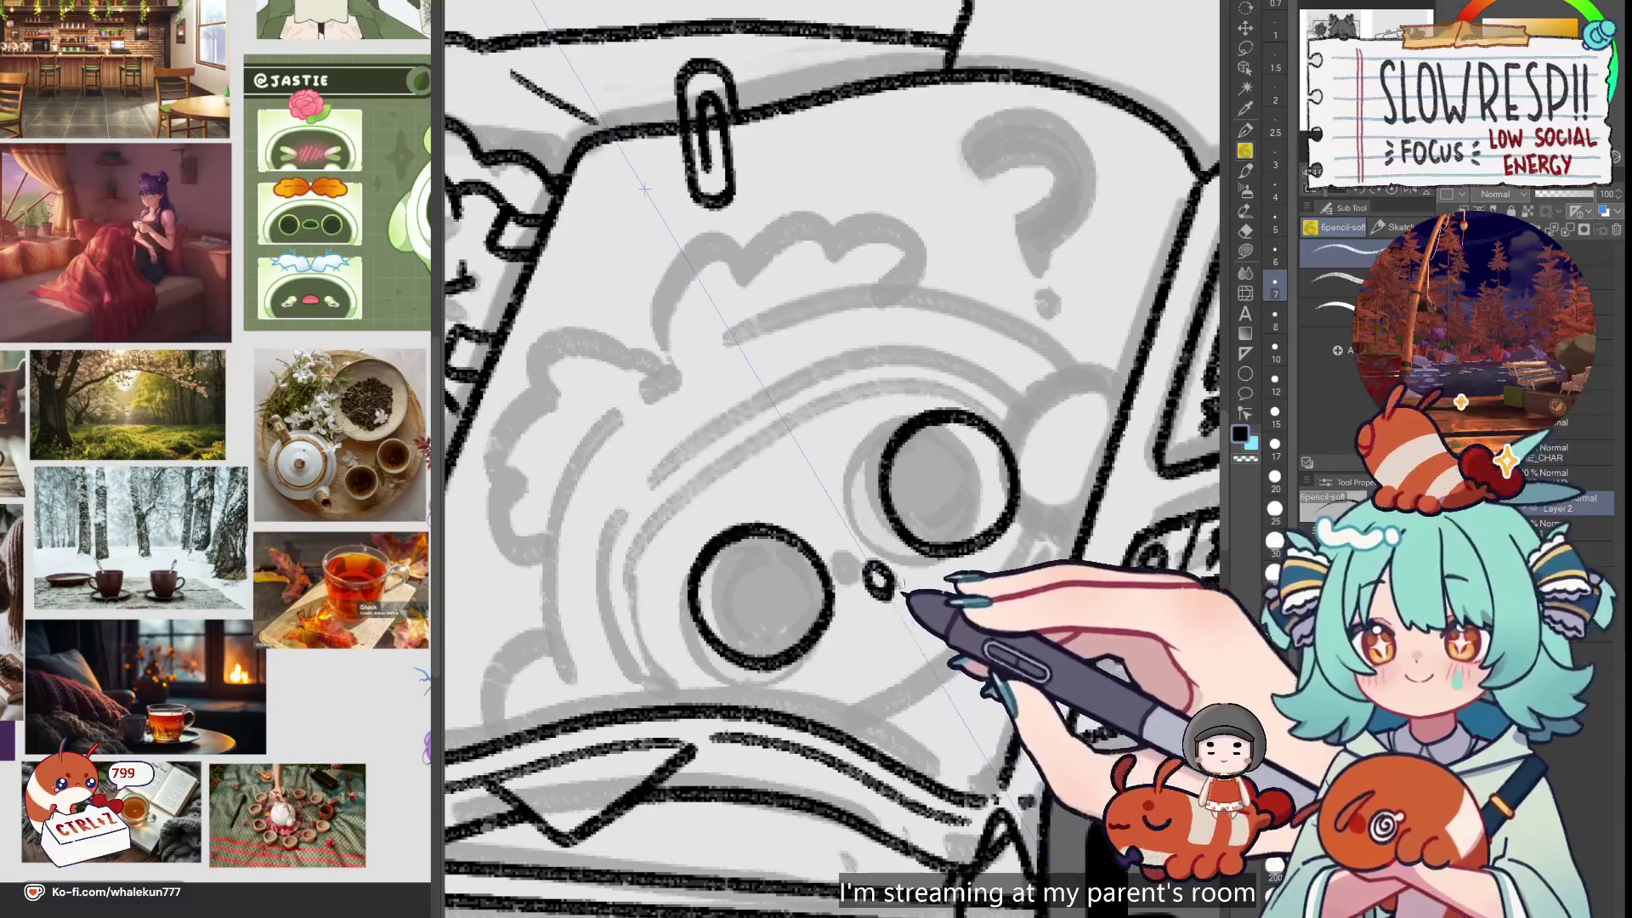
drag(901, 588, 914, 597)
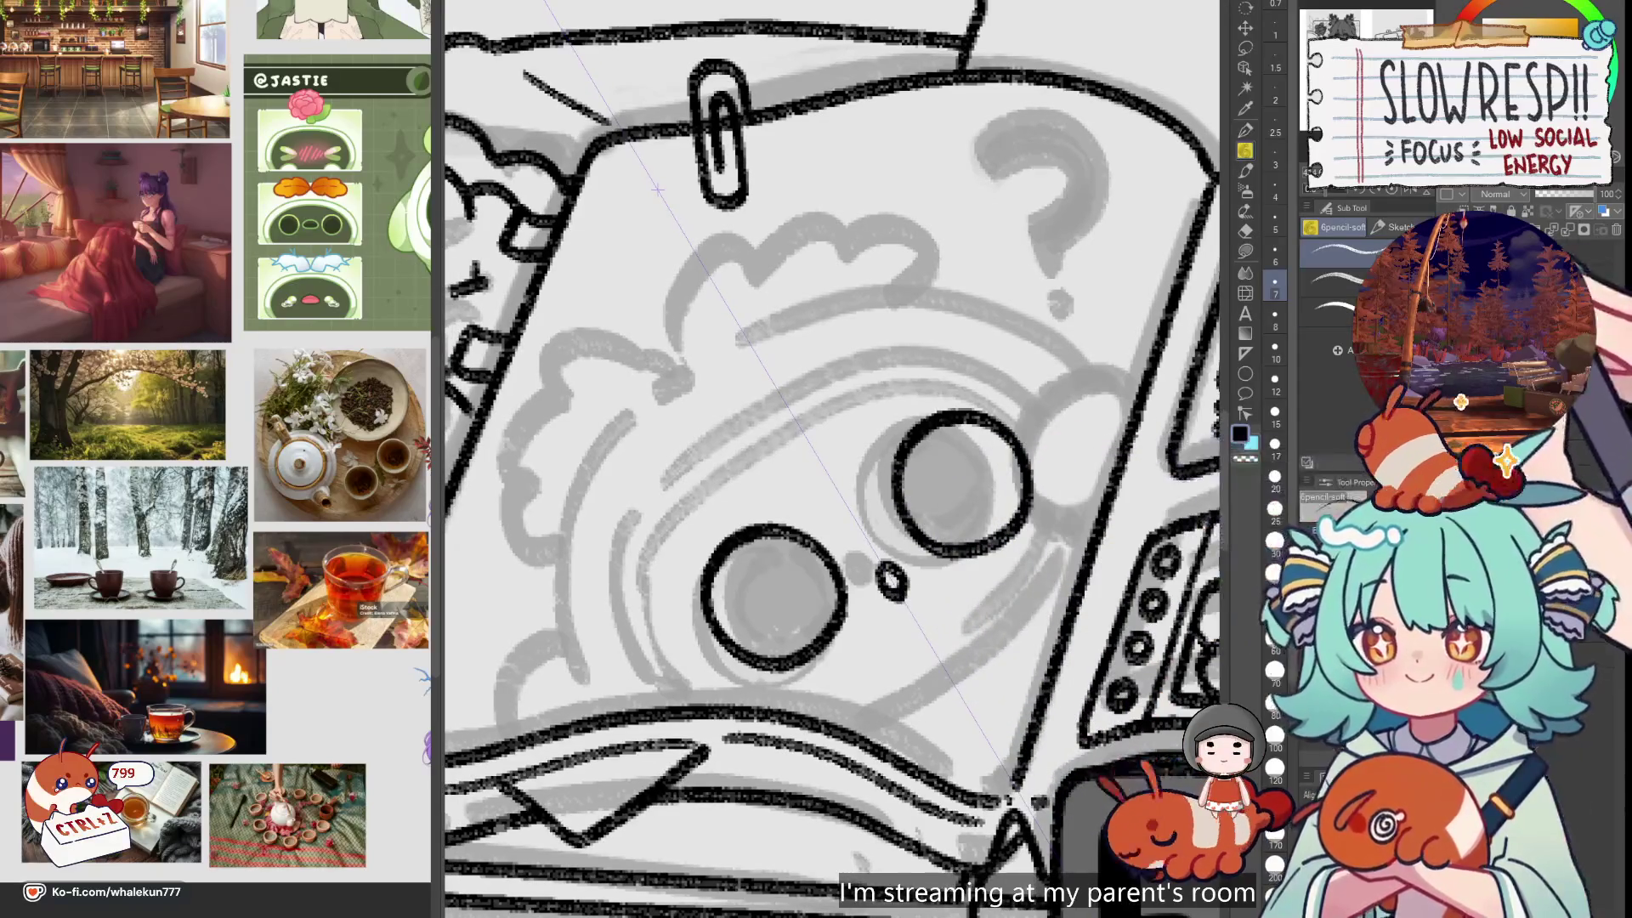
Try an inner edge on the left eye and a short dash beside the eyes, undoing stray strokes
drag(739, 543, 769, 653)
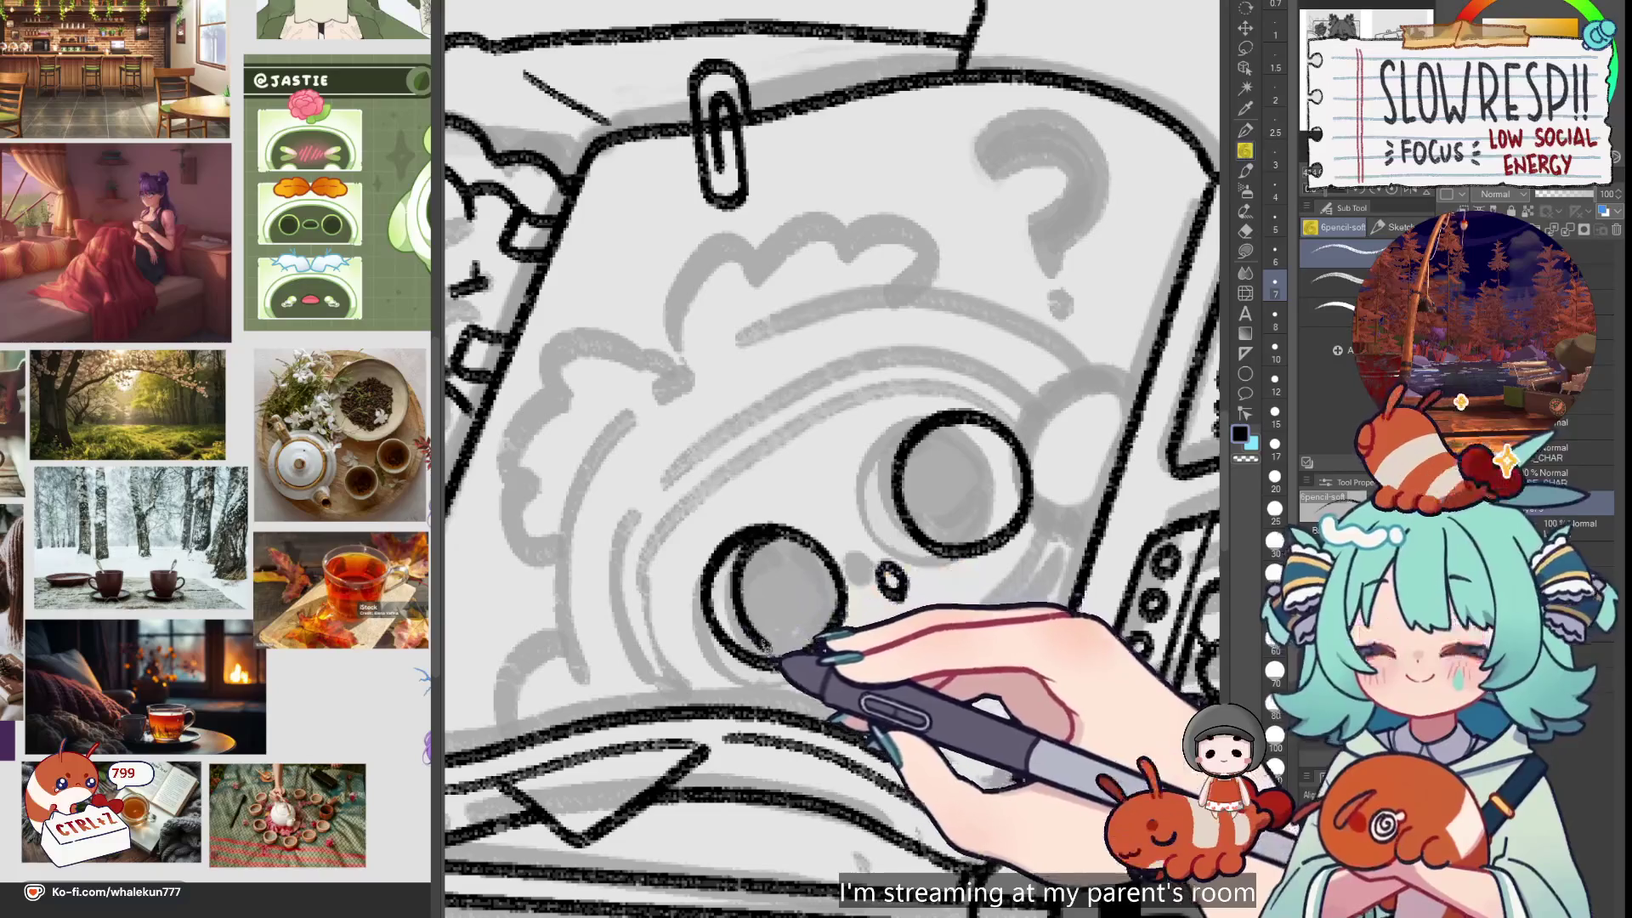
key(ctrl+z)
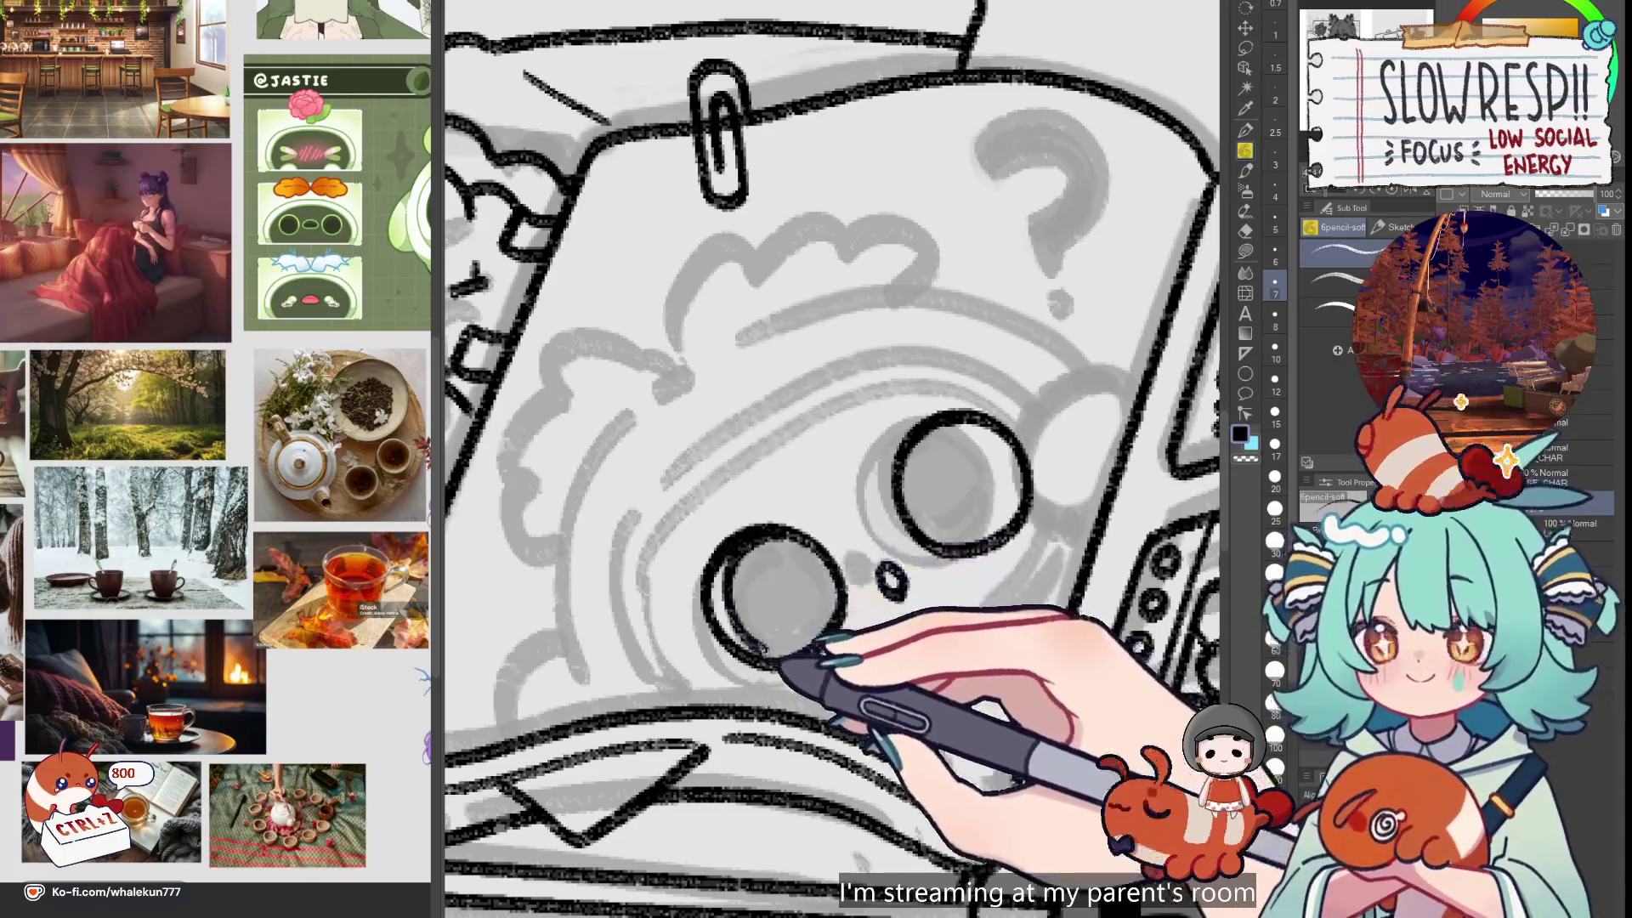
drag(796, 621, 792, 617)
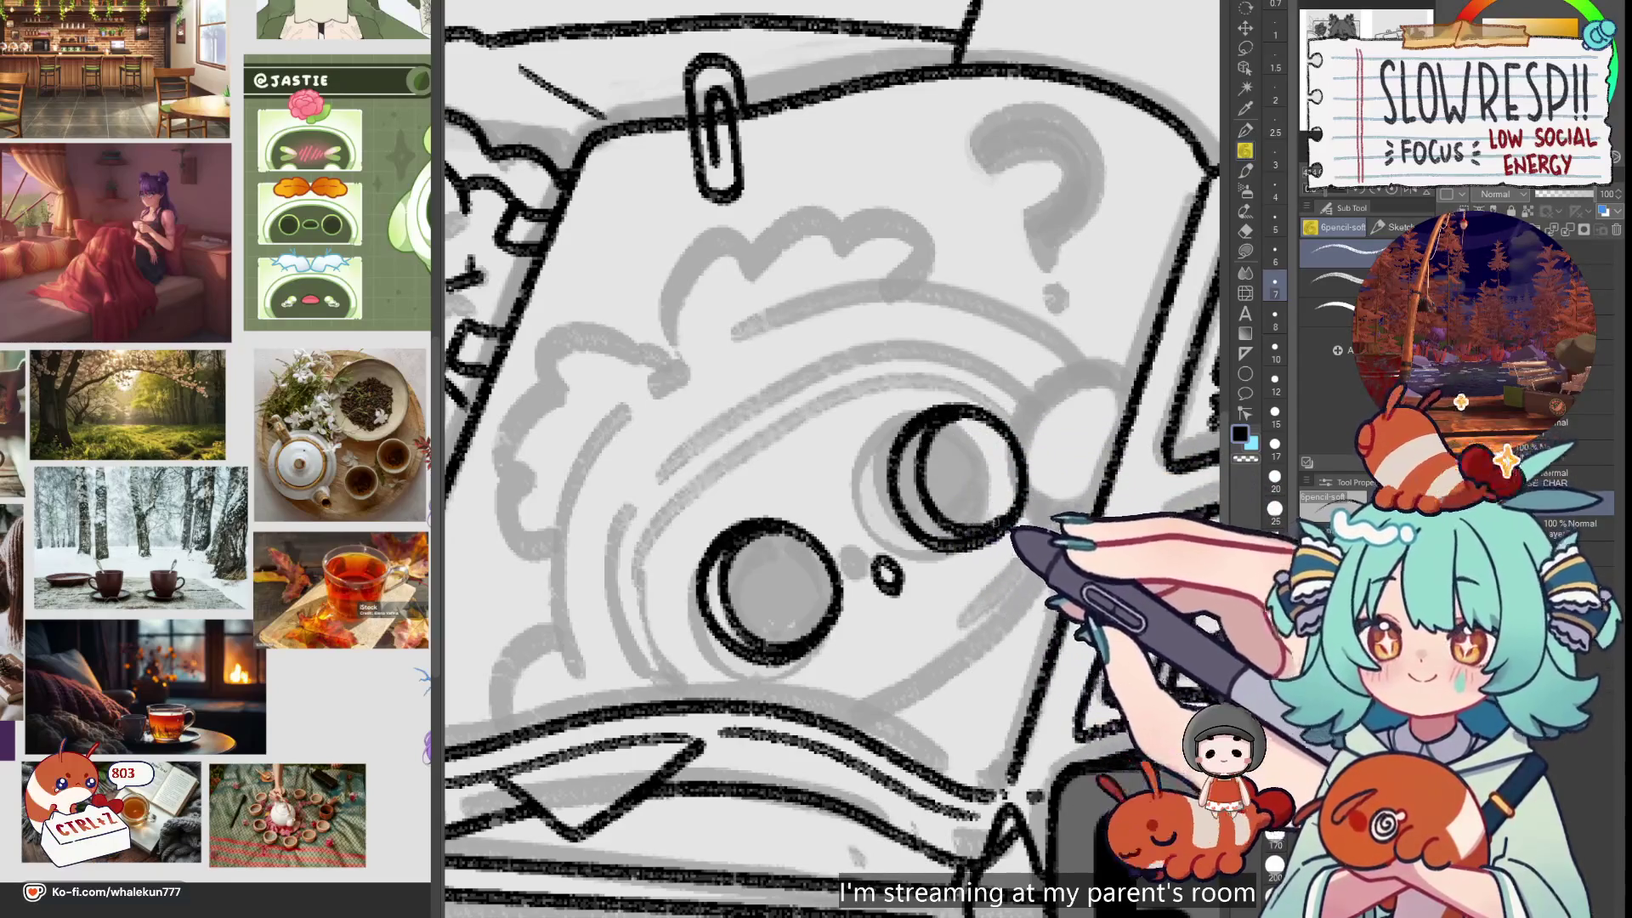
scroll(1018, 474, down, 5)
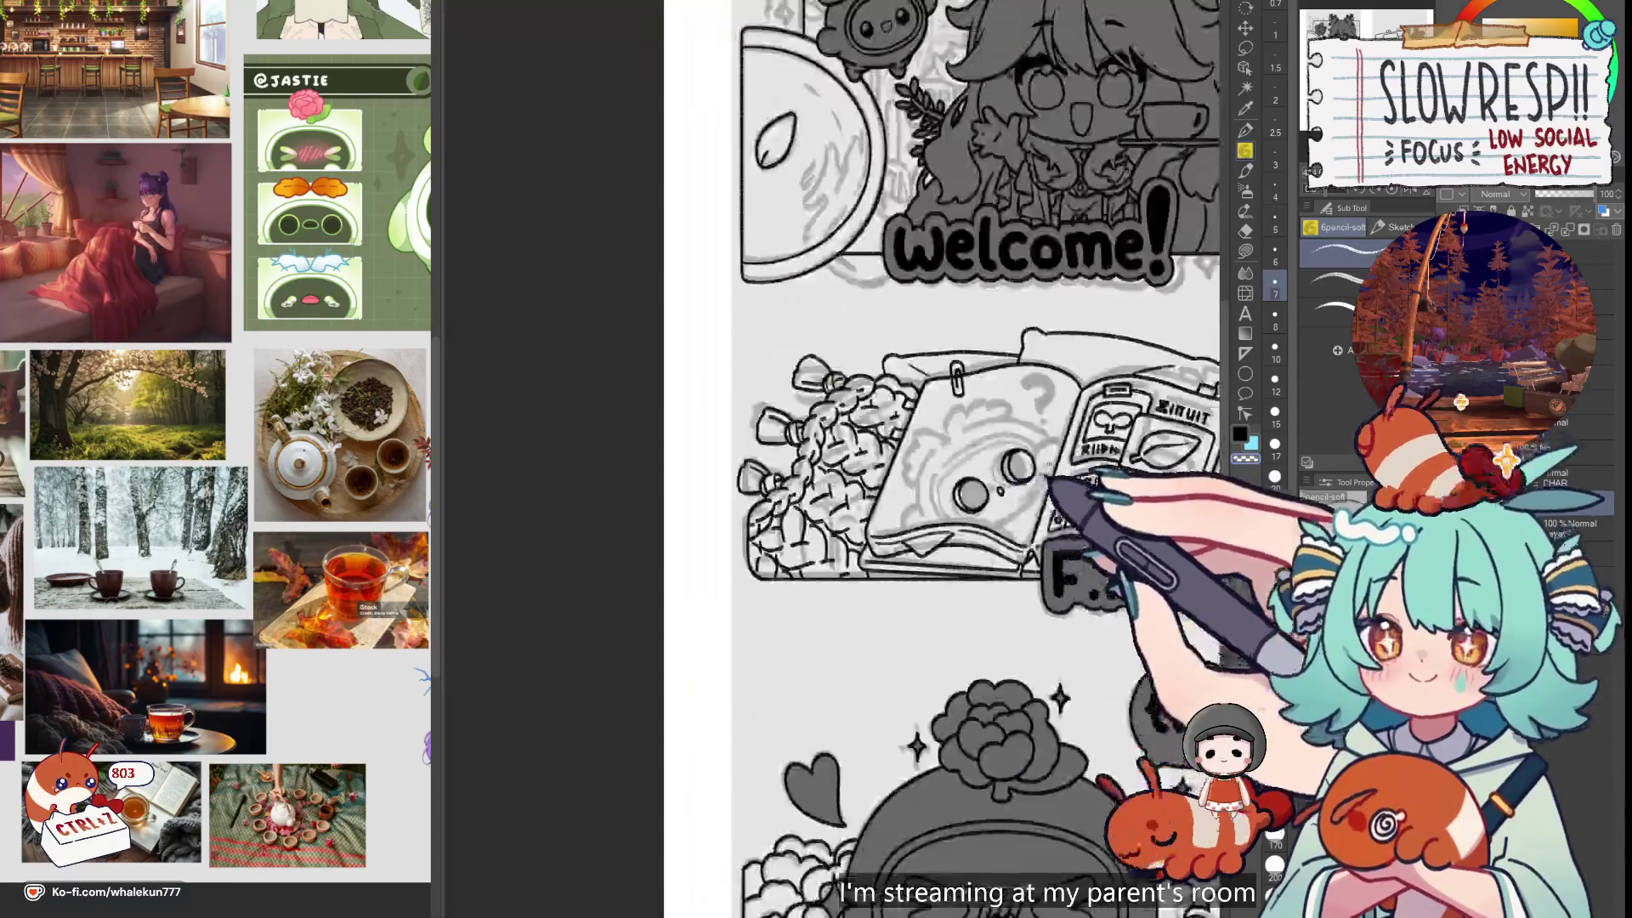
scroll(1028, 480, up, 4)
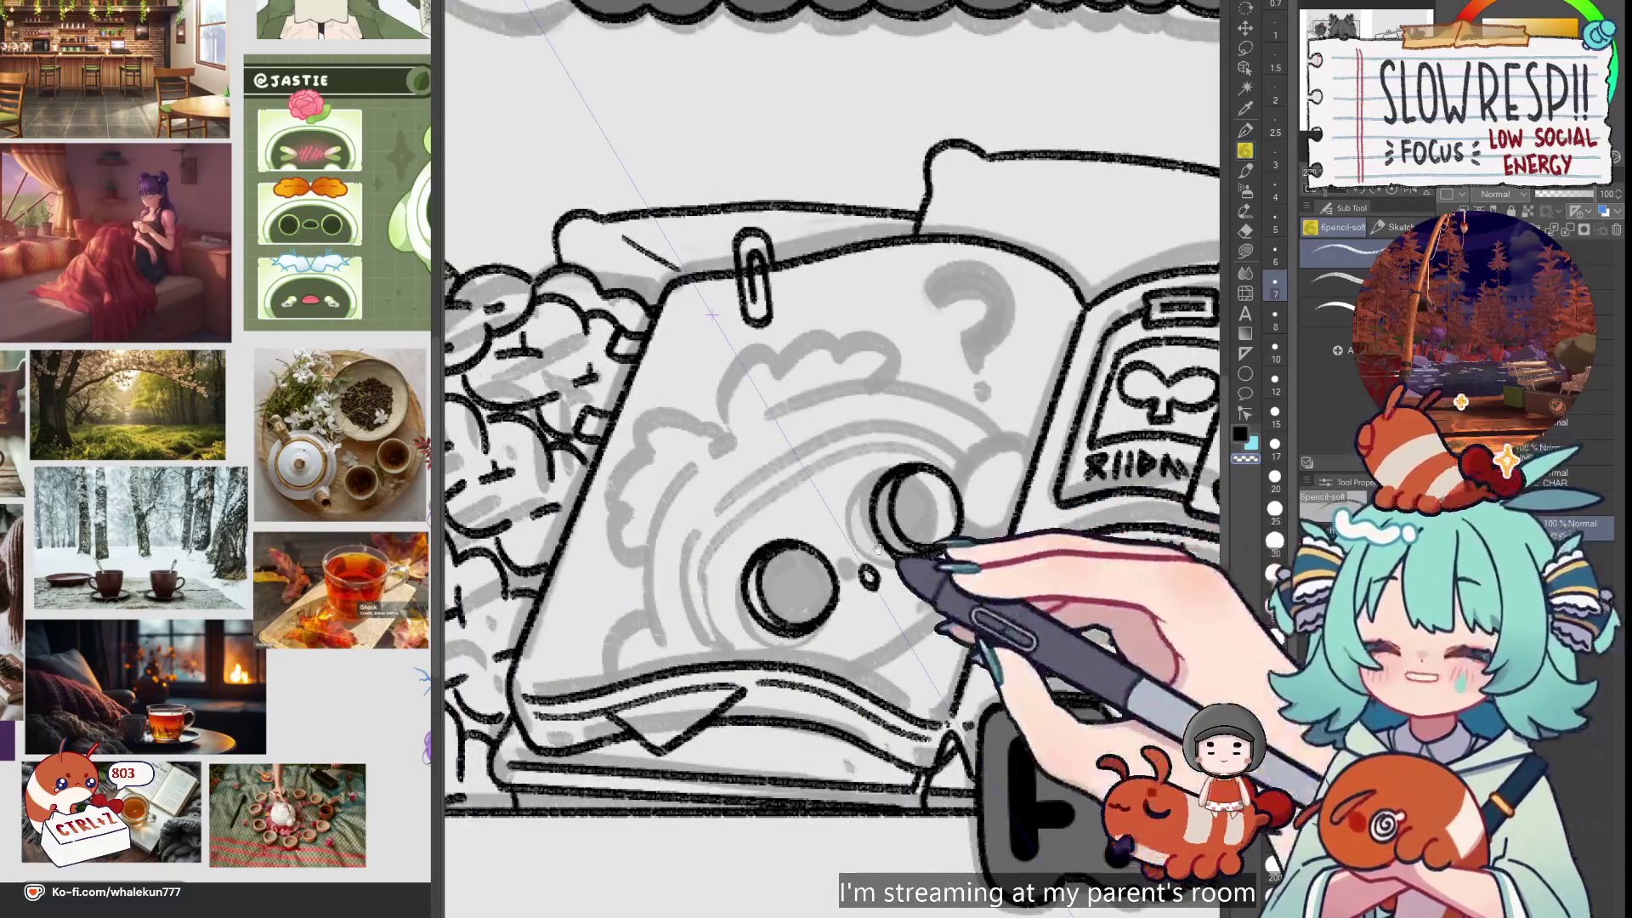
drag(878, 548, 888, 556)
drag(994, 474, 999, 484)
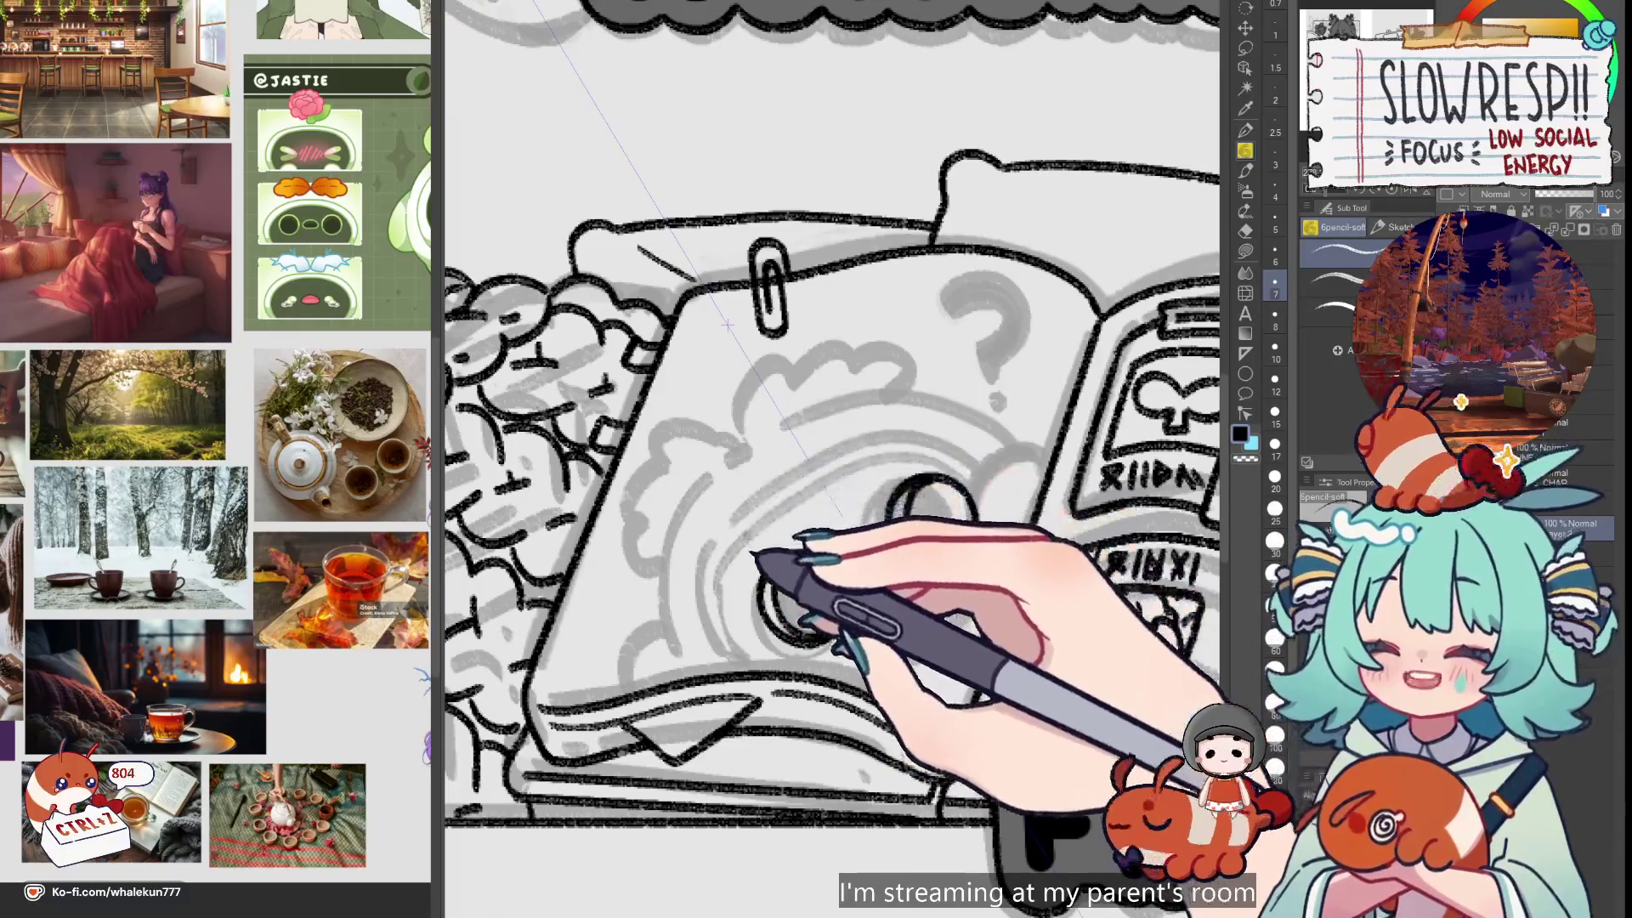
key(ctrl+z)
drag(808, 482, 780, 500)
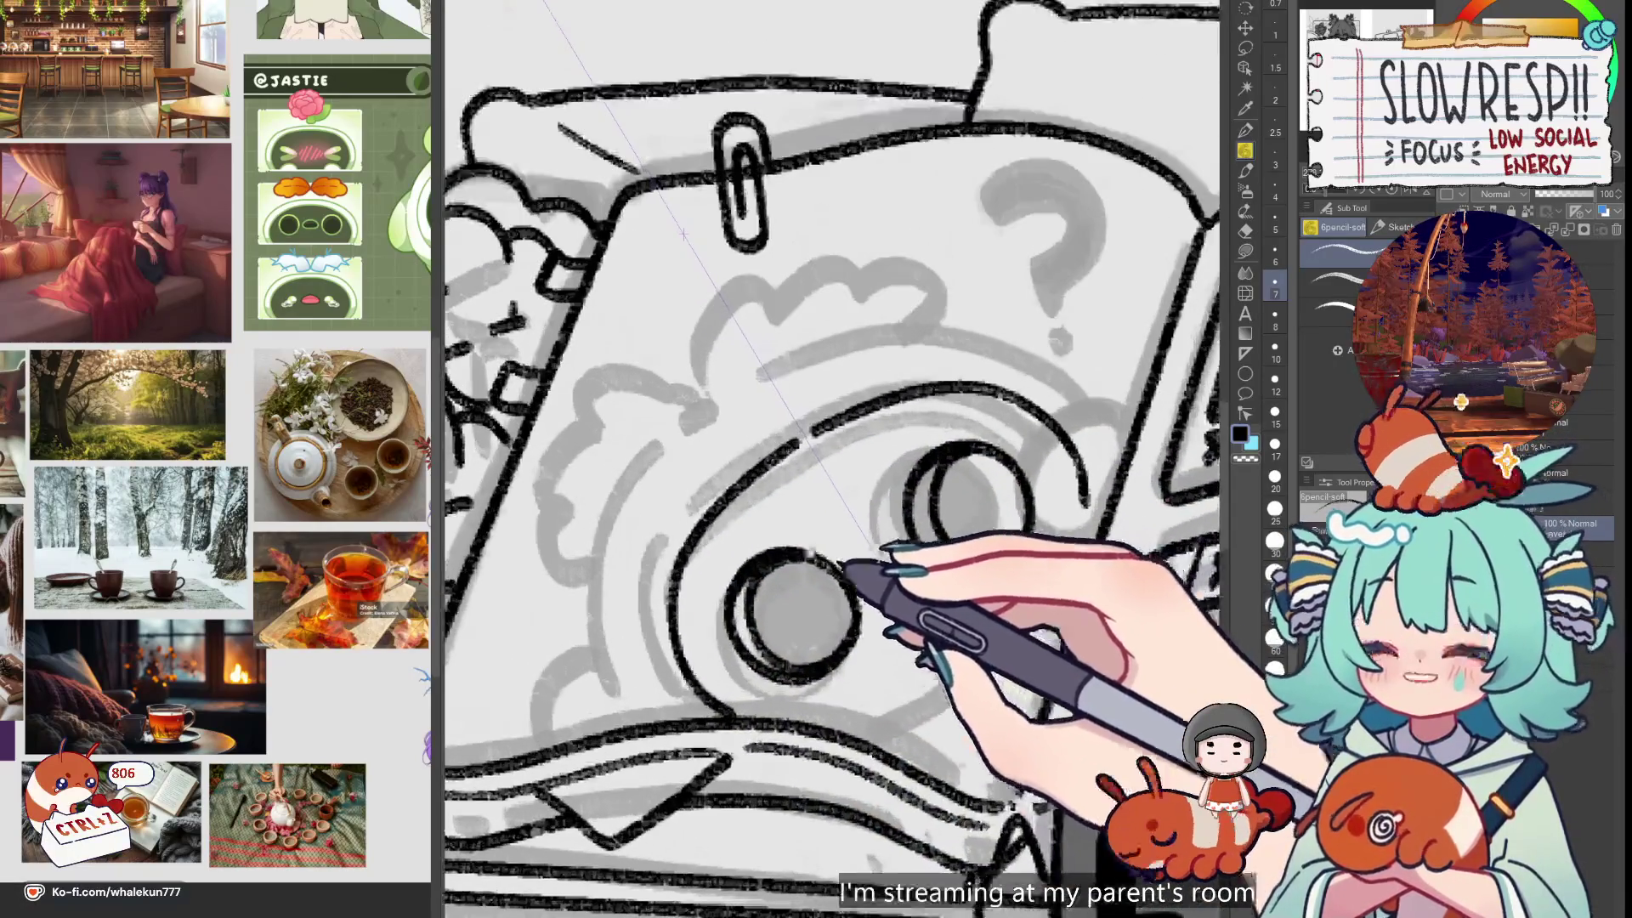
Redraw the upper and lower eye arcs into a double ring with a small dot beside it
scroll(847, 561, up, 2)
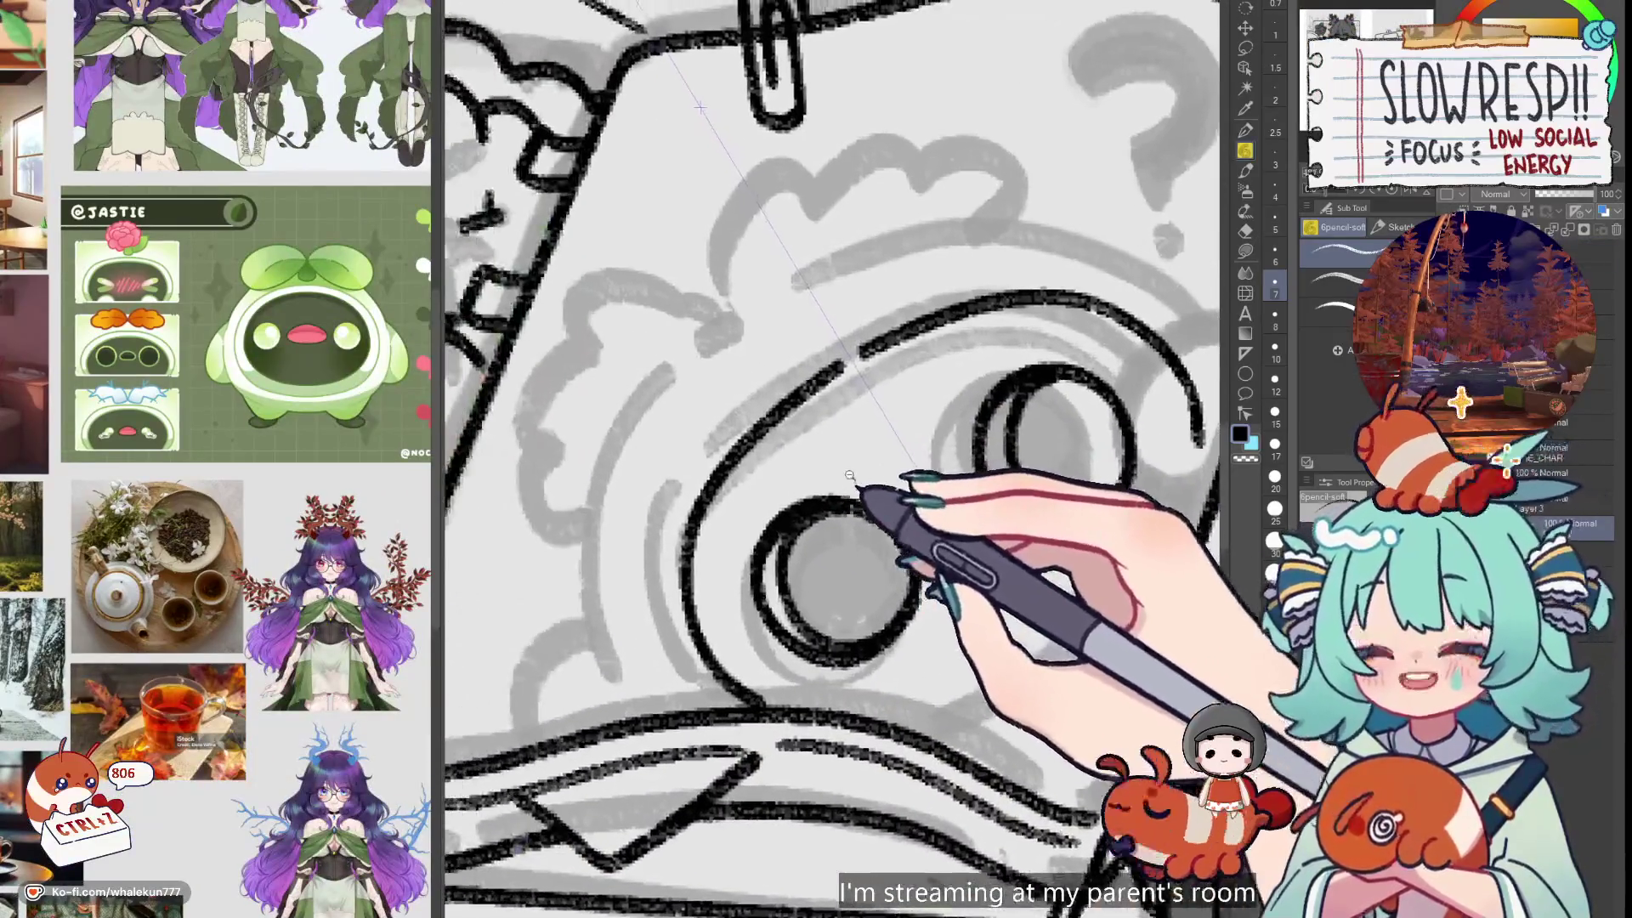
scroll(826, 462, down, 1)
key(ctrl+z)
drag(862, 374, 1033, 340)
drag(833, 395, 739, 463)
key(ctrl+z)
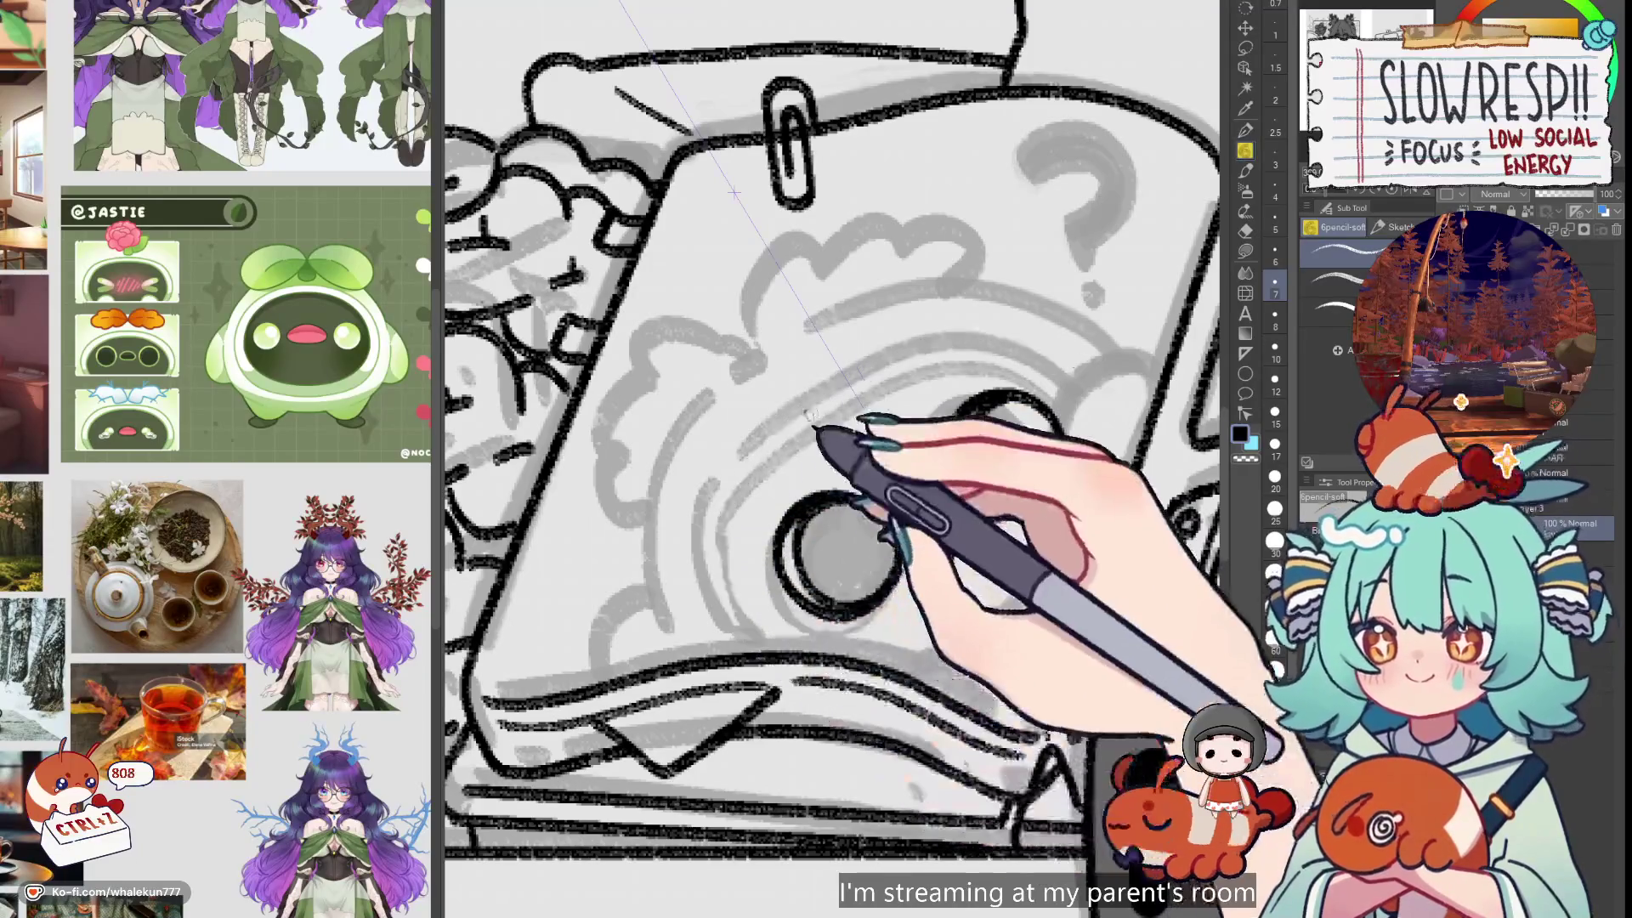
drag(884, 364, 1041, 345)
drag(829, 392, 731, 544)
drag(767, 639, 781, 657)
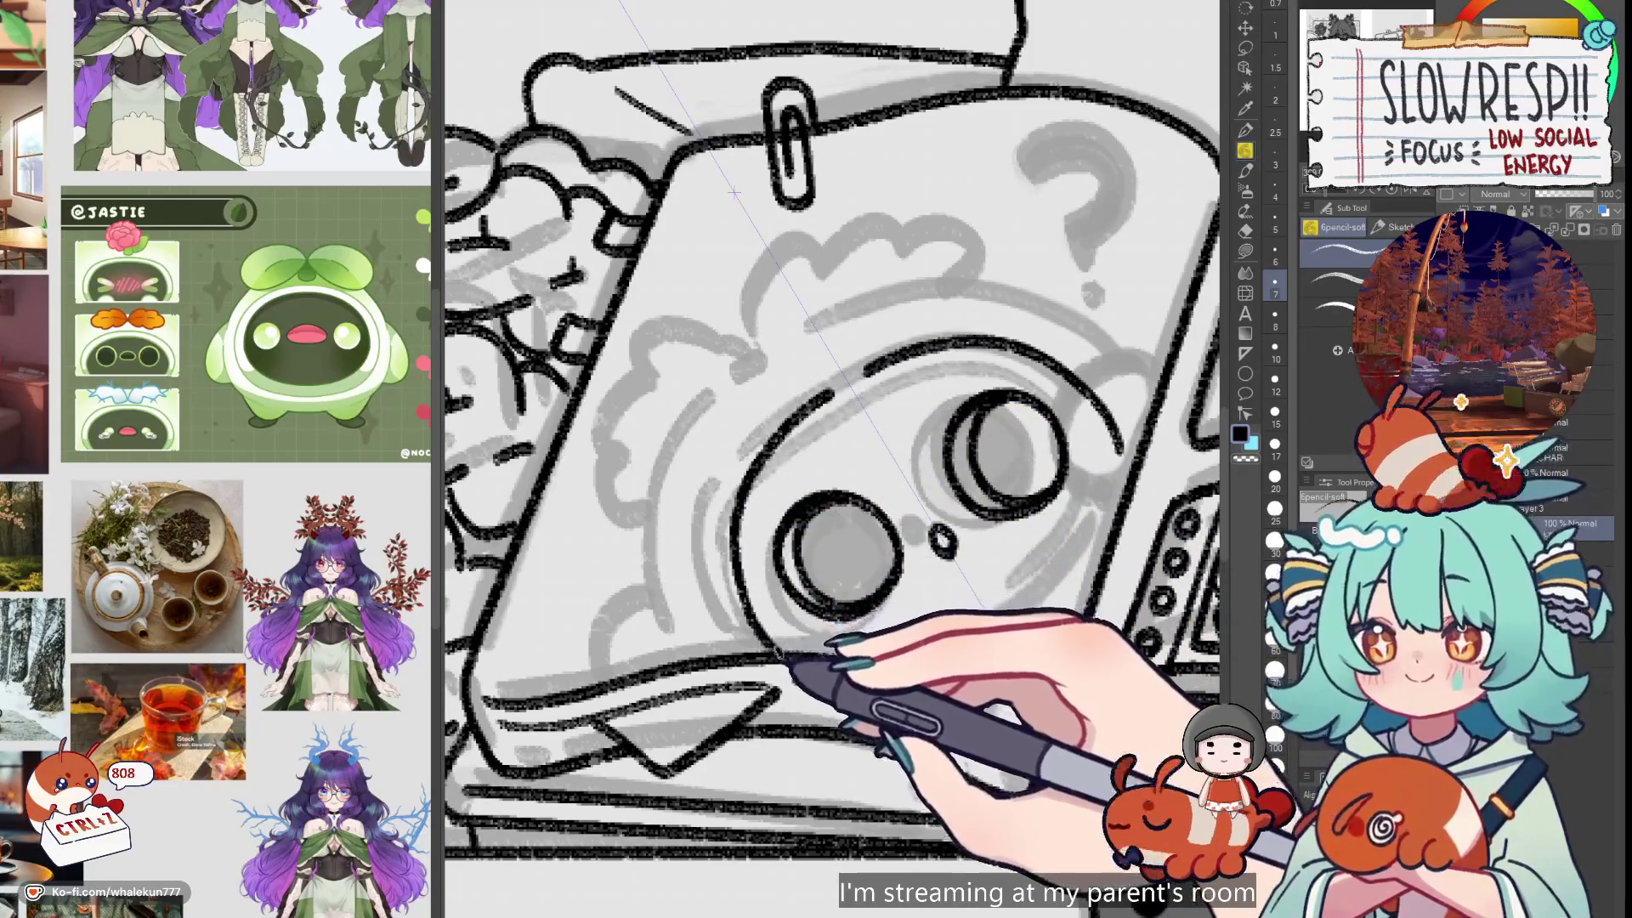
mouse_move(1012, 393)
mouse_down()
mouse_move(952, 502)
mouse_move(1054, 476)
mouse_up()
drag(935, 531, 943, 548)
Flip the canvas to check the lines and rework the eye ring arcs
key(h)
key(h)
drag(1108, 490, 1036, 541)
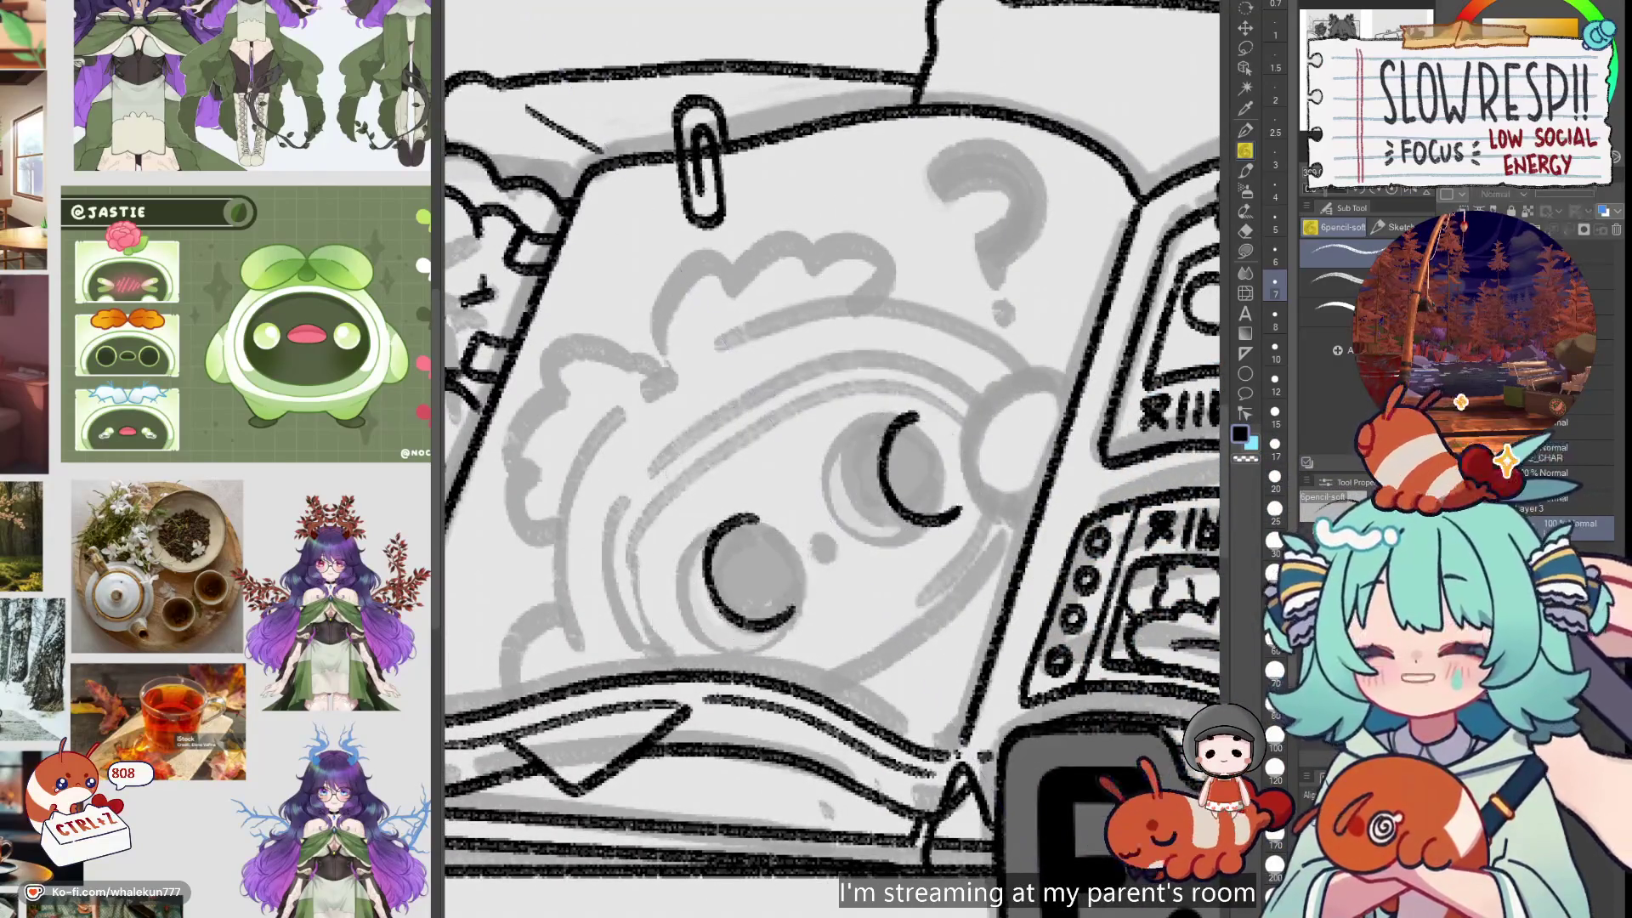
drag(845, 631, 886, 639)
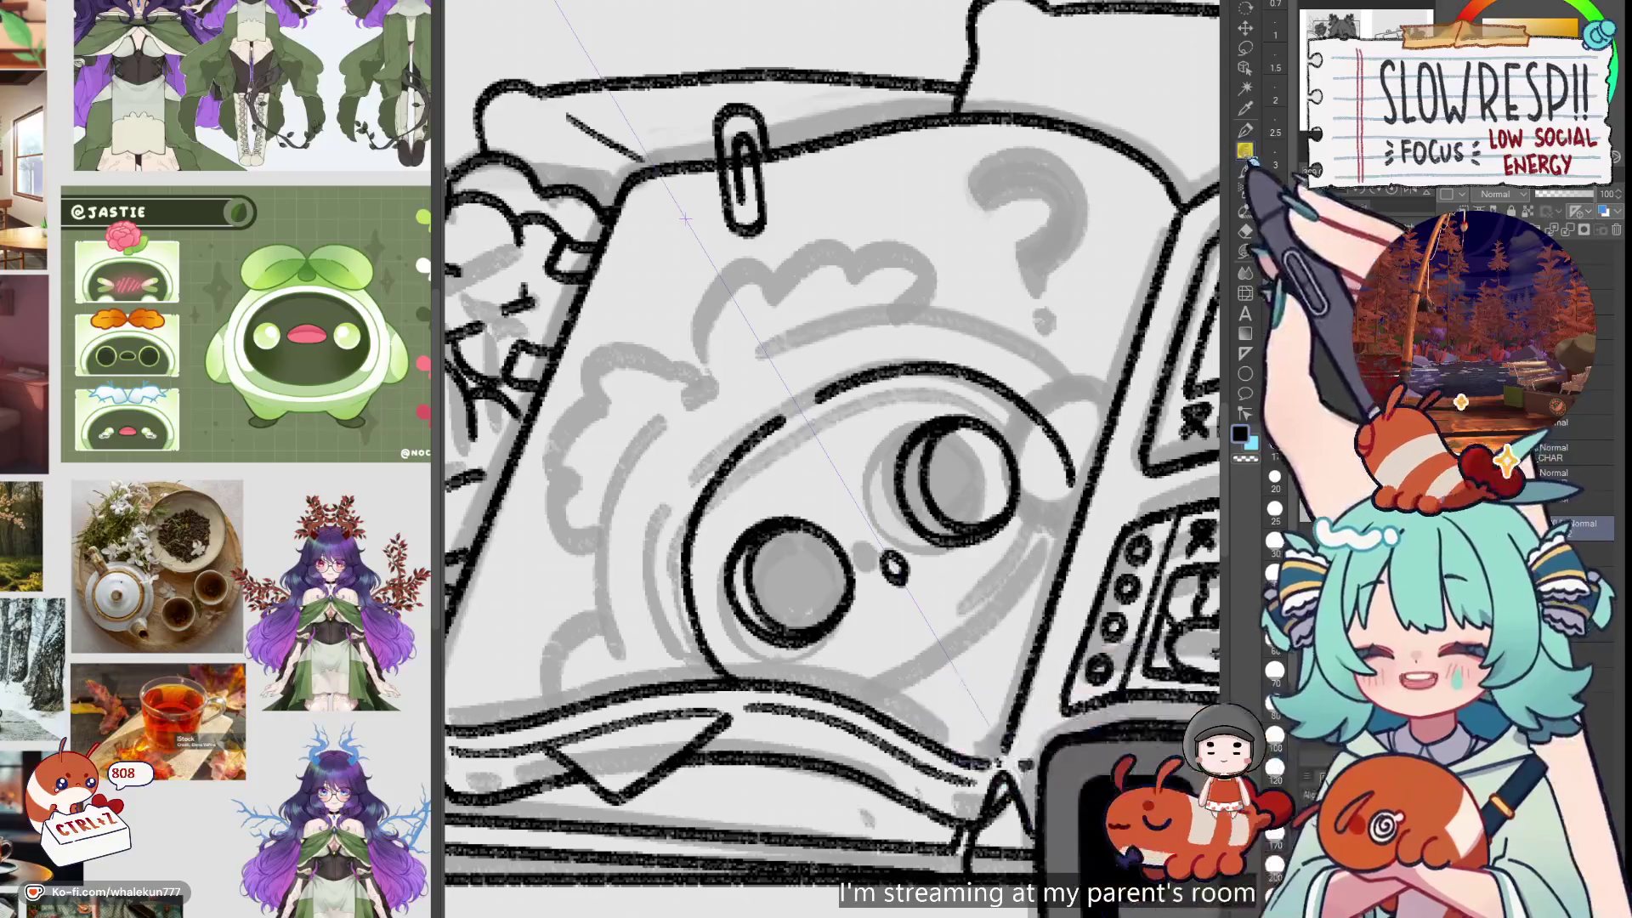
scroll(1050, 619, up, 3)
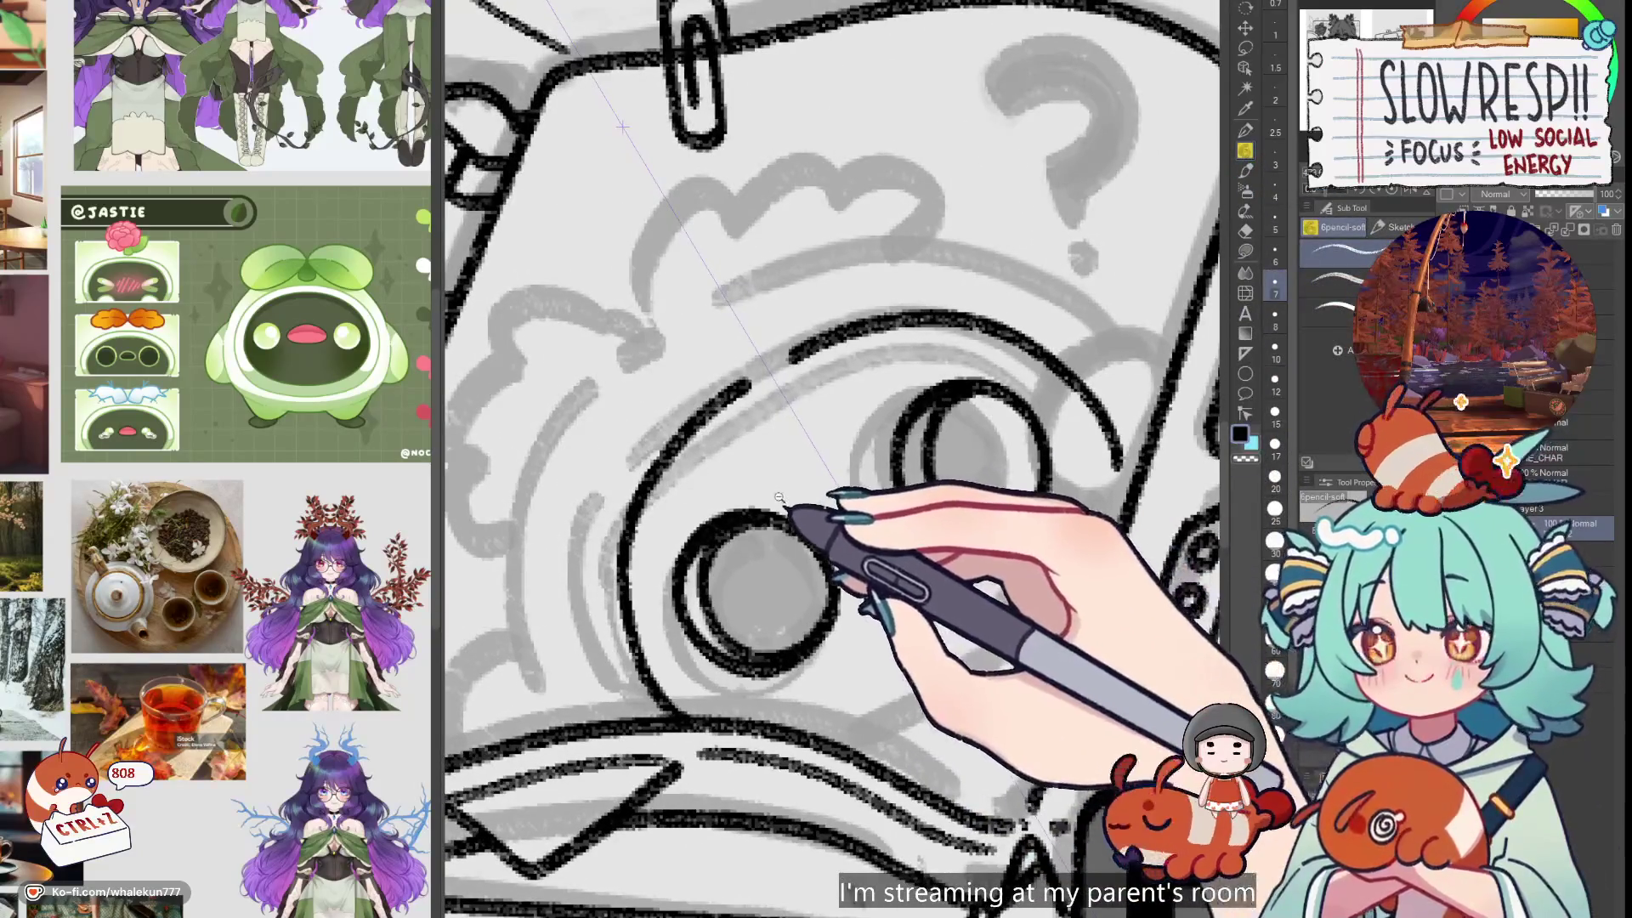
scroll(778, 497, down, 2)
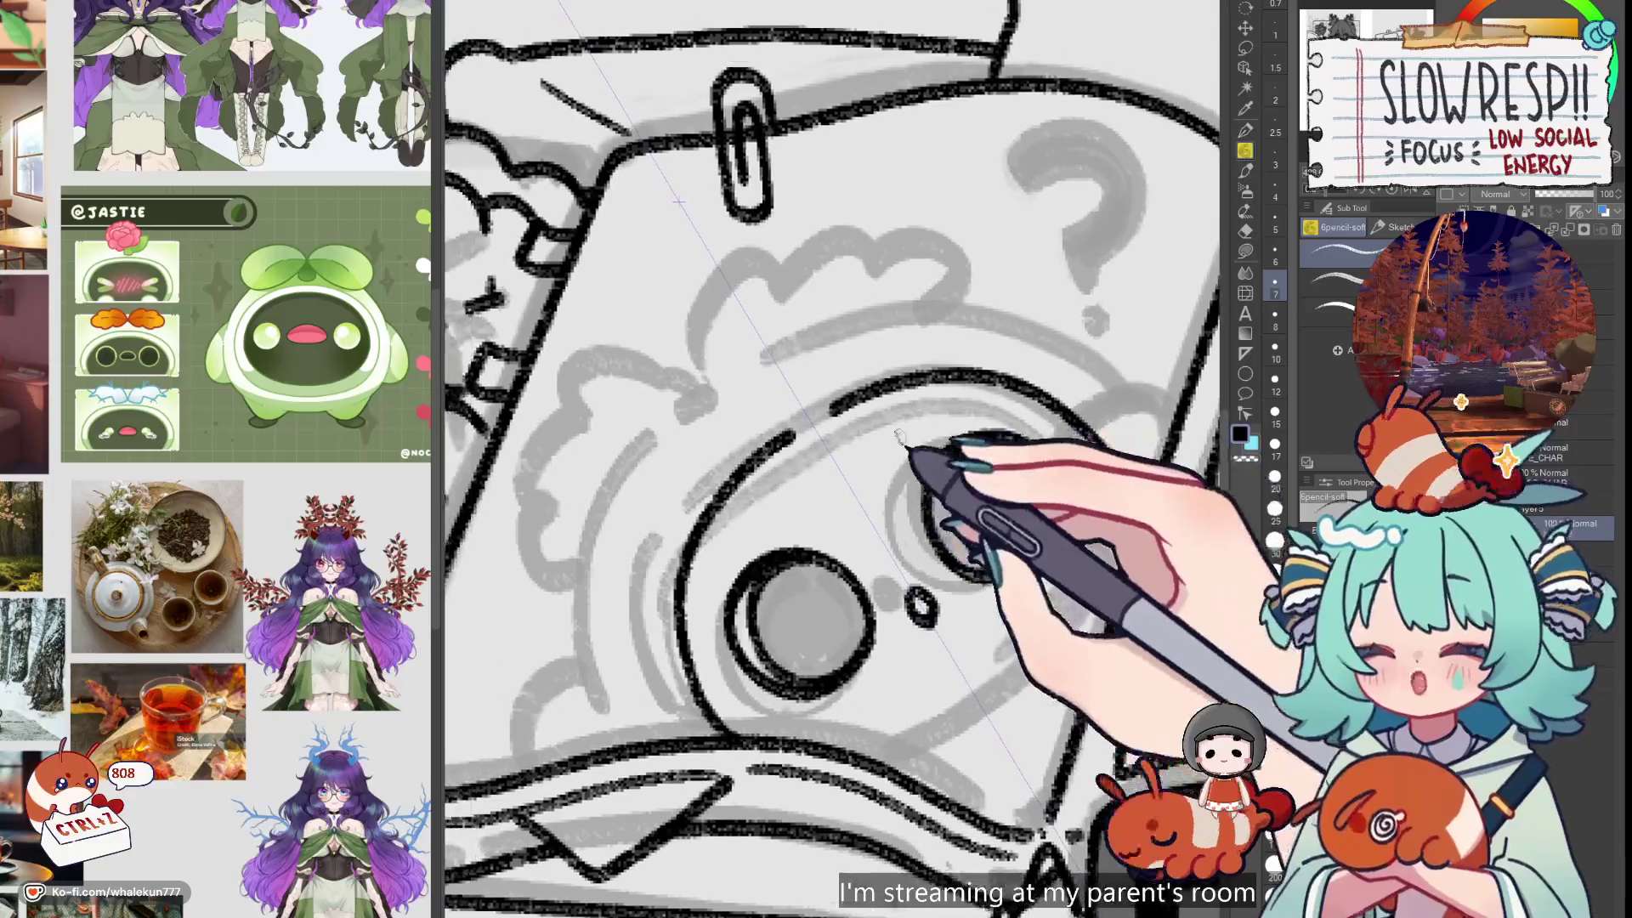
key(ctrl+z)
key(ctrl+z)
drag(803, 442, 728, 547)
key(ctrl+z)
Ink the eye ring, concentric rings for the other eye, and the round face outline
mouse_move(845, 467)
mouse_down()
mouse_move(747, 547)
mouse_move(688, 624)
mouse_up()
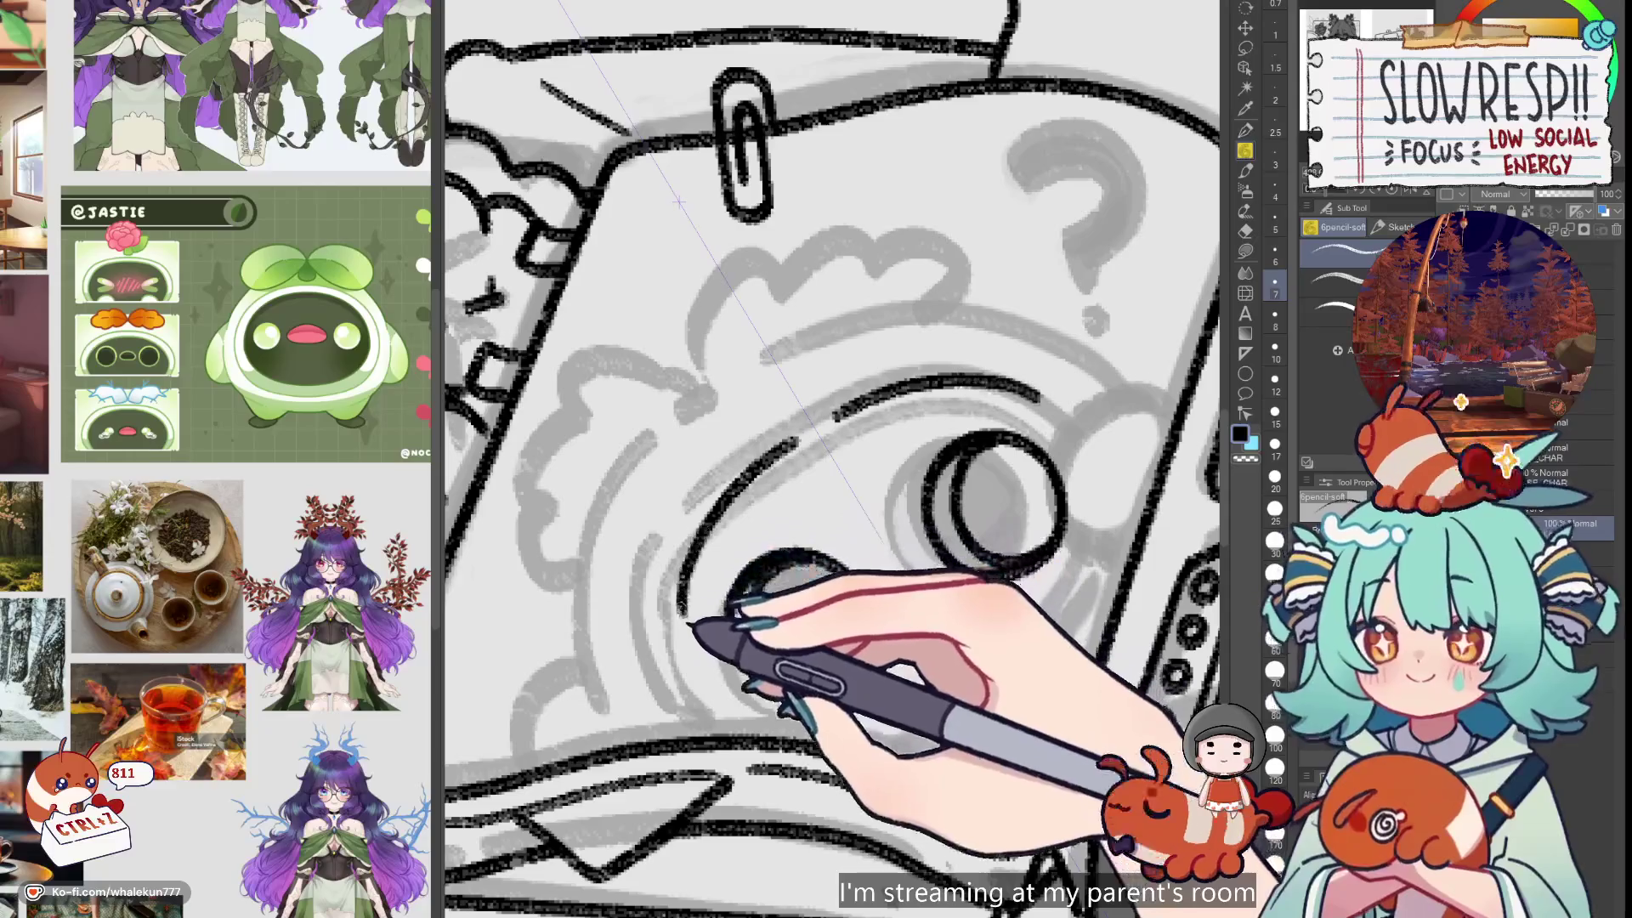
drag(850, 646, 748, 748)
drag(1071, 463, 799, 446)
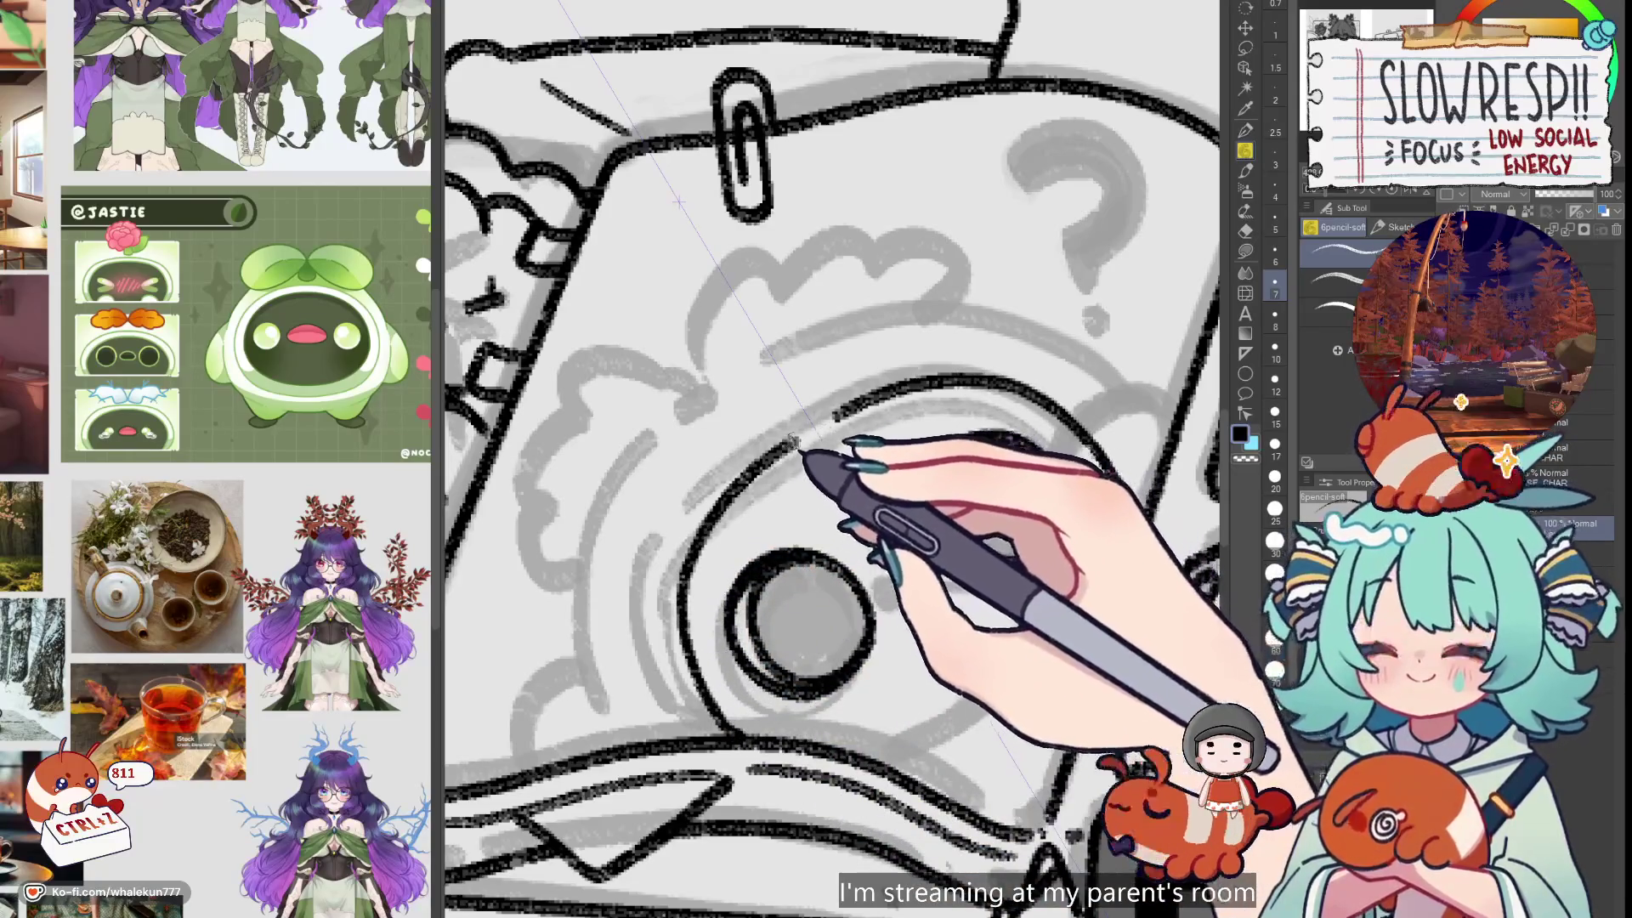
drag(1104, 502, 757, 472)
drag(1020, 442, 960, 544)
drag(1203, 578, 1177, 680)
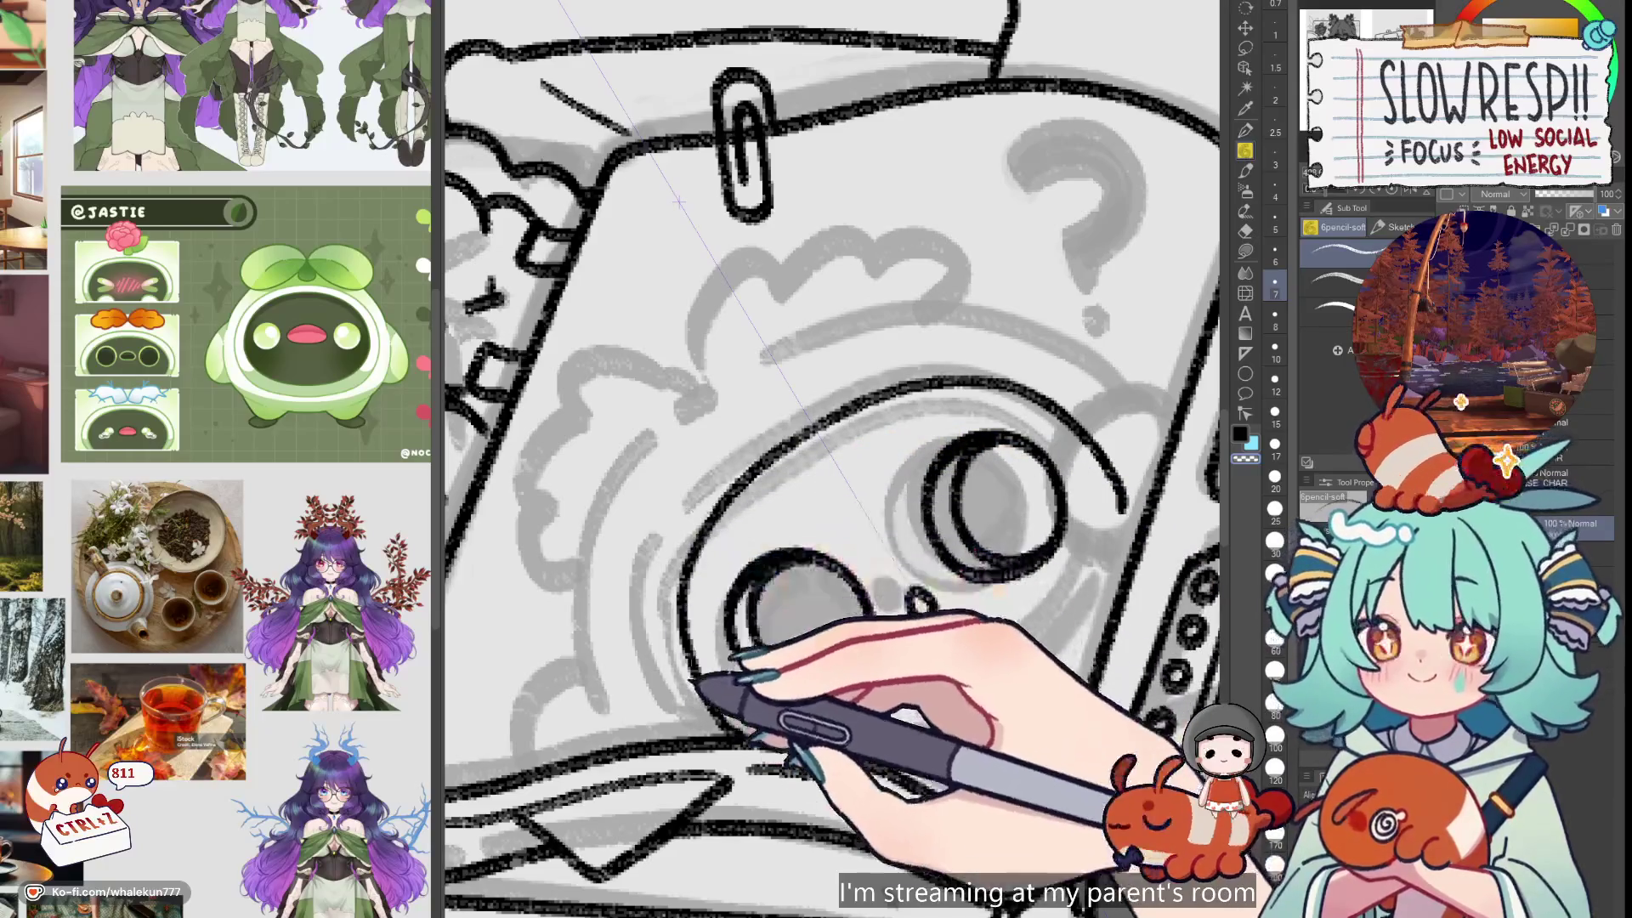
drag(935, 616, 912, 596)
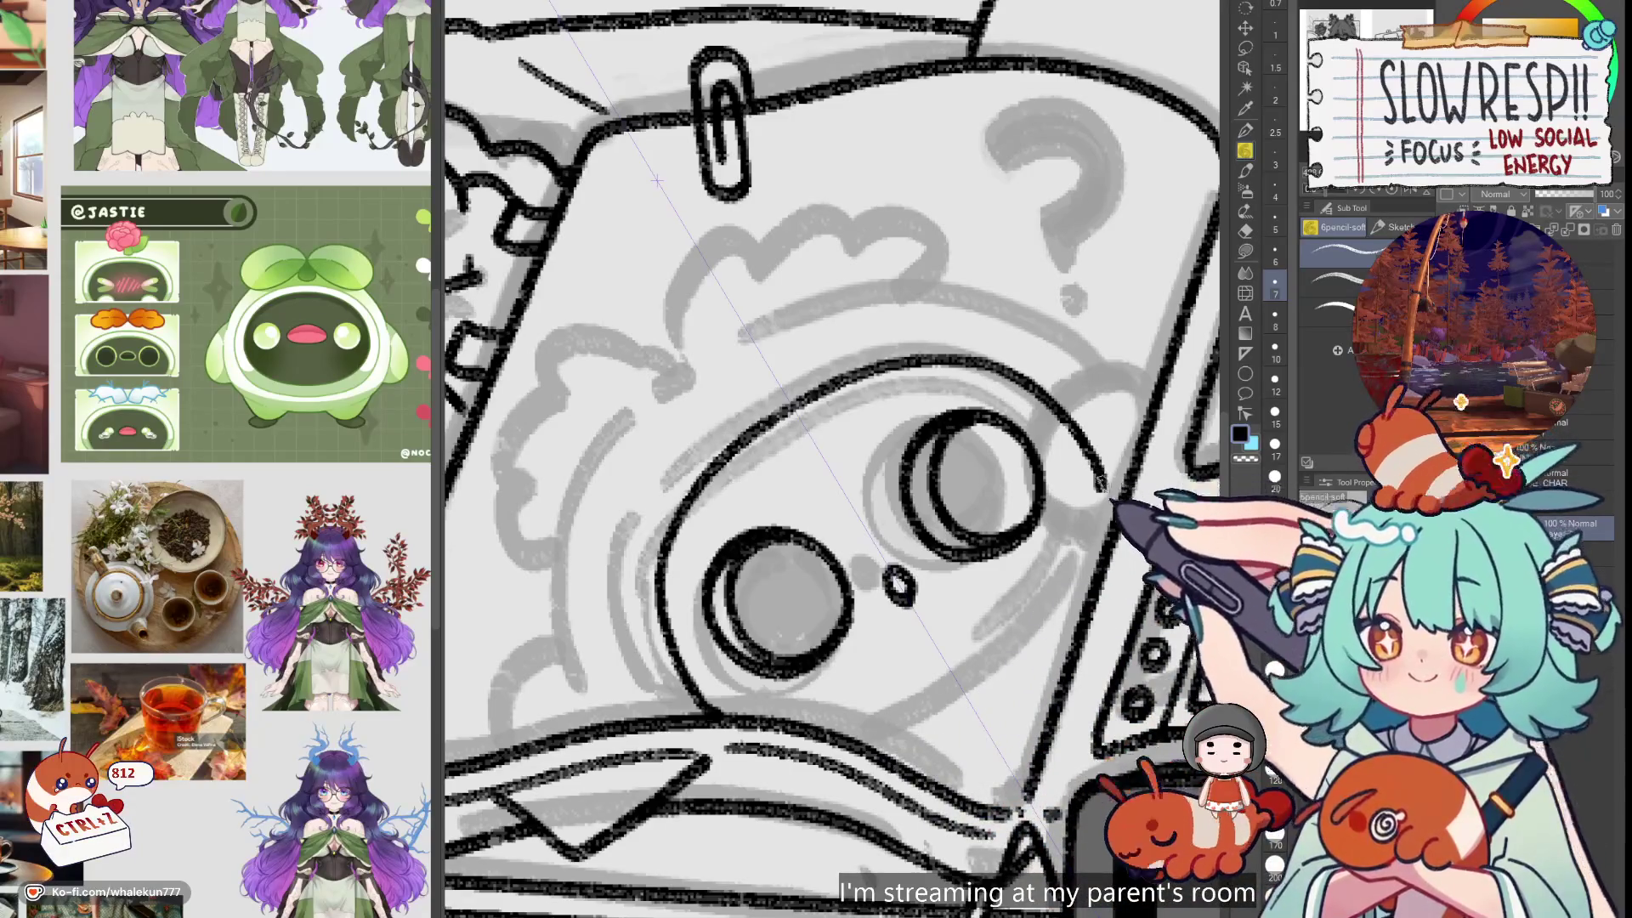
drag(1103, 497, 1084, 611)
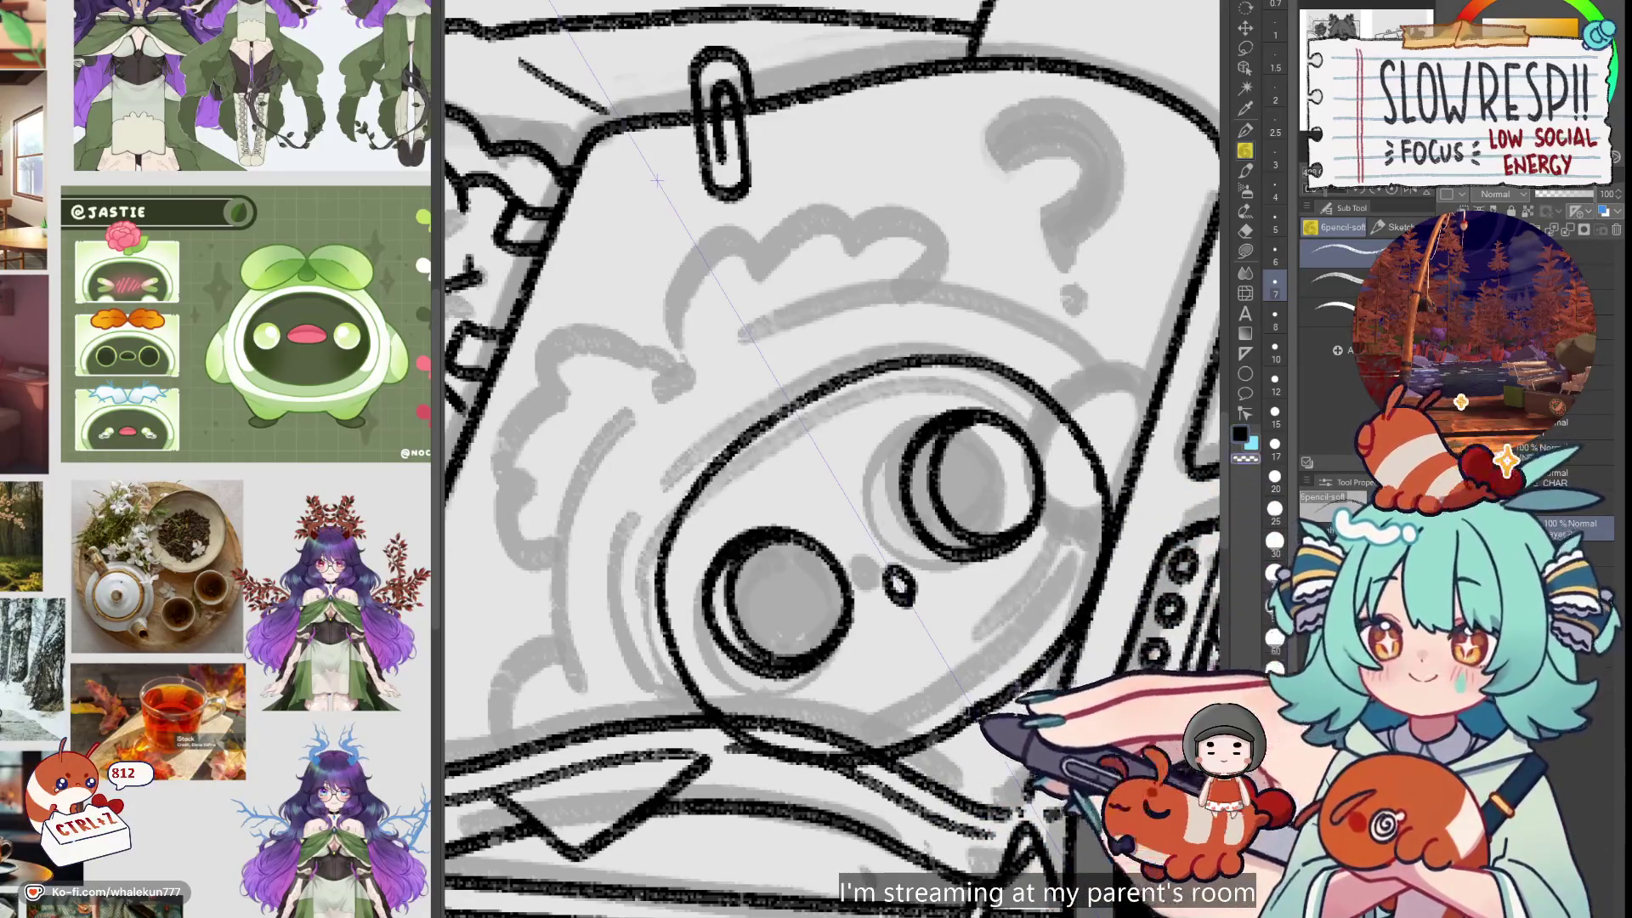
scroll(1045, 632, down, 5)
Zoom in and redraw the face's left arc with its mirror, erasing and reworking its top
scroll(977, 645, up, 5)
scroll(977, 645, up, 1)
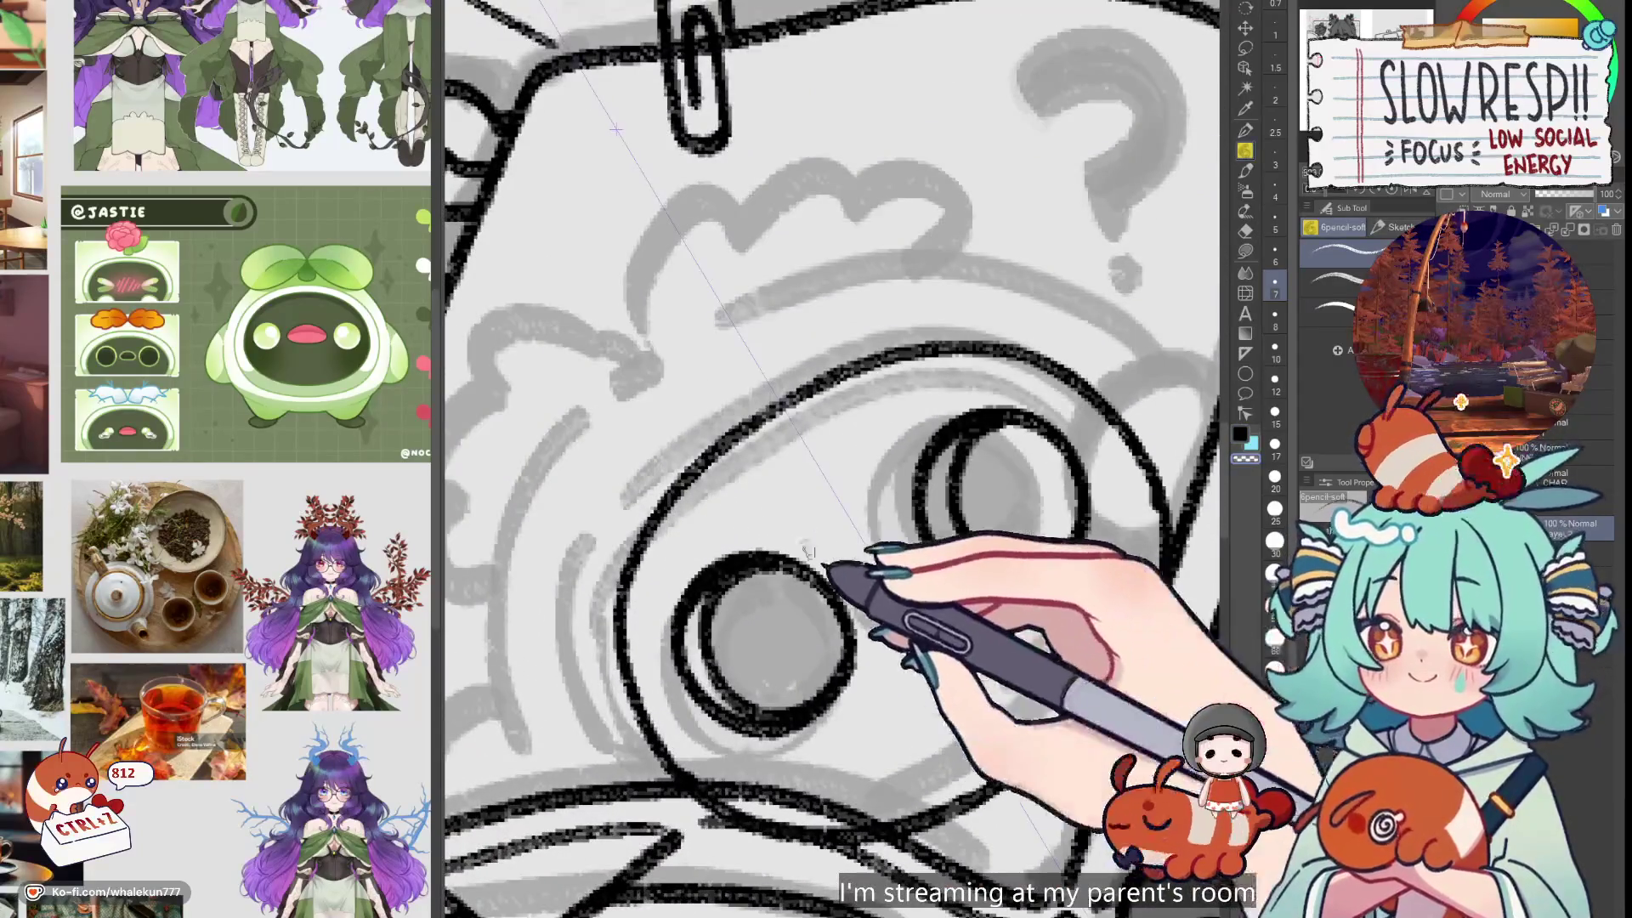
scroll(897, 560, up, 1)
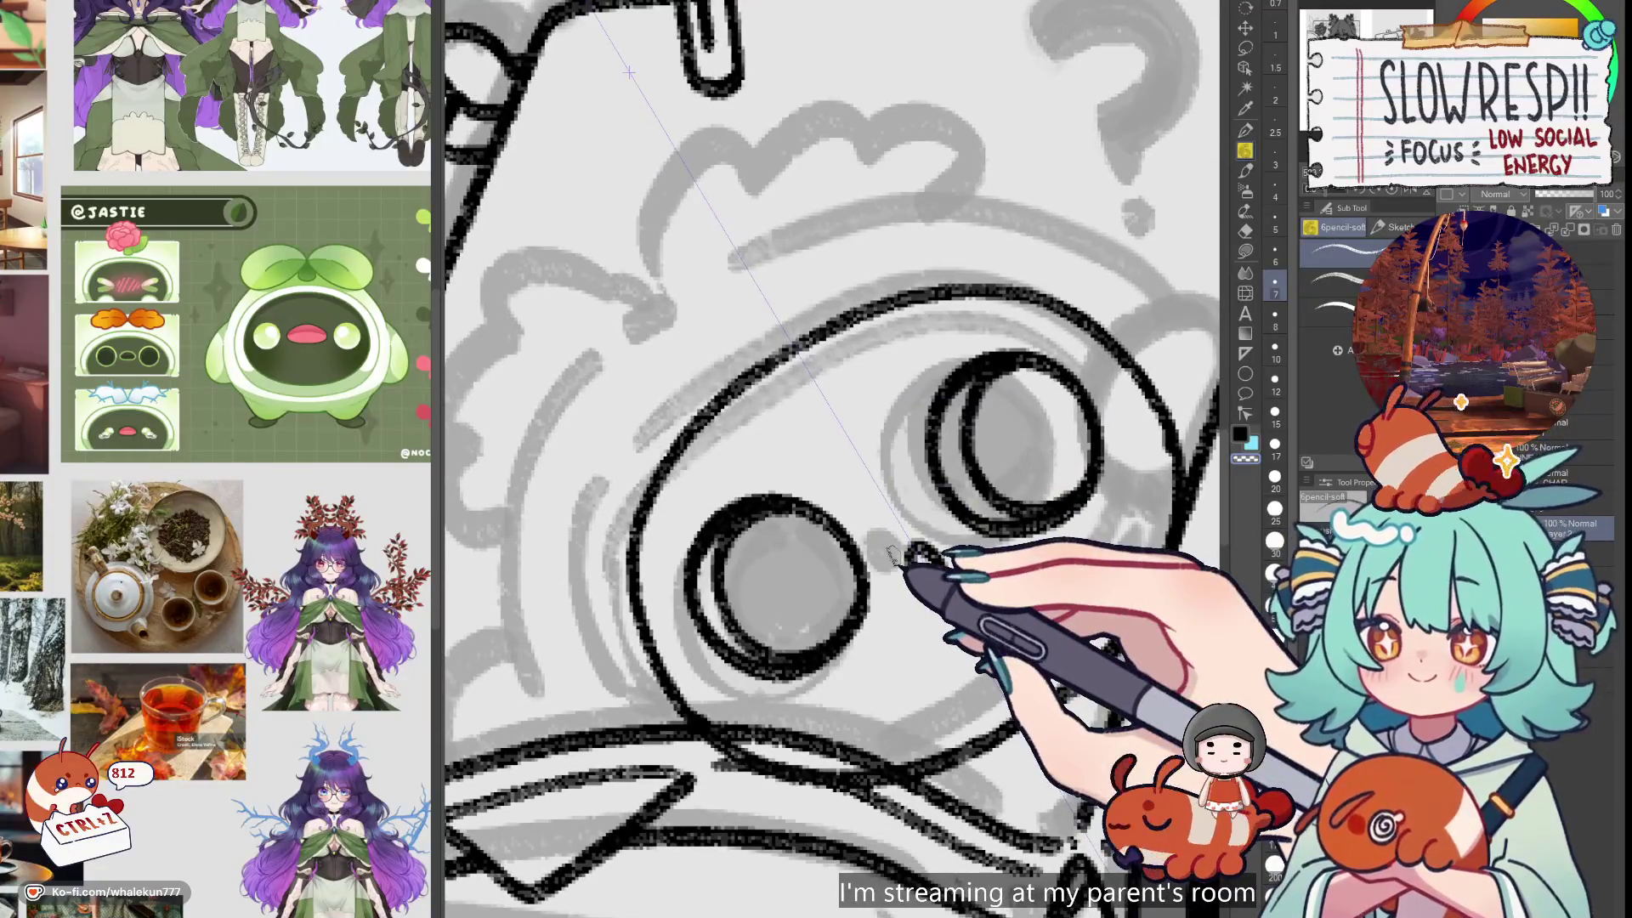
drag(893, 557, 908, 572)
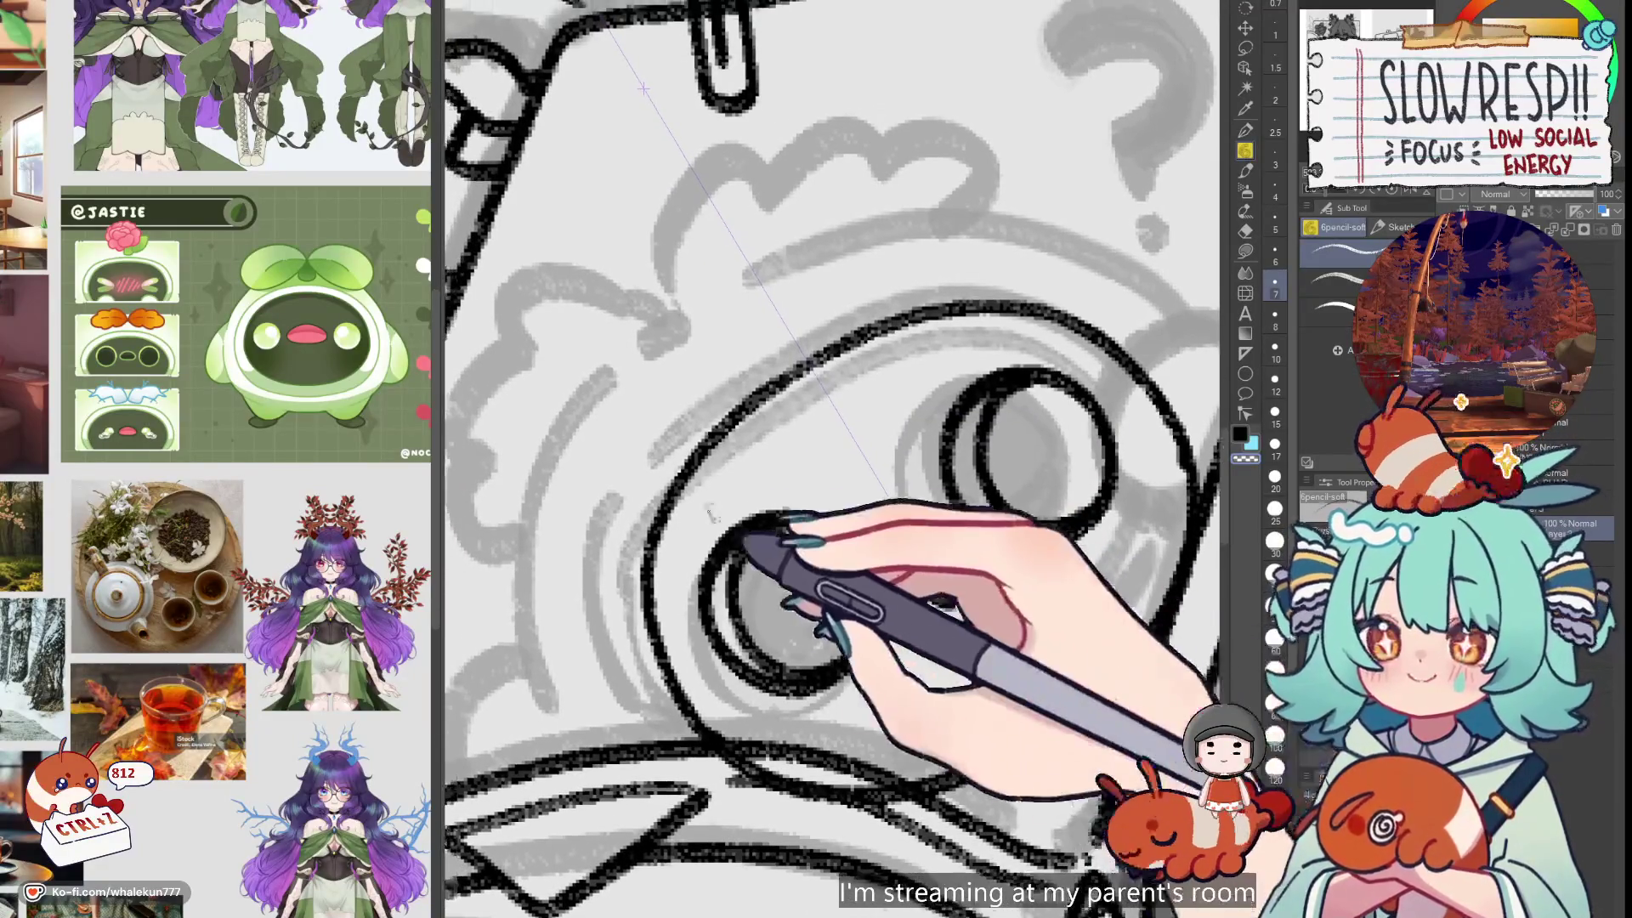
mouse_move(630, 473)
mouse_down()
mouse_move(612, 583)
mouse_move(623, 699)
mouse_up()
key(ctrl+z)
mouse_move(653, 440)
mouse_down()
mouse_move(612, 647)
mouse_move(658, 746)
mouse_up()
key(c)
mouse_move(674, 467)
mouse_down()
mouse_move(648, 535)
mouse_move(648, 444)
mouse_up()
key(c)
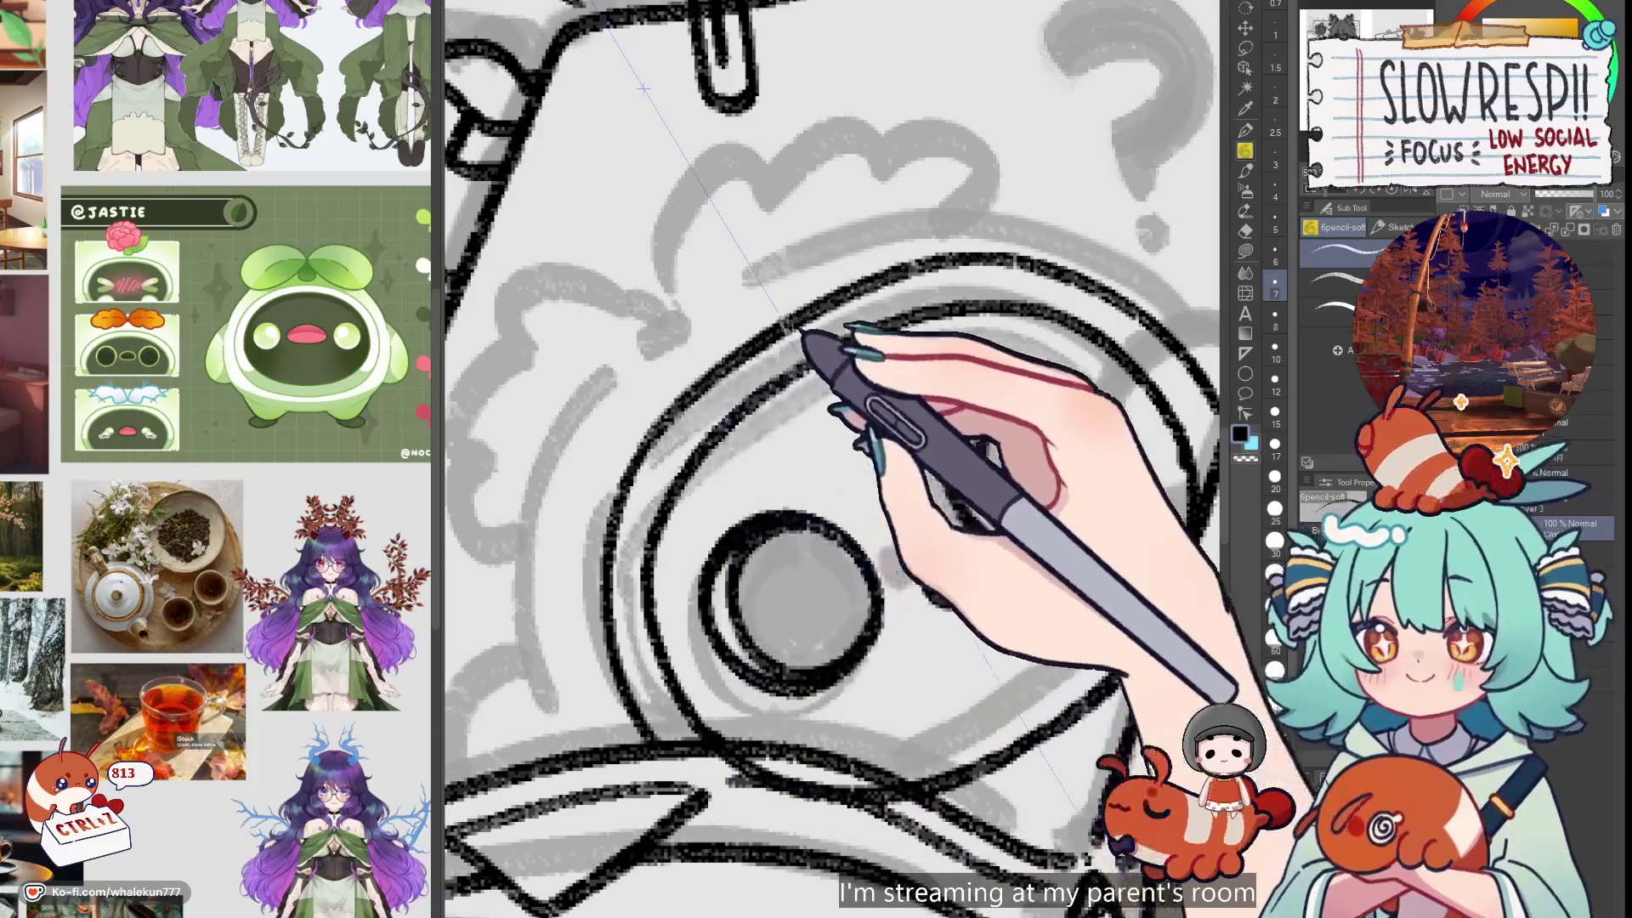
Try a nose circle between the eyes, undo three strokes, and zoom out with a size-15 eraser
drag(930, 568, 939, 581)
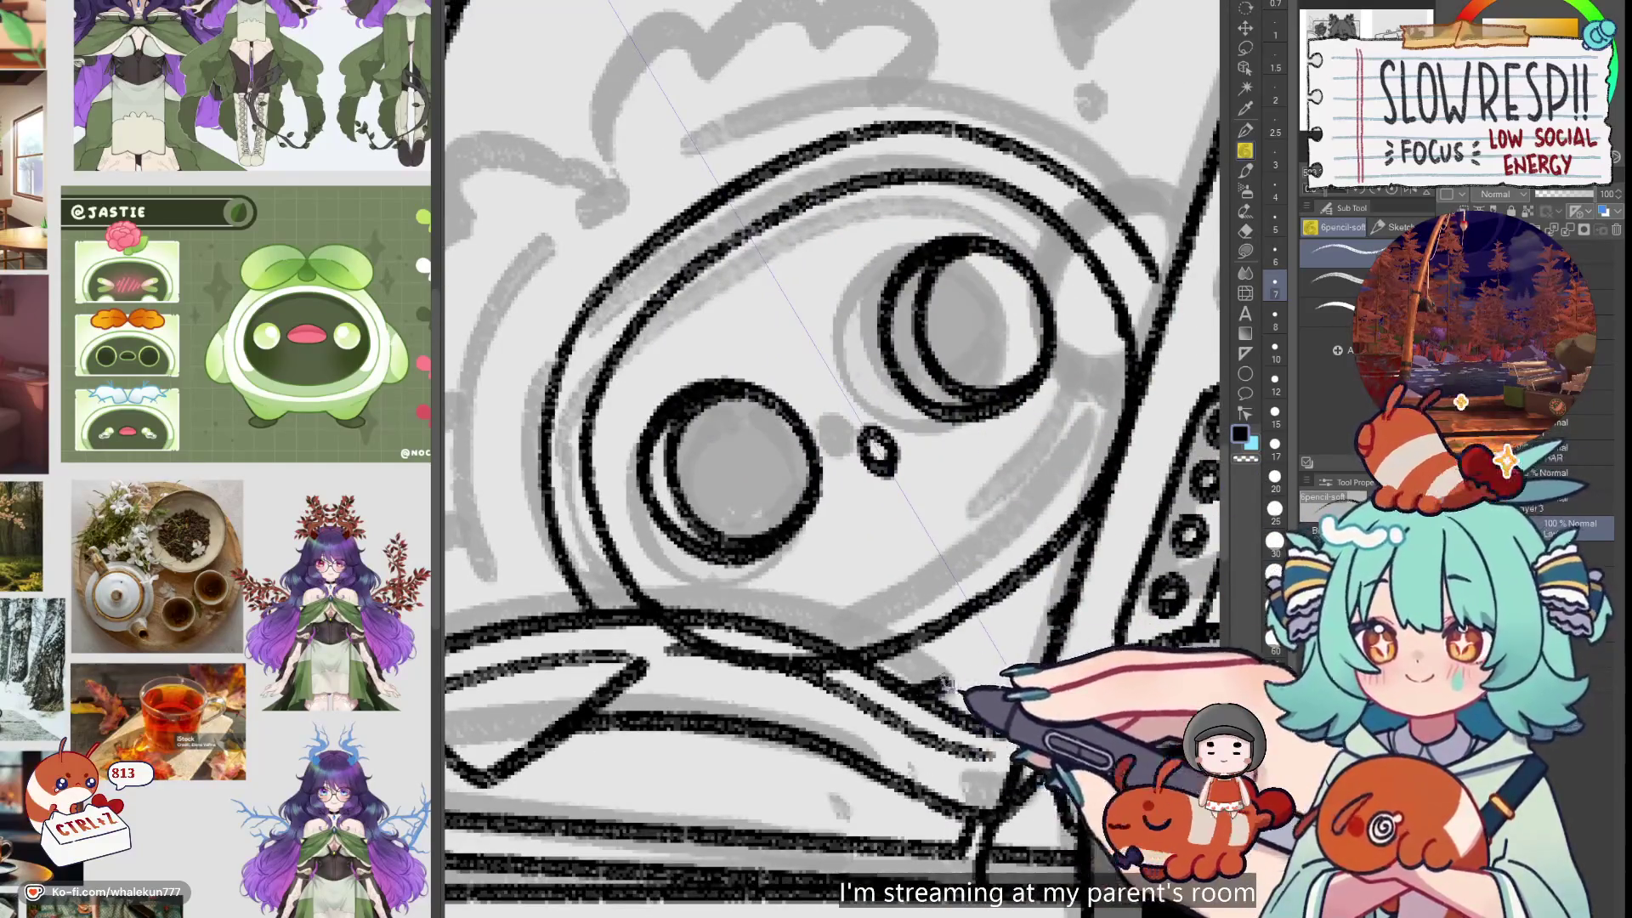
key(ctrl+z)
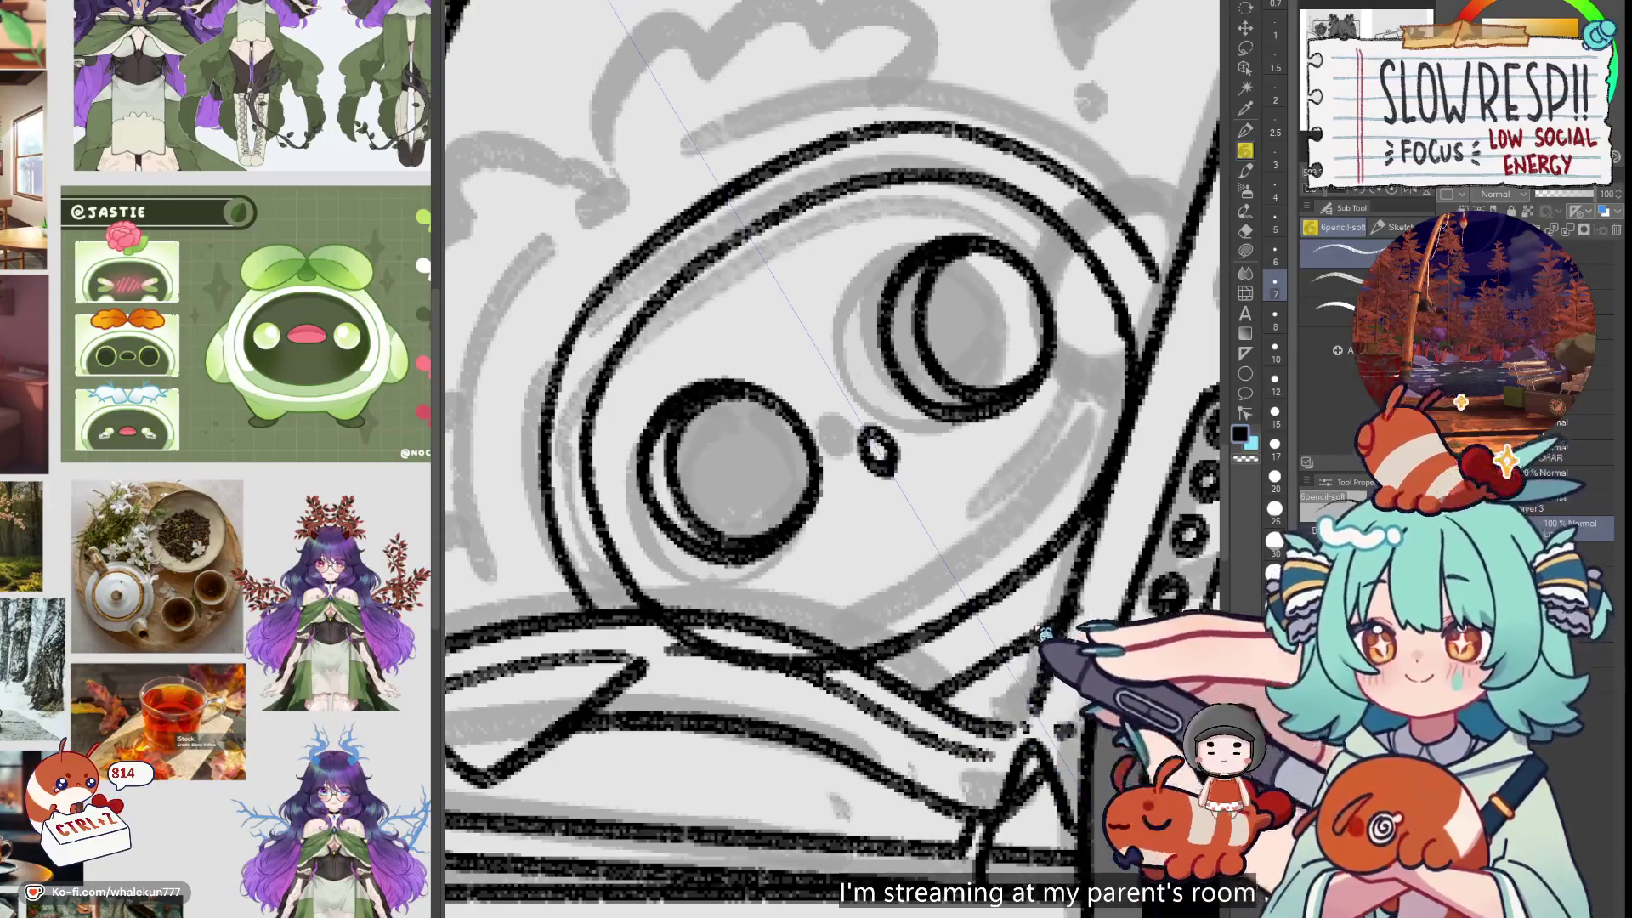
key(ctrl+z)
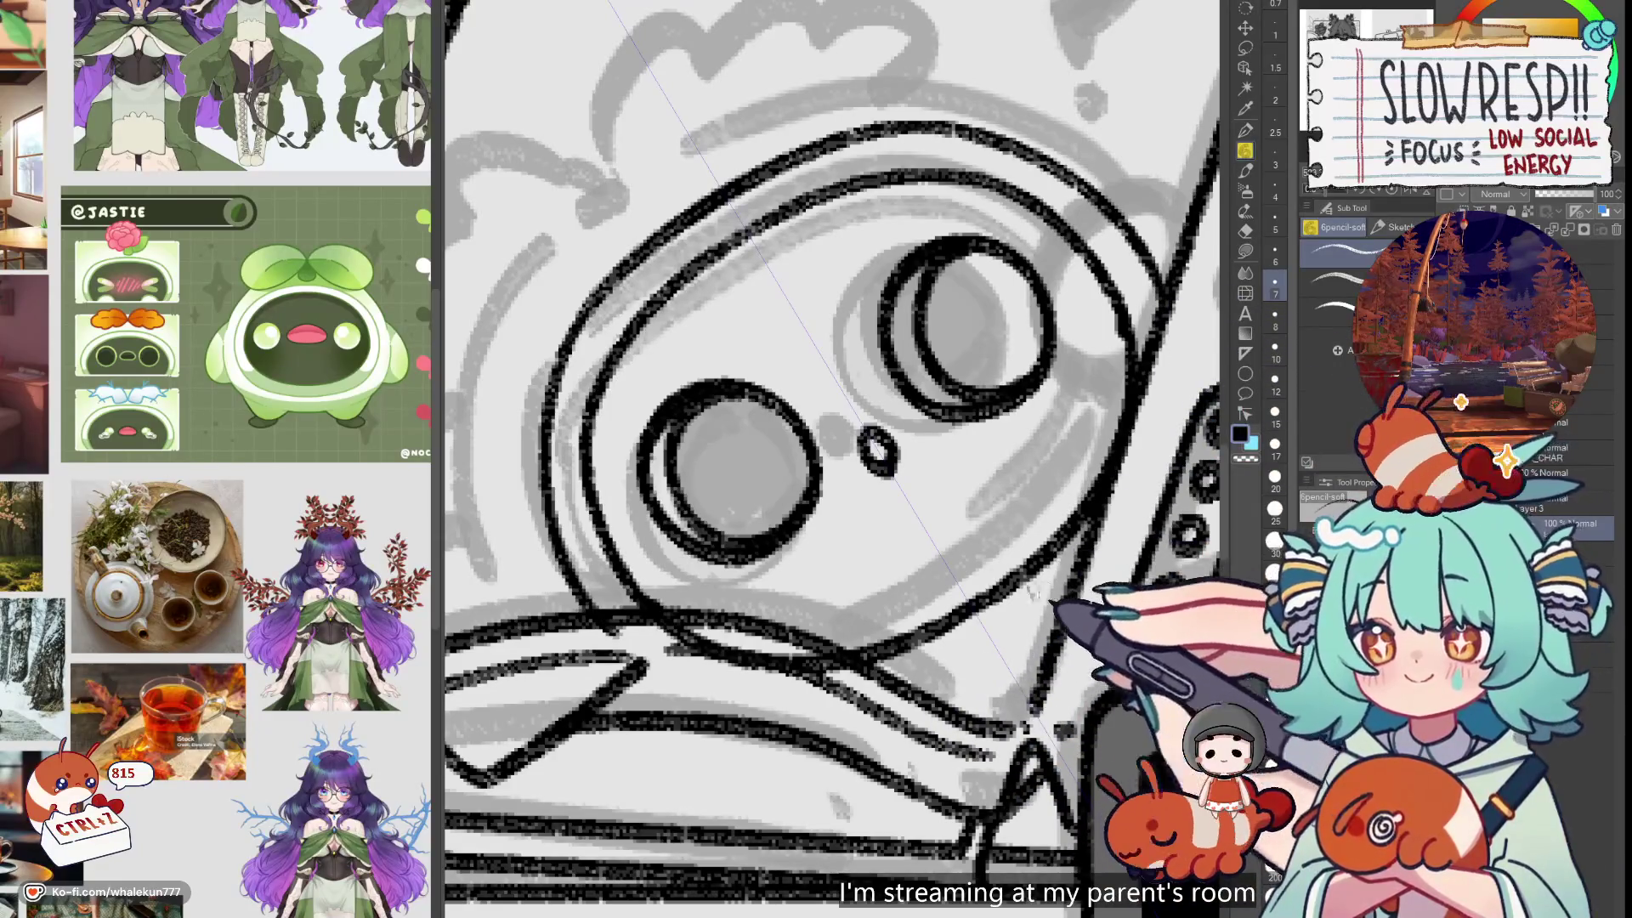
key(ctrl+z)
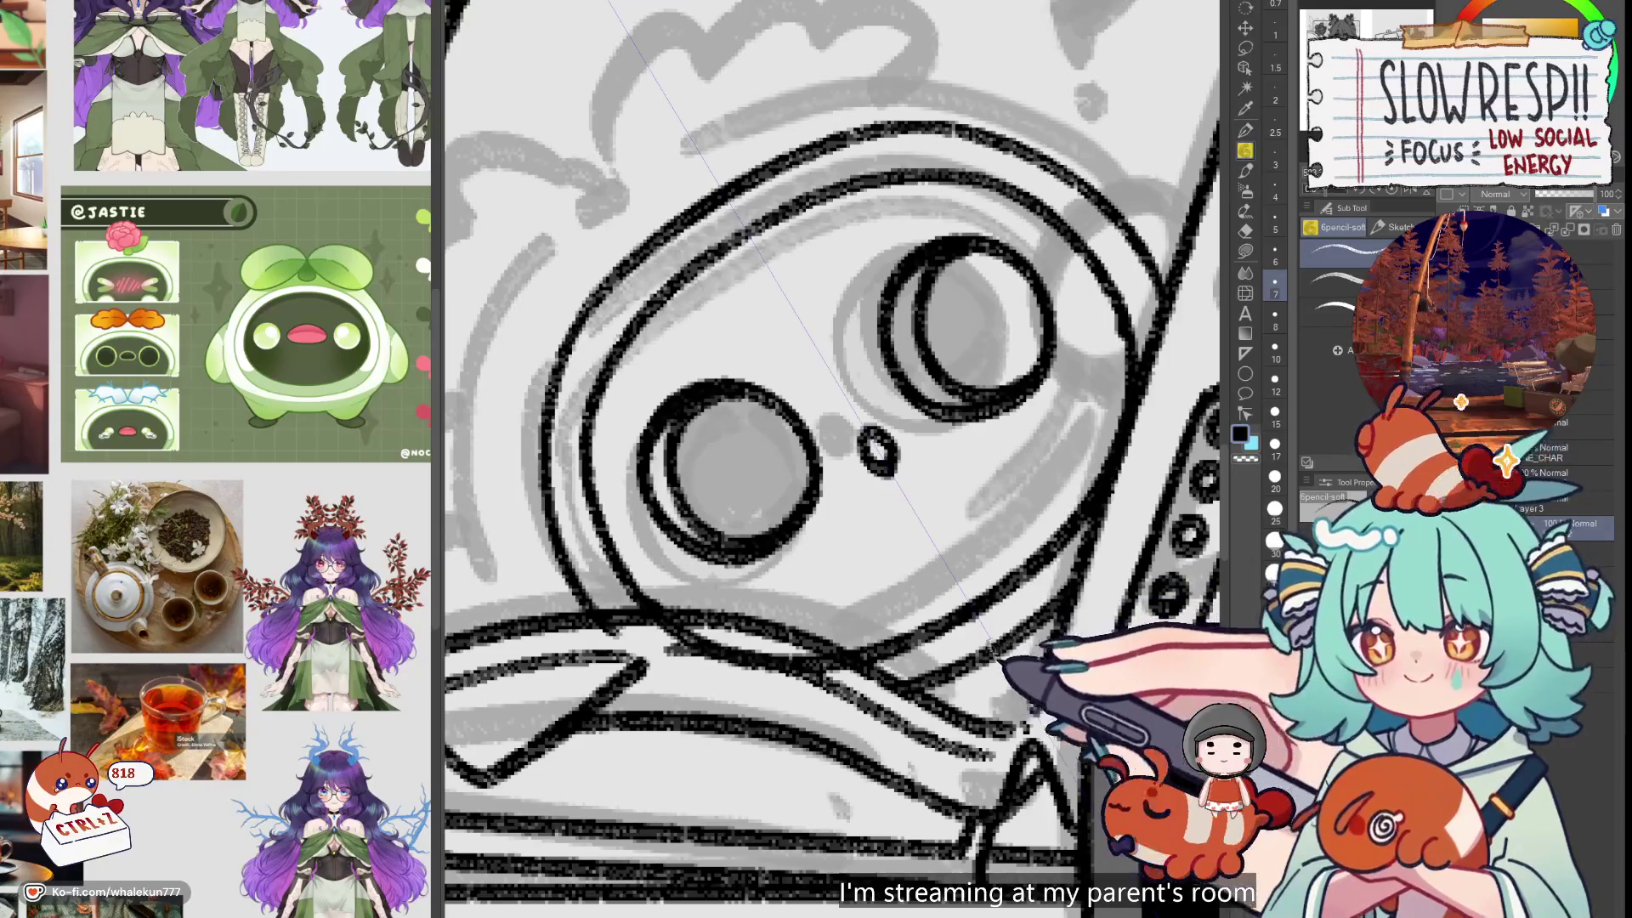
key(ctrl+minus)
key(ctrl+minus)
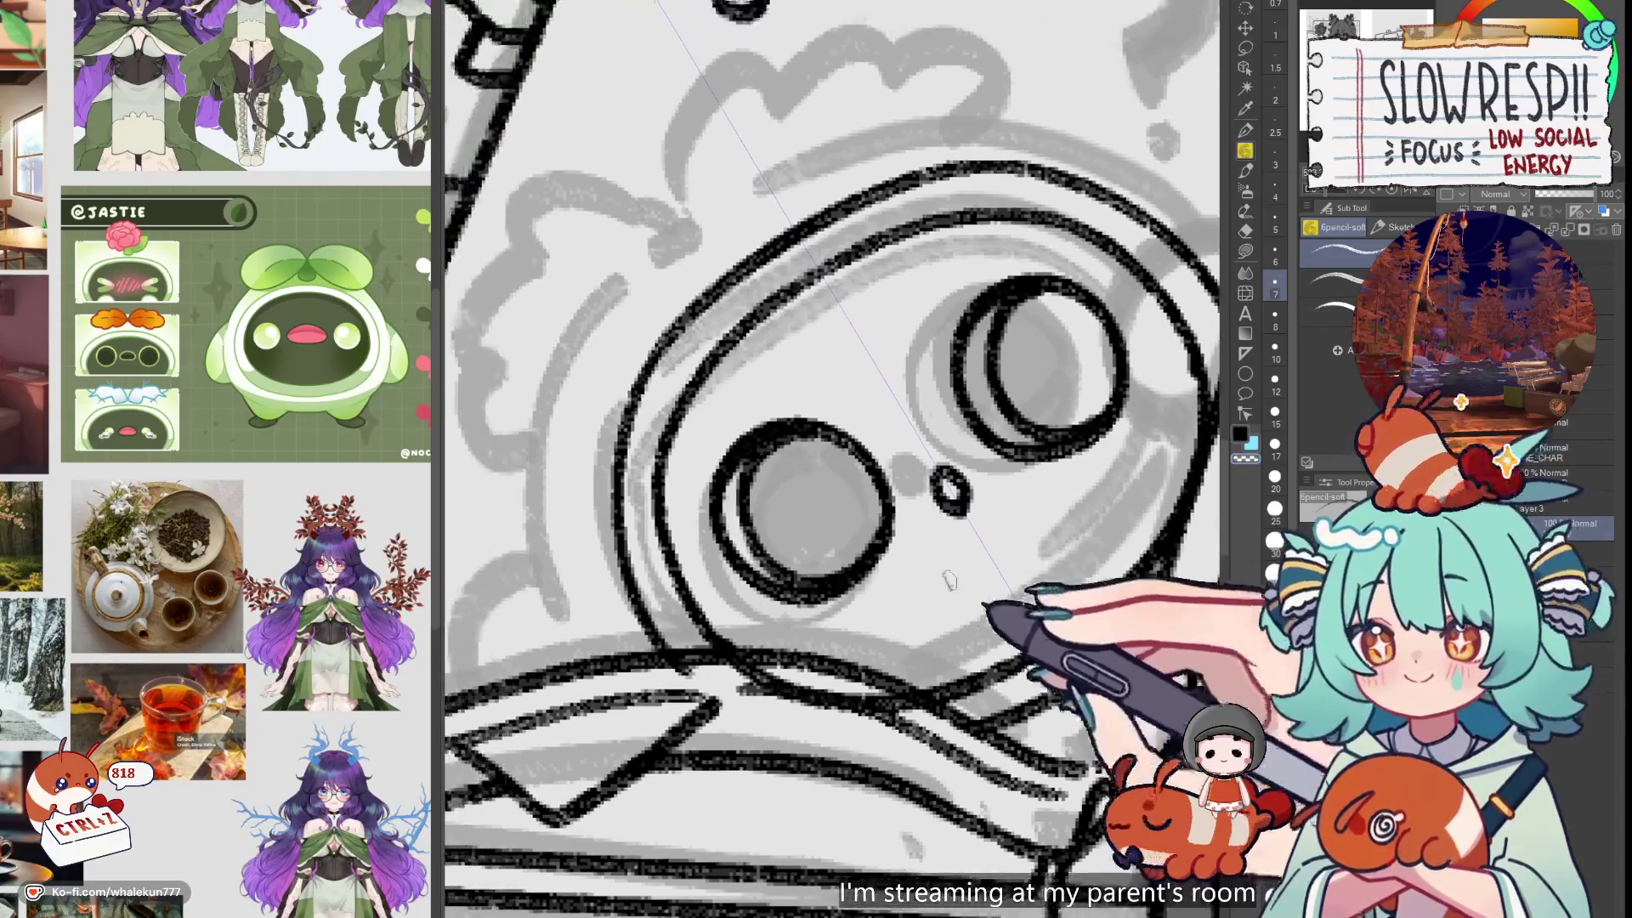
key(e)
key(bracketright)
key(bracketright)
key(bracketright)
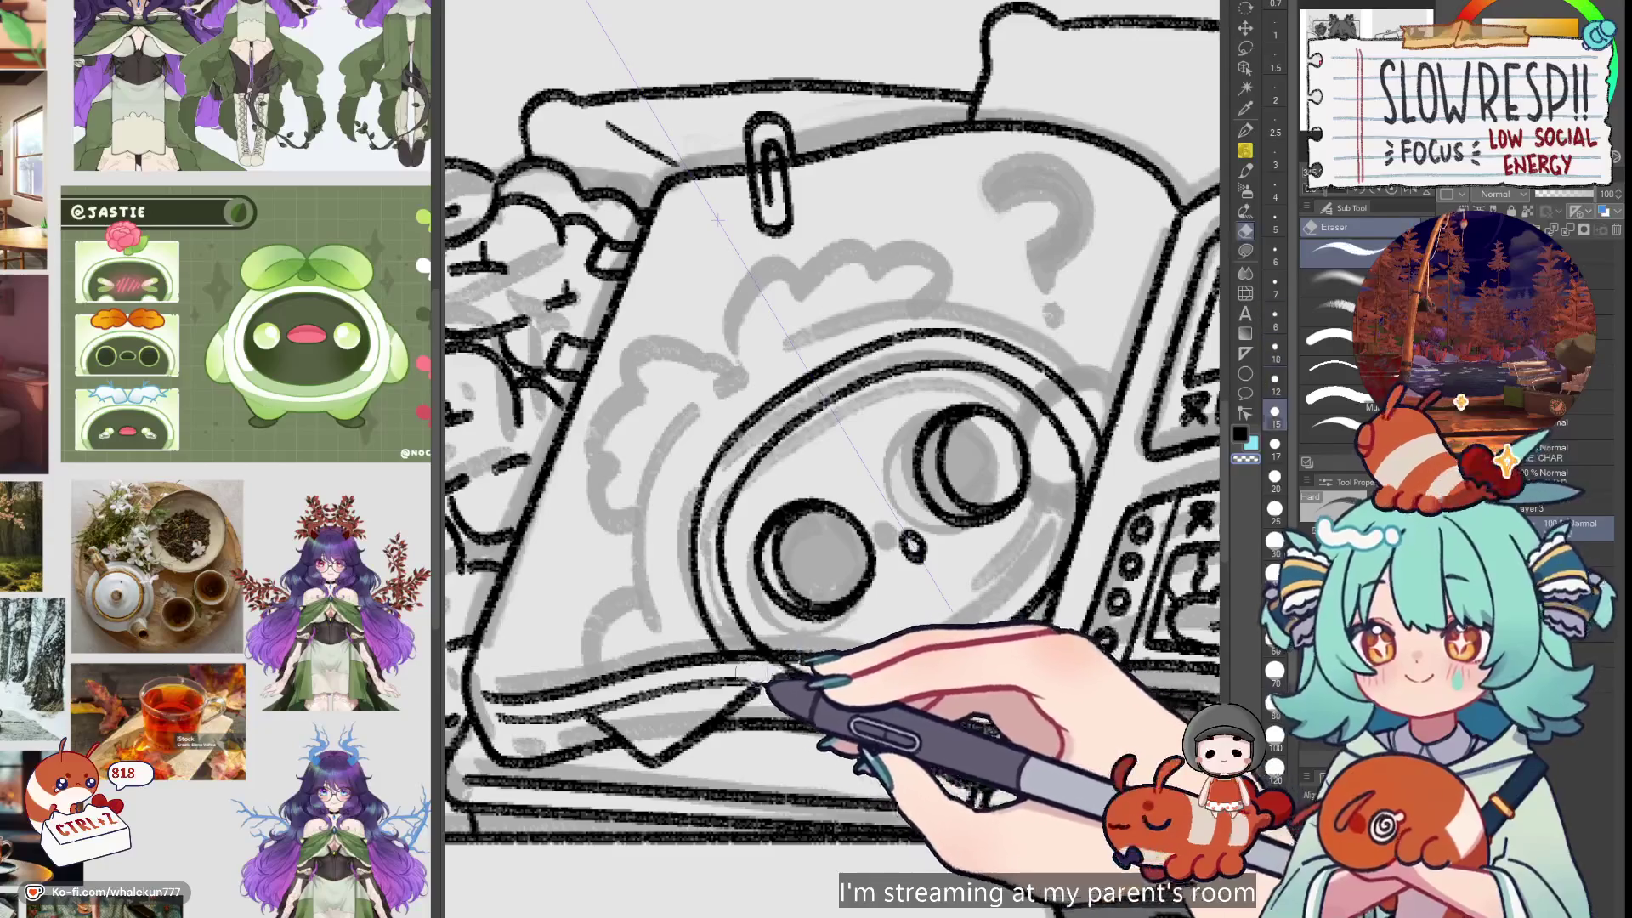
Zoom in on the face with the soft pencil and redraw the line under the cloud and face arc
key(p)
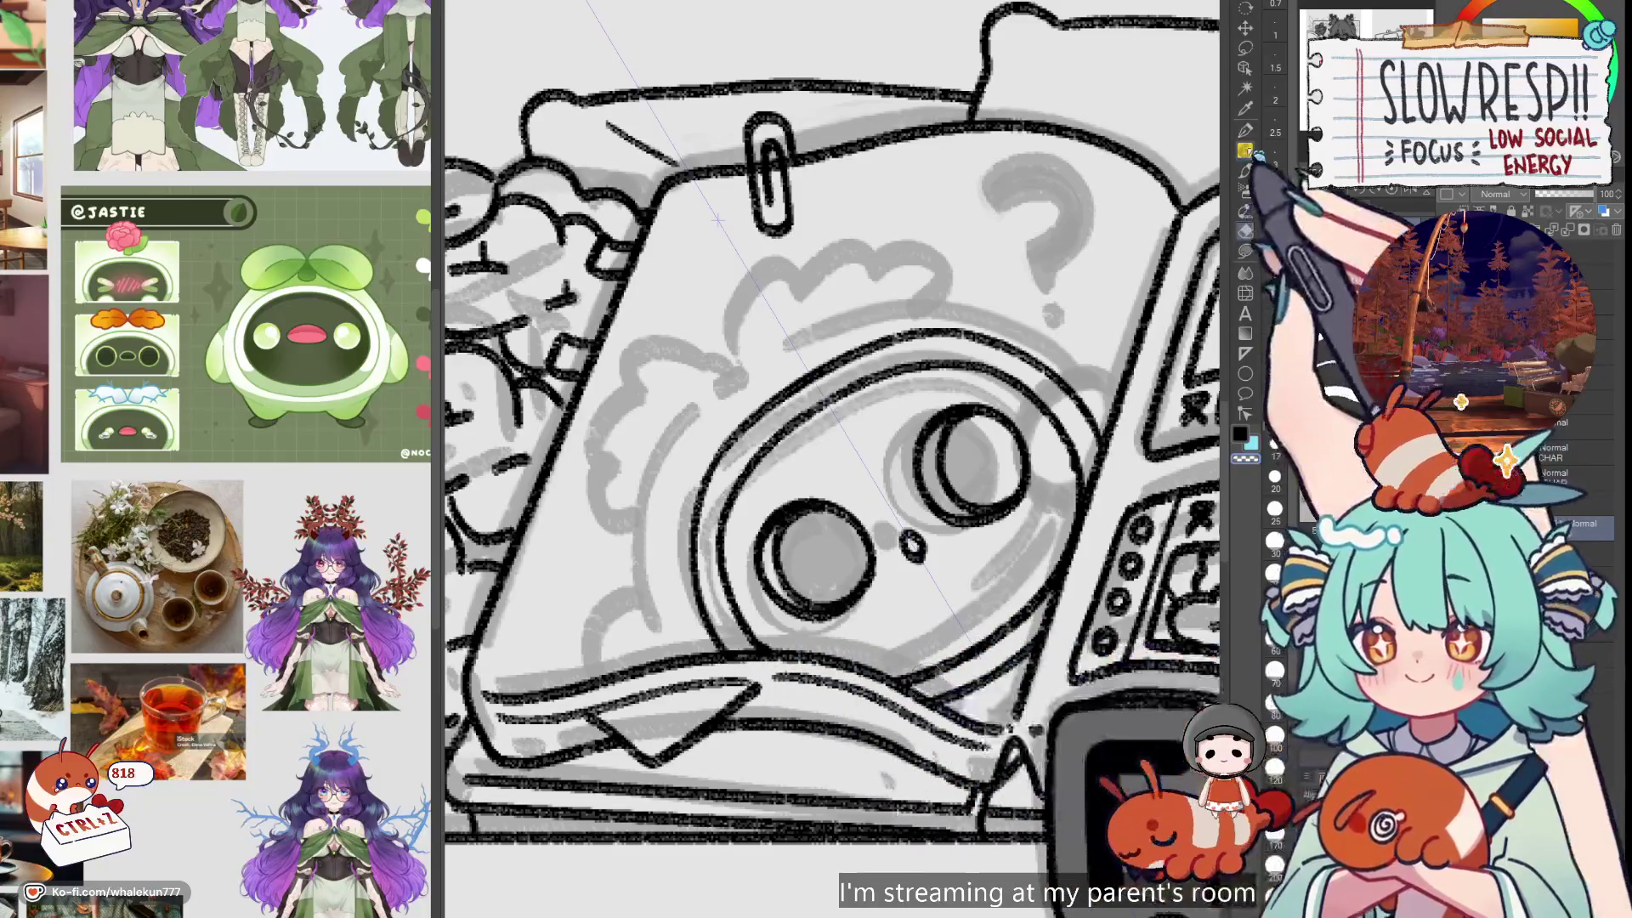
key(ctrl+plus)
key(ctrl+plus)
drag(758, 430, 748, 526)
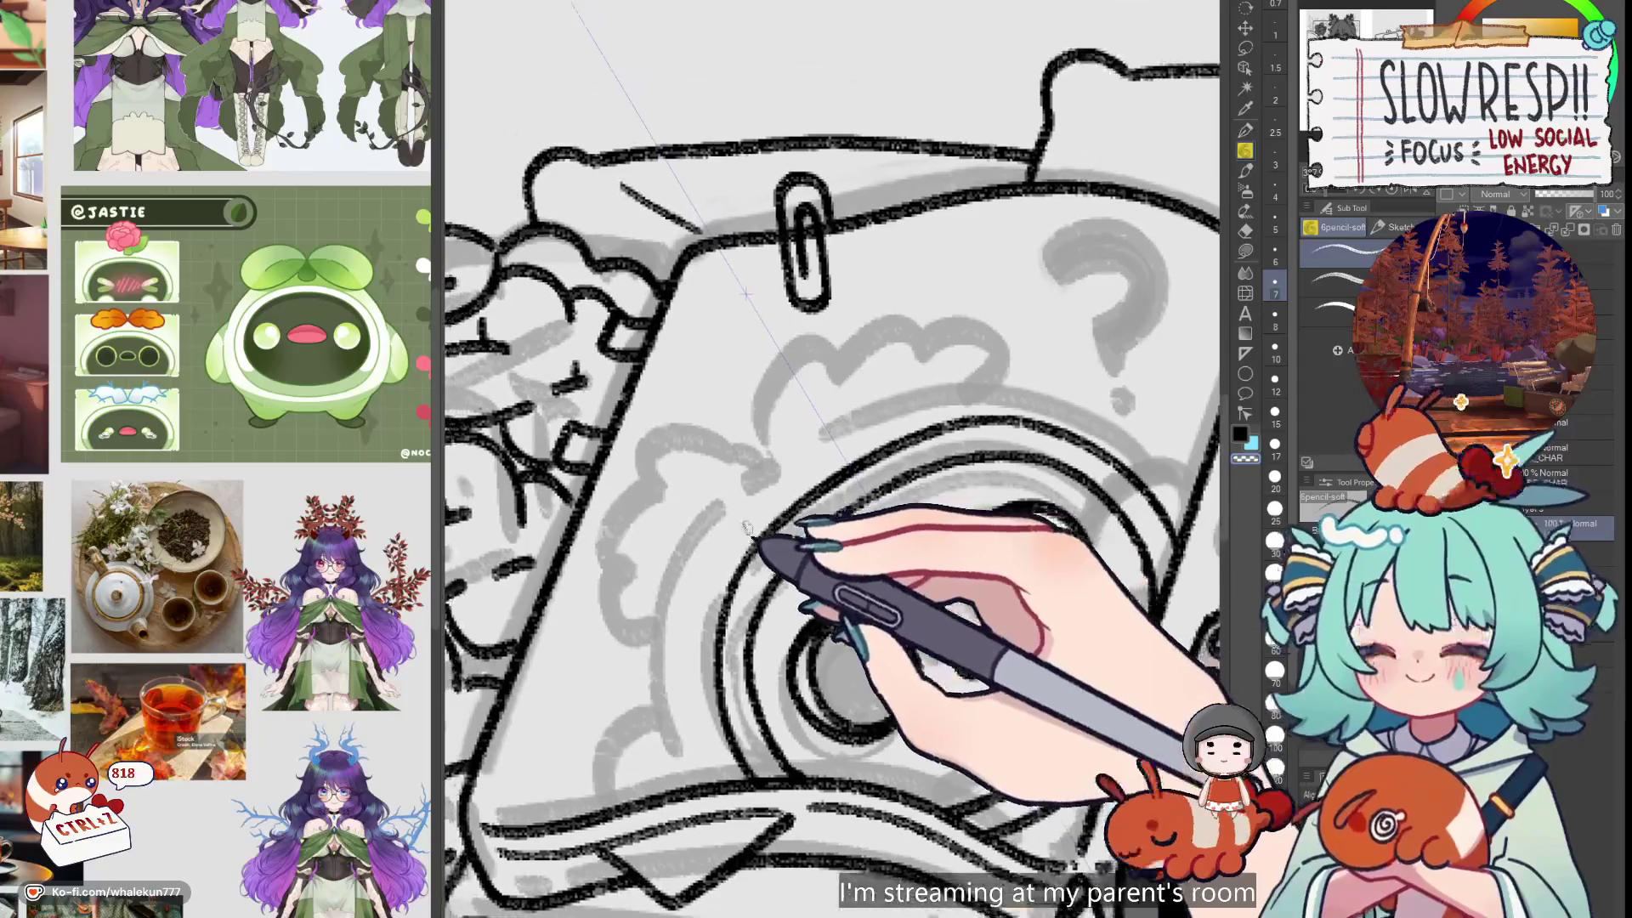
drag(758, 432, 765, 442)
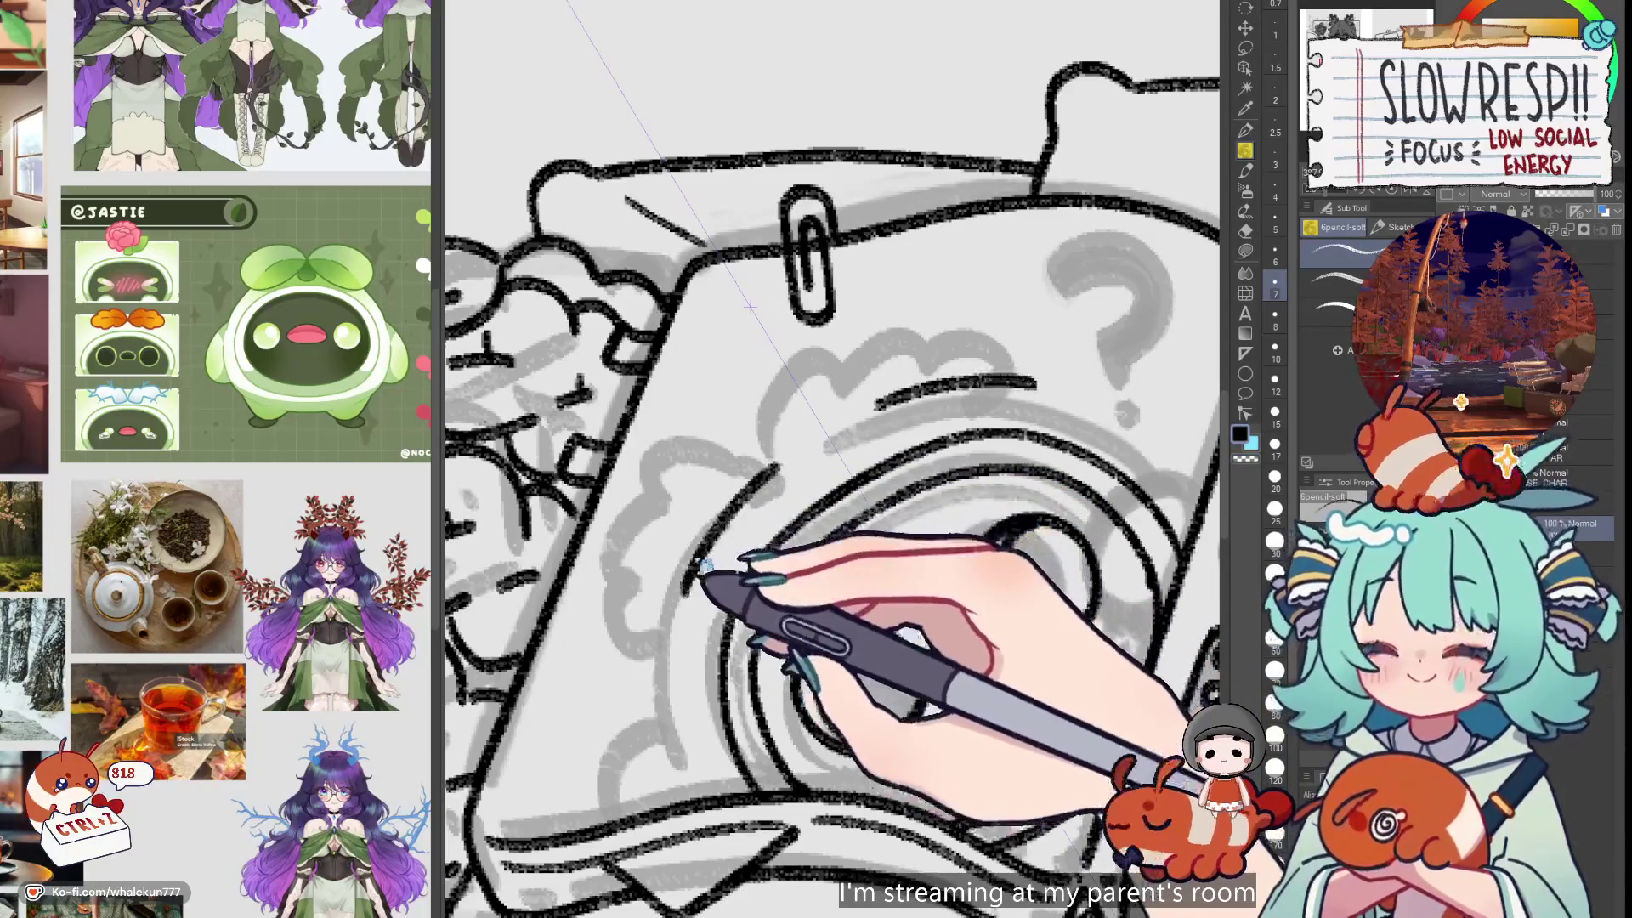
key(ctrl+z)
mouse_move(877, 398)
mouse_down()
mouse_move(1033, 374)
mouse_move(1138, 412)
mouse_up()
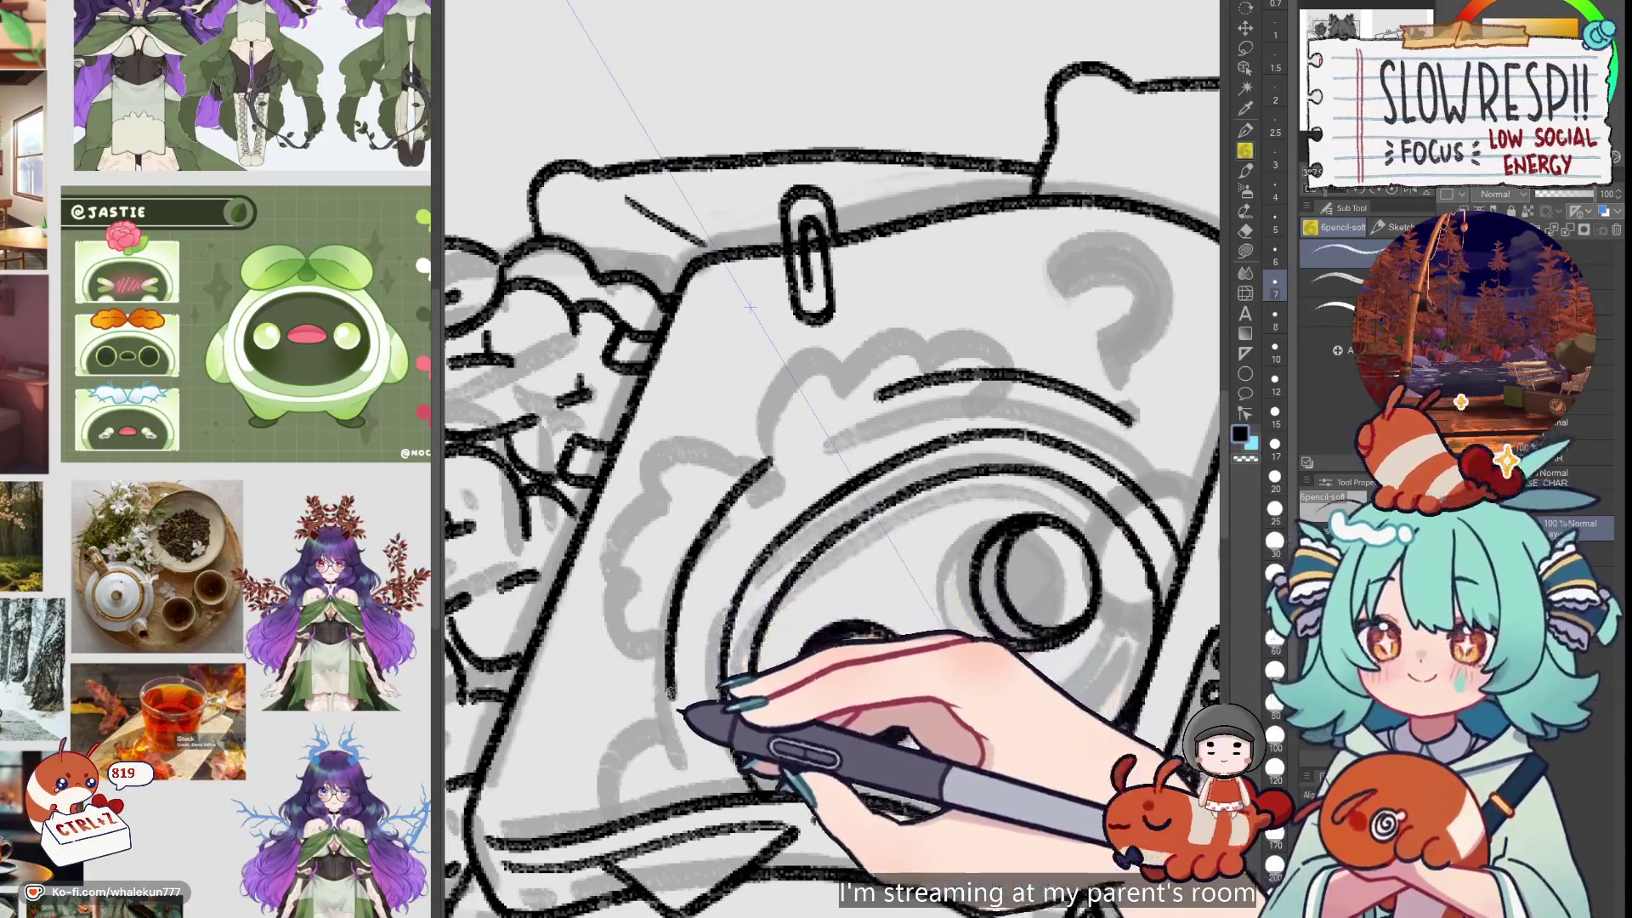
drag(714, 510, 1194, 475)
drag(1020, 518, 1007, 520)
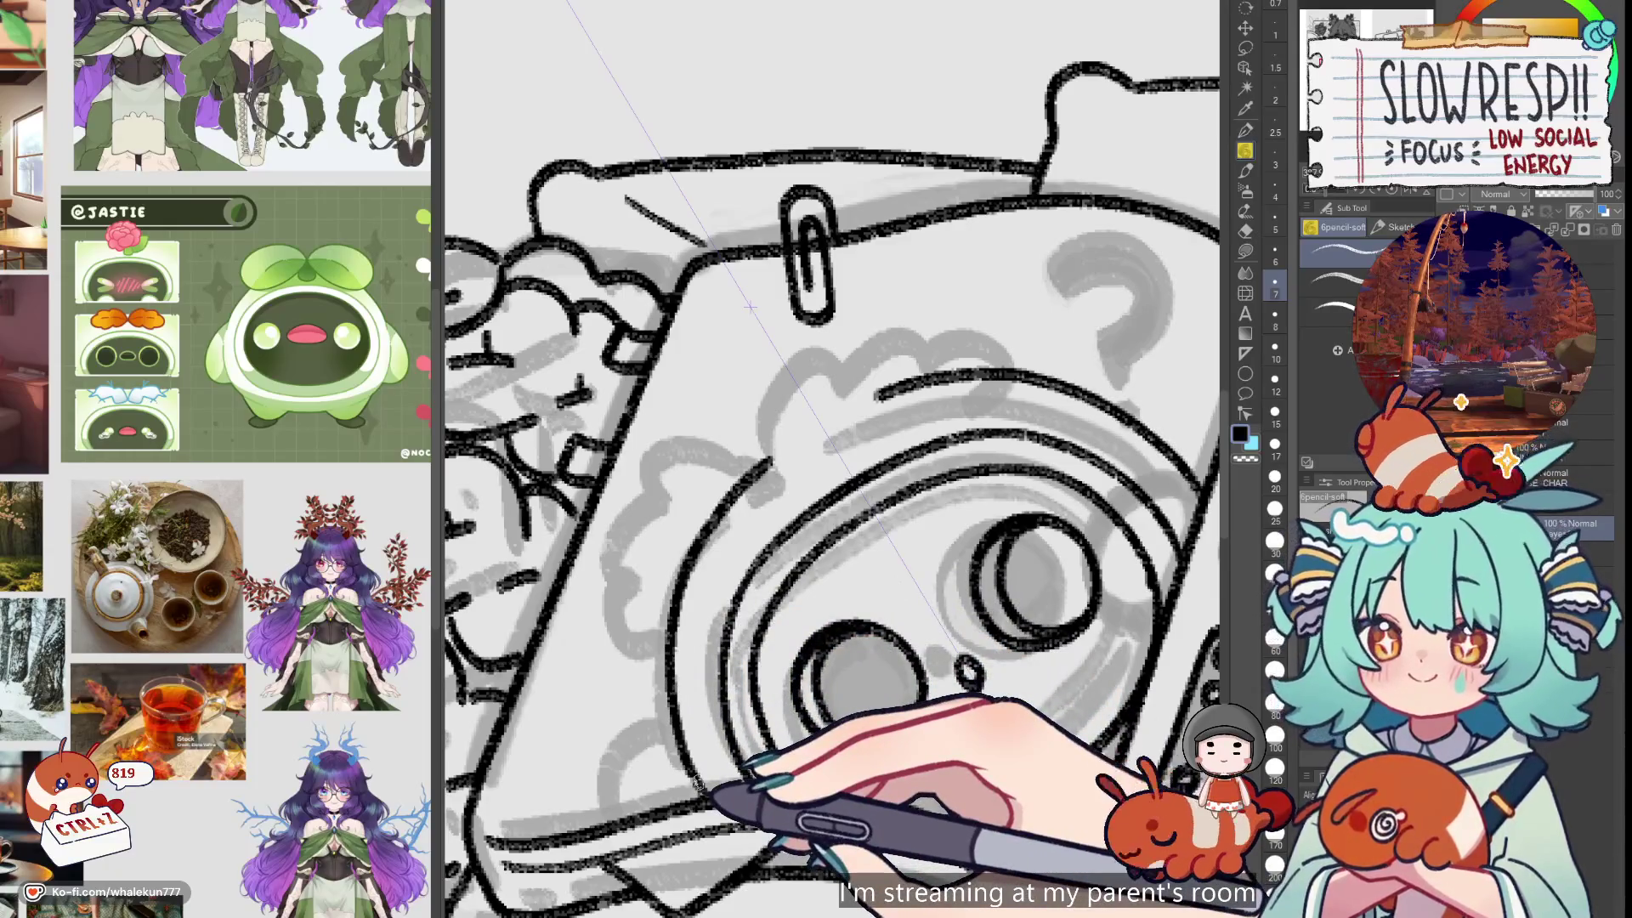
Rework the arc under the cloud, ink the cloud-shaped tuft above the head, and bring up the browser
key(ctrl+z)
mouse_move(950, 390)
mouse_down()
mouse_move(1116, 415)
mouse_move(1217, 500)
mouse_up()
drag(956, 623, 908, 610)
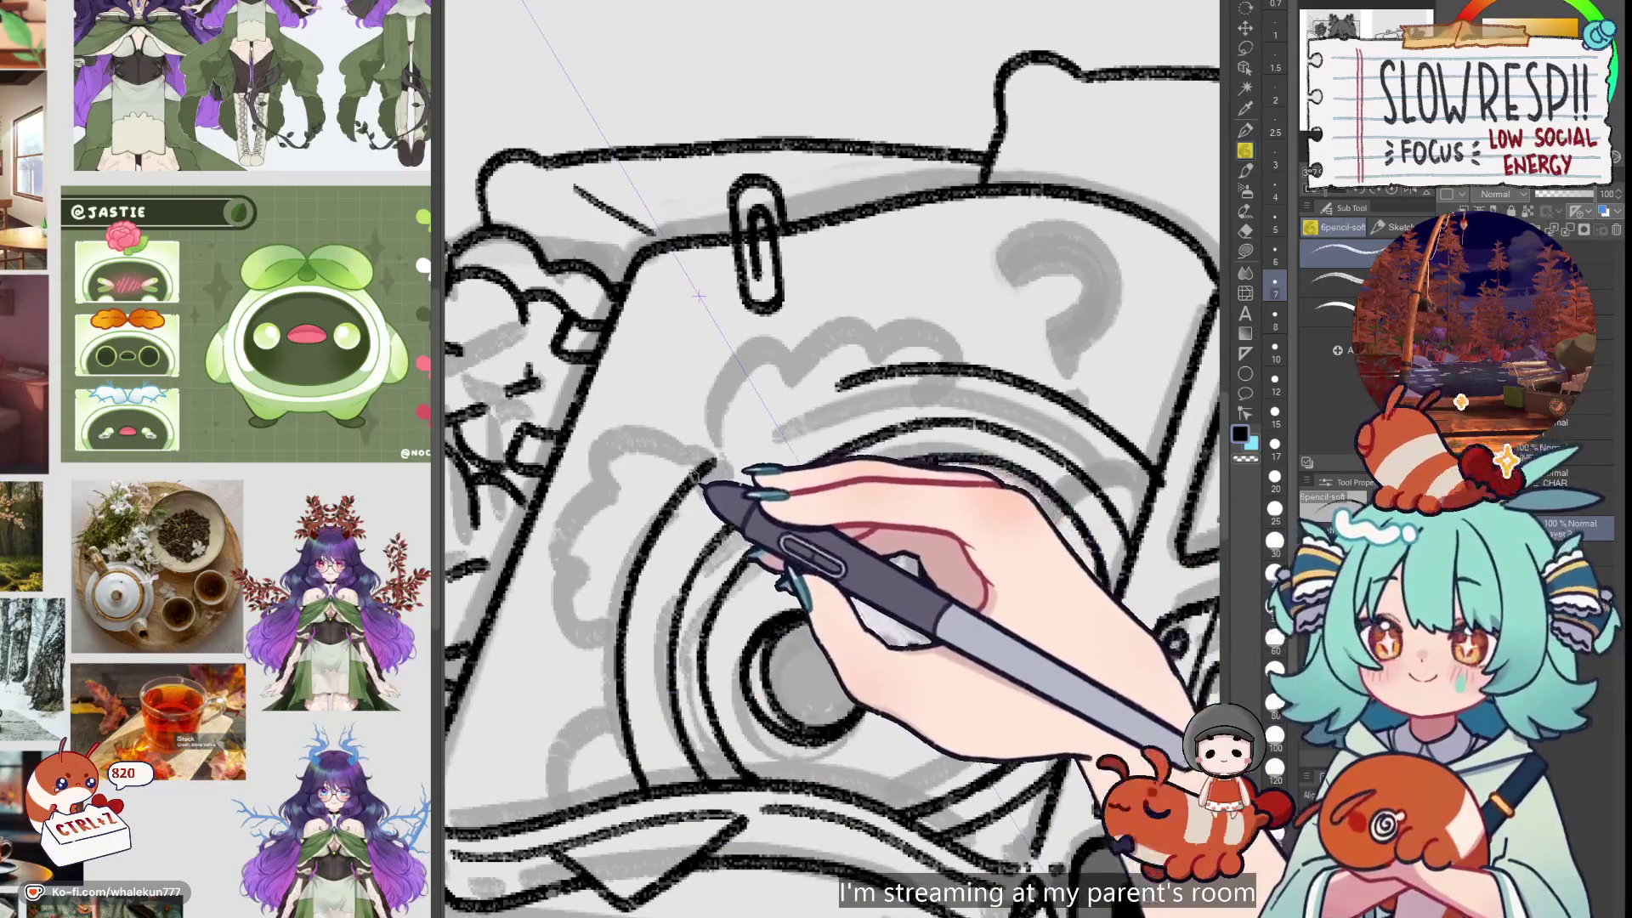
key(ctrl+z)
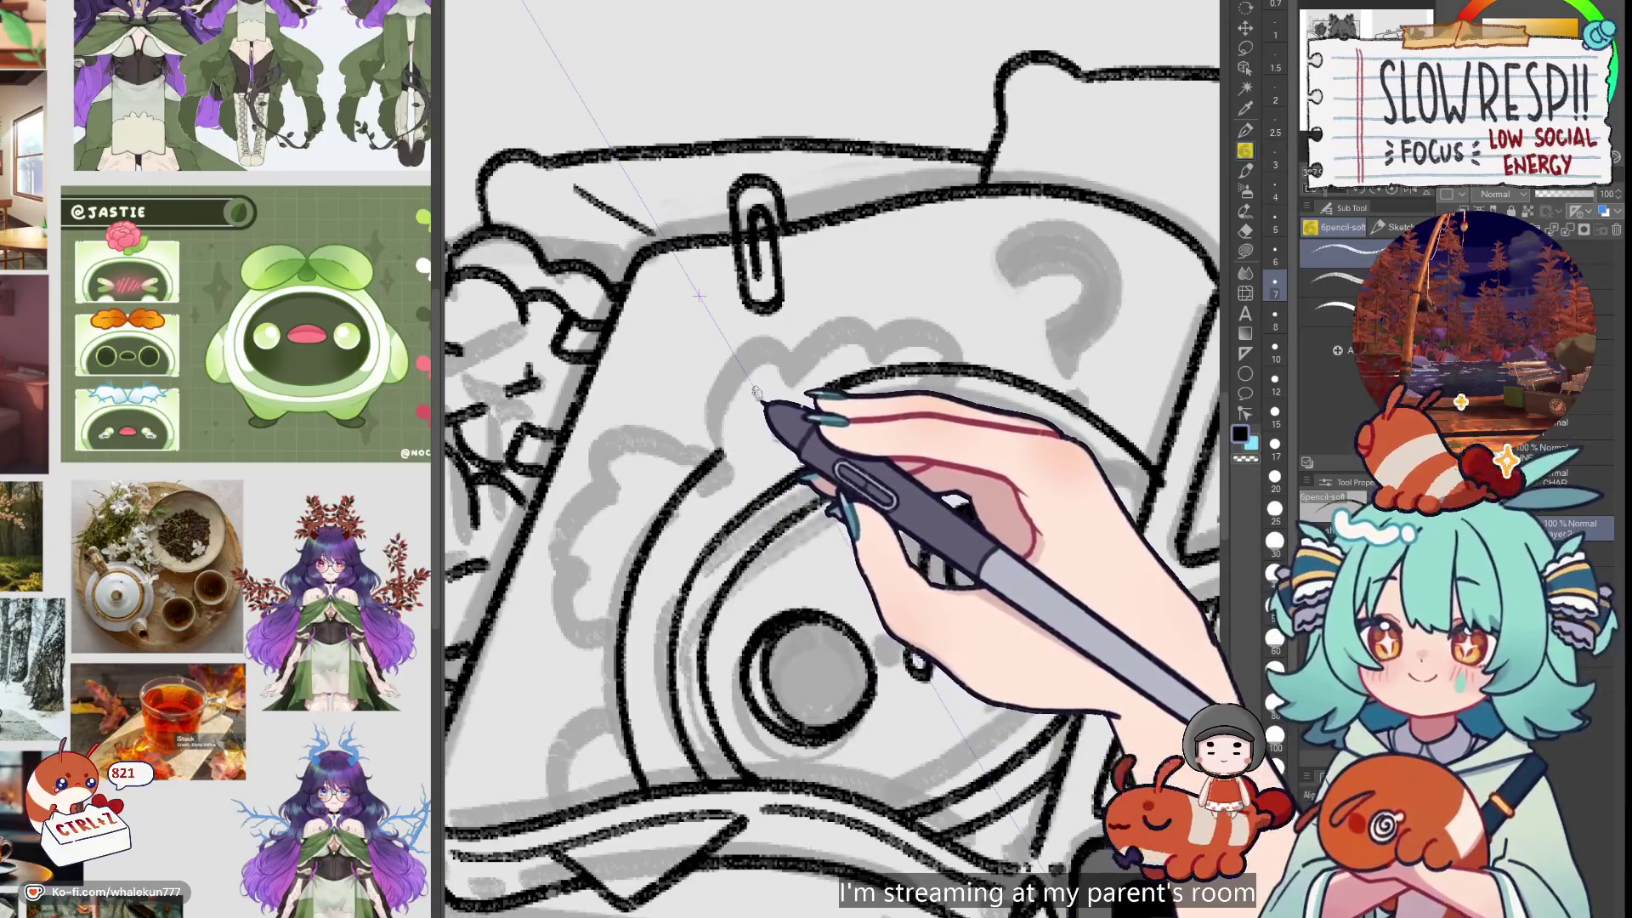
key(ctrl+z)
mouse_move(729, 406)
mouse_down()
mouse_move(748, 382)
mouse_move(655, 399)
mouse_move(672, 442)
mouse_move(600, 476)
mouse_move(680, 493)
mouse_move(716, 481)
mouse_up()
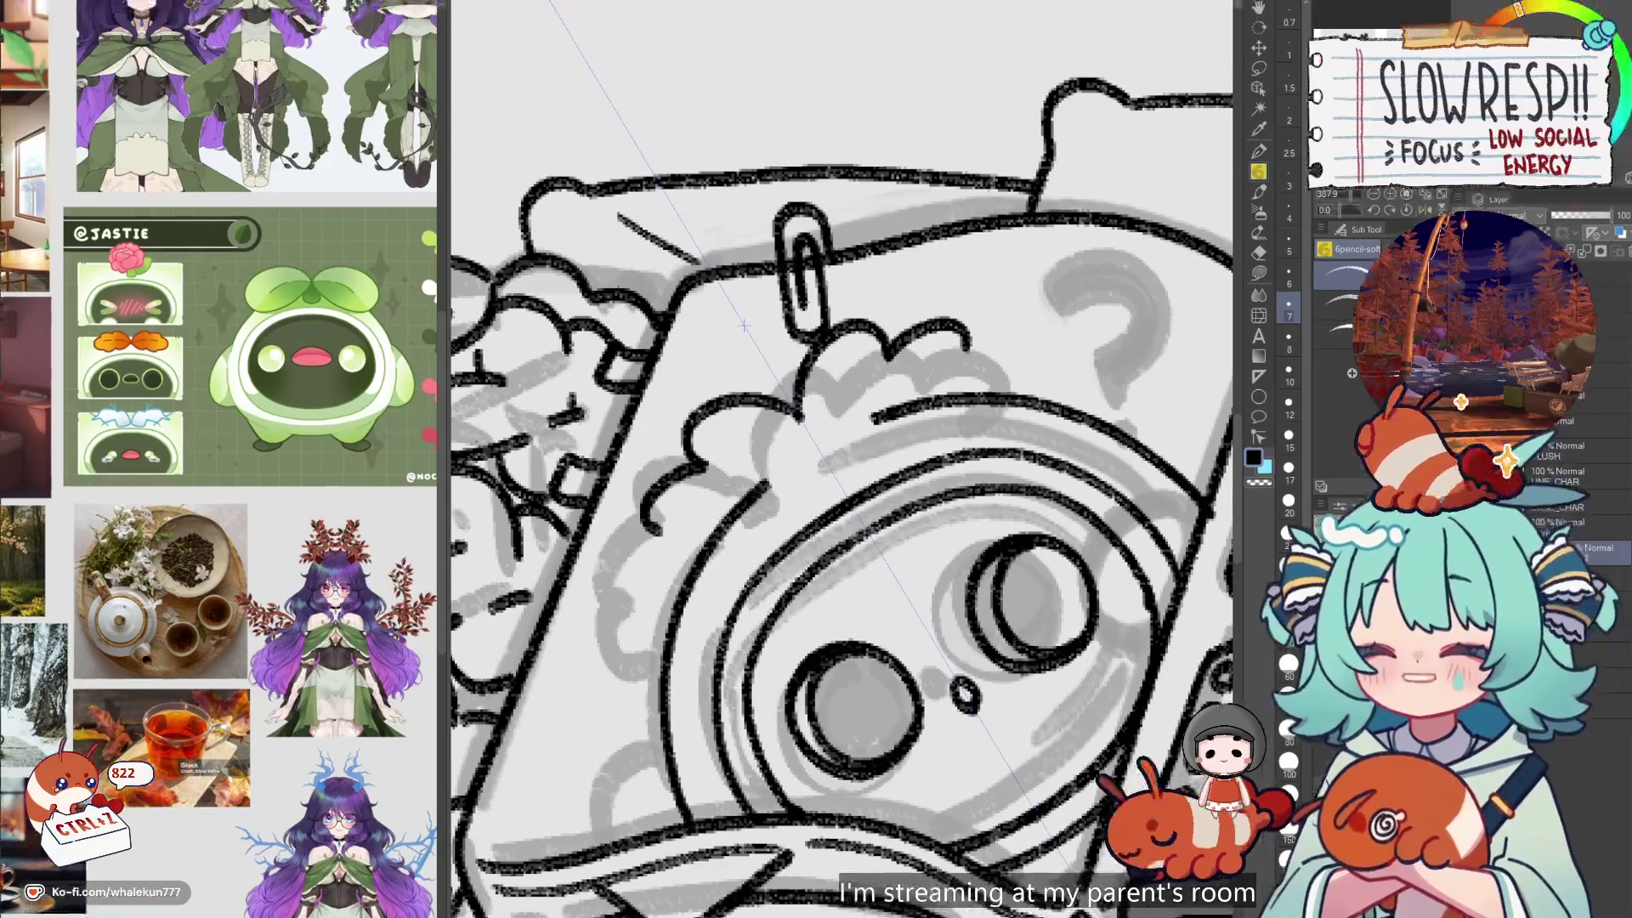
key(alt+Tab)
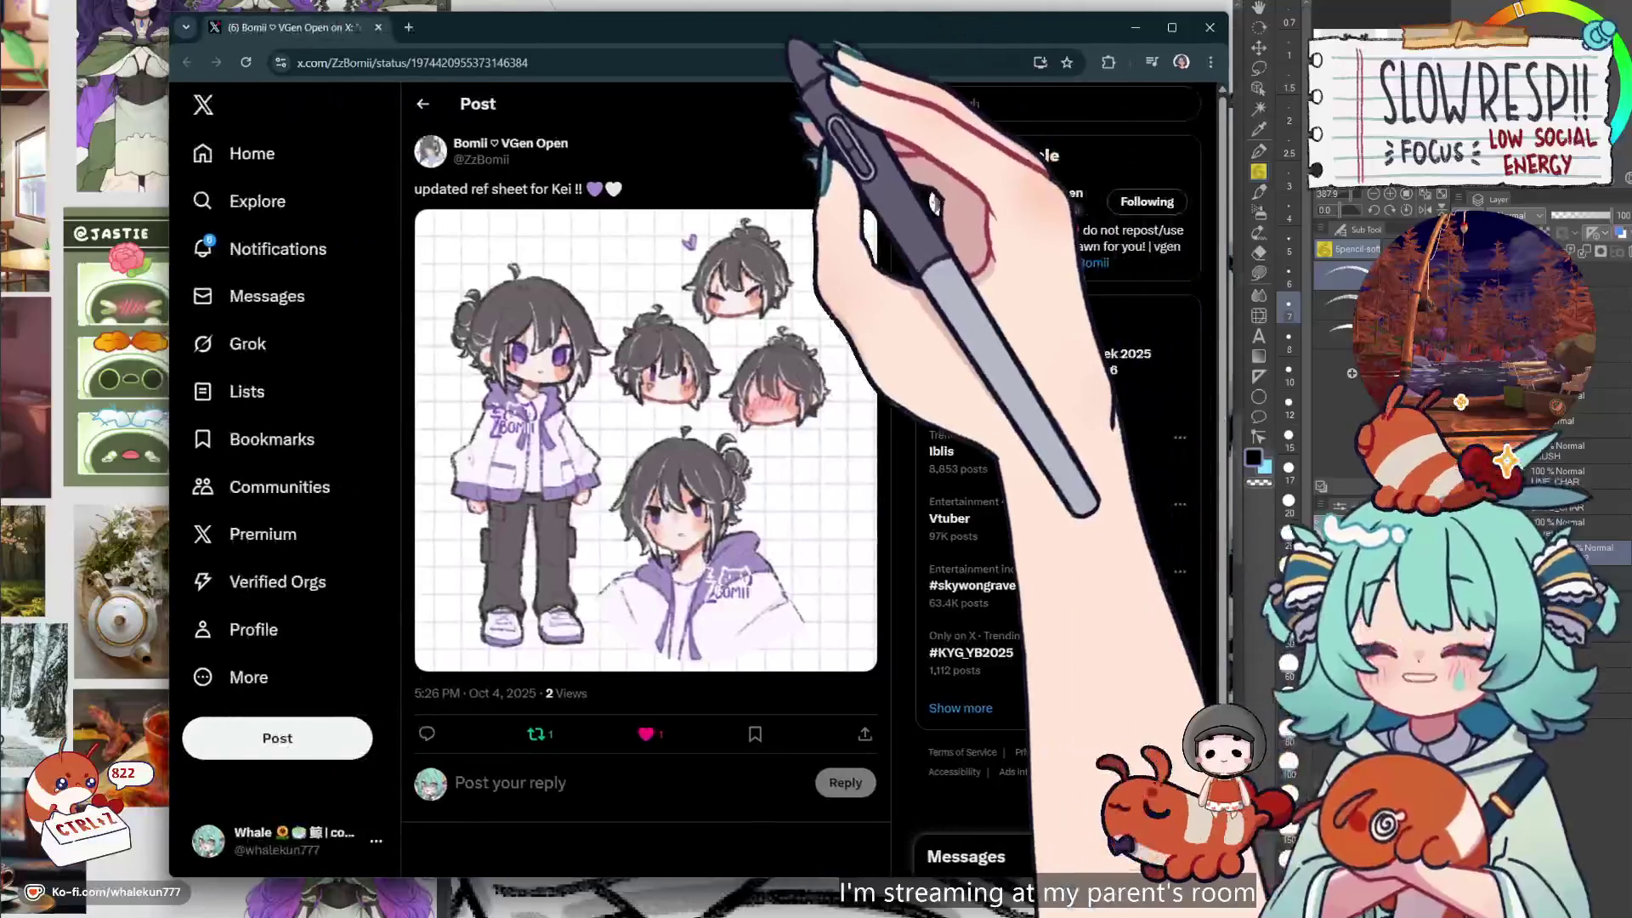
Open the post's reference sheet image full size and move the browser window to the left
click(712, 217)
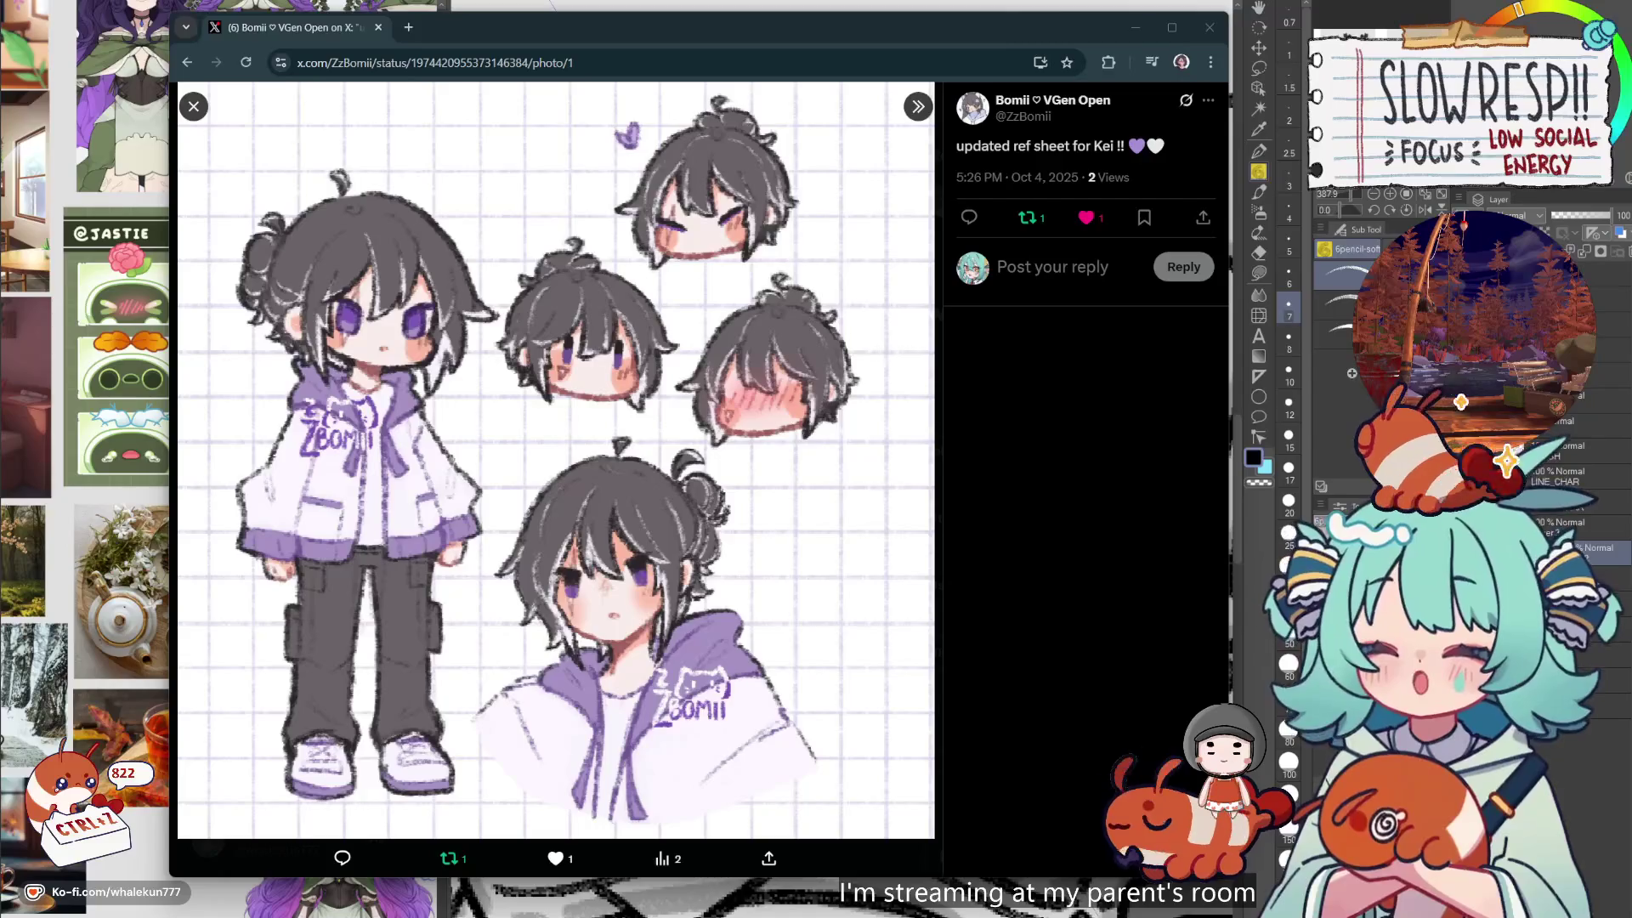
drag(680, 27, 604, 26)
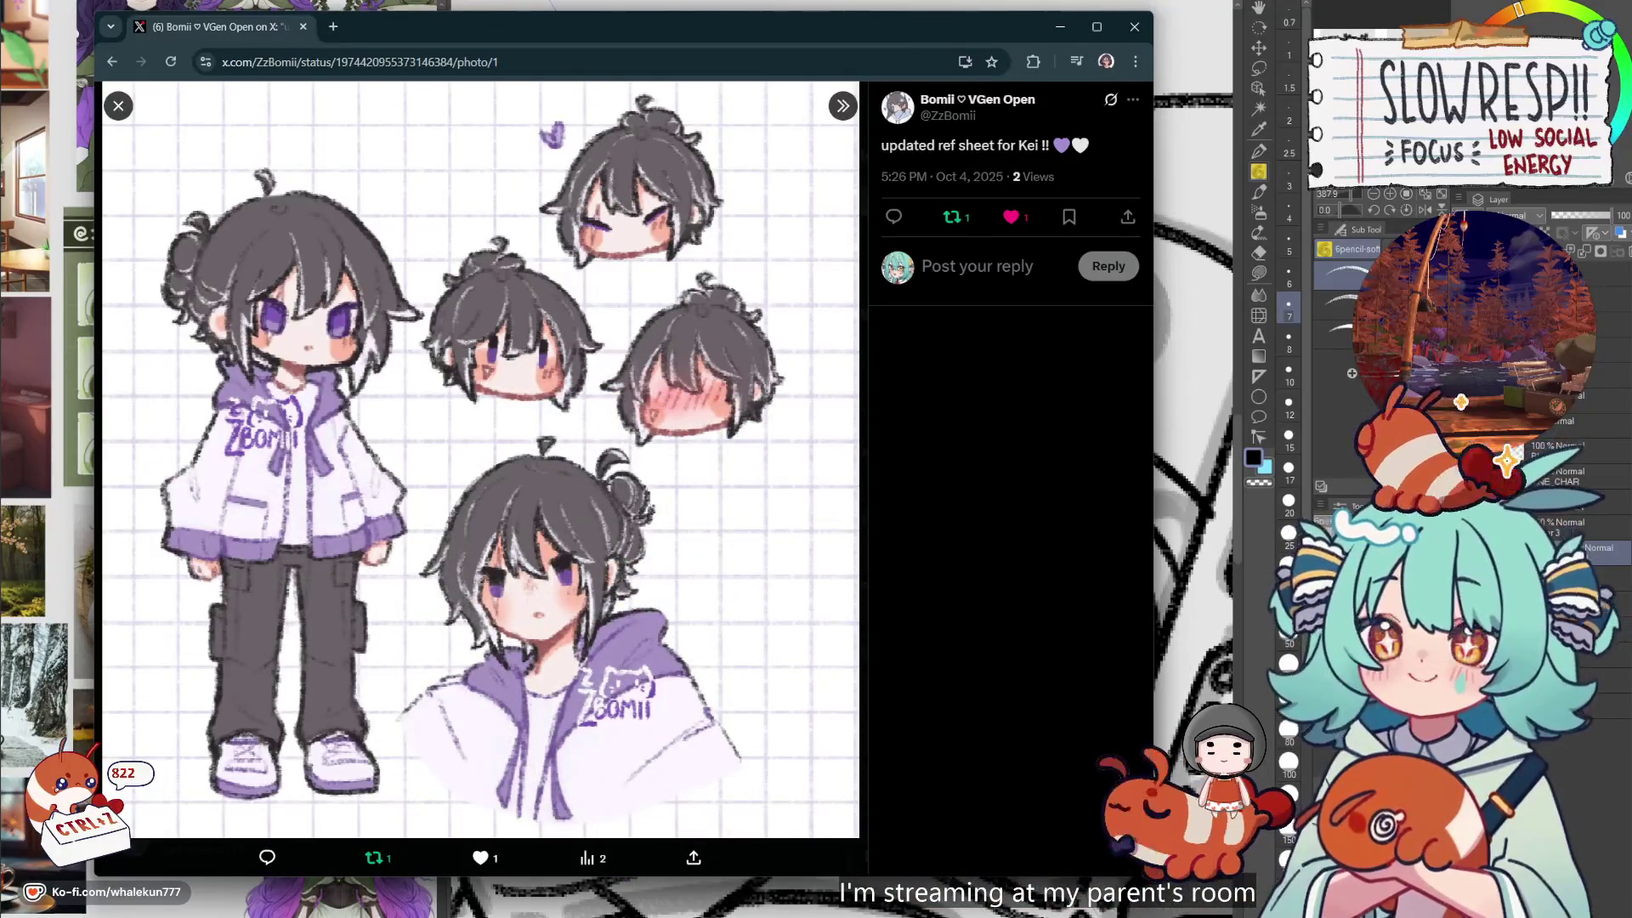
key(alt+Tab)
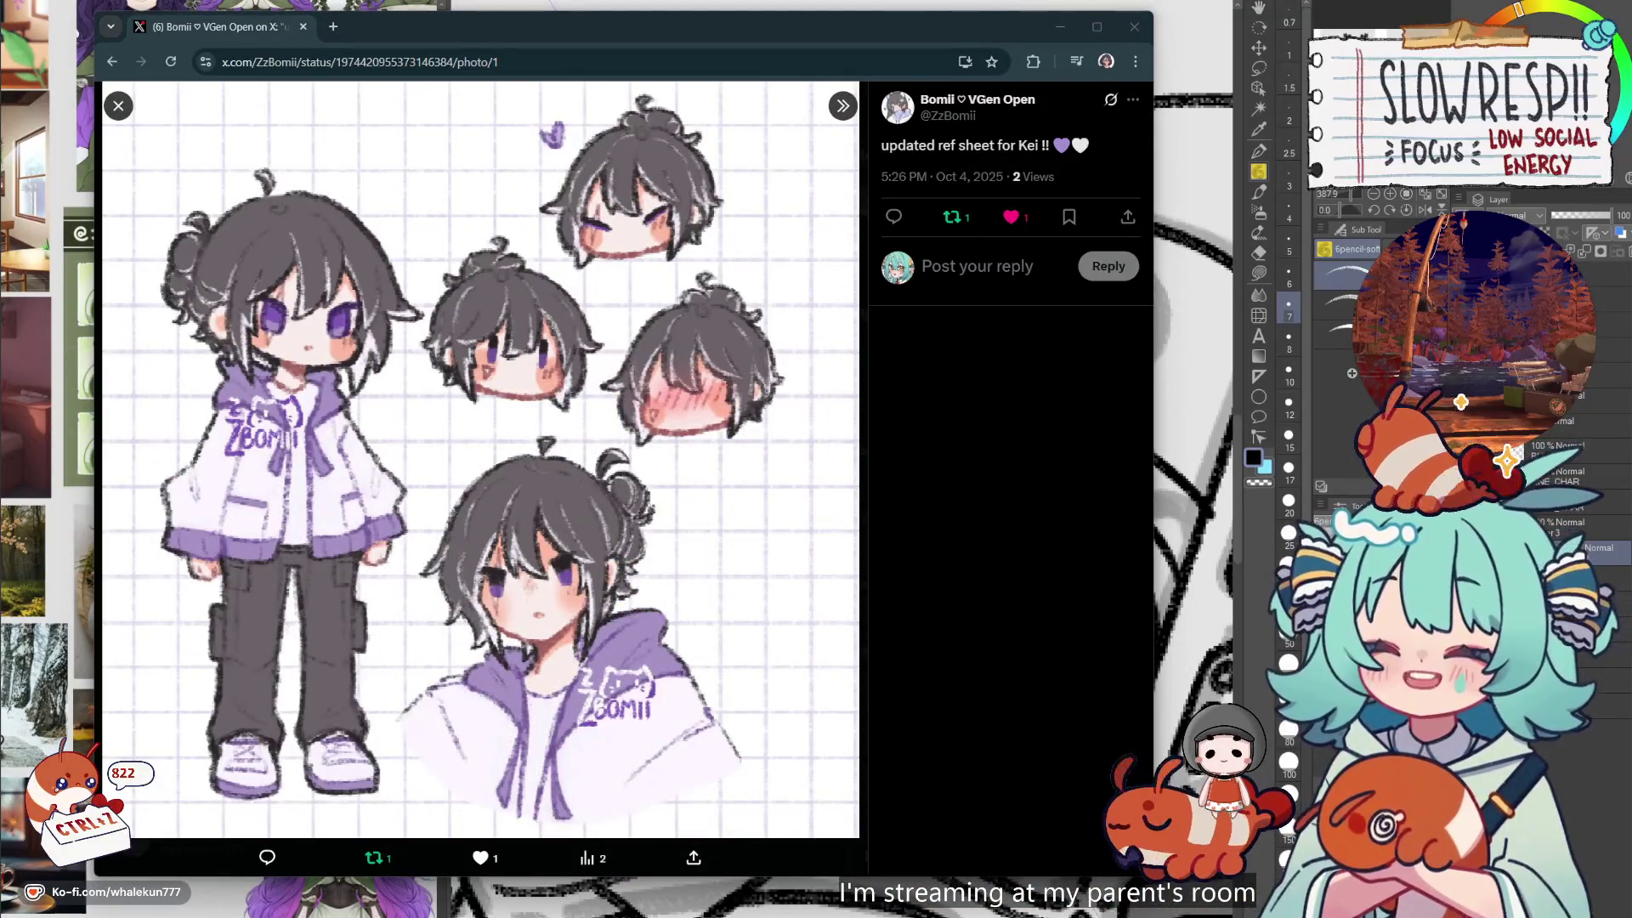
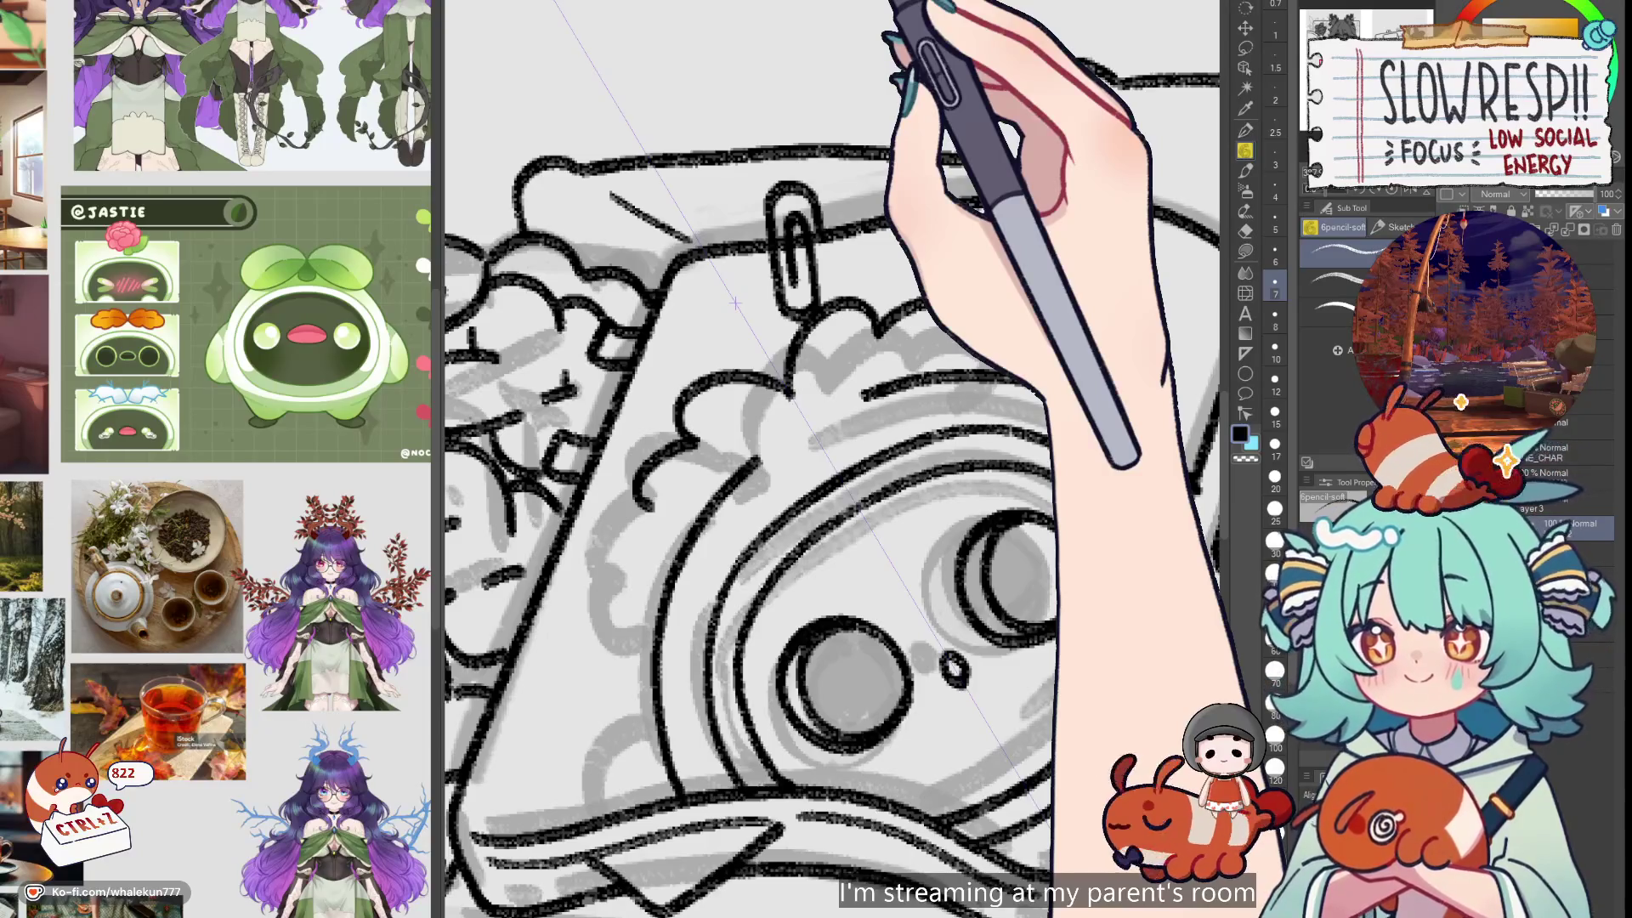
Try a curve extending the cloud outline, then undo it along with earlier stray strokes
scroll(736, 301, down, 2)
scroll(822, 310, up, 2)
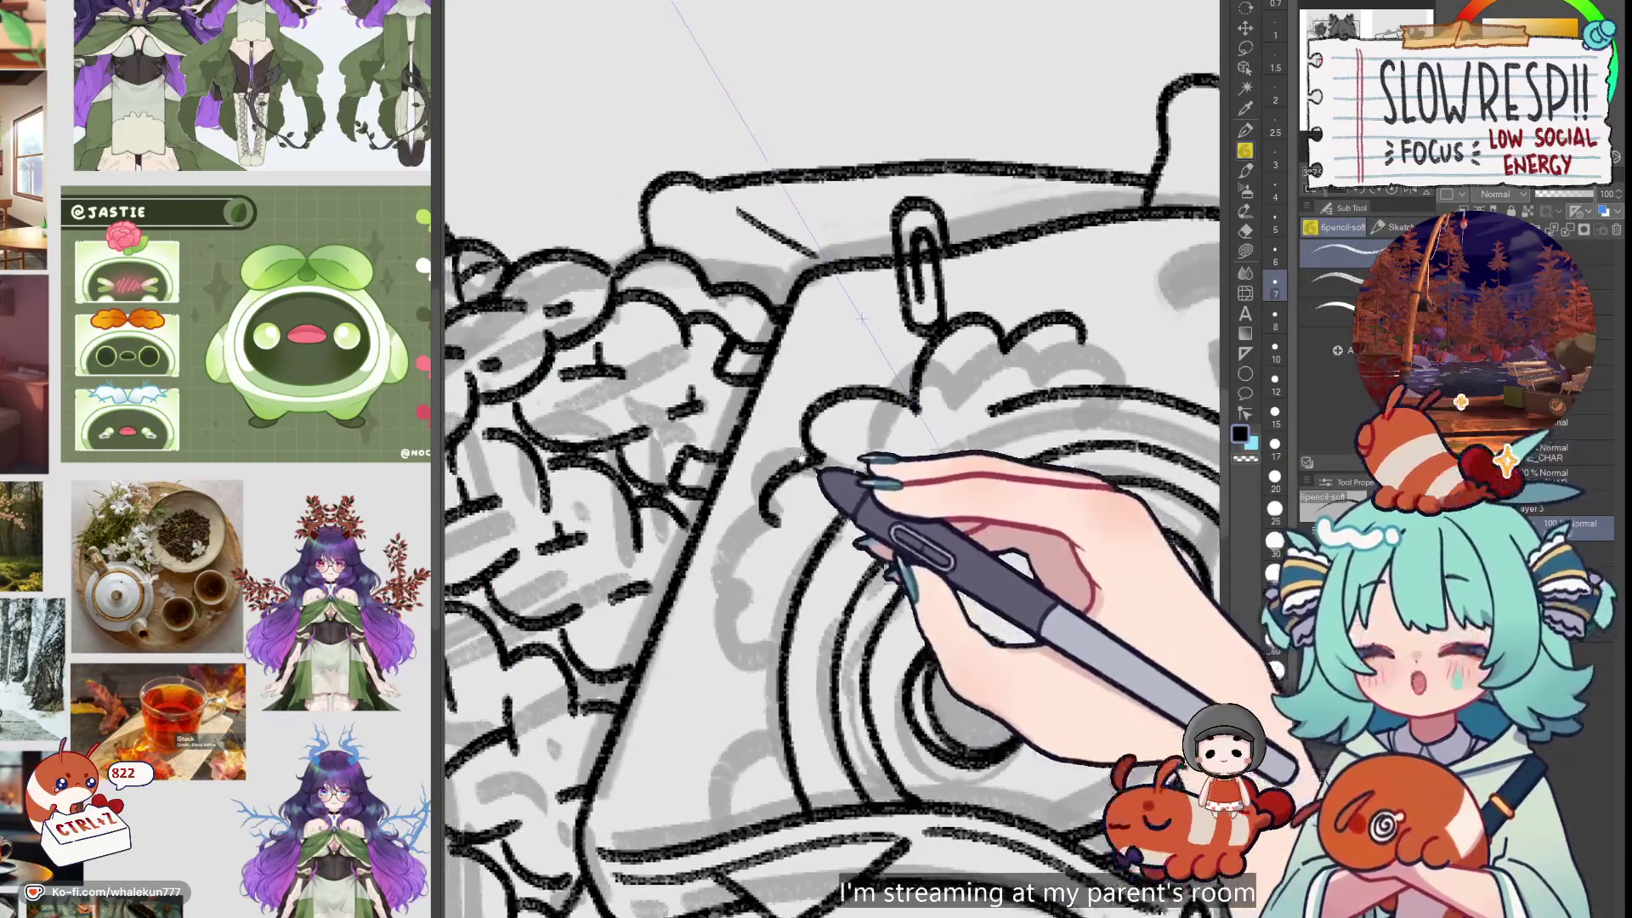
mouse_move(826, 493)
mouse_down()
mouse_move(785, 488)
mouse_move(822, 500)
mouse_up()
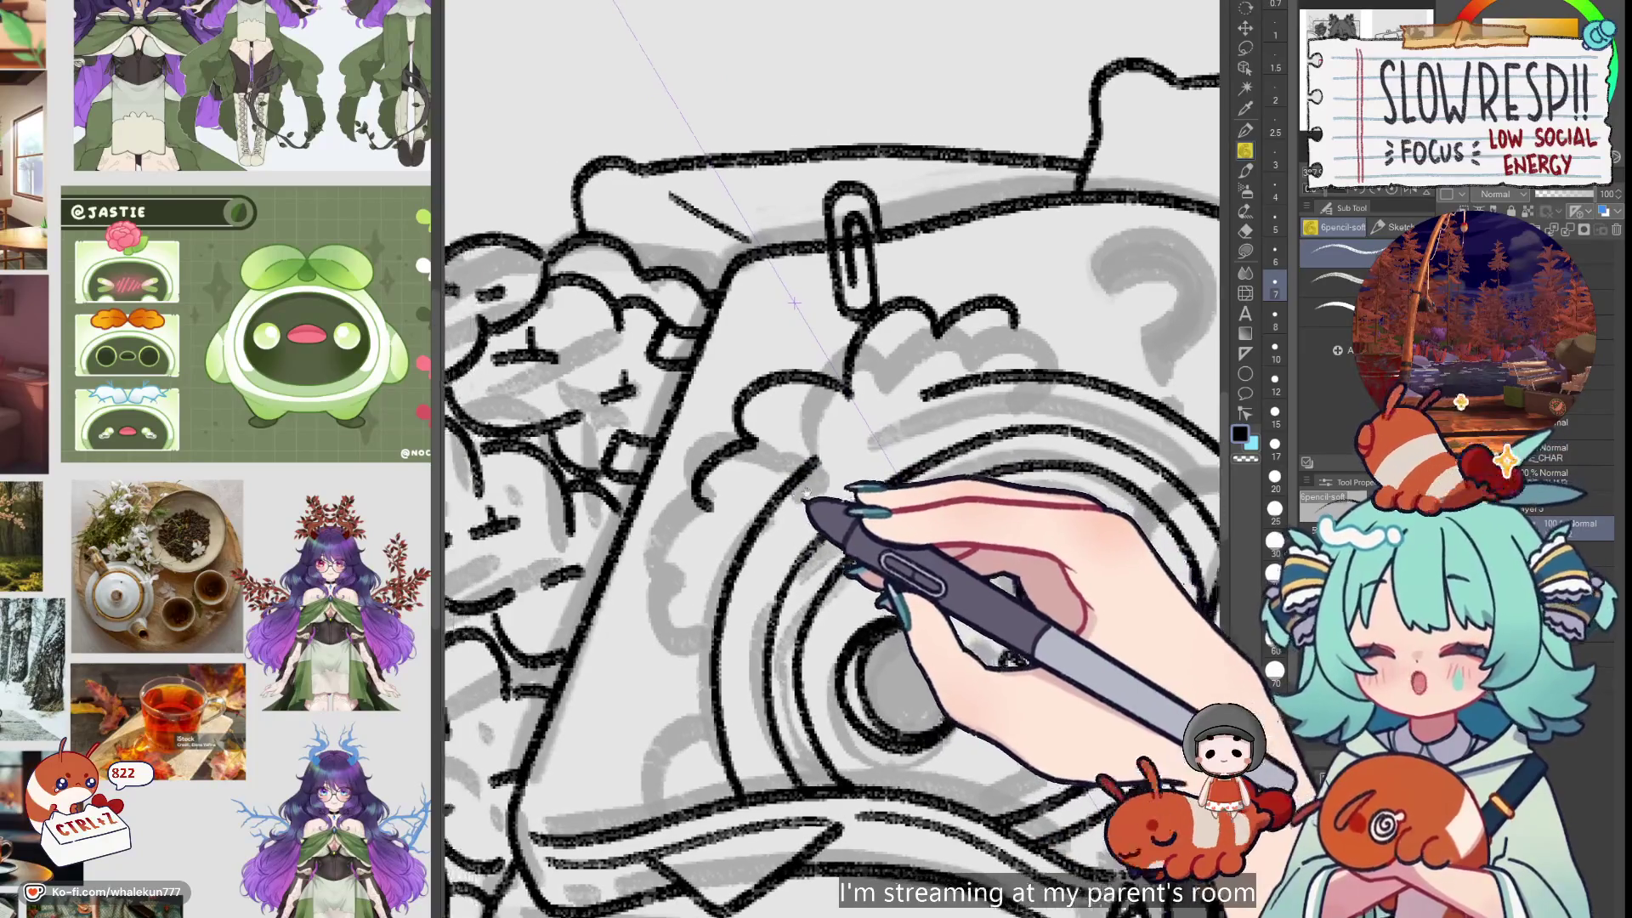
mouse_move(1027, 321)
mouse_down()
mouse_move(1088, 345)
mouse_move(1054, 333)
mouse_move(1084, 370)
mouse_up()
key(ctrl+z)
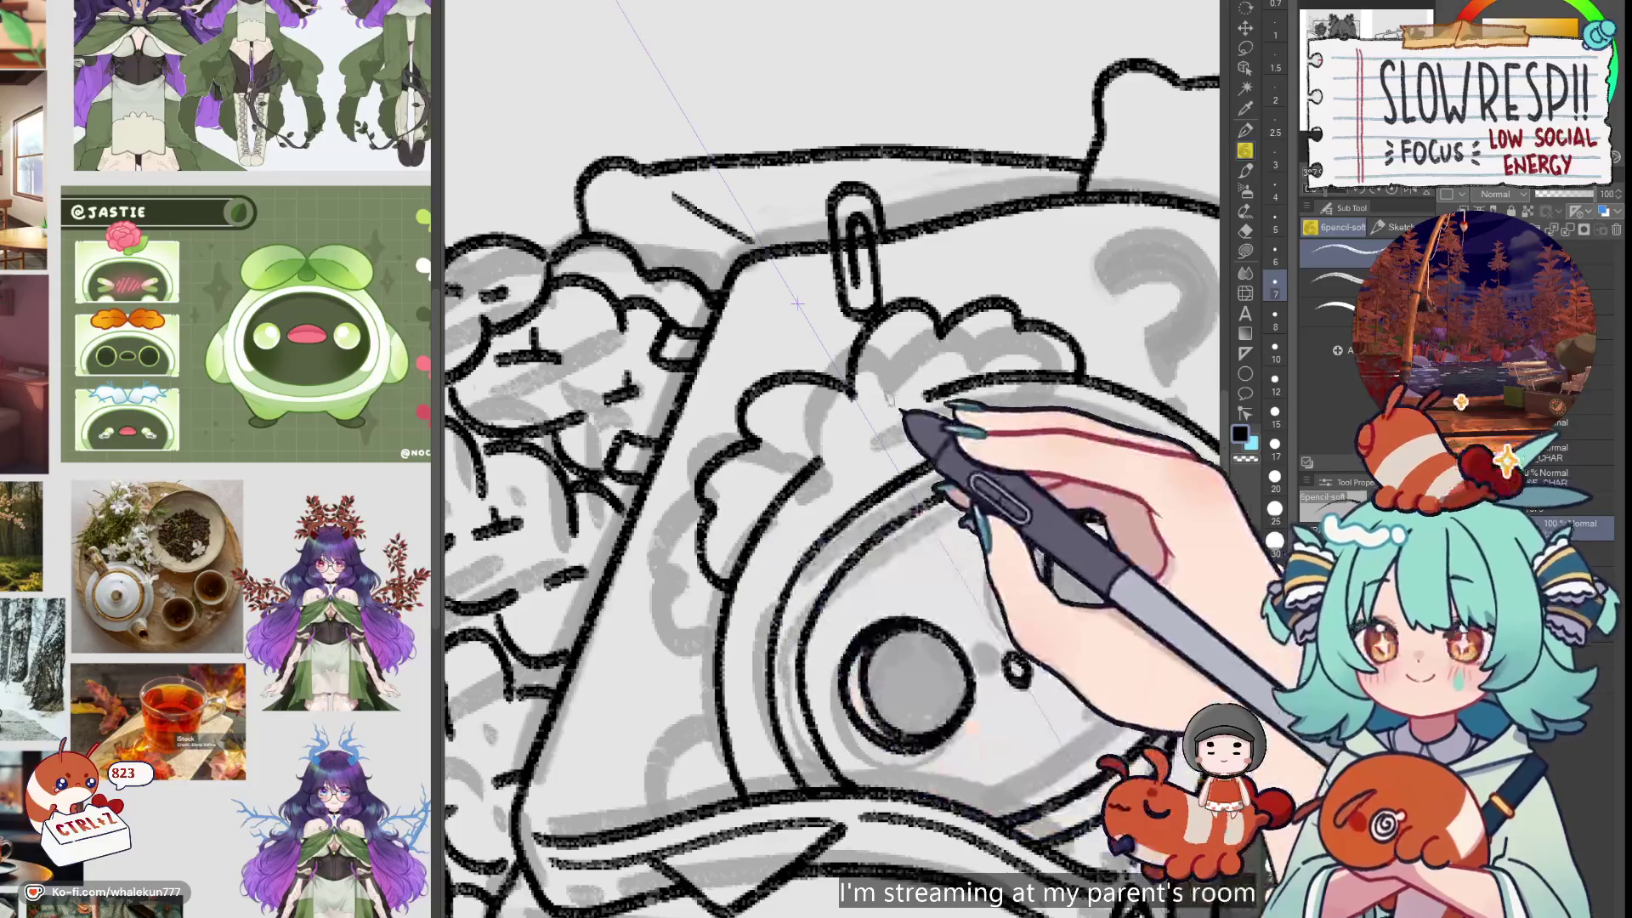
key(ctrl+z)
key(ctrl+z)
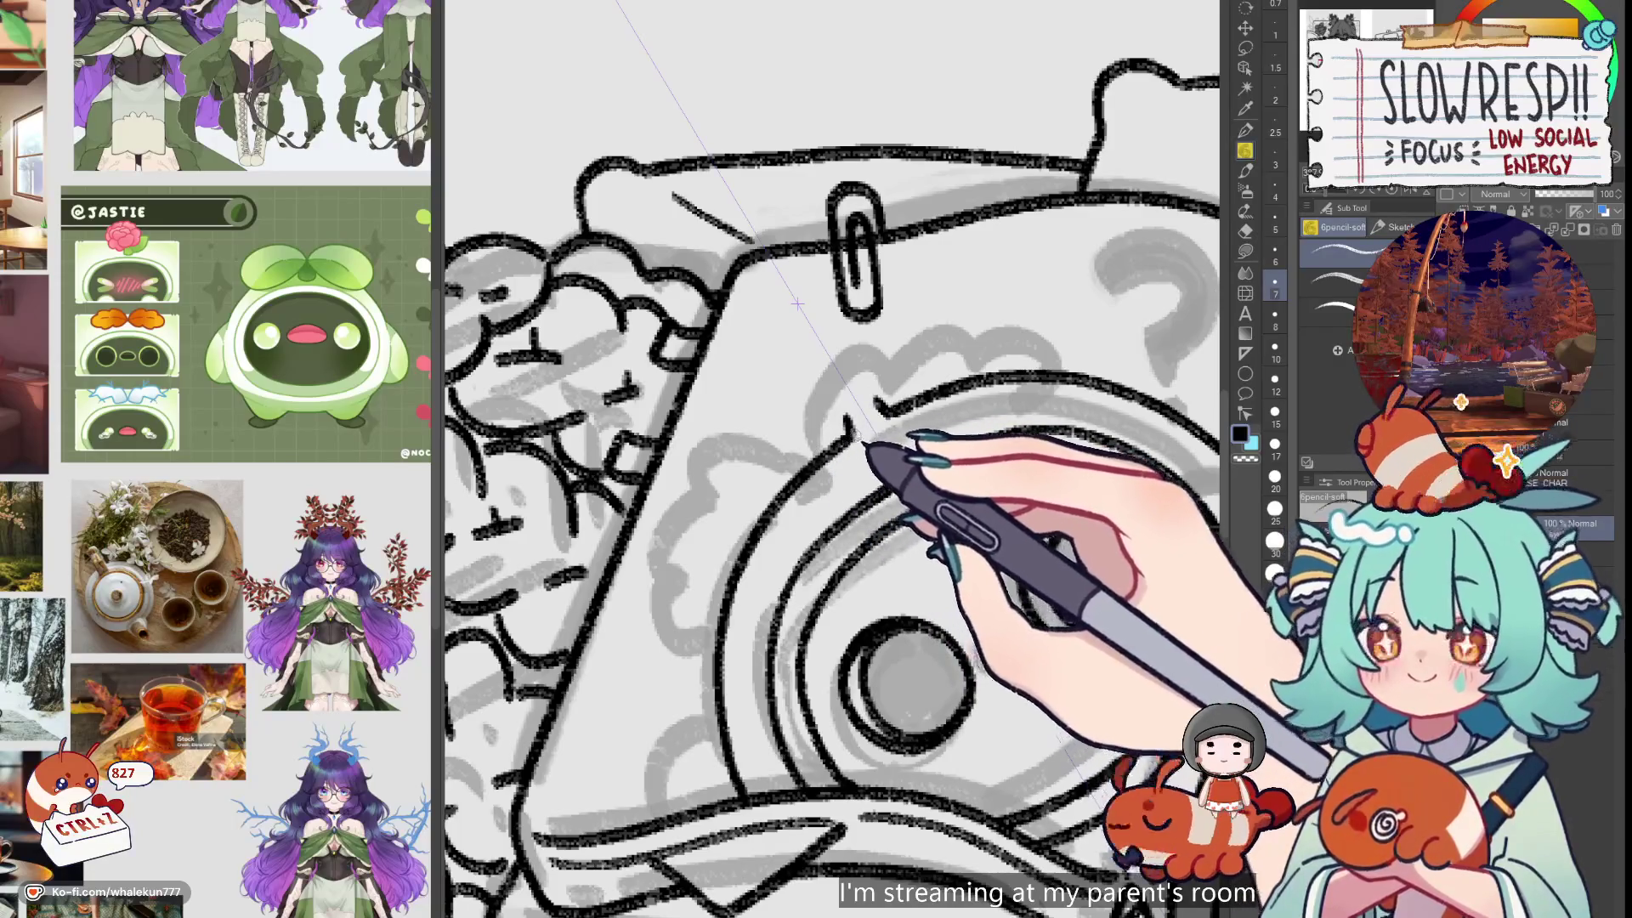
key(ctrl+z)
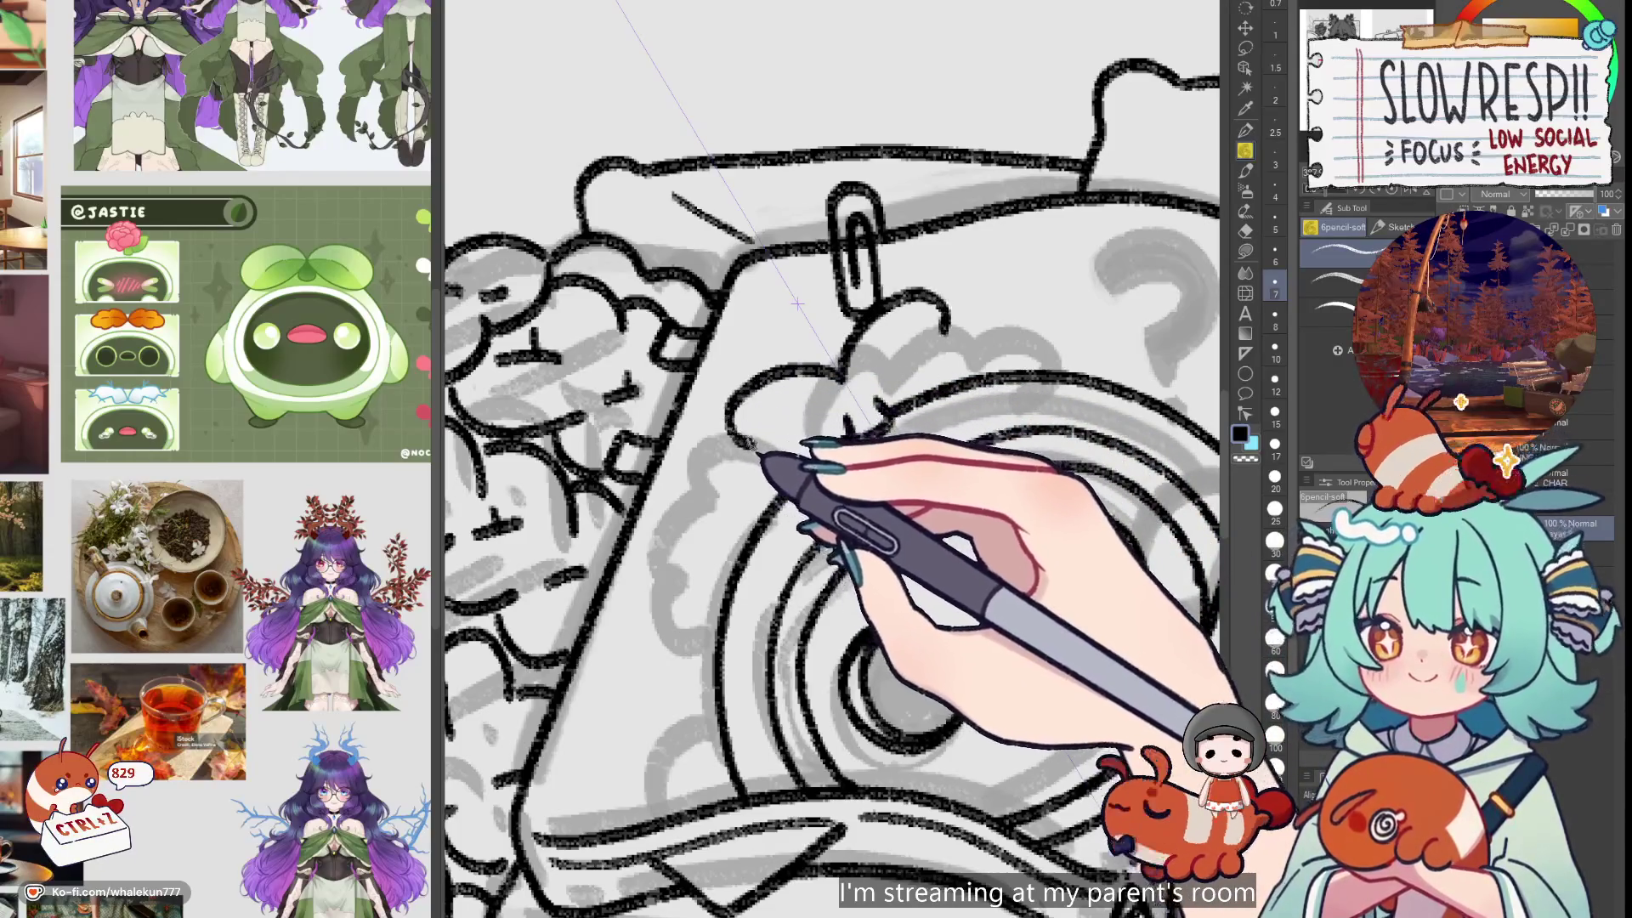
Ink the cloud along the camera's top, then redraw the lobes around the paperclip and arcs below
mouse_move(945, 310)
mouse_down()
mouse_move(1033, 293)
mouse_move(1109, 366)
mouse_up()
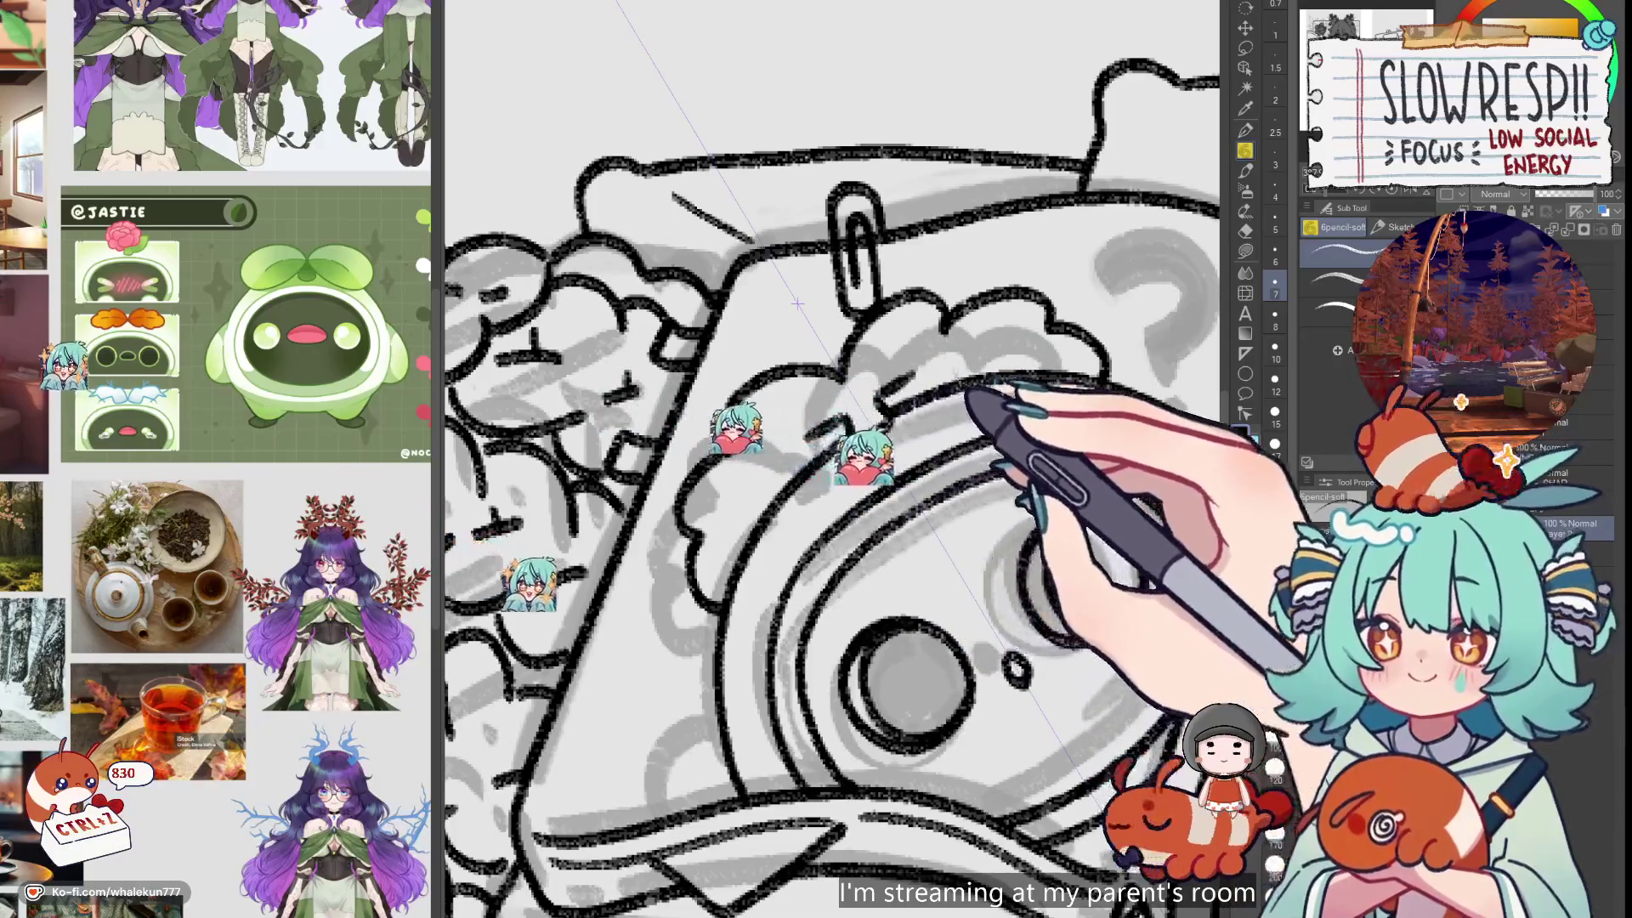
key(ctrl+minus)
key(ctrl+plus)
key(ctrl+plus)
key(ctrl+plus)
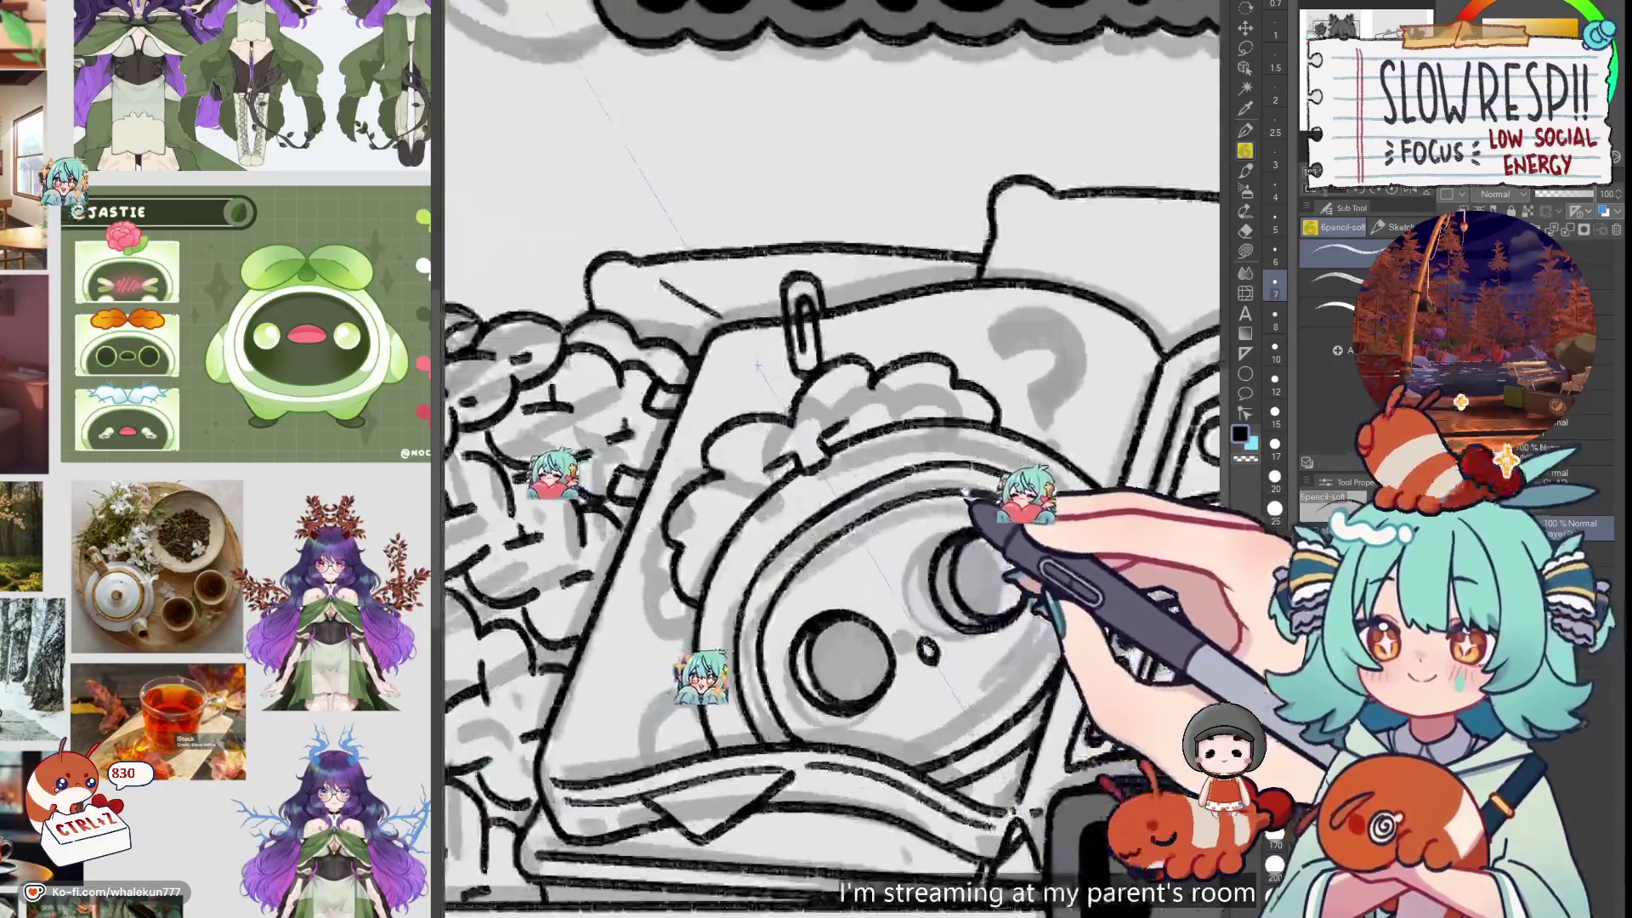
key(ctrl+z)
key(ctrl+z)
key(ctrl+z)
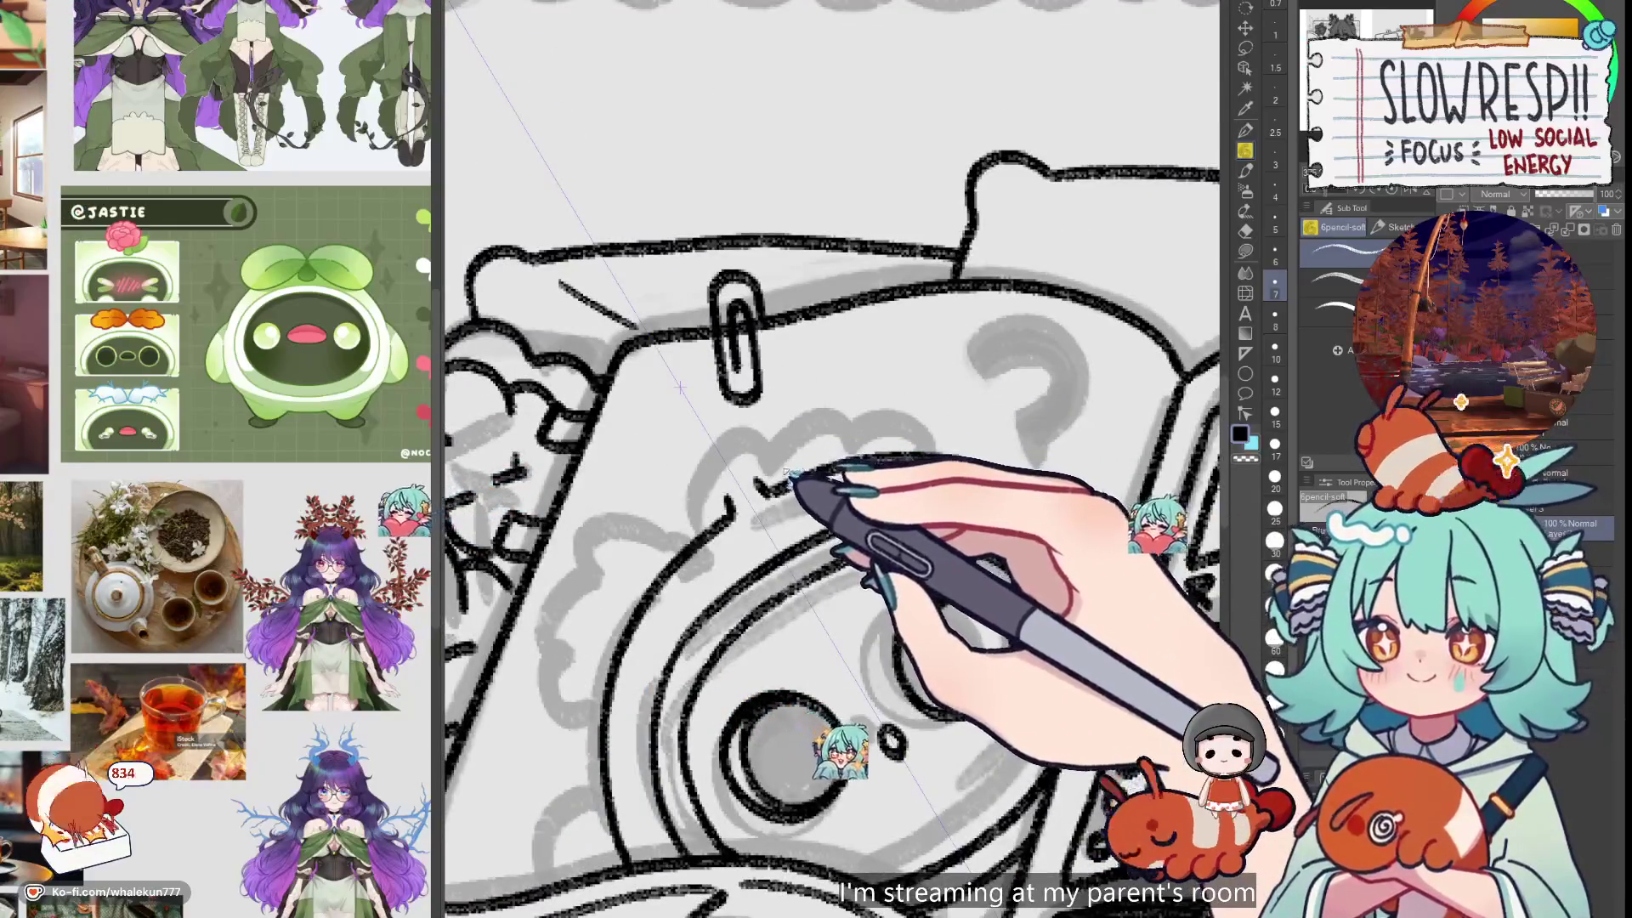
key(ctrl+z)
key(ctrl+z)
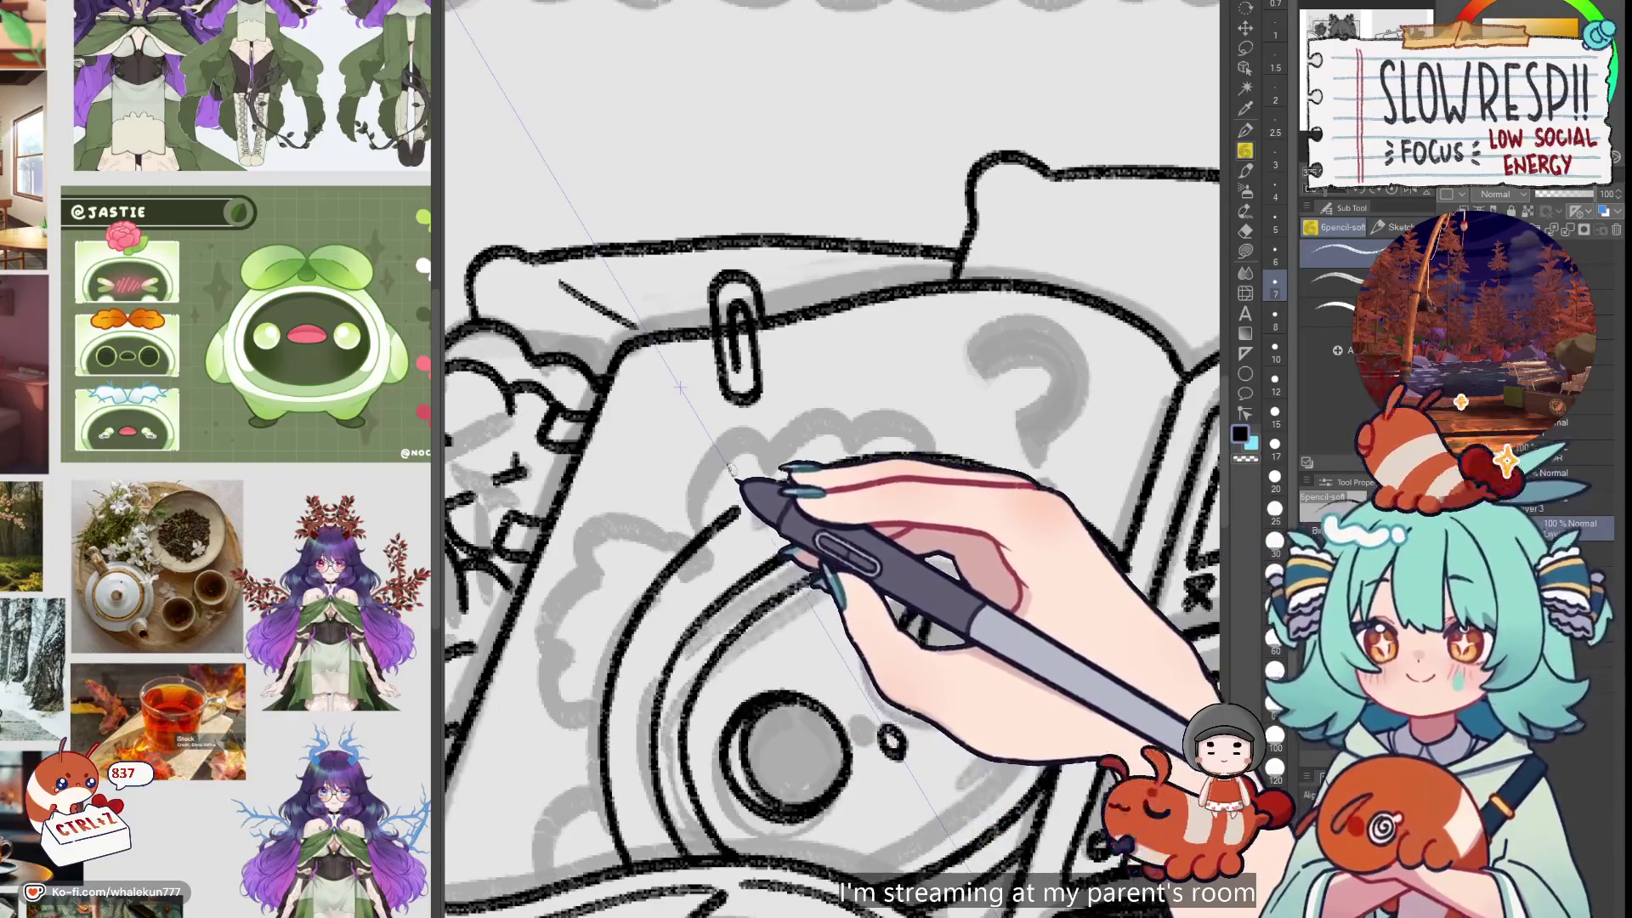
mouse_move(735, 429)
mouse_down()
mouse_move(850, 383)
mouse_move(1007, 438)
mouse_up()
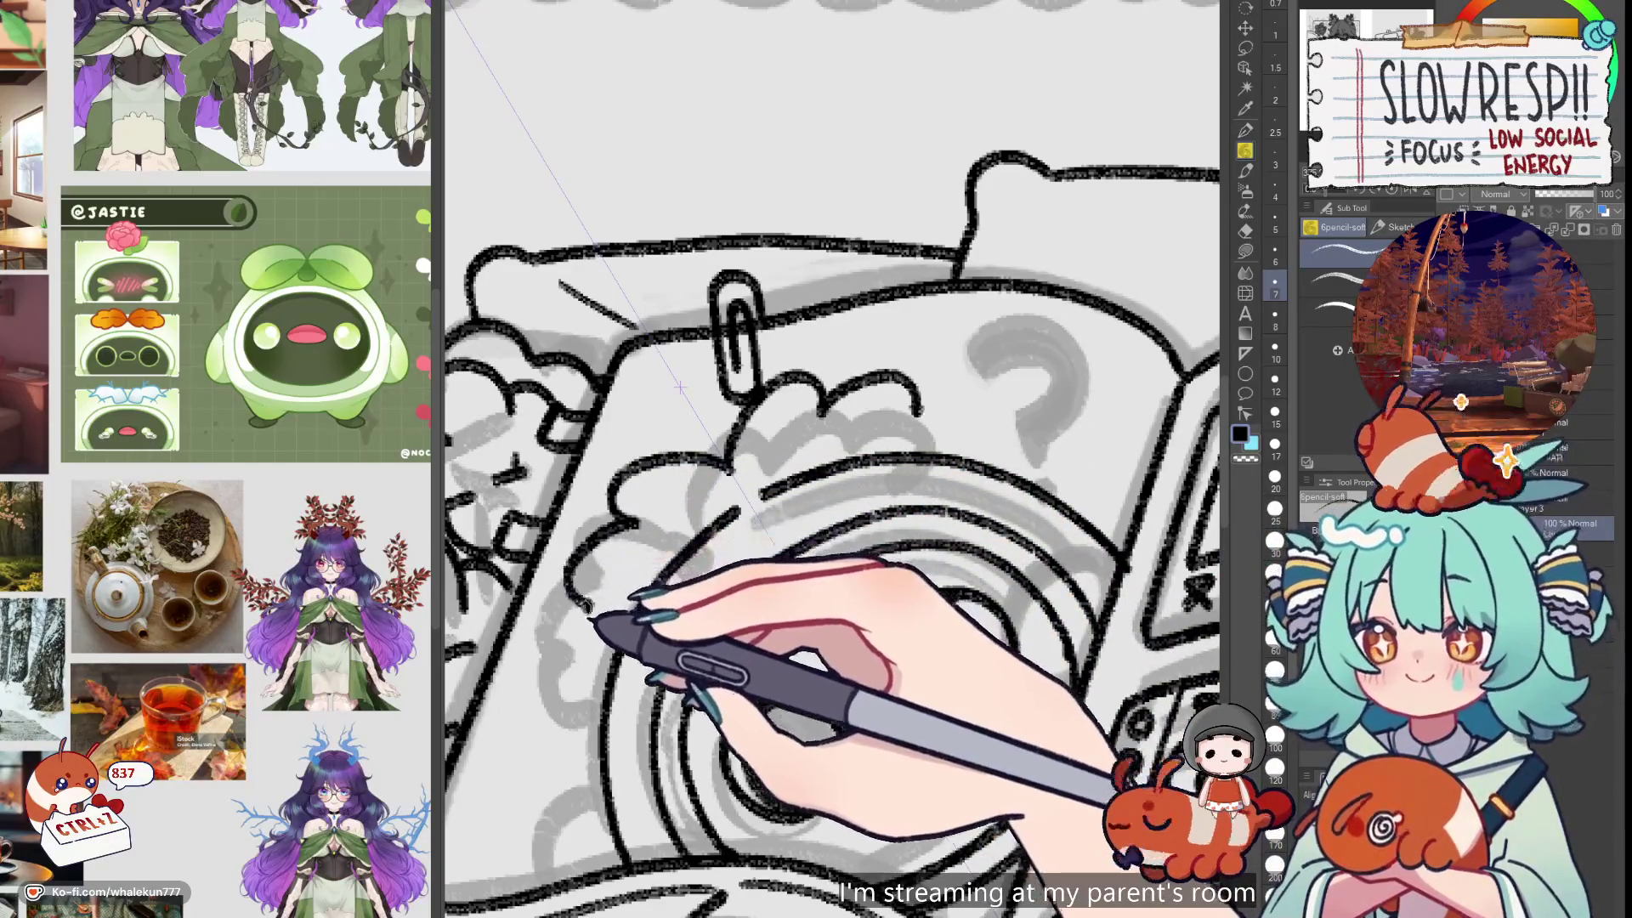